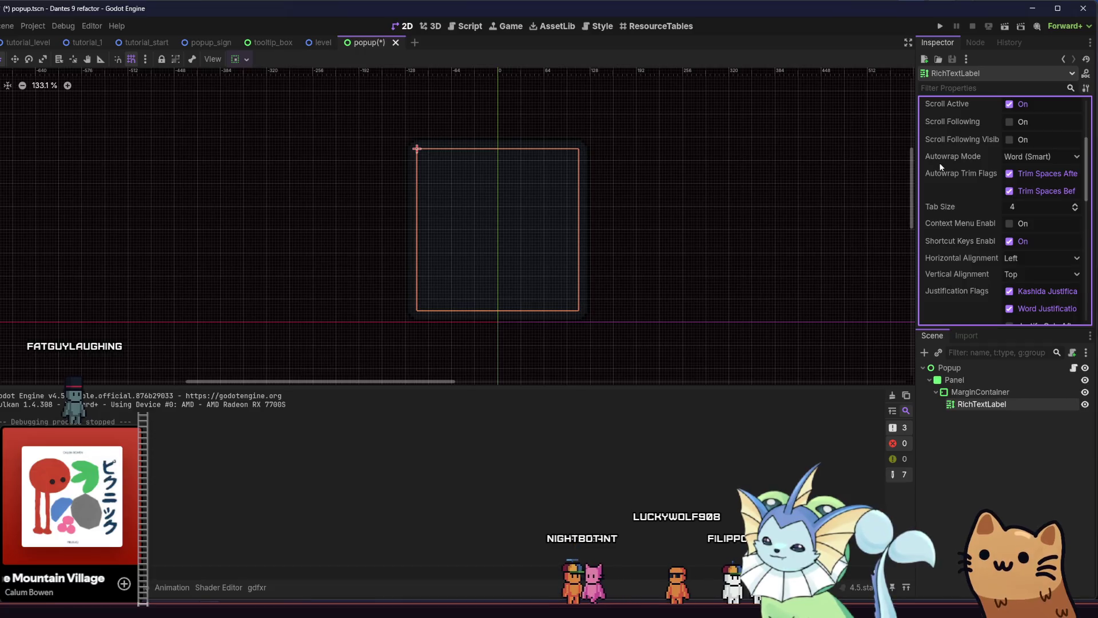
- Open Project Settings and navigate to the Display > Window category
{"action": "scroll", "coordinate": [974, 269], "scroll_direction": "down", "scroll_amount": 8}
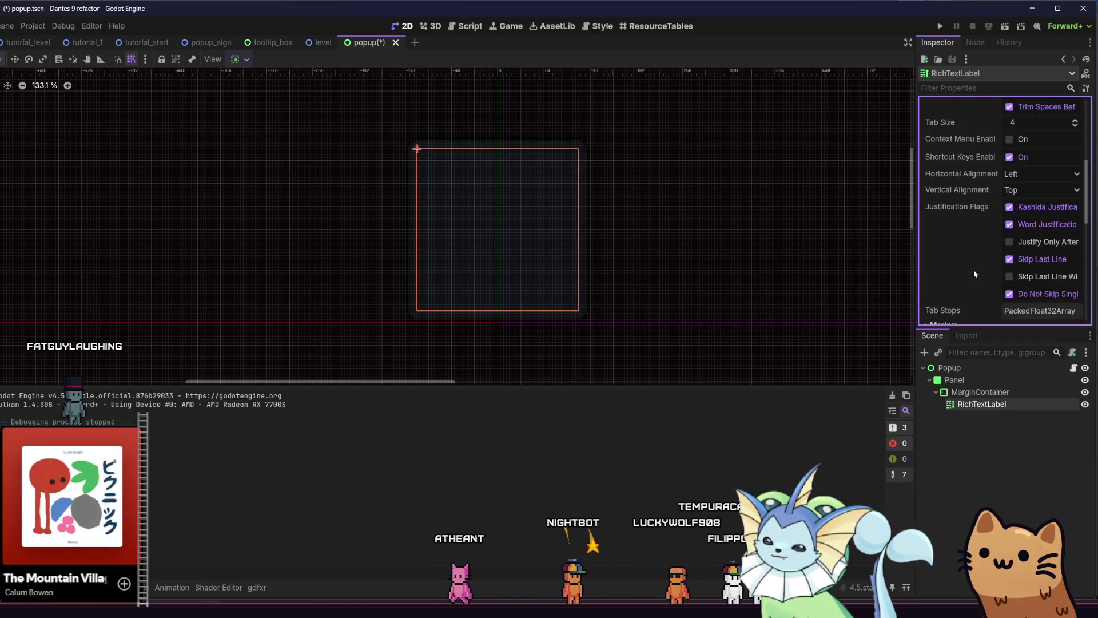
{"action": "scroll", "coordinate": [1090, 228], "scroll_direction": "up", "scroll_amount": 10}
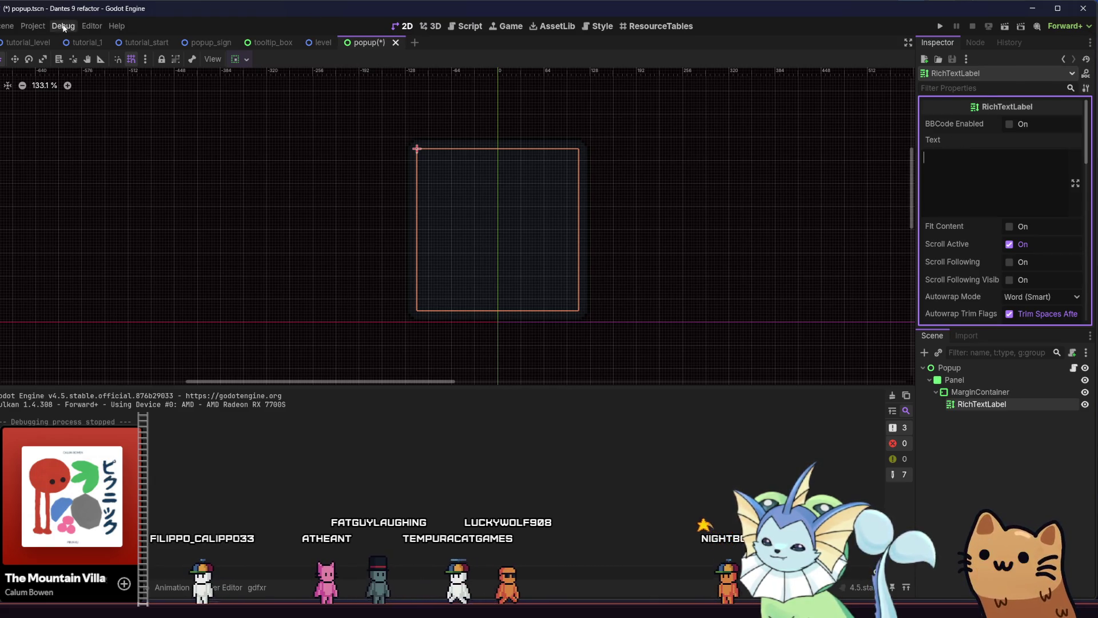
{"action": "left_click", "coordinate": [33, 26]}
{"action": "left_click", "coordinate": [47, 40]}
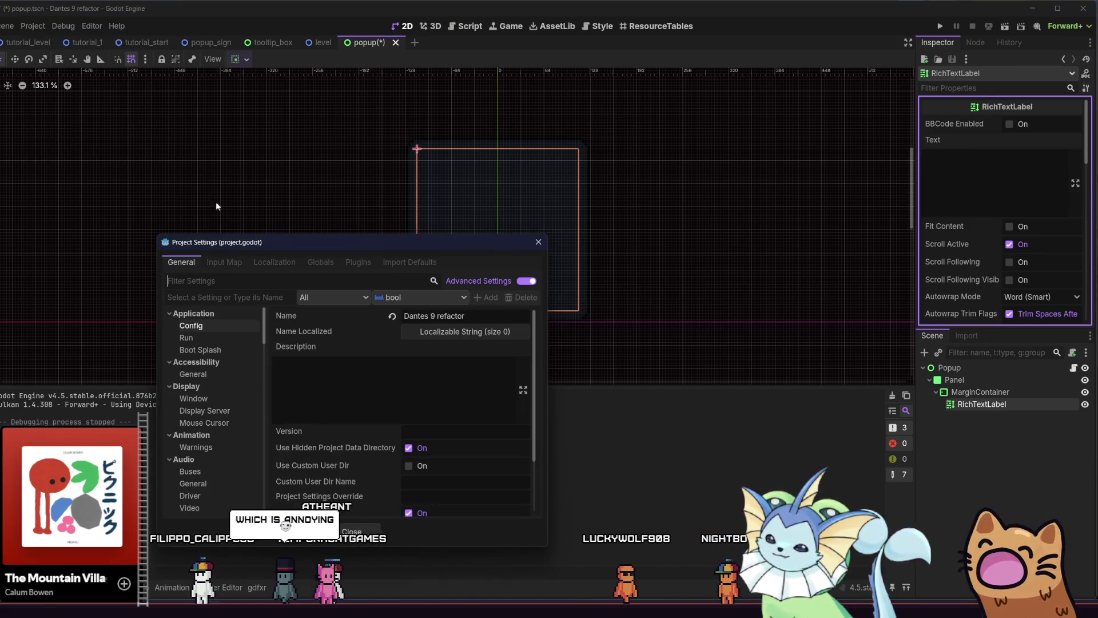
{"action": "left_click", "coordinate": [236, 338]}
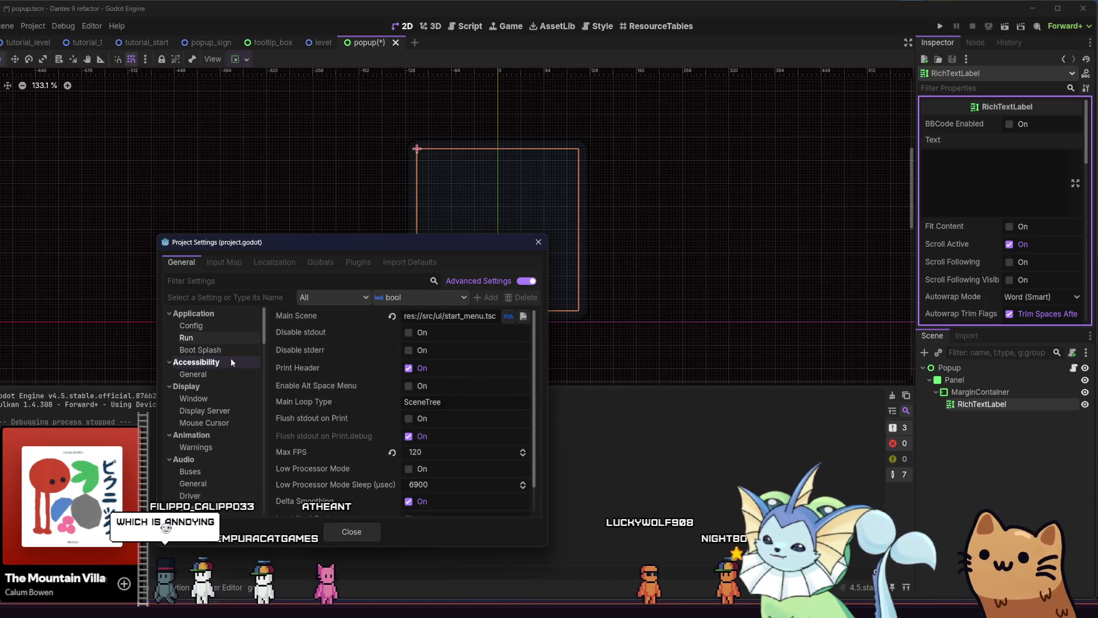
{"action": "left_click", "coordinate": [222, 373]}
{"action": "left_click", "coordinate": [226, 410]}
{"action": "left_click", "coordinate": [231, 399]}
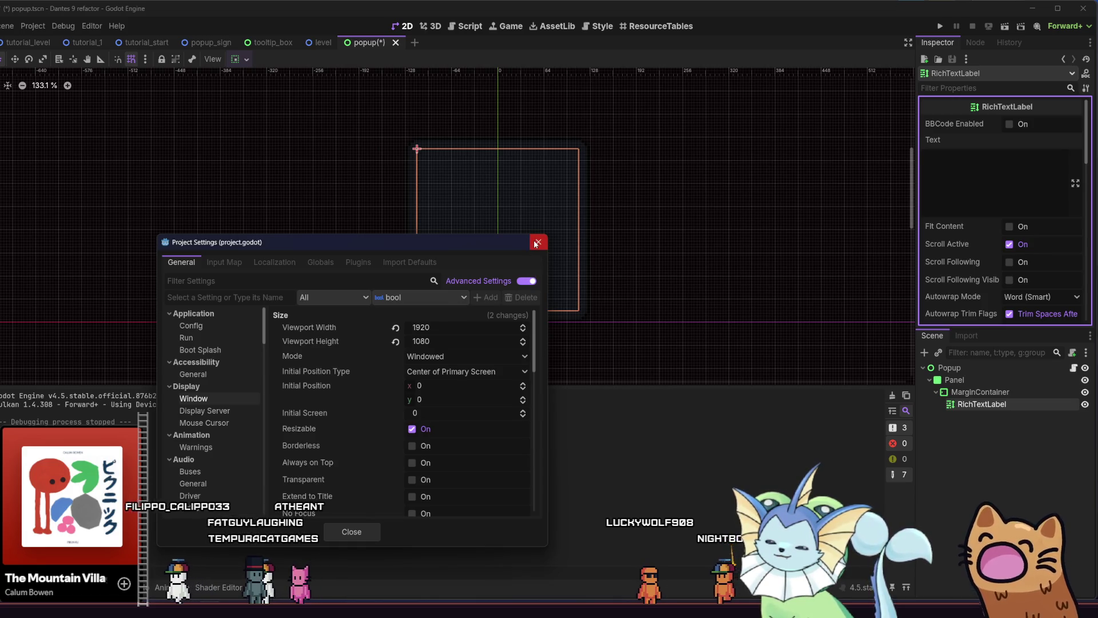
- Revert viewport width and height to 1152x648, then undo back to 1920x1080 and close settings
{"action": "left_click", "coordinate": [396, 328]}
{"action": "left_click", "coordinate": [395, 342]}
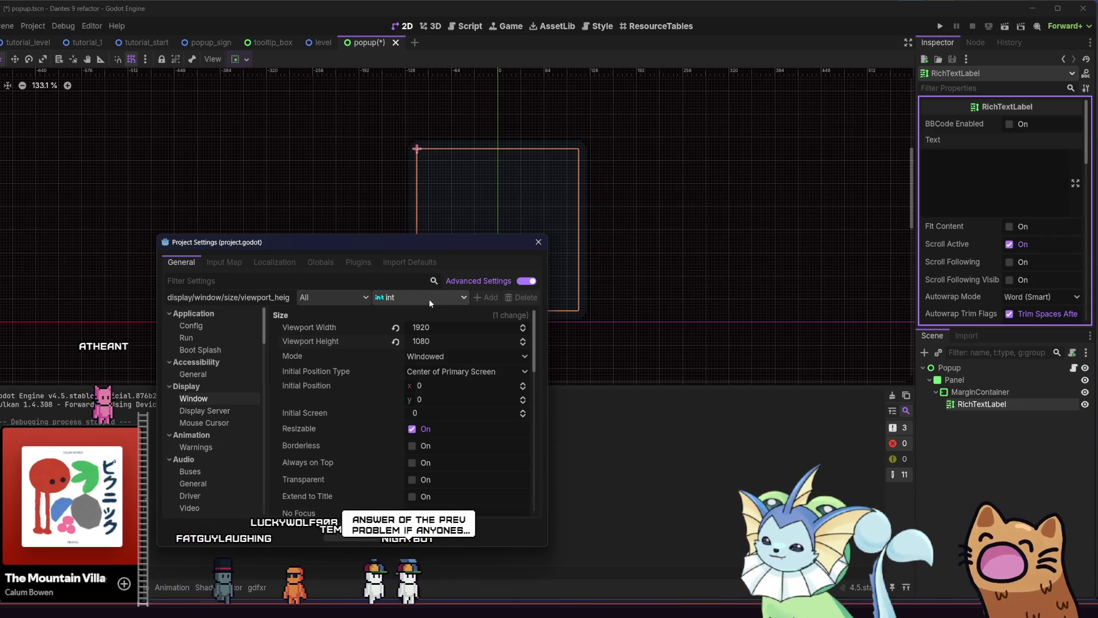
{"action": "mouse_move", "coordinate": [310, 321]}
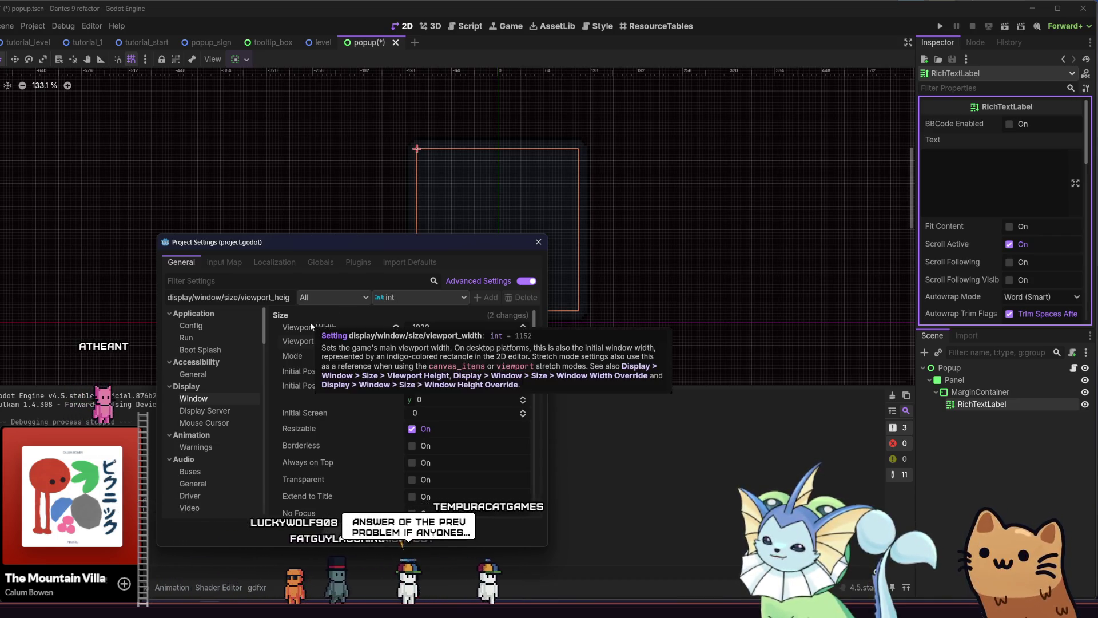
{"action": "left_click", "coordinate": [397, 326]}
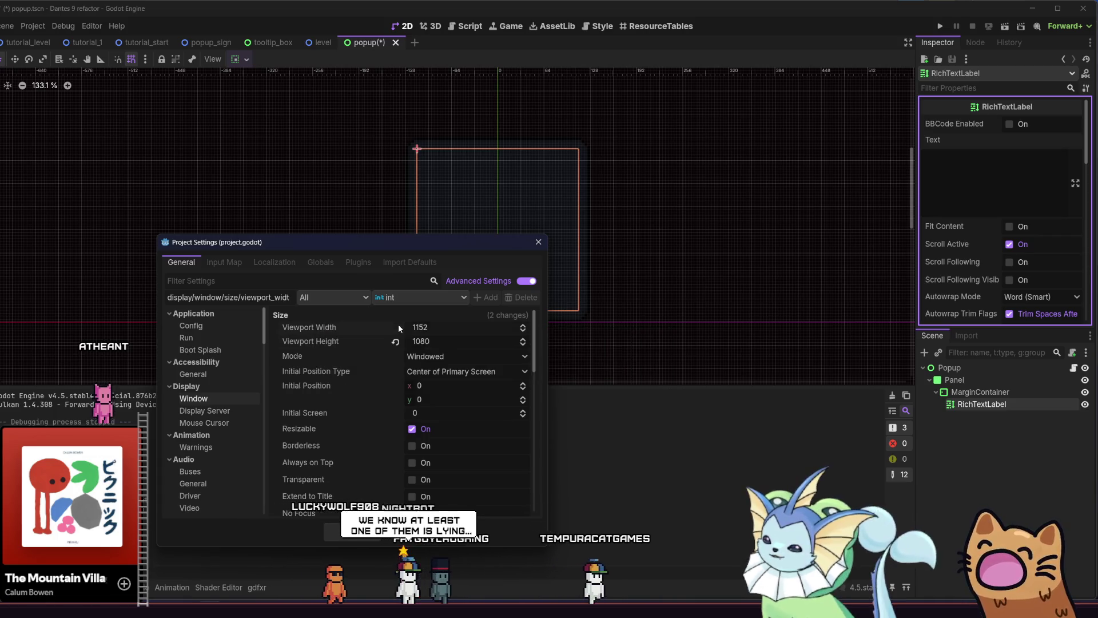
{"action": "left_click", "coordinate": [396, 341]}
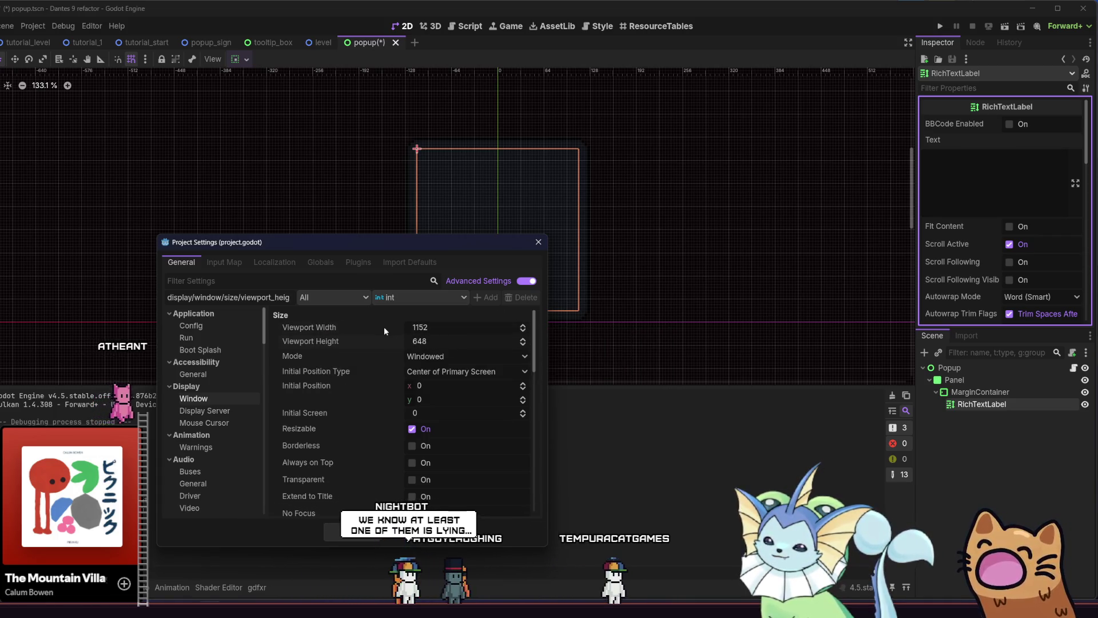
{"action": "mouse_move", "coordinate": [383, 328]}
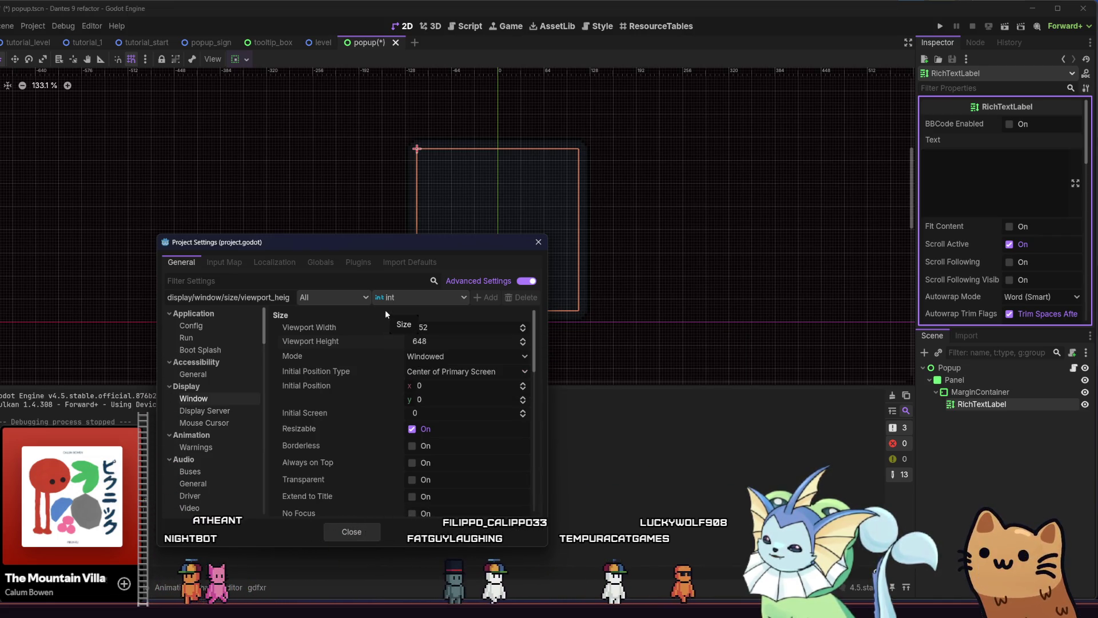
{"action": "key", "text": "ctrl+z"}
{"action": "key", "text": "ctrl+z"}
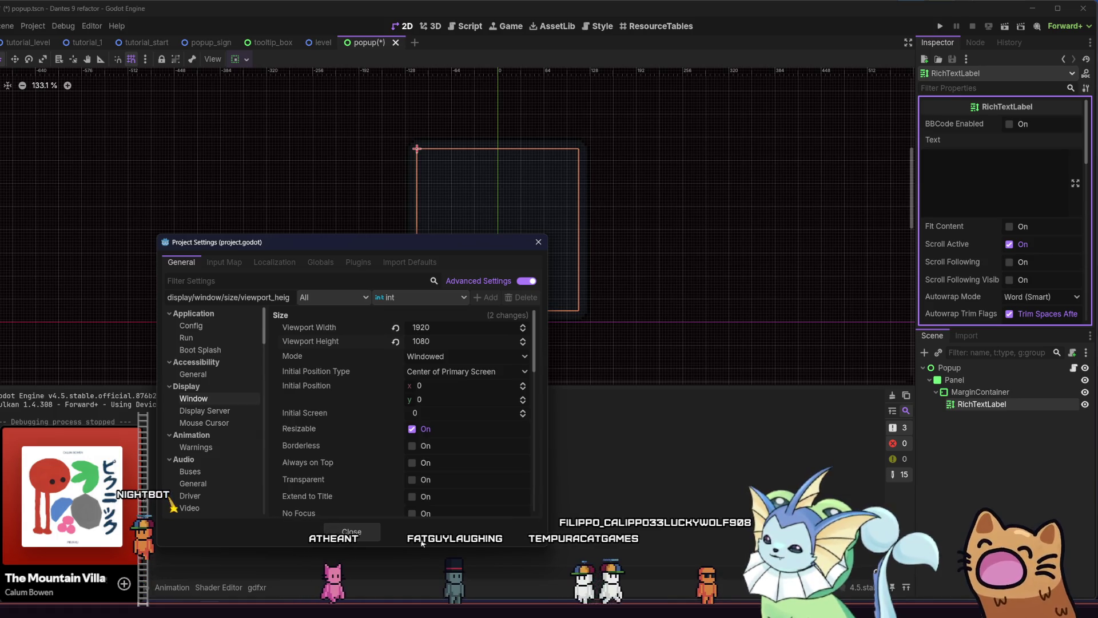
{"action": "left_click", "coordinate": [355, 526]}
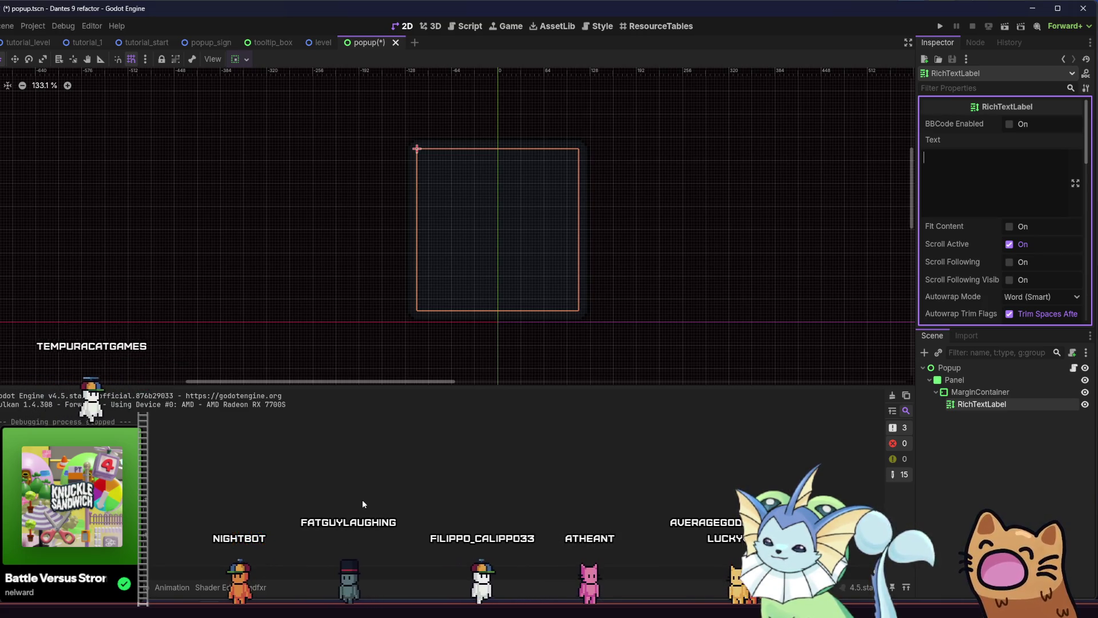
- Select the RichTextLabel and type a long 'tyjuyyy…' placeholder into its Text field
{"action": "left_click_drag", "start_coordinate": [421, 132], "coordinate": [399, 149]}
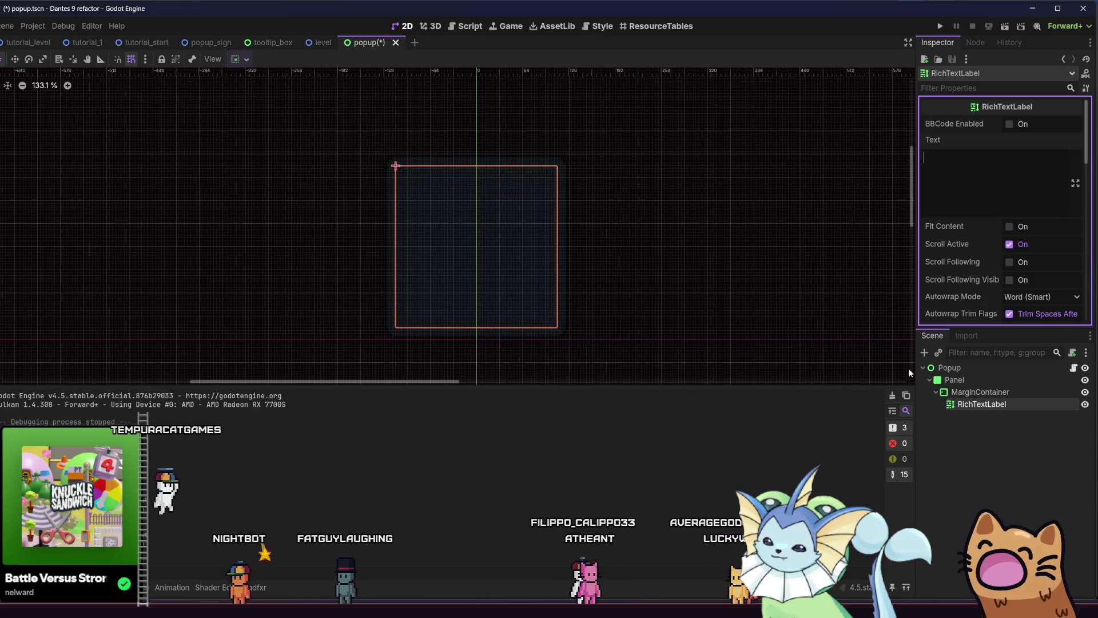
{"action": "left_click", "coordinate": [964, 392]}
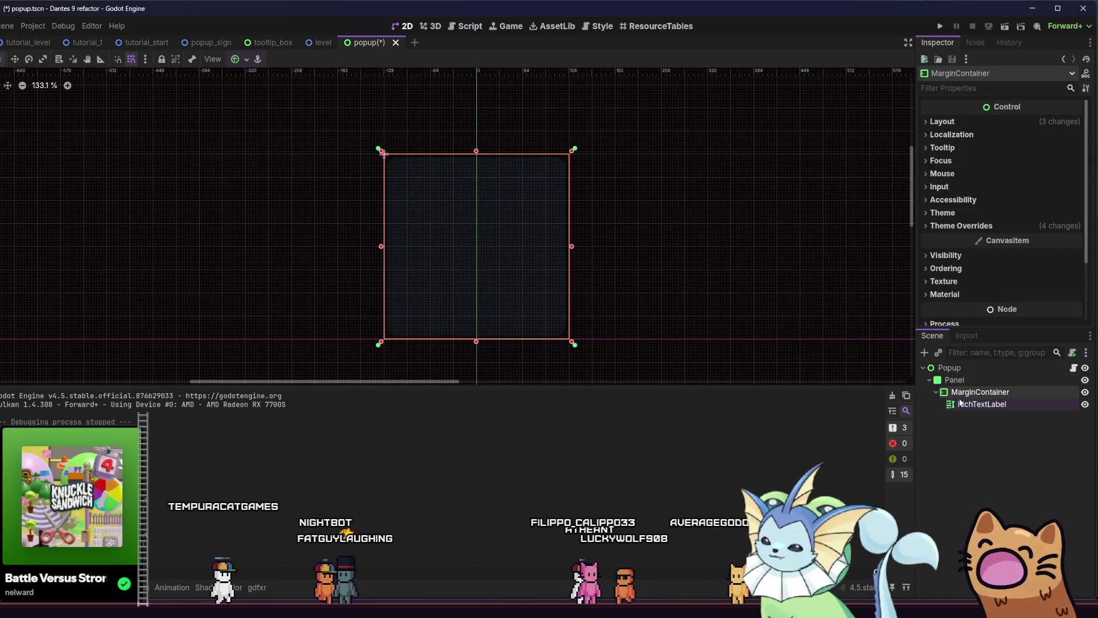
{"action": "left_click", "coordinate": [962, 403]}
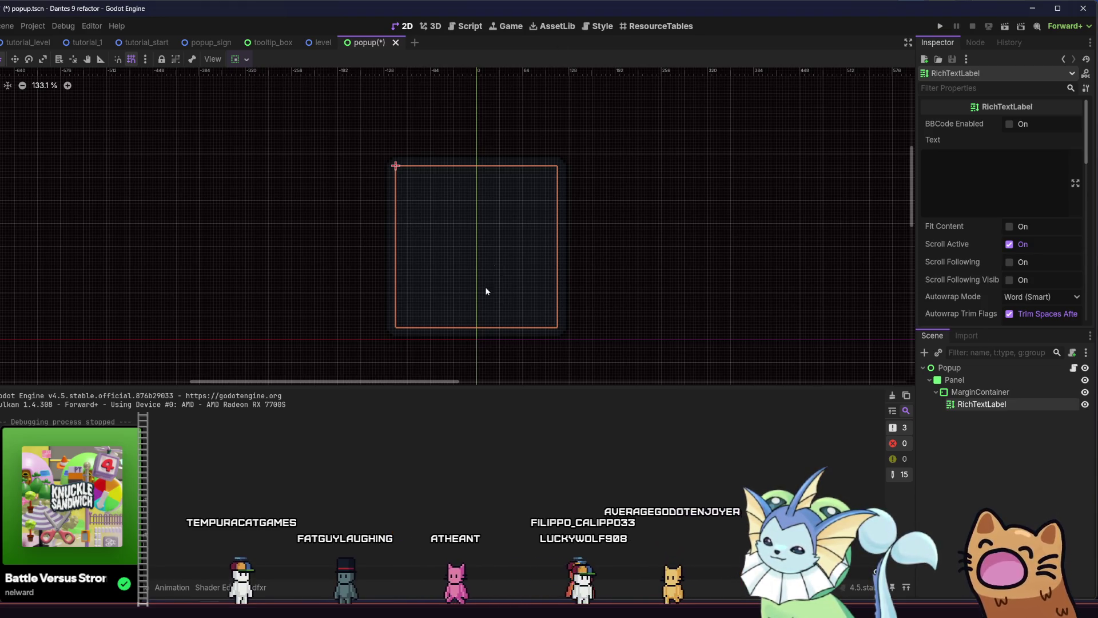
{"action": "scroll", "coordinate": [423, 235], "scroll_direction": "down", "scroll_amount": 1}
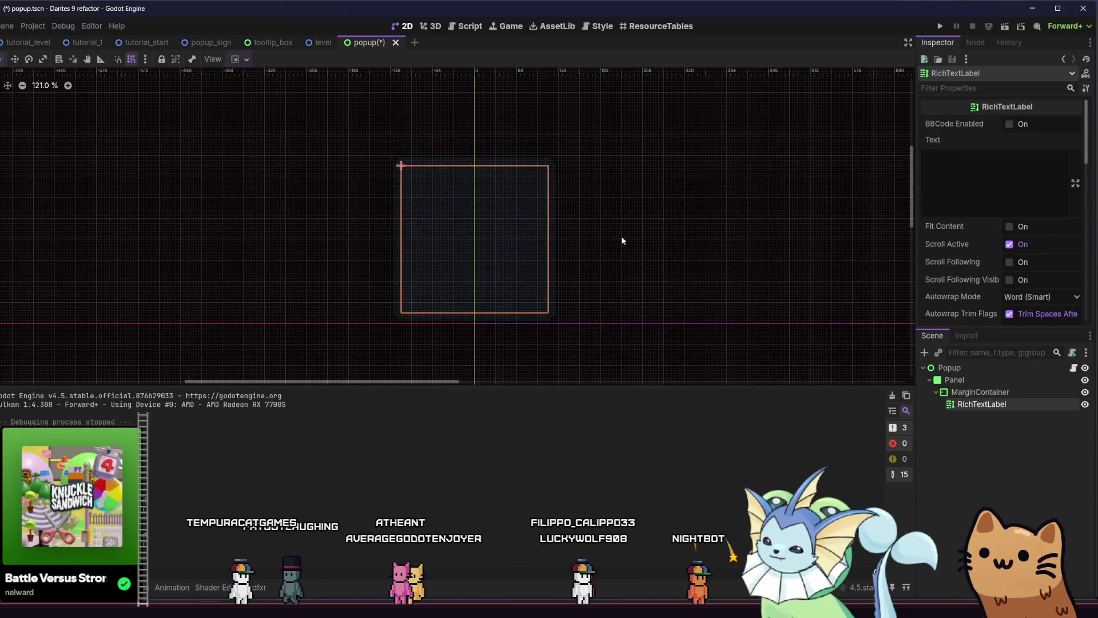
{"action": "left_click", "coordinate": [971, 419]}
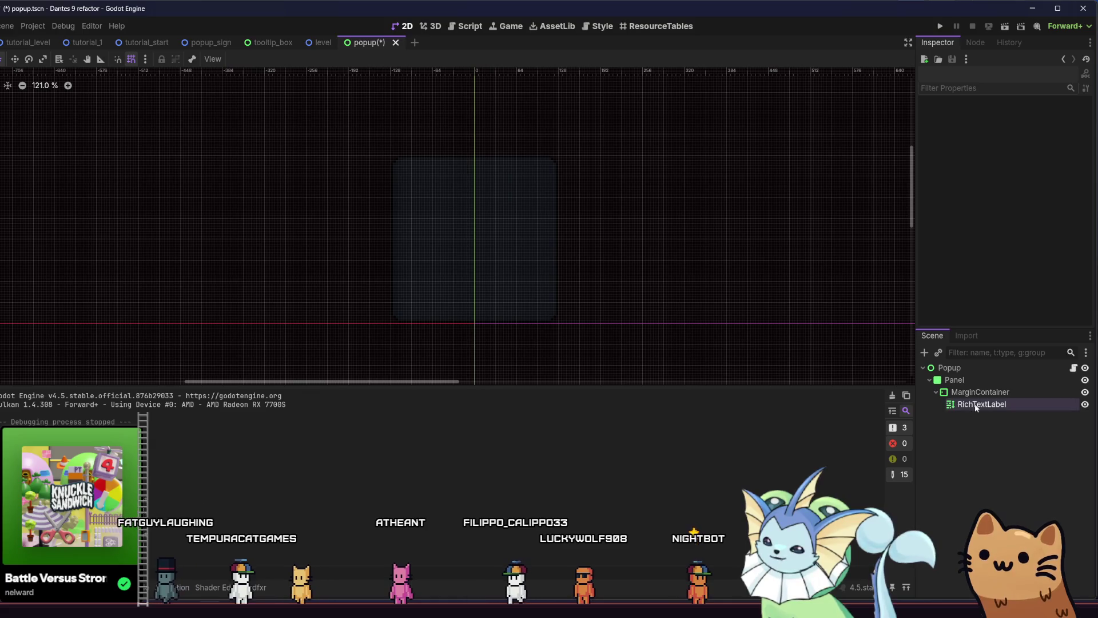
{"action": "left_click", "coordinate": [972, 404]}
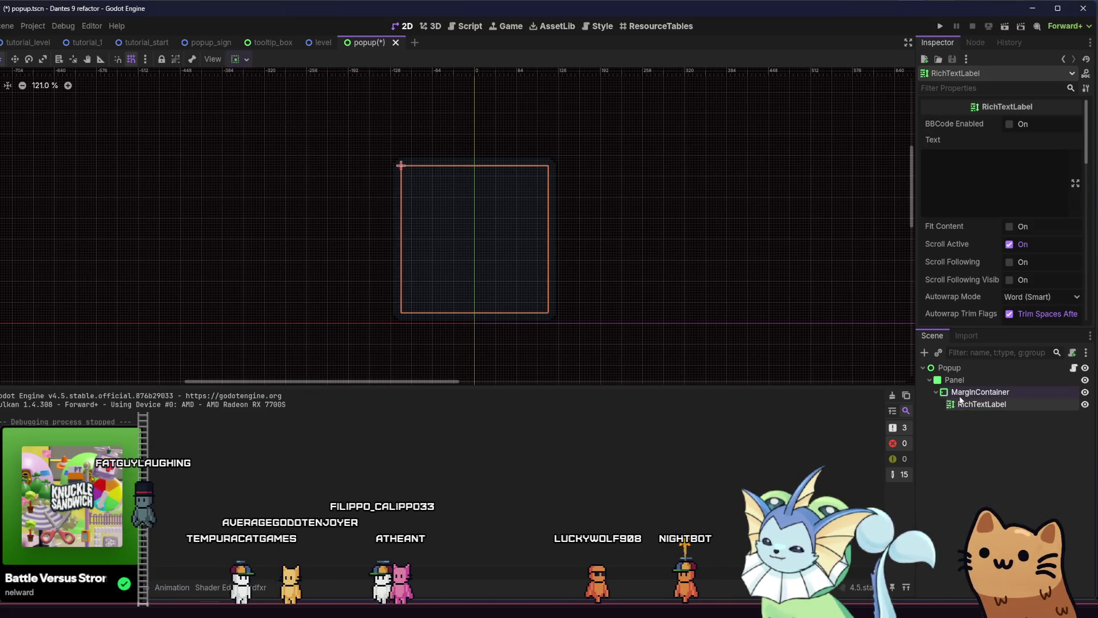
{"action": "left_click", "coordinate": [969, 196]}
{"action": "type", "text": "tyjuyyyyyyyyyyyyyyyyyyyyyy"}
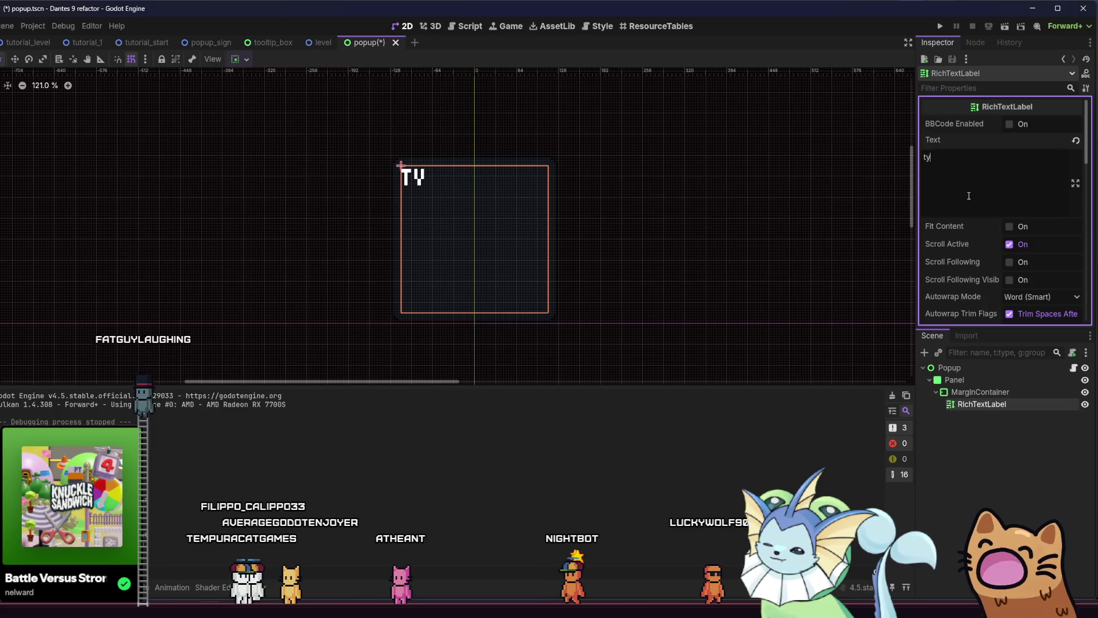
{"action": "type", "text": "yyyyyyyyyyyyyyyyyyyyyyyyyyyyyyyyyyyyyyyyyyyyyyyyyyyyyyyyyyyyyyyyyyyyyy"}
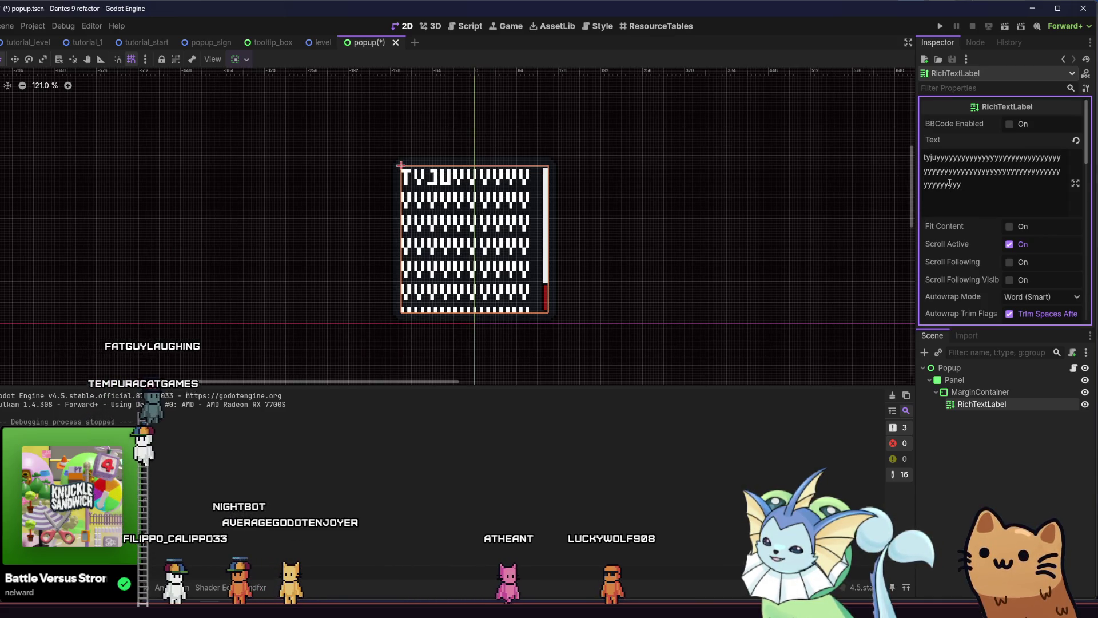
- Enable Fit Content, append more y's to the text, and select the Panel
{"action": "left_click", "coordinate": [1017, 233]}
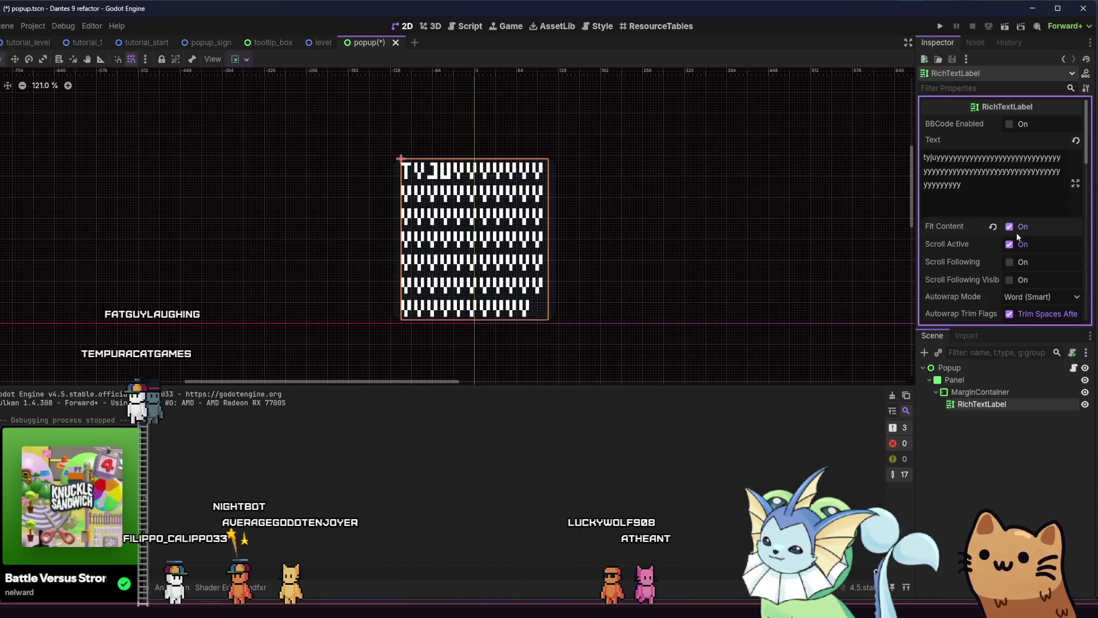
{"action": "left_click", "coordinate": [992, 195]}
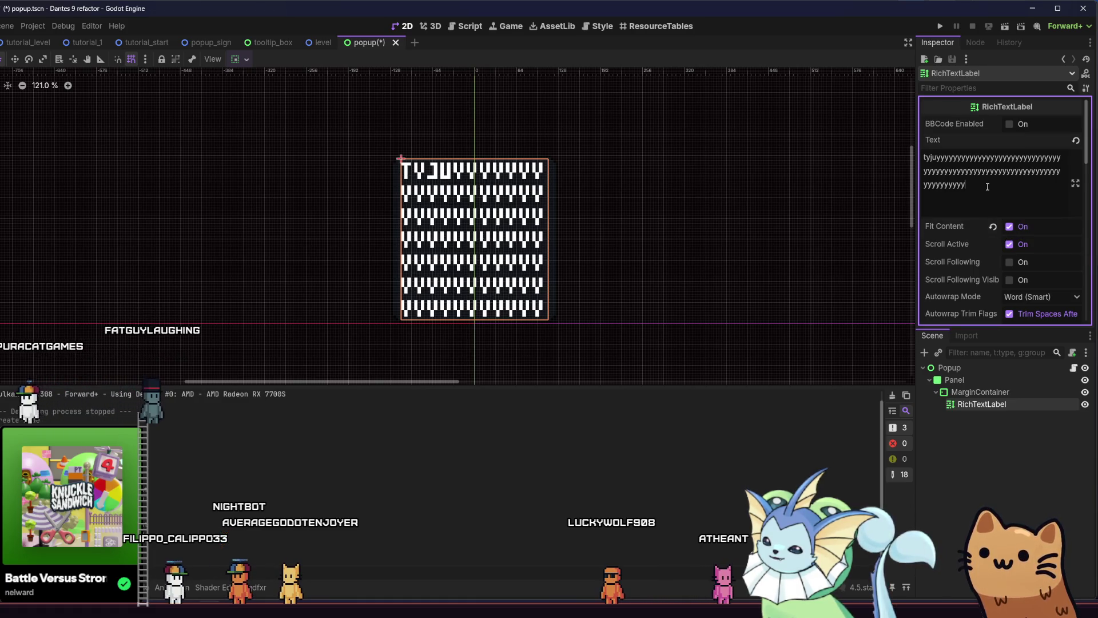
{"action": "type", "text": "yyyyyyyyyyyyyyyyyyyyyyyyyy"}
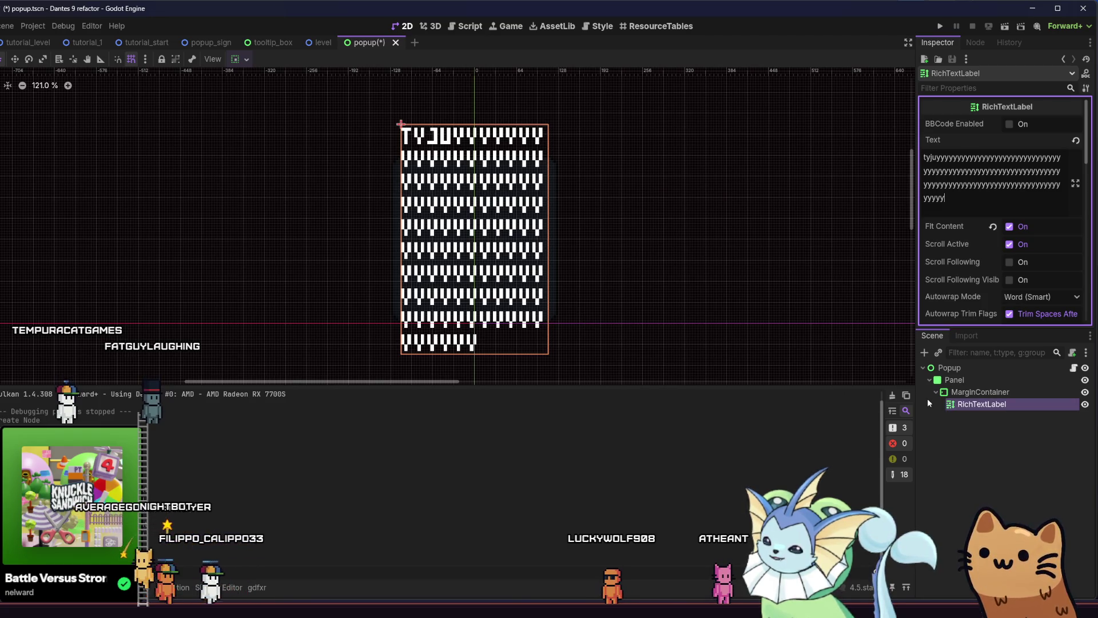
{"action": "left_click", "coordinate": [971, 391]}
{"action": "left_click", "coordinate": [973, 380]}
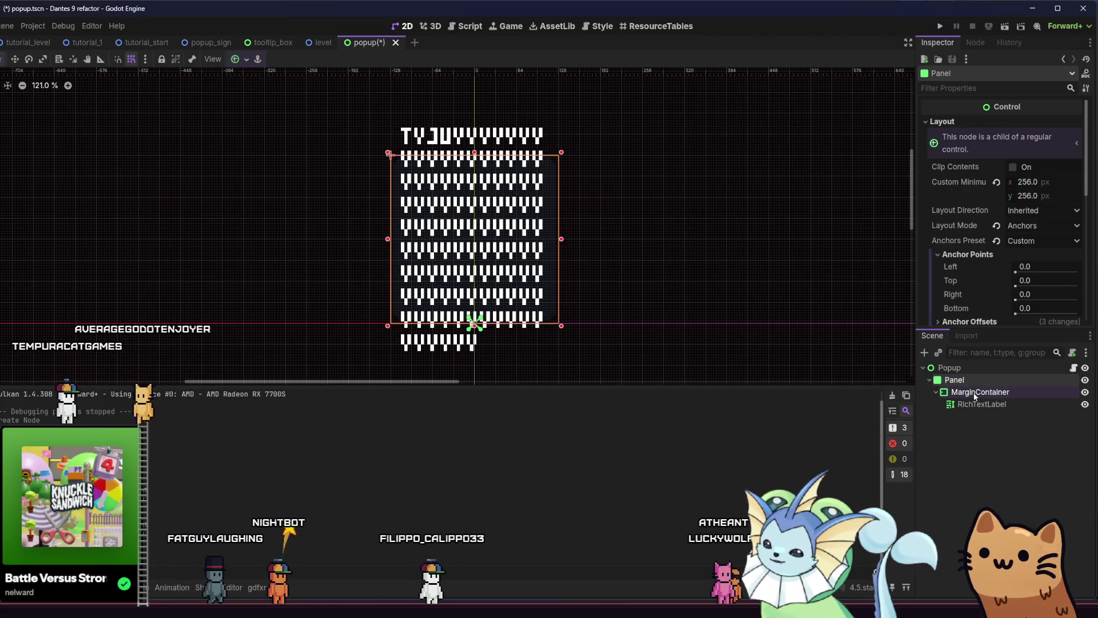
- Save the popup scene and review the MarginContainer's layout, keeping its Full Rect anchor preset
{"action": "left_click", "coordinate": [975, 394]}
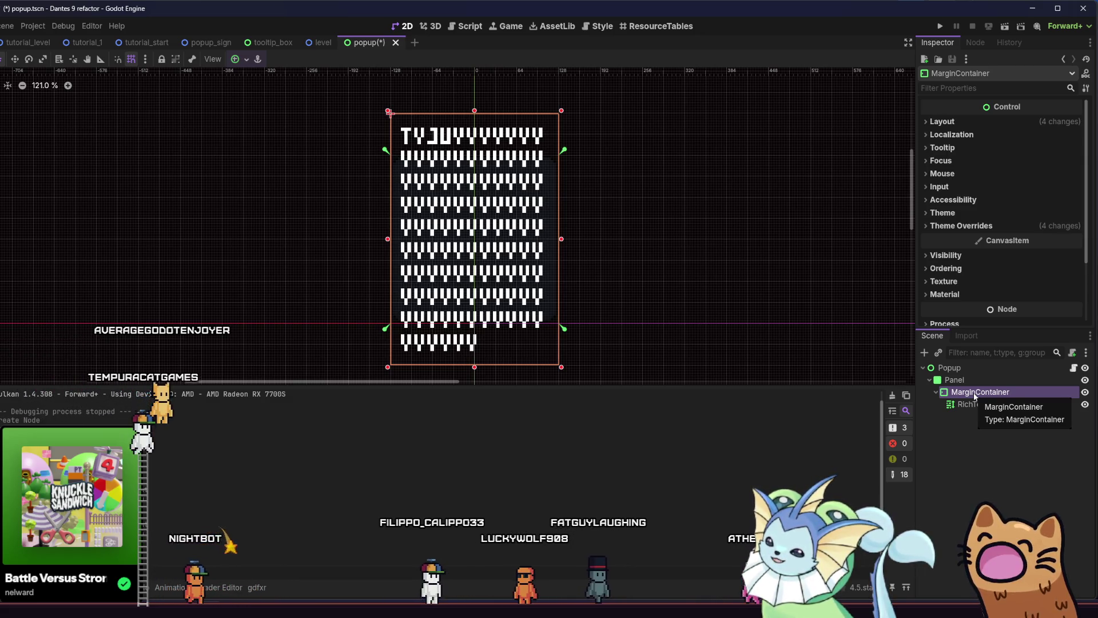
{"action": "key", "text": "ctrl+s"}
{"action": "left_click", "coordinate": [928, 125]}
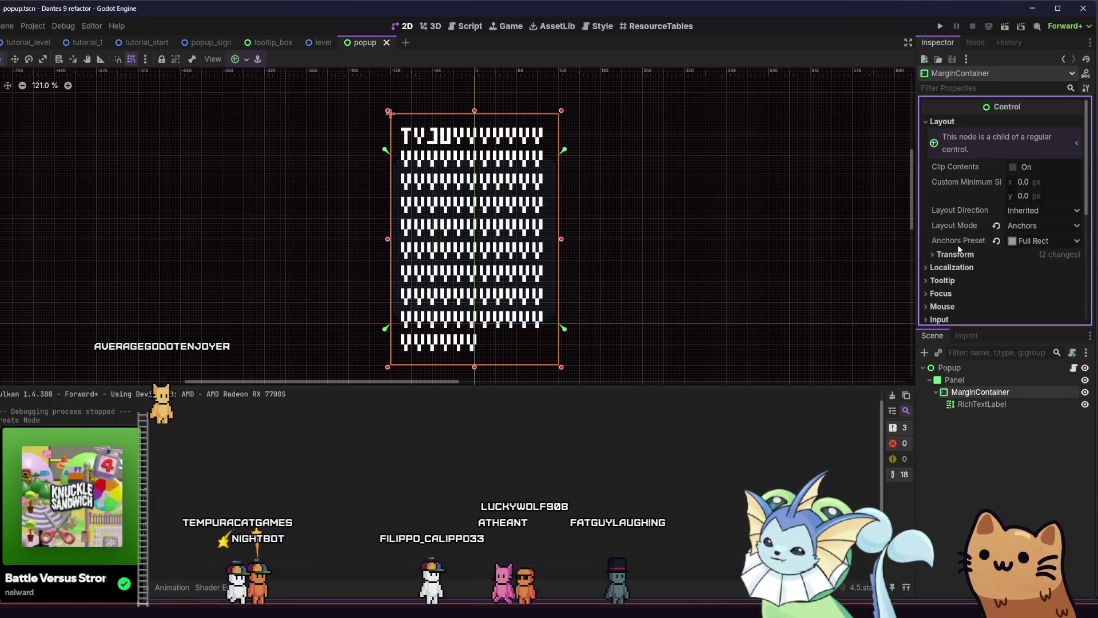
{"action": "left_click", "coordinate": [955, 256]}
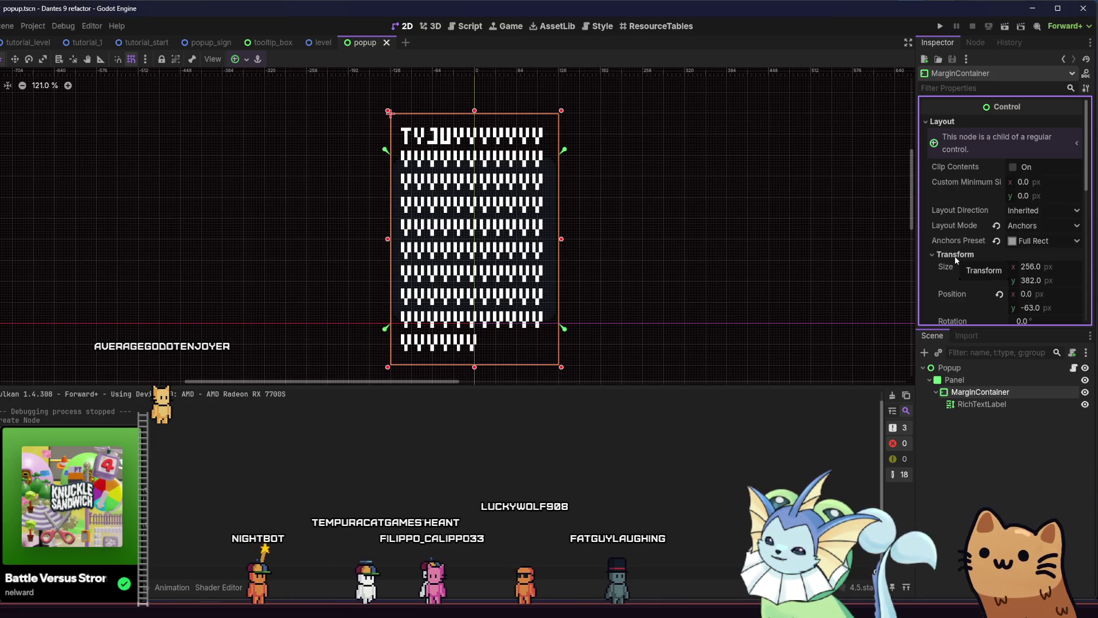
{"action": "left_click", "coordinate": [955, 259]}
{"action": "left_click", "coordinate": [1033, 243]}
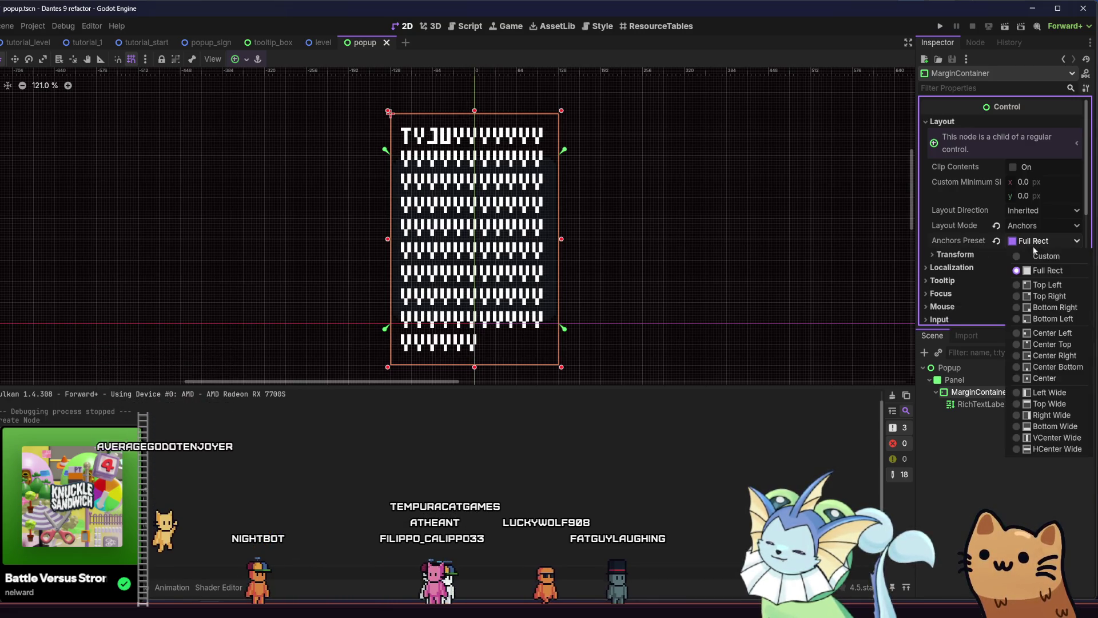
{"action": "left_click", "coordinate": [1033, 246]}
{"action": "left_click", "coordinate": [1022, 255]}
{"action": "left_click", "coordinate": [1014, 255]}
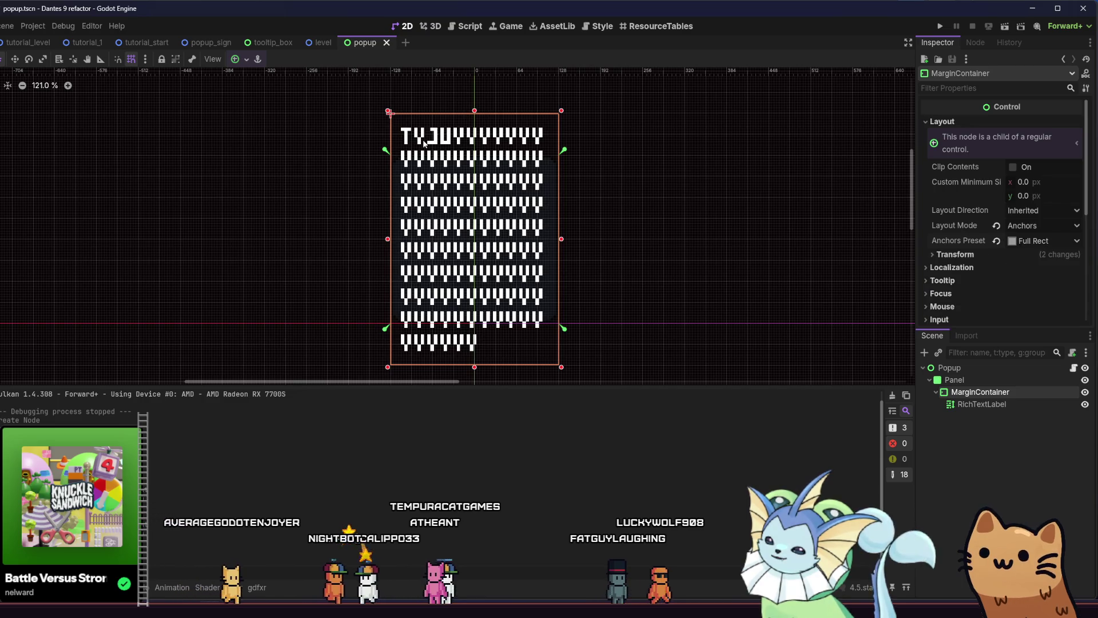
{"action": "left_click", "coordinate": [246, 60]}
{"action": "left_click", "coordinate": [241, 59]}
{"action": "left_click", "coordinate": [246, 60]}
{"action": "left_click", "coordinate": [249, 60]}
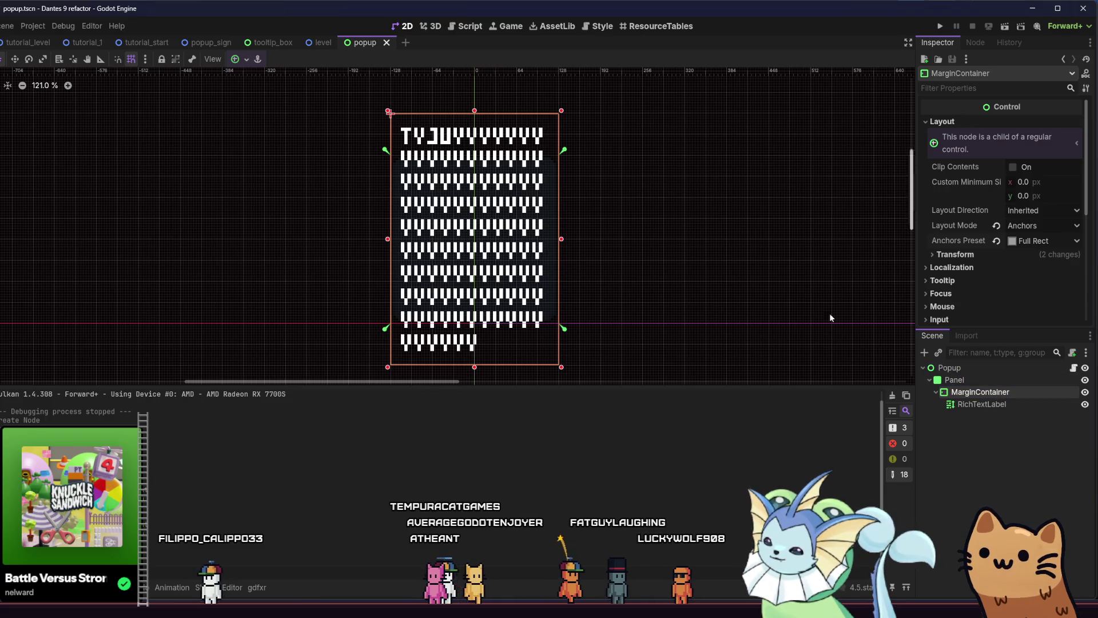
- Revert the Panel's Anchors Preset to Top Left and recentre the canvas on it
{"action": "left_click", "coordinate": [970, 380]}
{"action": "left_click", "coordinate": [240, 60]}
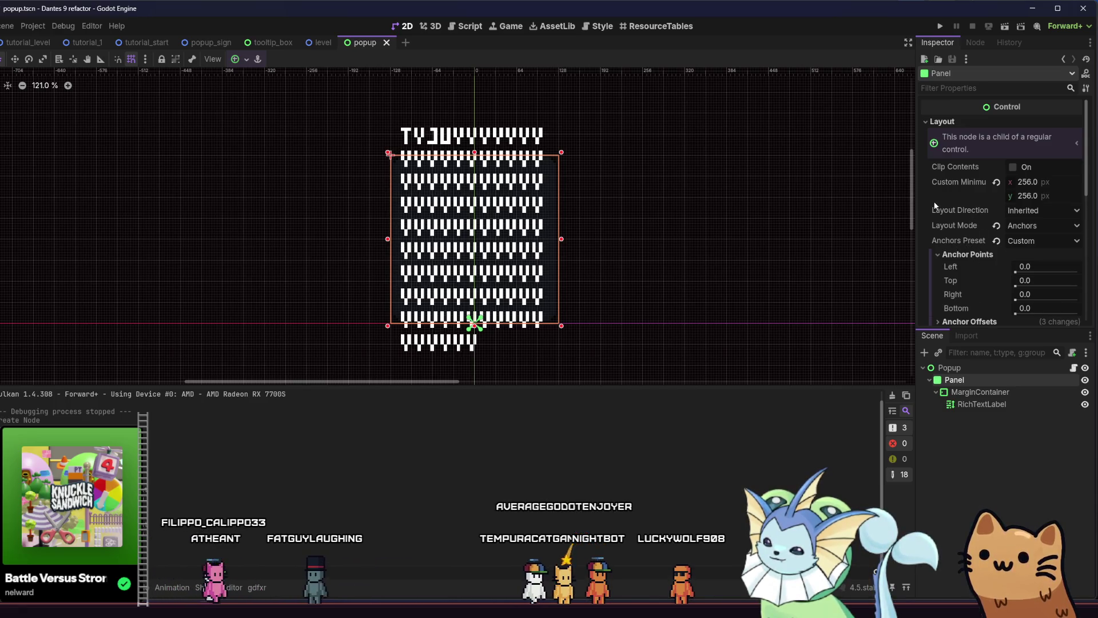
{"action": "left_click", "coordinate": [996, 241]}
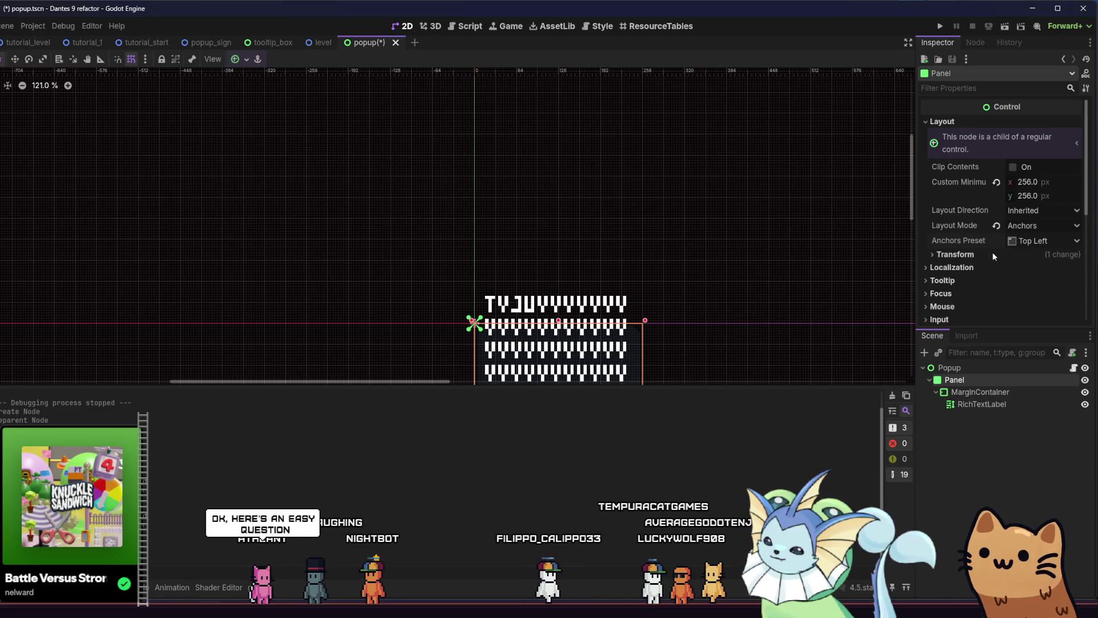
{"action": "left_click", "coordinate": [1023, 242]}
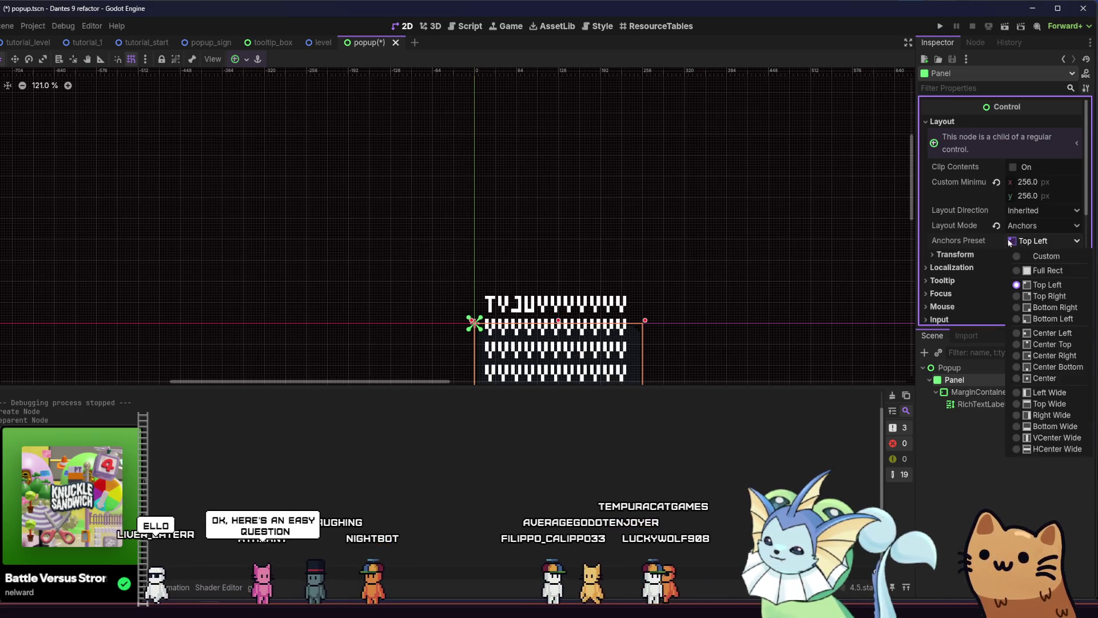
{"action": "left_click", "coordinate": [790, 263]}
{"action": "scroll", "coordinate": [790, 263], "scroll_direction": "down", "scroll_amount": 3}
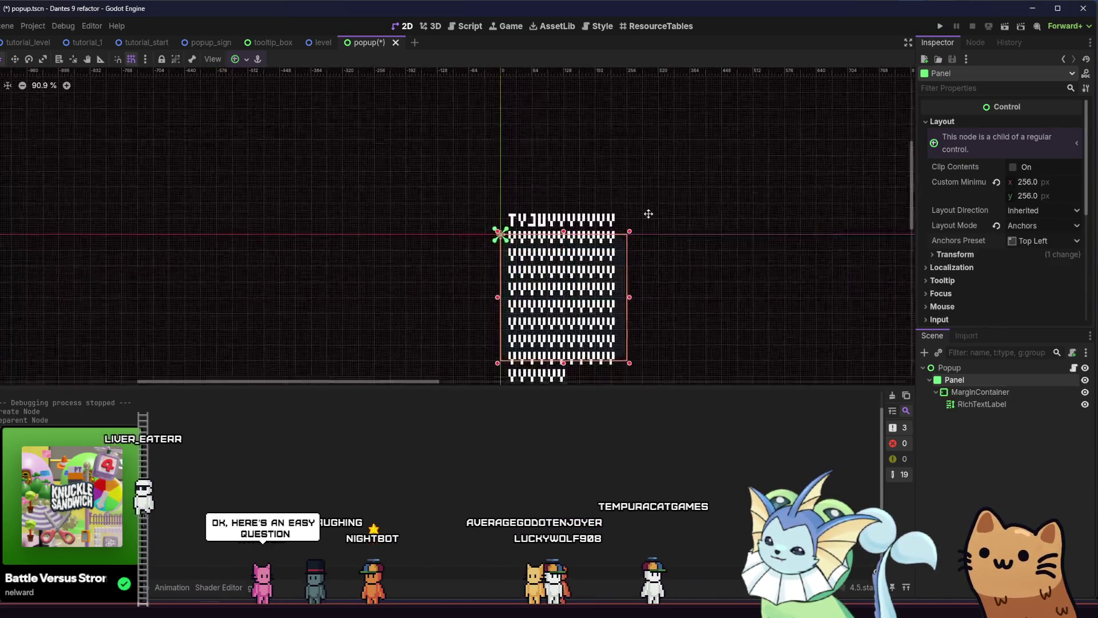
{"action": "left_click_drag", "start_coordinate": [651, 195], "coordinate": [674, 218]}
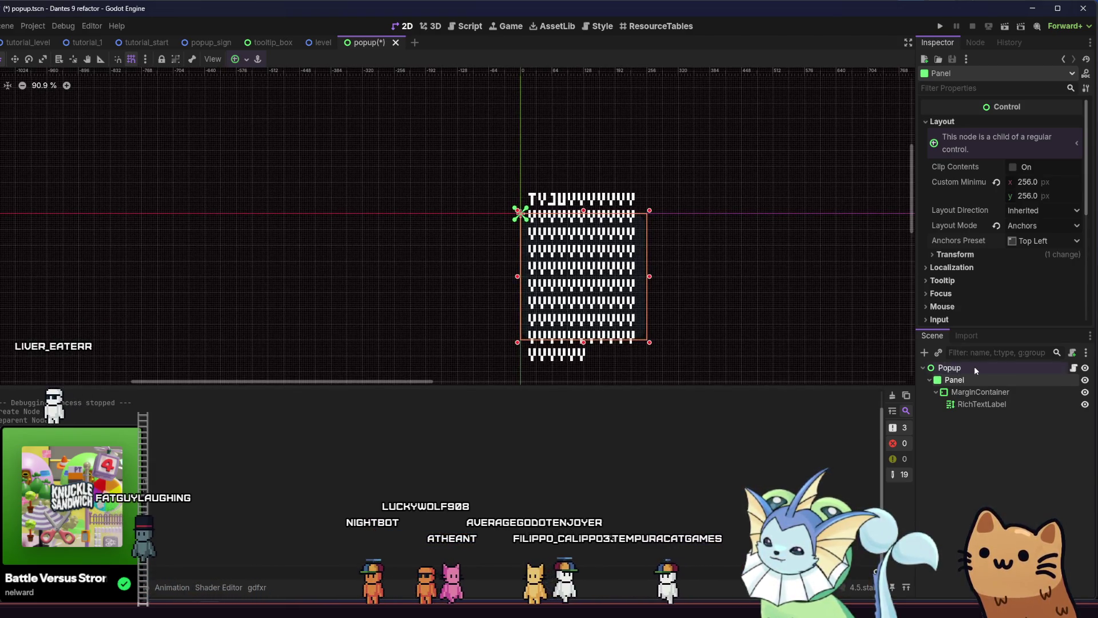
{"action": "left_click", "coordinate": [980, 392]}
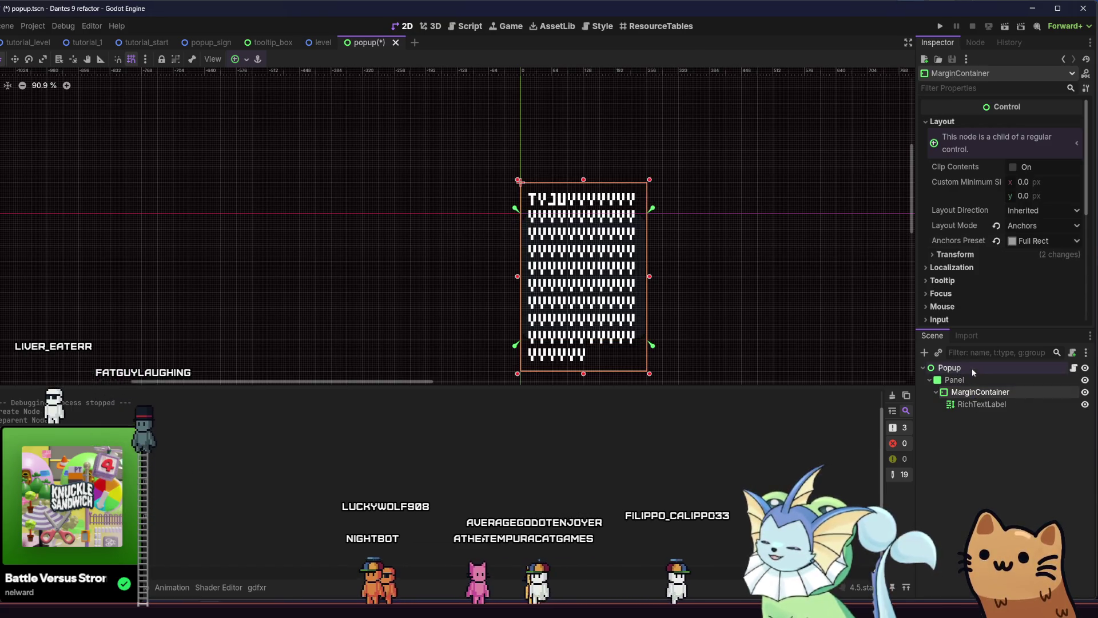
{"action": "left_click", "coordinate": [958, 379]}
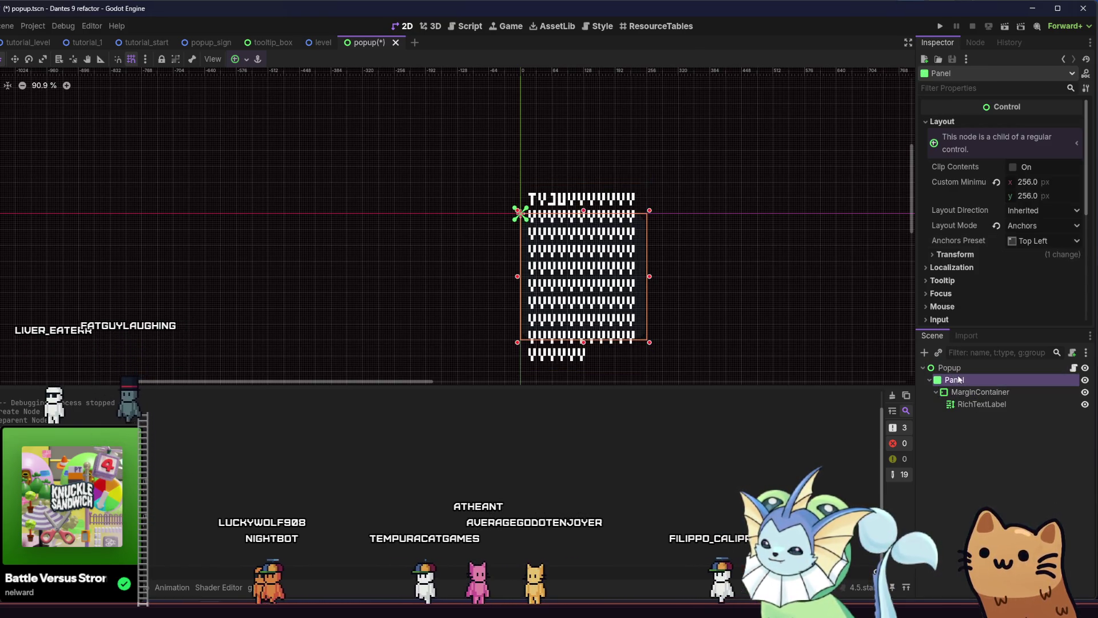
- Change the Panel node's type to PanelContainer by searching 'panelco' in Change Type
{"action": "right_click", "coordinate": [959, 378]}
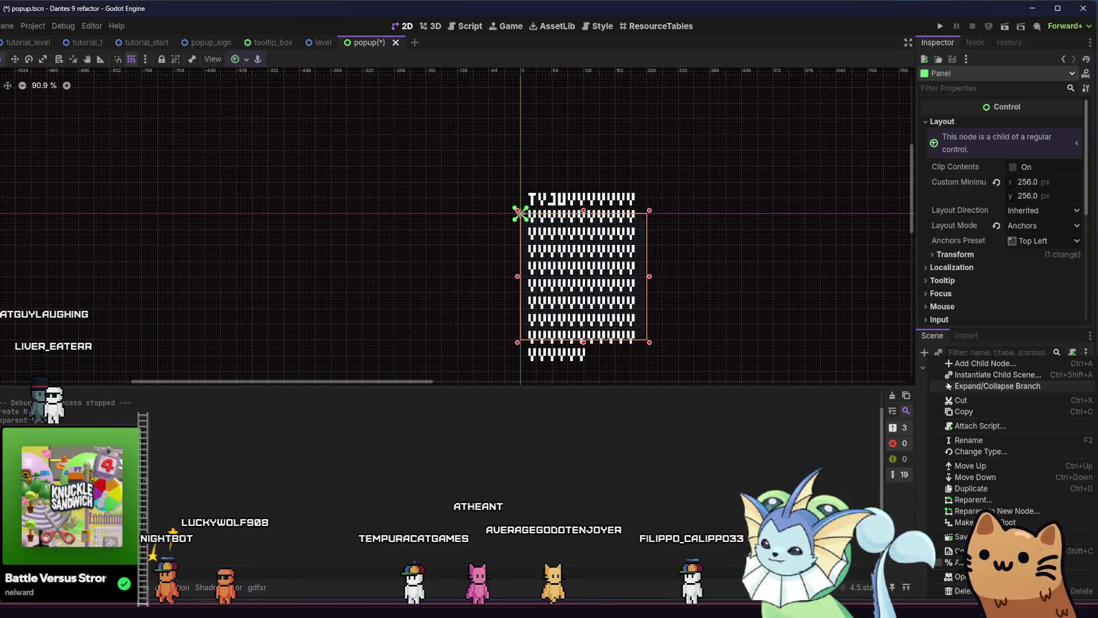
{"action": "left_click", "coordinate": [982, 451]}
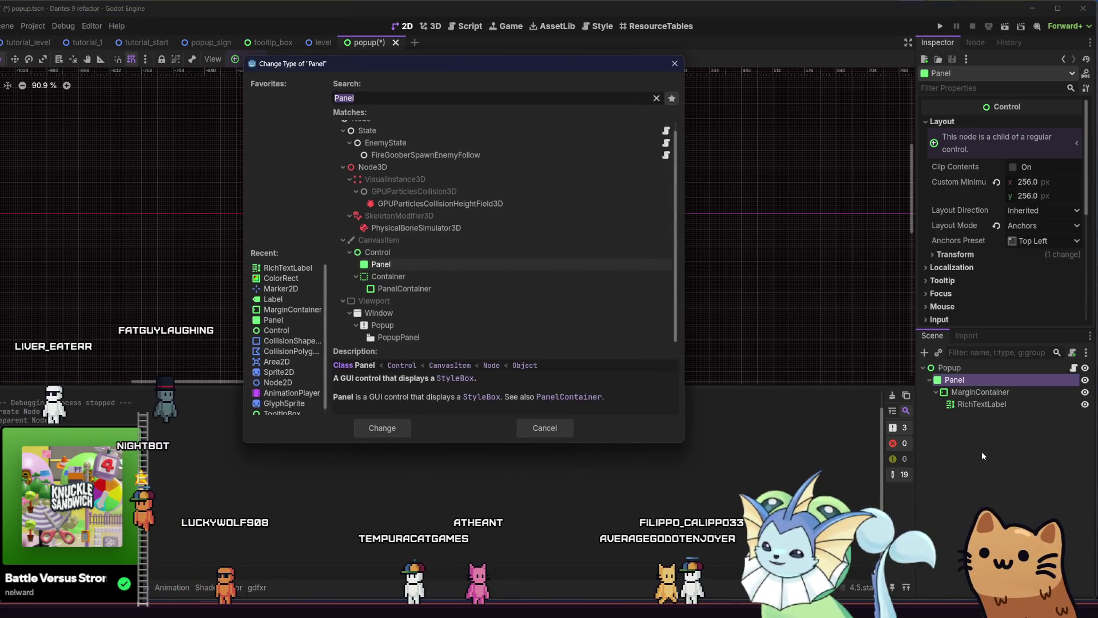
{"action": "type", "text": "panel"}
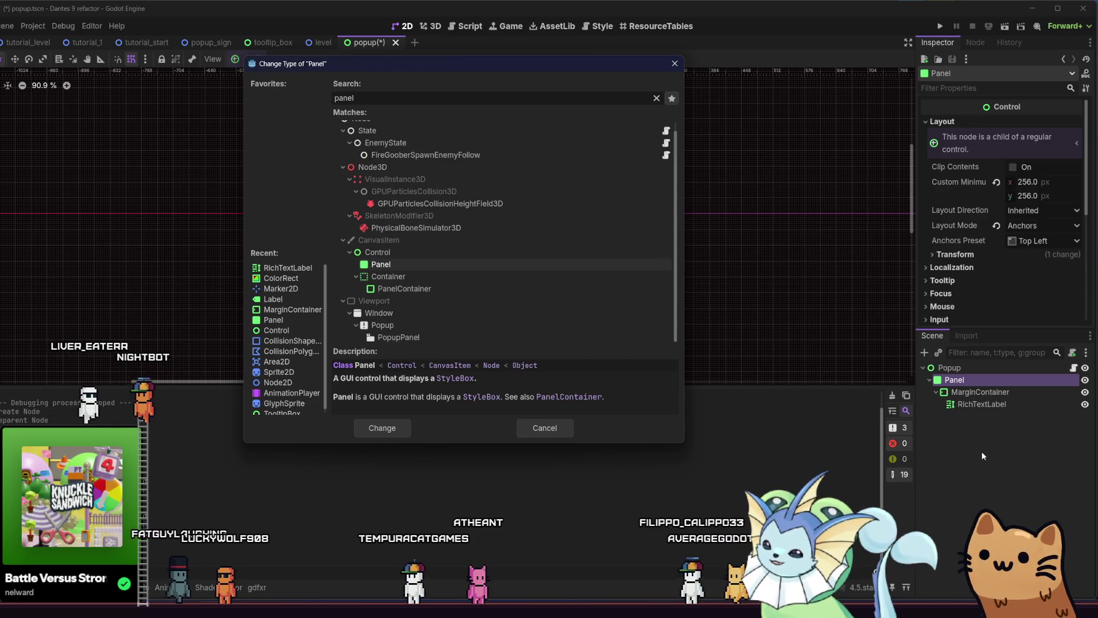
{"action": "type", "text": "co"}
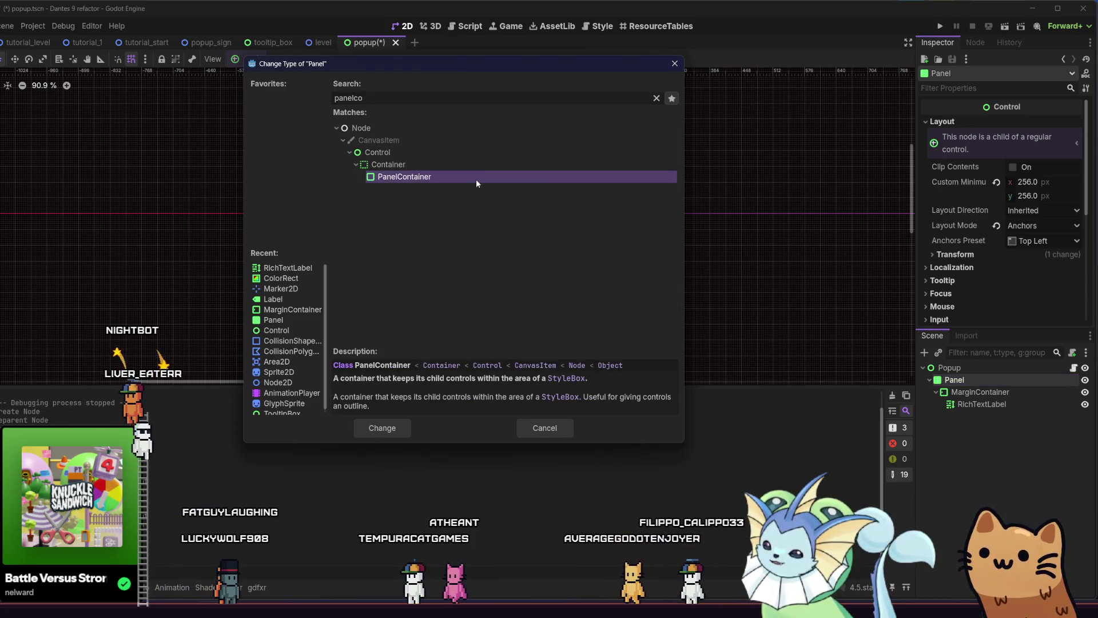
{"action": "double_click", "coordinate": [476, 180]}
{"action": "scroll", "coordinate": [541, 210], "scroll_direction": "right", "scroll_amount": 2}
{"action": "scroll", "coordinate": [541, 210], "scroll_direction": "down", "scroll_amount": 2}
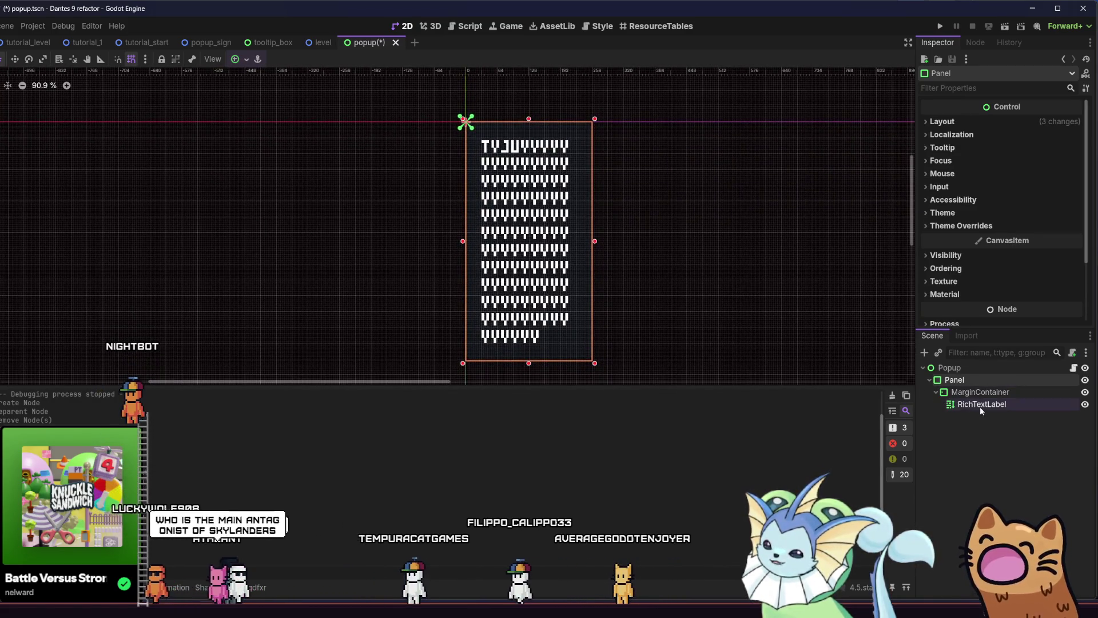
{"action": "left_click", "coordinate": [993, 391]}
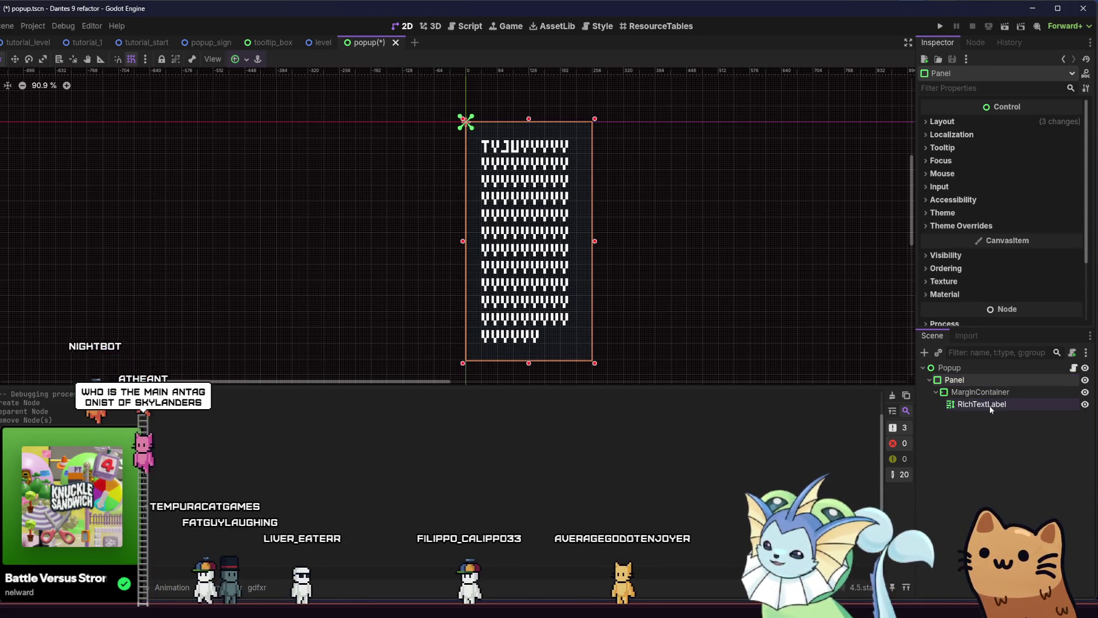
- Set the Panel's Anchors Preset to Center Bottom, bring it into view, and save popup.tscn
{"action": "double_click", "coordinate": [980, 380]}
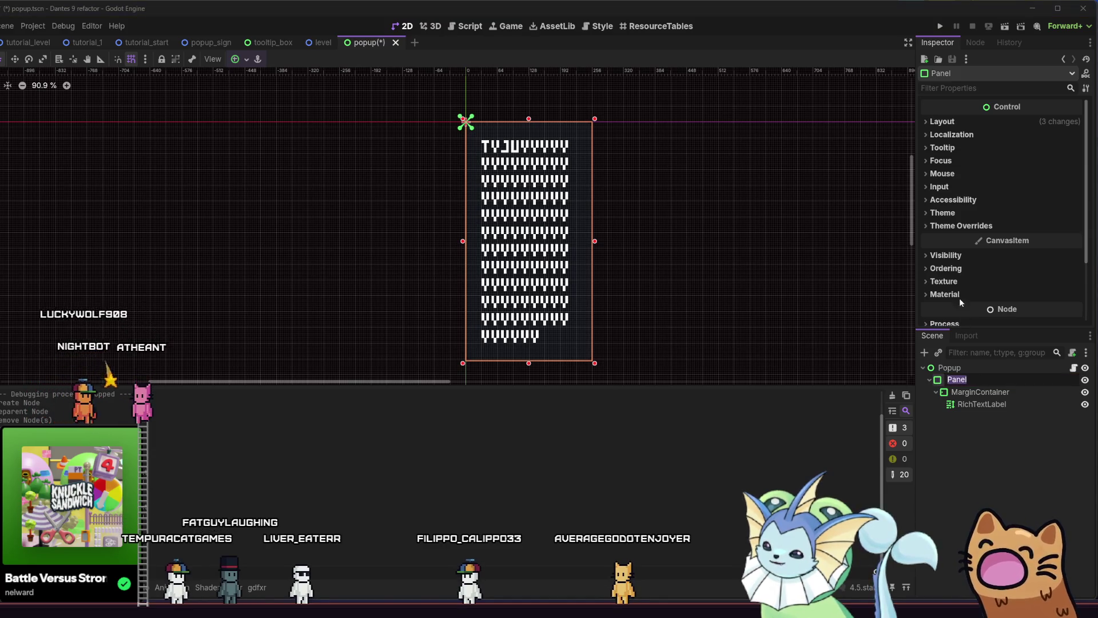
{"action": "key", "text": "Escape"}
{"action": "left_click", "coordinate": [958, 123]}
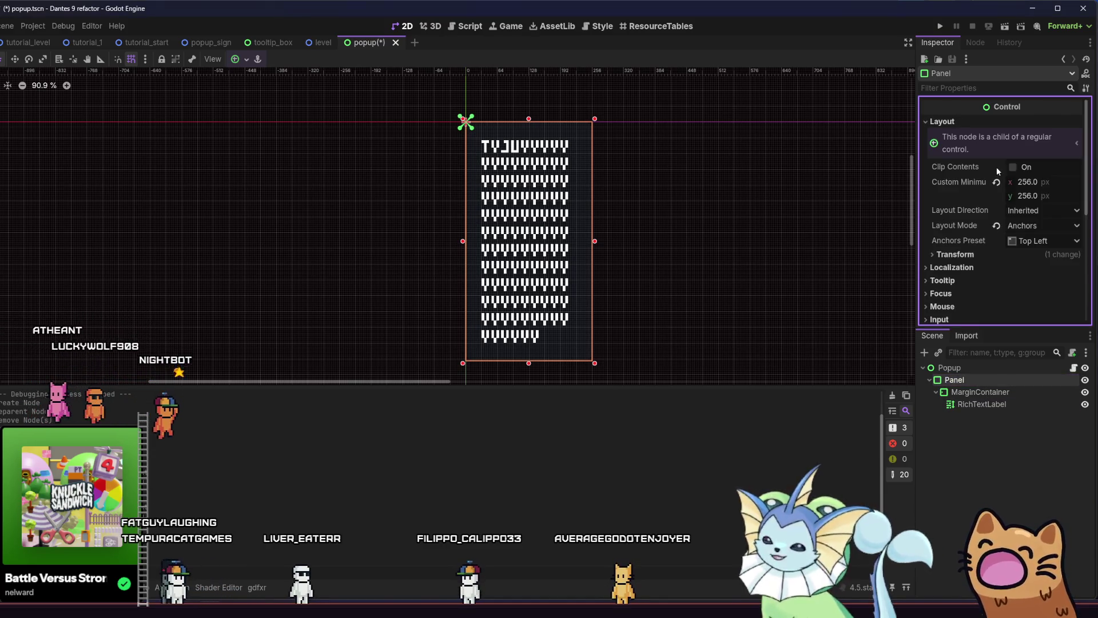
{"action": "left_click", "coordinate": [1038, 241]}
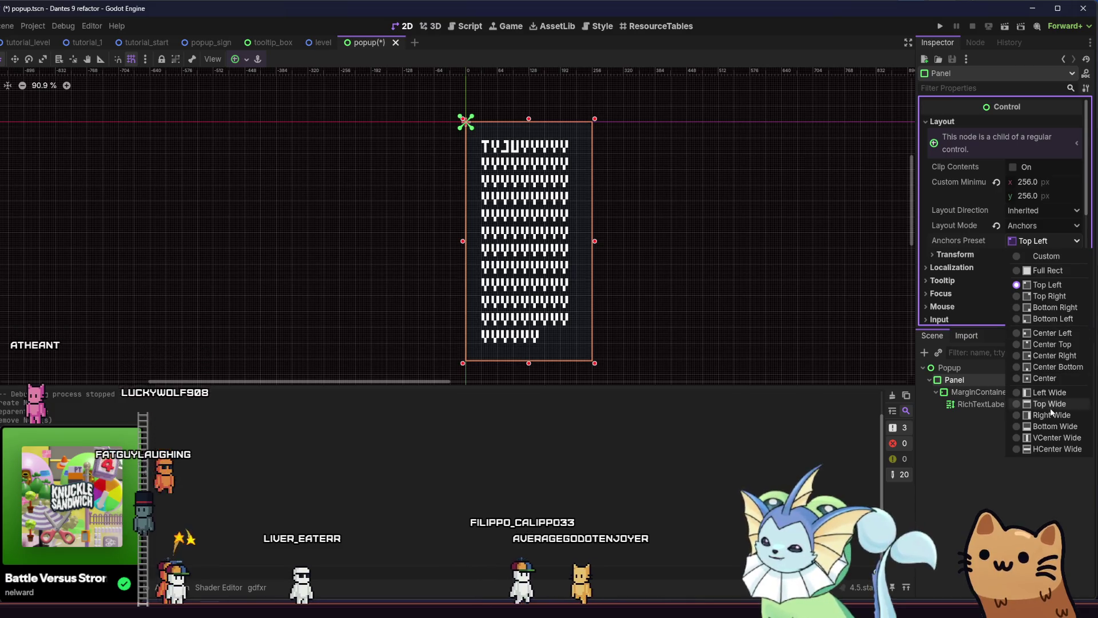
{"action": "left_click", "coordinate": [1058, 367]}
{"action": "left_click_drag", "start_coordinate": [691, 220], "coordinate": [733, 334]}
{"action": "scroll", "coordinate": [646, 197], "scroll_direction": "up", "scroll_amount": 5}
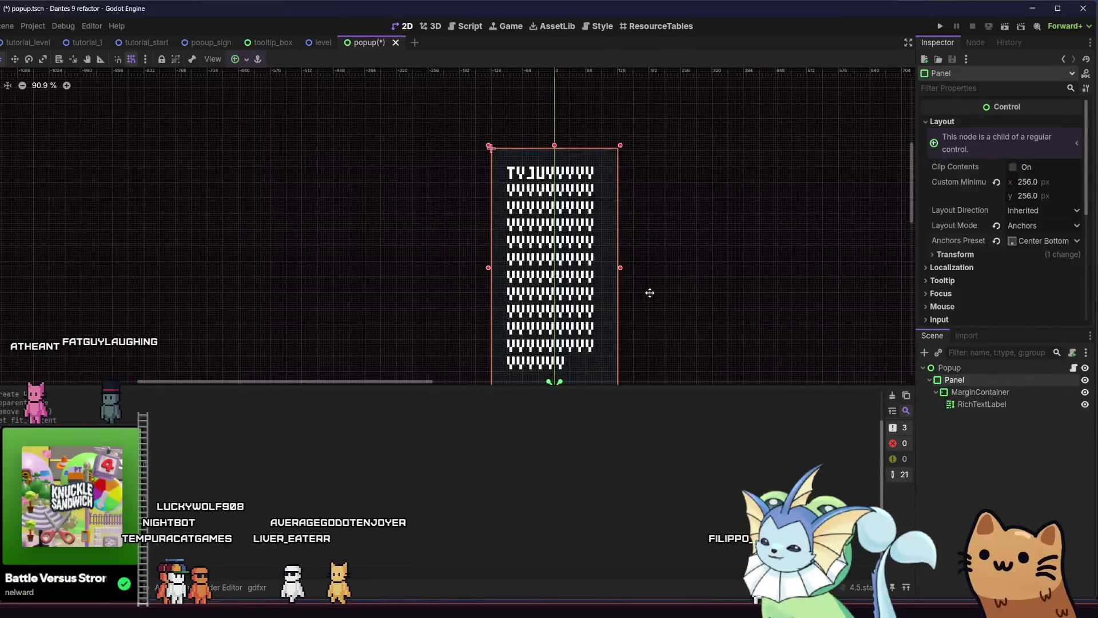
{"action": "scroll", "coordinate": [483, 346], "scroll_direction": "up", "scroll_amount": 6}
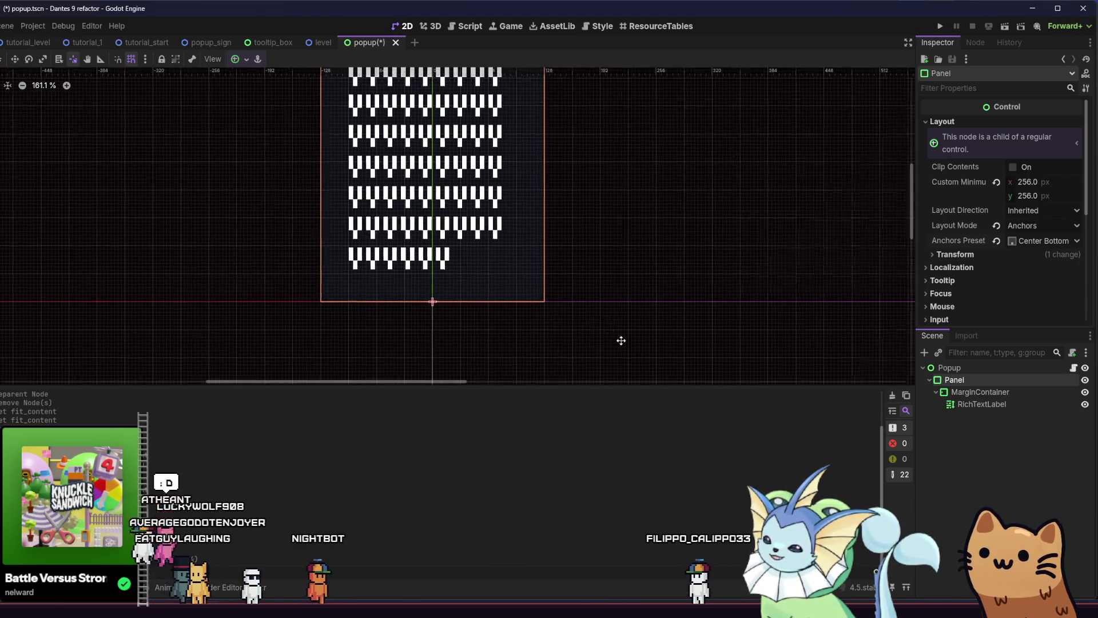
{"action": "key", "text": "ctrl+s"}
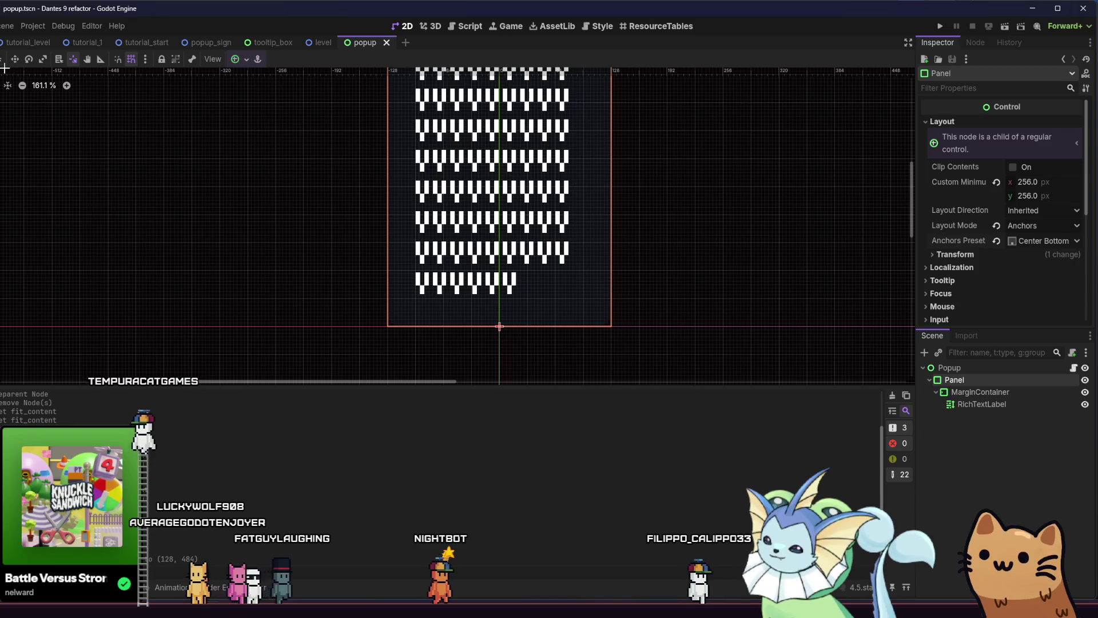
{"action": "scroll", "coordinate": [343, 258], "scroll_direction": "down", "scroll_amount": 6}
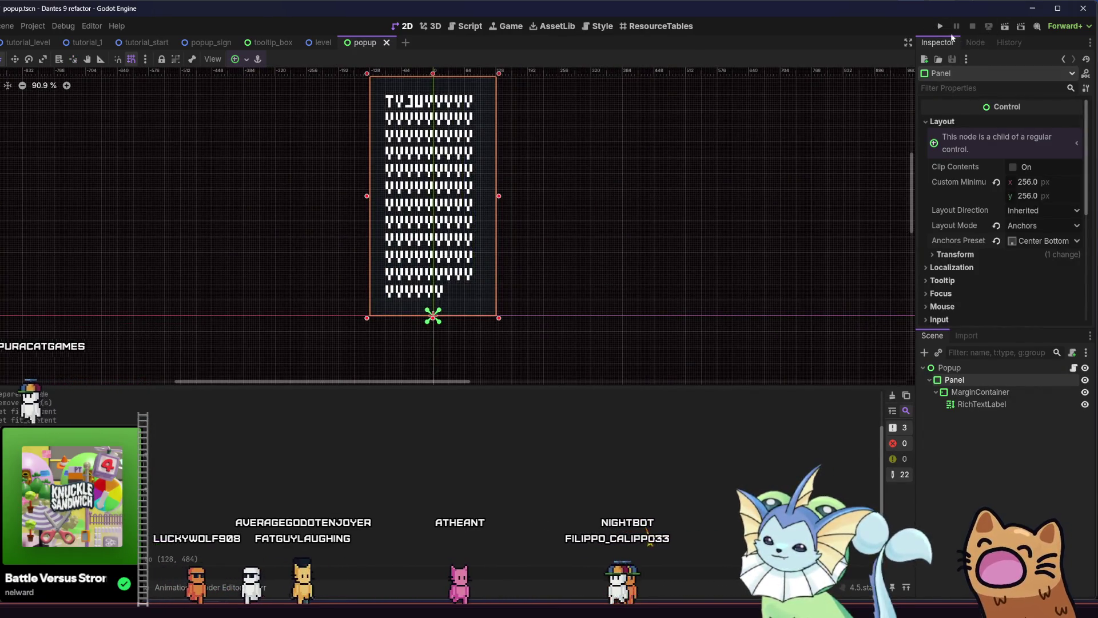
- Run the game from tutorial_level and walk the cat on and off the sign to test its popup
{"action": "left_click", "coordinate": [3, 50]}
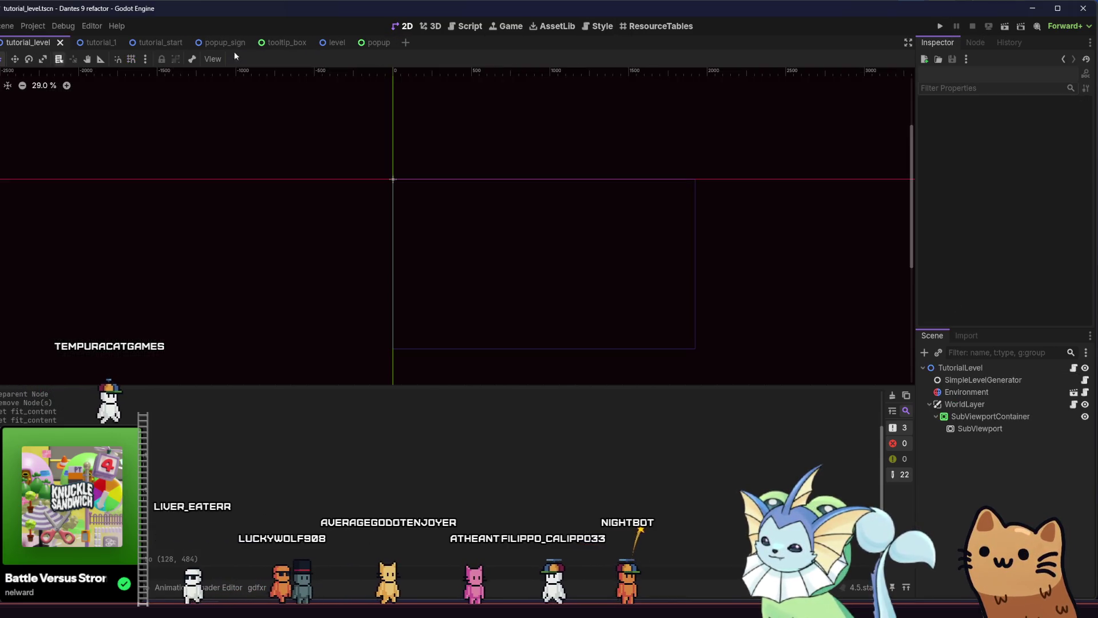
{"action": "left_click", "coordinate": [1006, 31]}
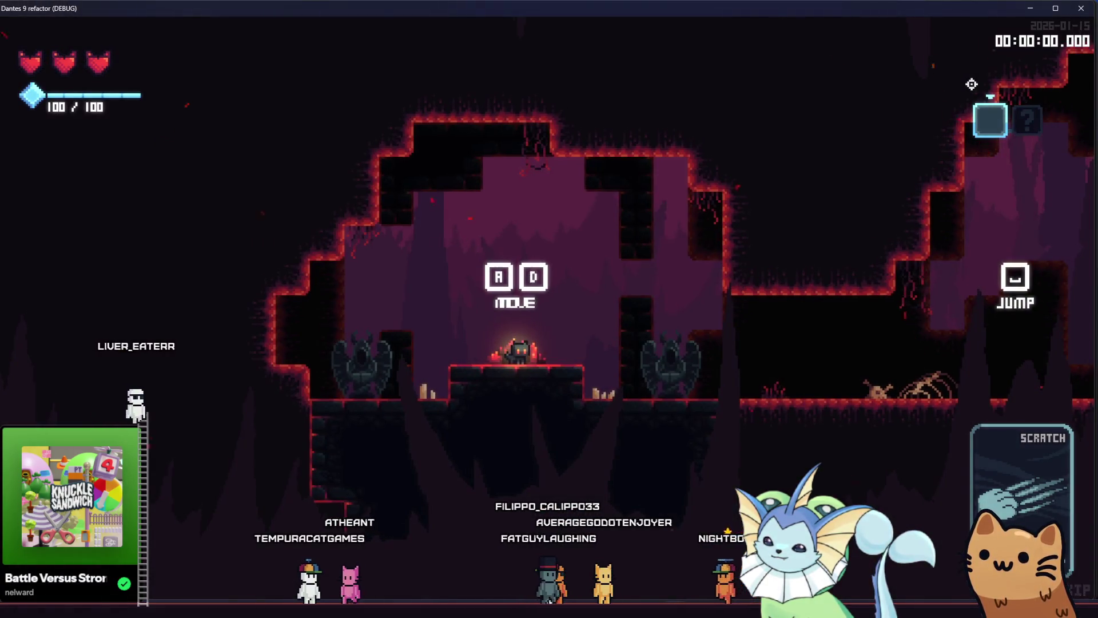
{"action": "key", "text": "d"}
{"action": "key", "text": "space"}
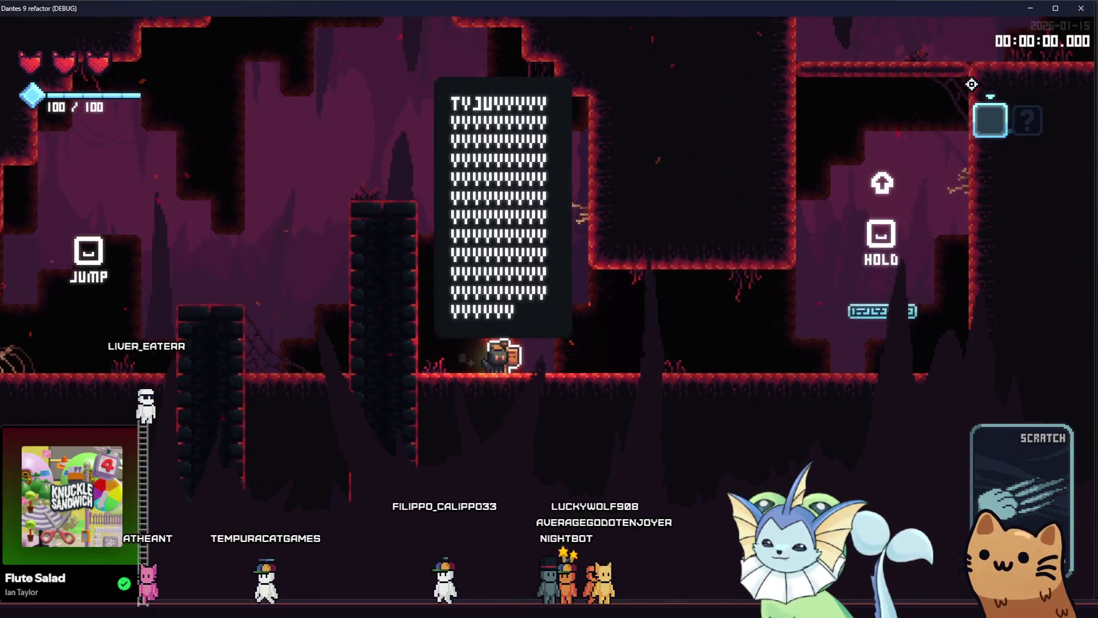
{"action": "key", "text": "d"}
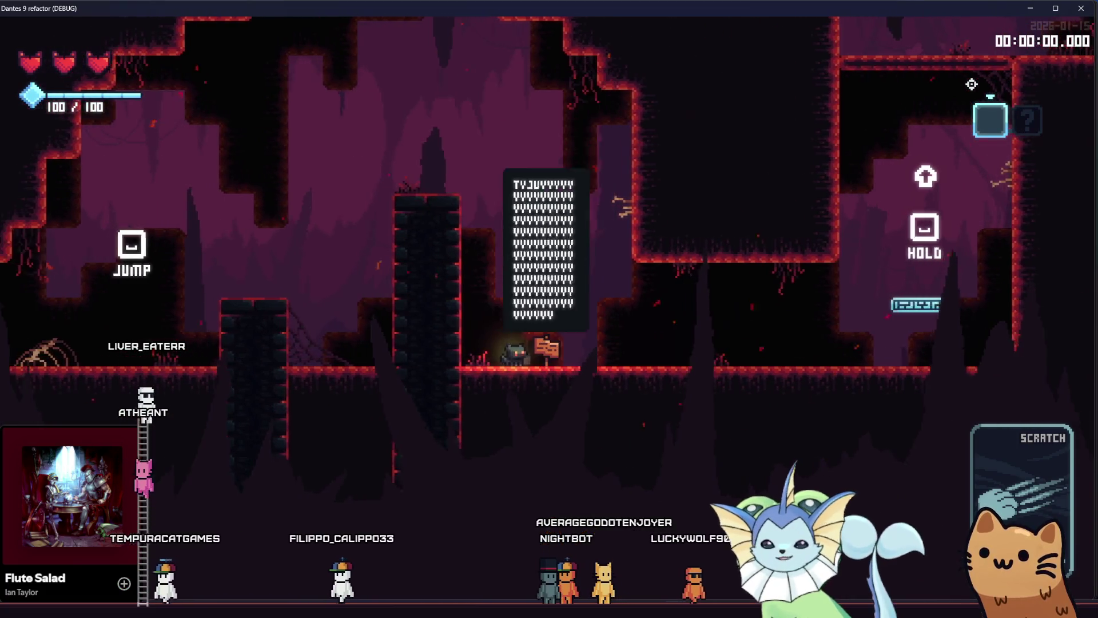
{"action": "key", "text": "a"}
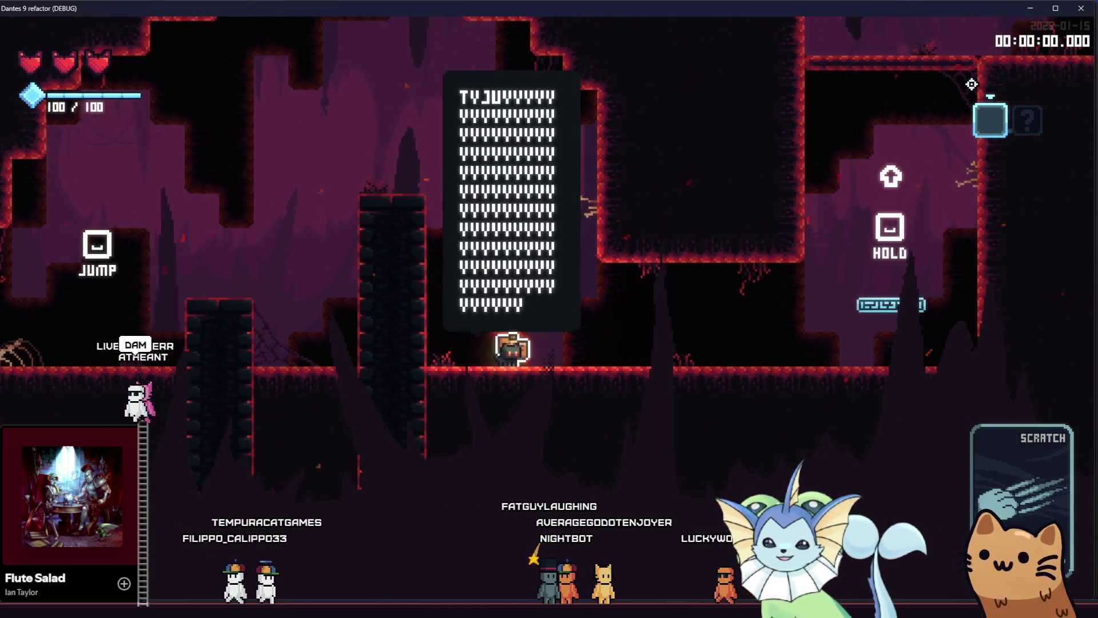
{"action": "key", "text": "a"}
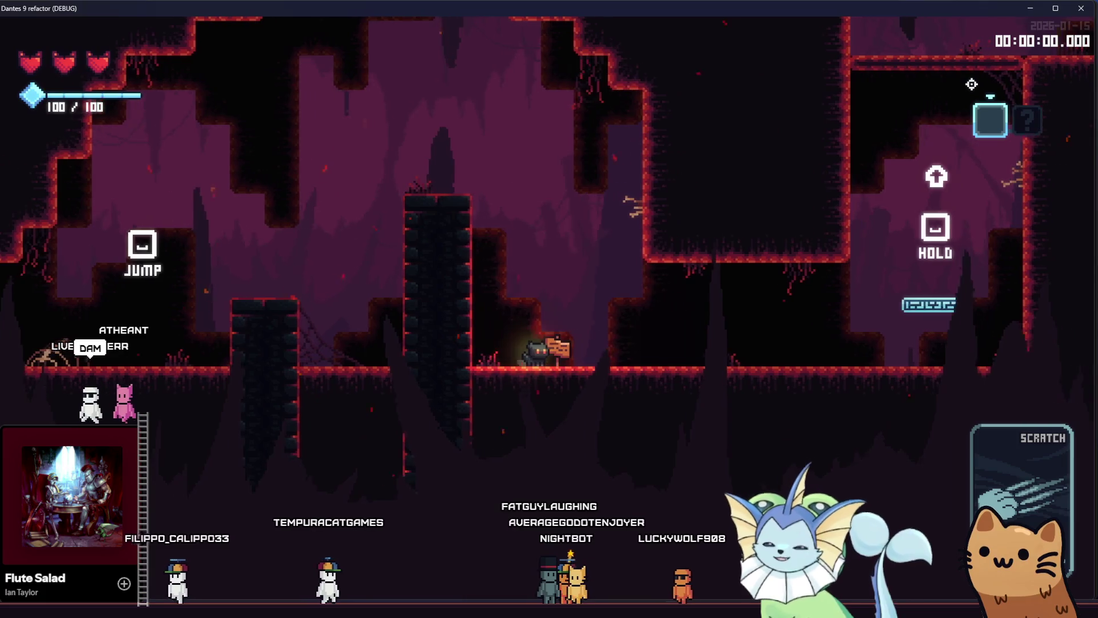
{"action": "key", "text": "d"}
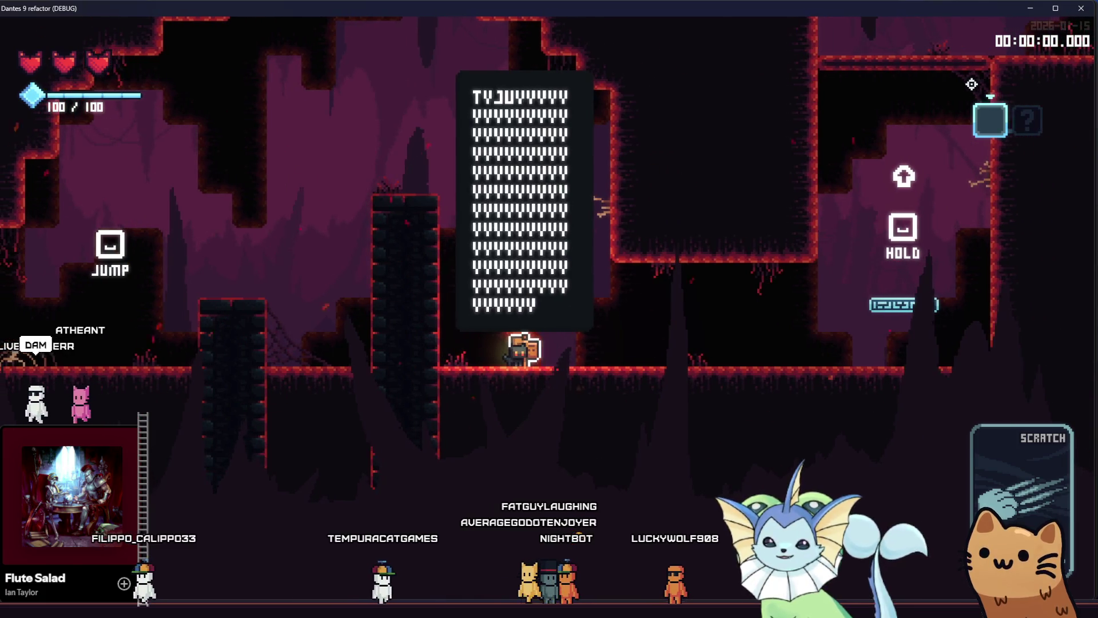
{"action": "key", "text": "a"}
{"action": "key", "text": "d"}
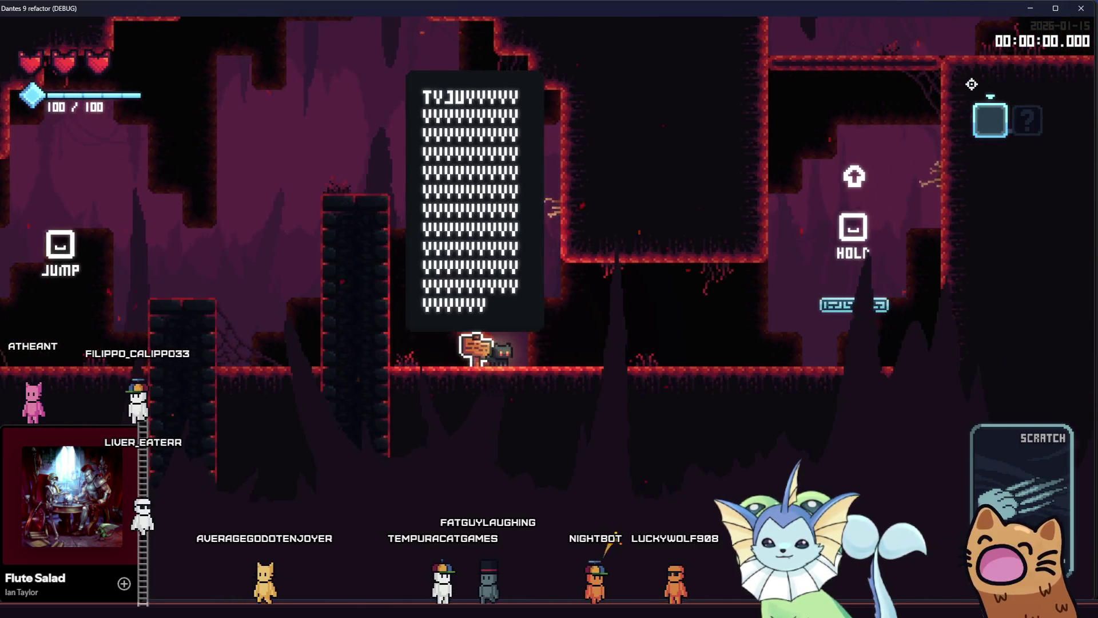
{"action": "key", "text": "d"}
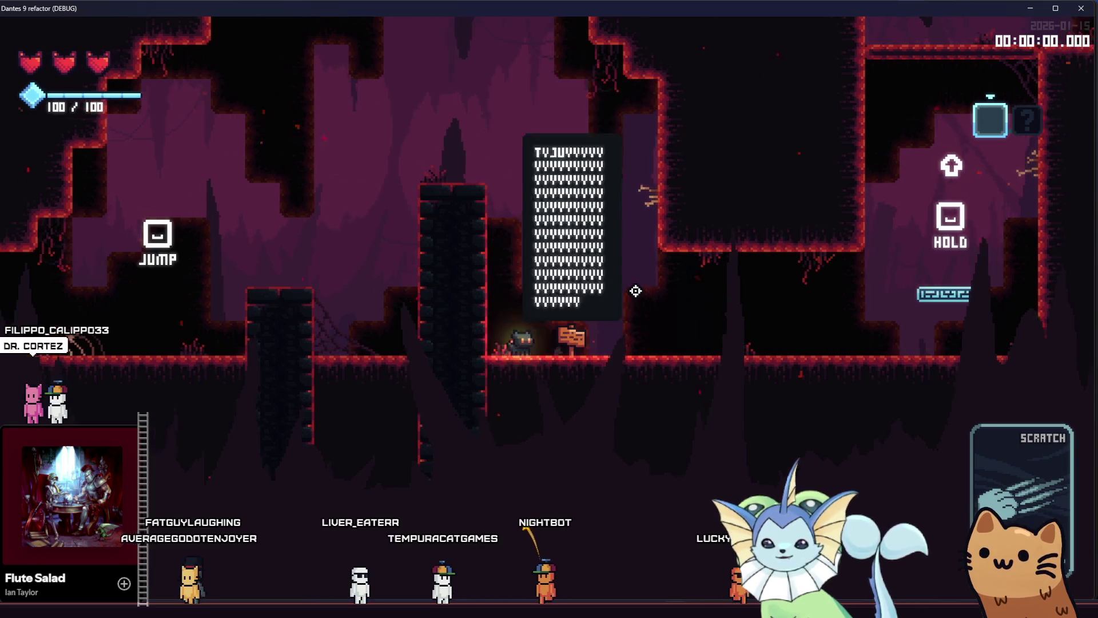
{"action": "key", "text": "d"}
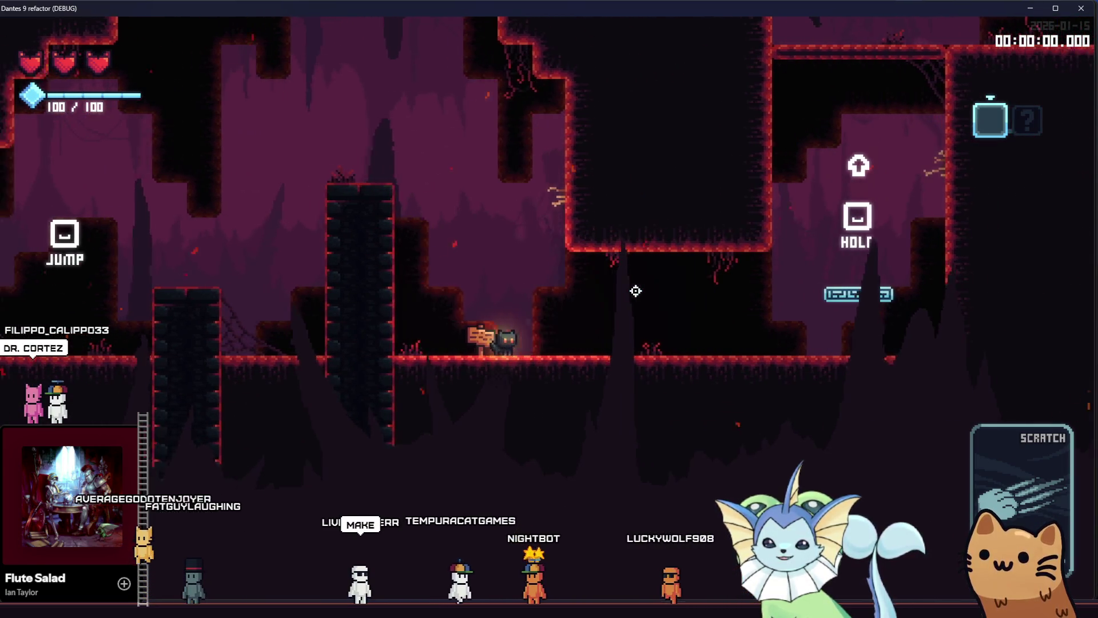
{"action": "key", "text": "a"}
{"action": "key", "text": "d"}
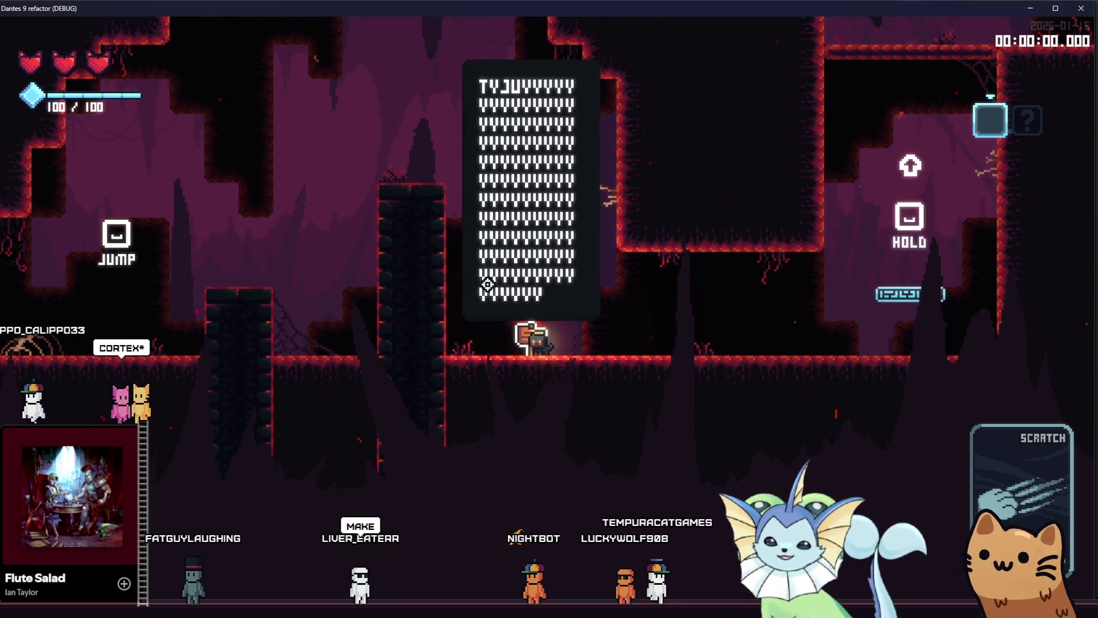
- Toggle the in-game menu, retest the sign popup with the arrow keys, and close the game with F8
{"action": "key", "text": "Escape"}
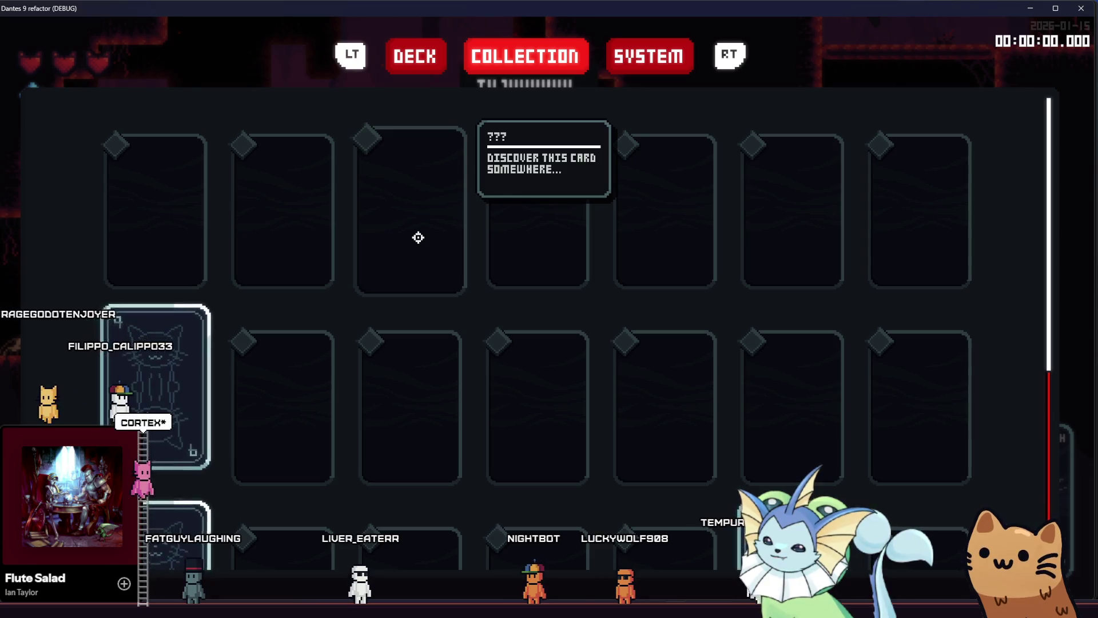
{"action": "key", "text": "Escape"}
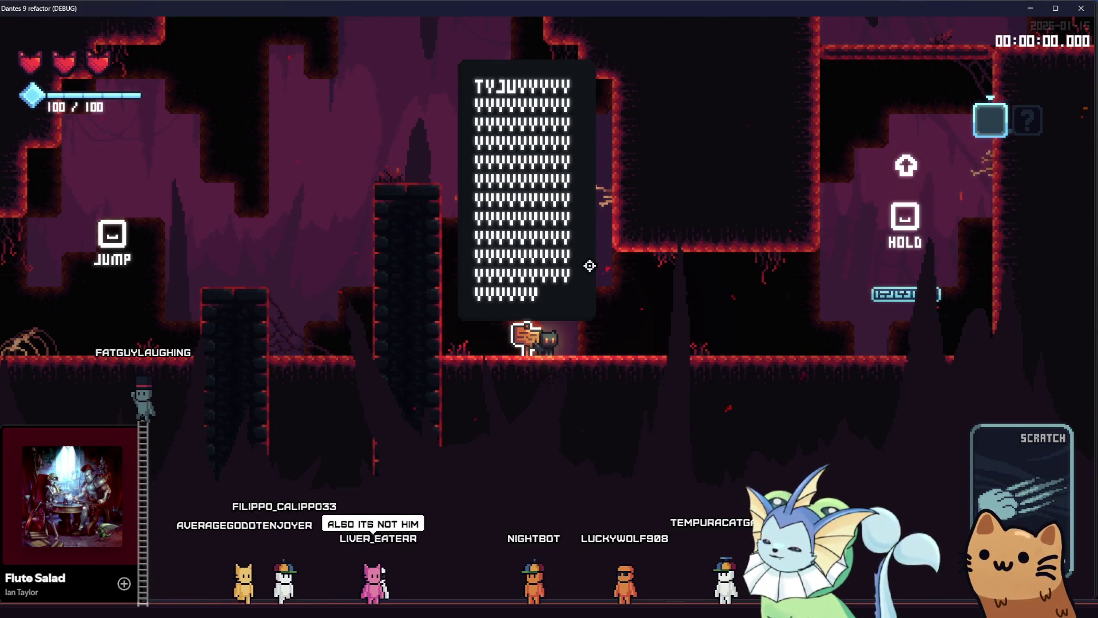
{"action": "key", "text": "Left"}
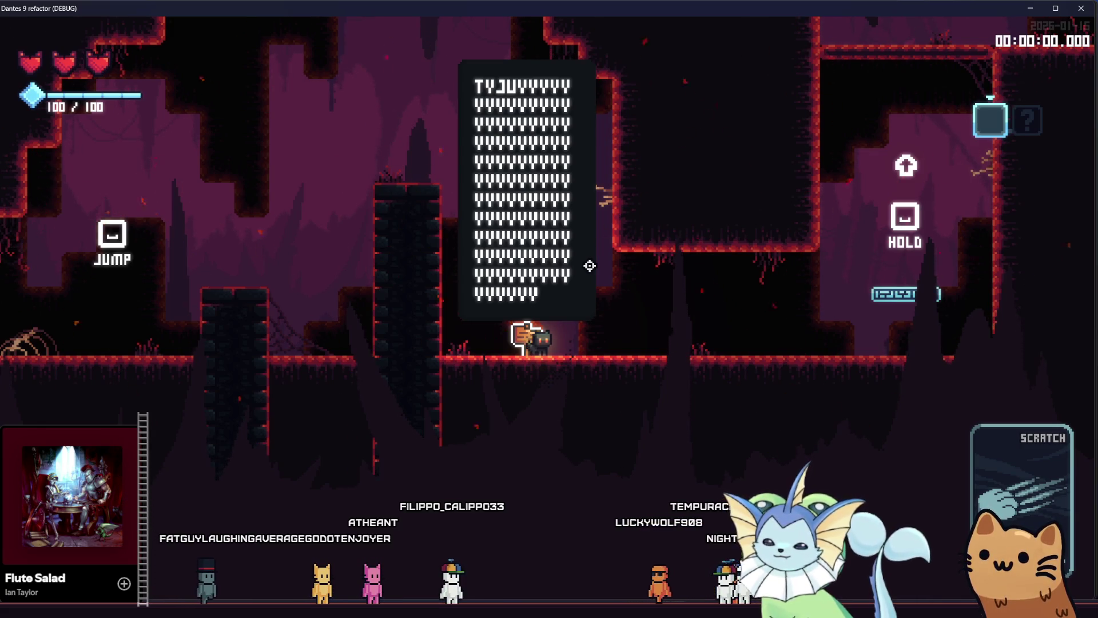
{"action": "key", "text": "Right"}
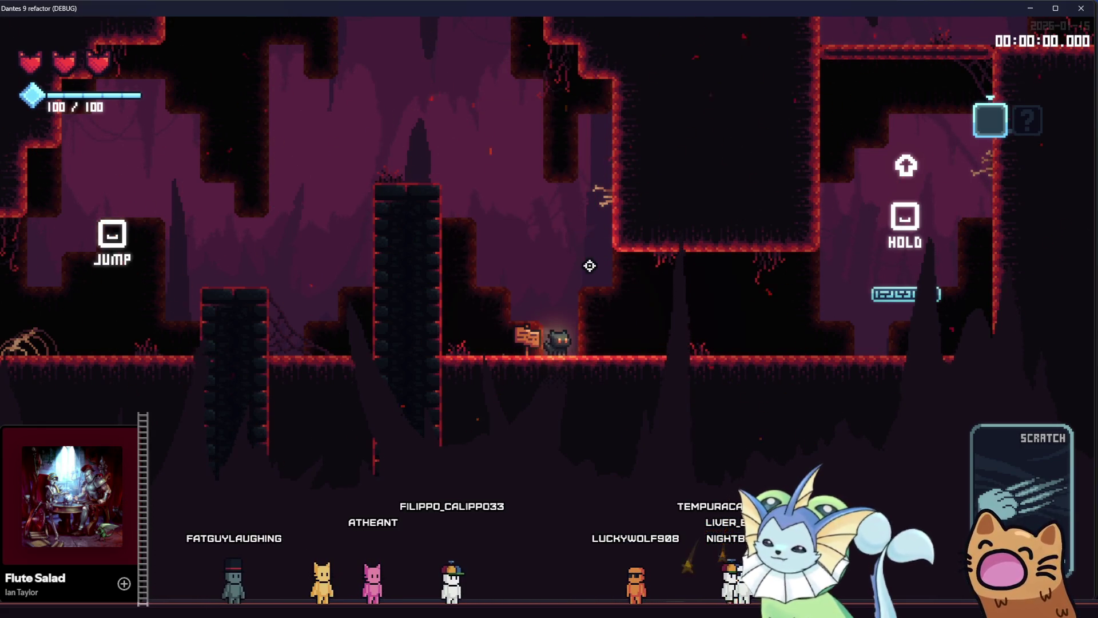
{"action": "key", "text": "Left"}
{"action": "key", "text": "Right"}
{"action": "key", "text": "Left"}
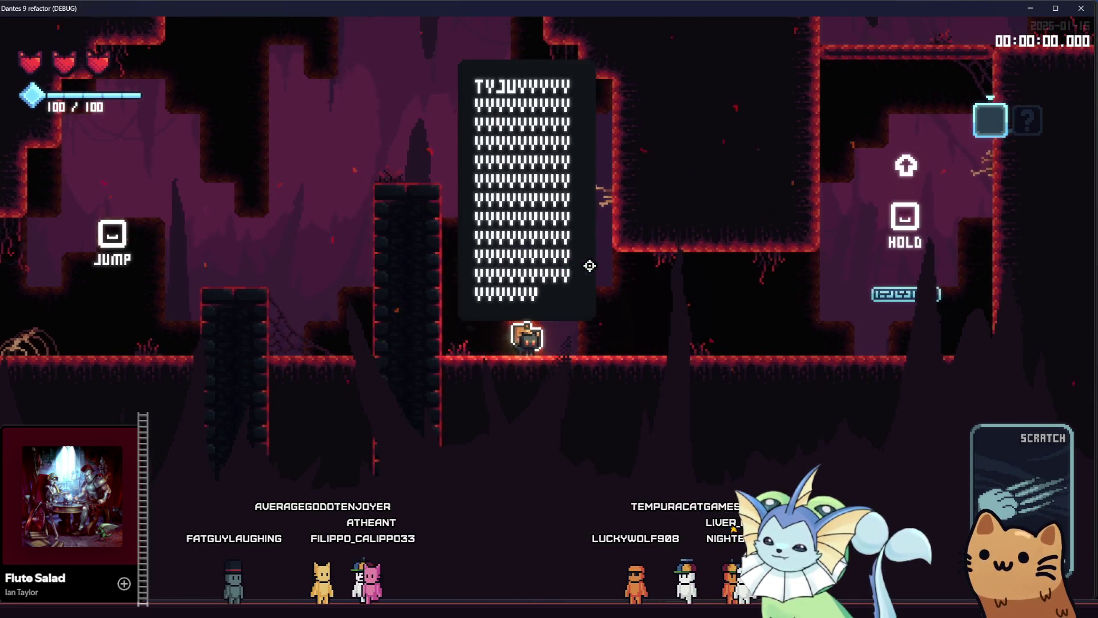
{"action": "key", "text": "Right"}
{"action": "key", "text": "Left"}
{"action": "key", "text": "Right"}
{"action": "key", "text": "Left"}
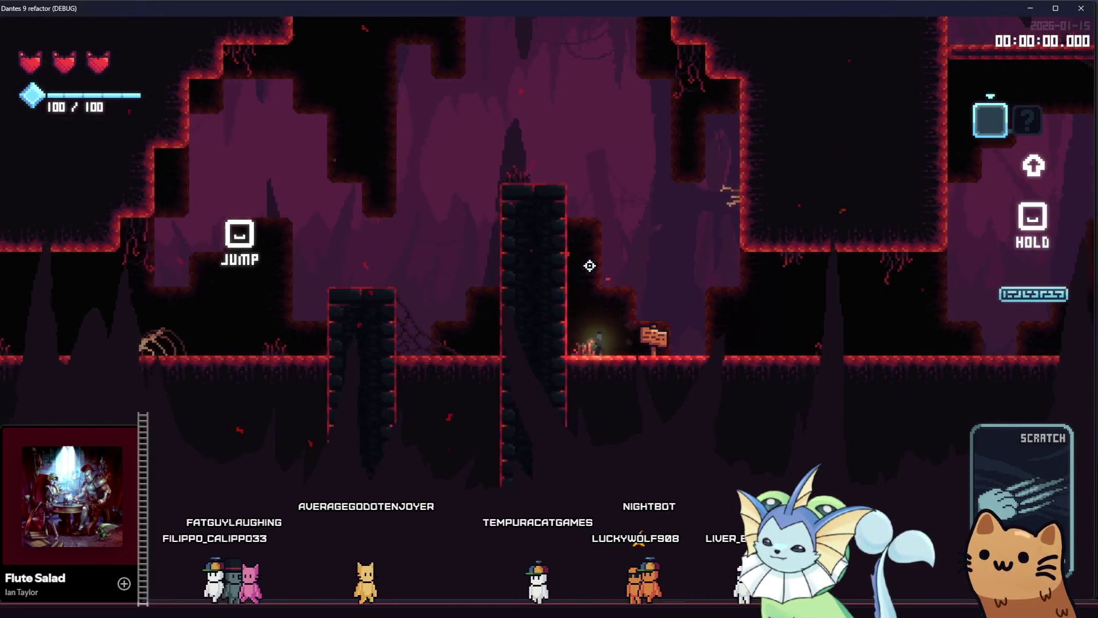
{"action": "key", "text": "Right"}
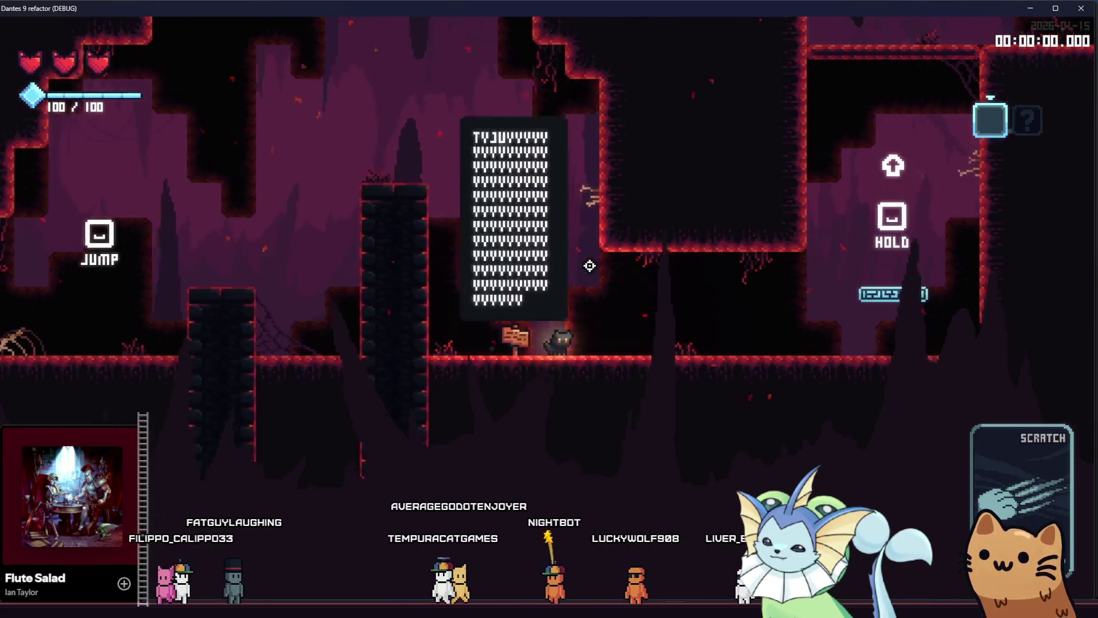
{"action": "key", "text": "Right"}
{"action": "key", "text": "Left"}
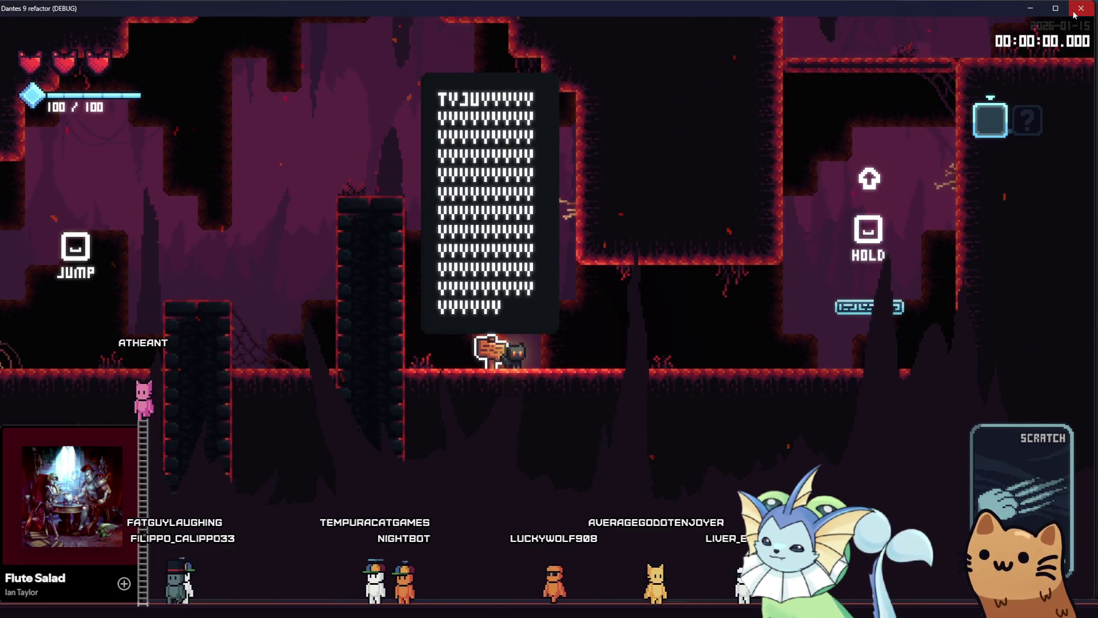
{"action": "key", "text": "F8"}
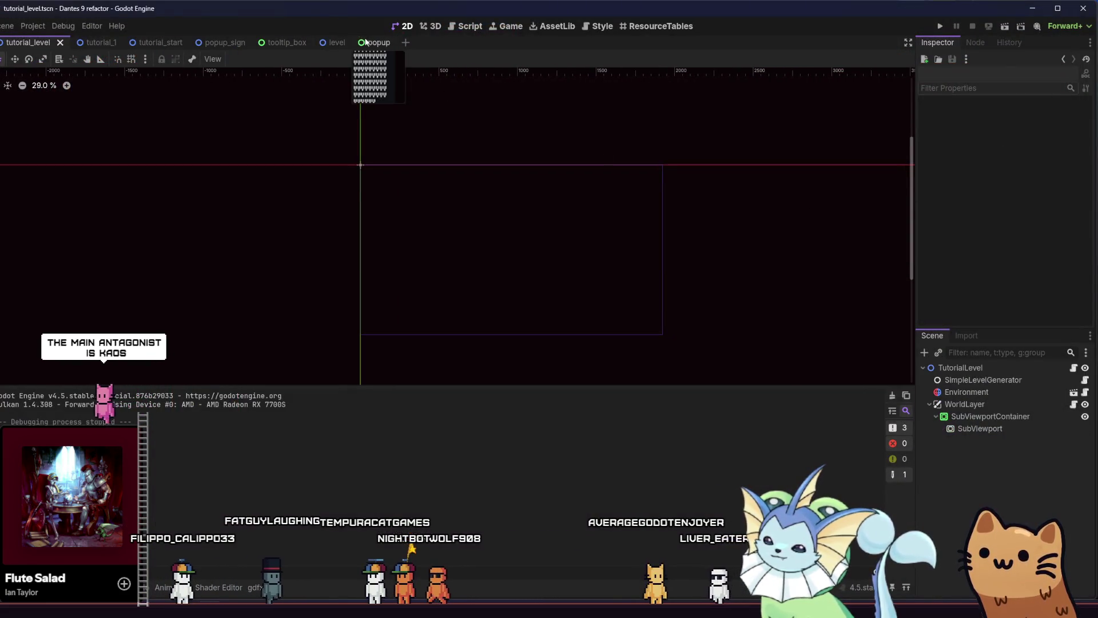
- Switch to the popup scene, select its RichTextLabel, and browse its Inspector sections
{"action": "left_click", "coordinate": [366, 43]}
{"action": "left_click", "coordinate": [944, 403]}
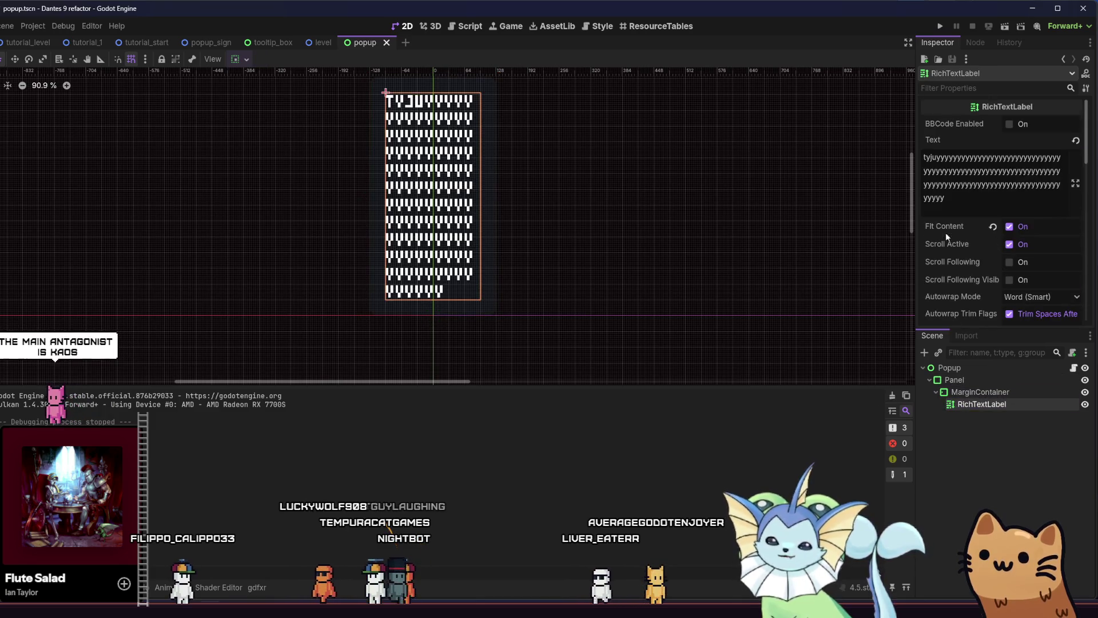
{"action": "scroll", "coordinate": [946, 238], "scroll_direction": "down", "scroll_amount": 8}
{"action": "scroll", "coordinate": [947, 238], "scroll_direction": "down", "scroll_amount": 3}
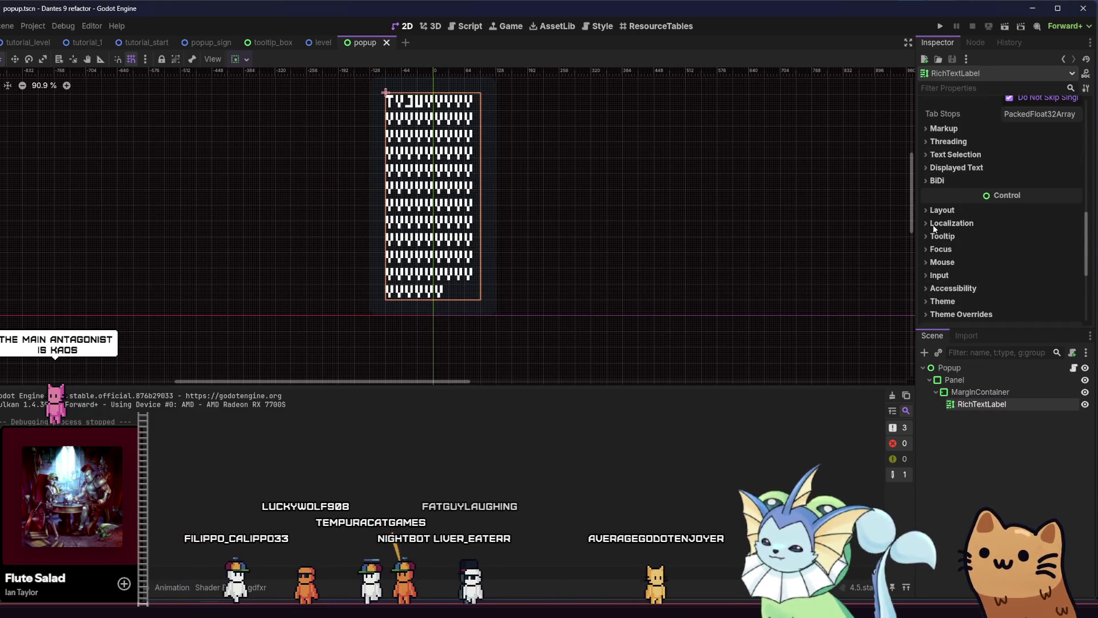
{"action": "left_click", "coordinate": [952, 223]}
{"action": "left_click", "coordinate": [969, 211]}
{"action": "left_click", "coordinate": [969, 211]}
{"action": "left_click", "coordinate": [969, 248]}
{"action": "left_click", "coordinate": [969, 248]}
{"action": "left_click", "coordinate": [967, 212]}
{"action": "left_click", "coordinate": [968, 213]}
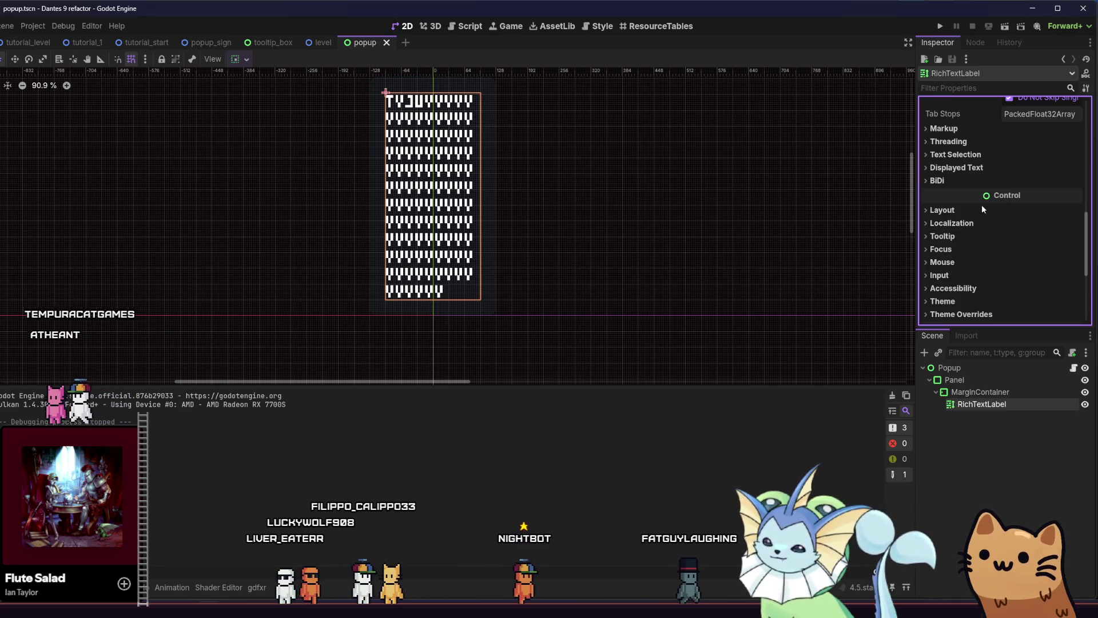
{"action": "scroll", "coordinate": [984, 223], "scroll_direction": "down", "scroll_amount": 3}
- Enable the label's Normal Font Size theme override and set it to 15 px
{"action": "left_click", "coordinate": [988, 203]}
{"action": "left_click", "coordinate": [988, 203]}
{"action": "left_click", "coordinate": [988, 188]}
{"action": "left_click", "coordinate": [967, 238]}
{"action": "left_click", "coordinate": [968, 238]}
{"action": "left_click", "coordinate": [968, 250]}
{"action": "scroll", "coordinate": [987, 265], "scroll_direction": "down", "scroll_amount": 2}
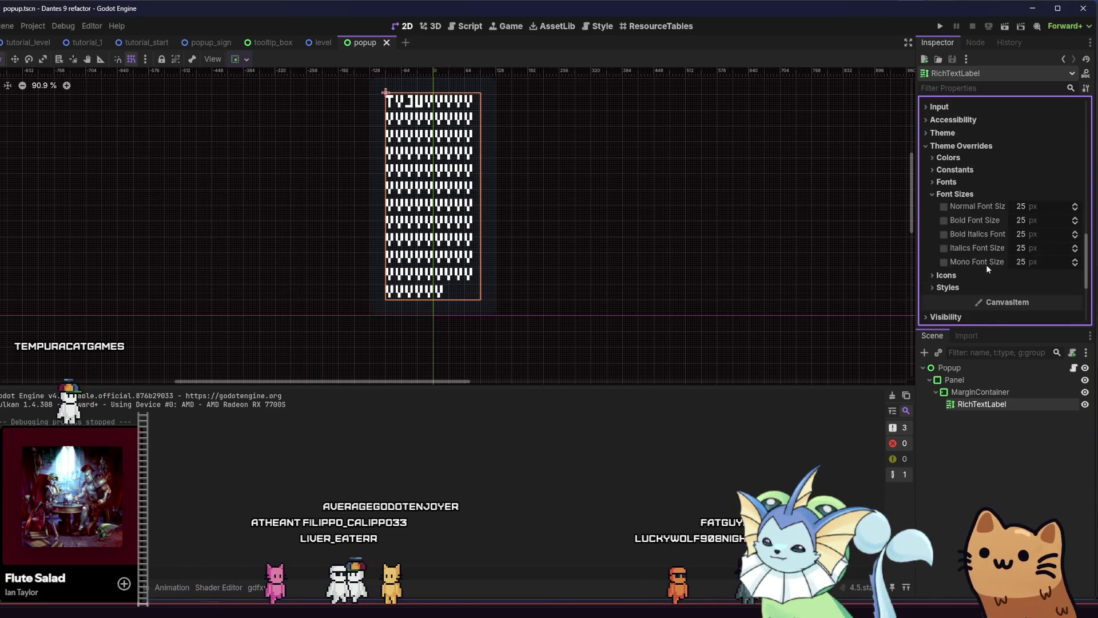
{"action": "left_click_drag", "start_coordinate": [1027, 209], "coordinate": [1007, 210]}
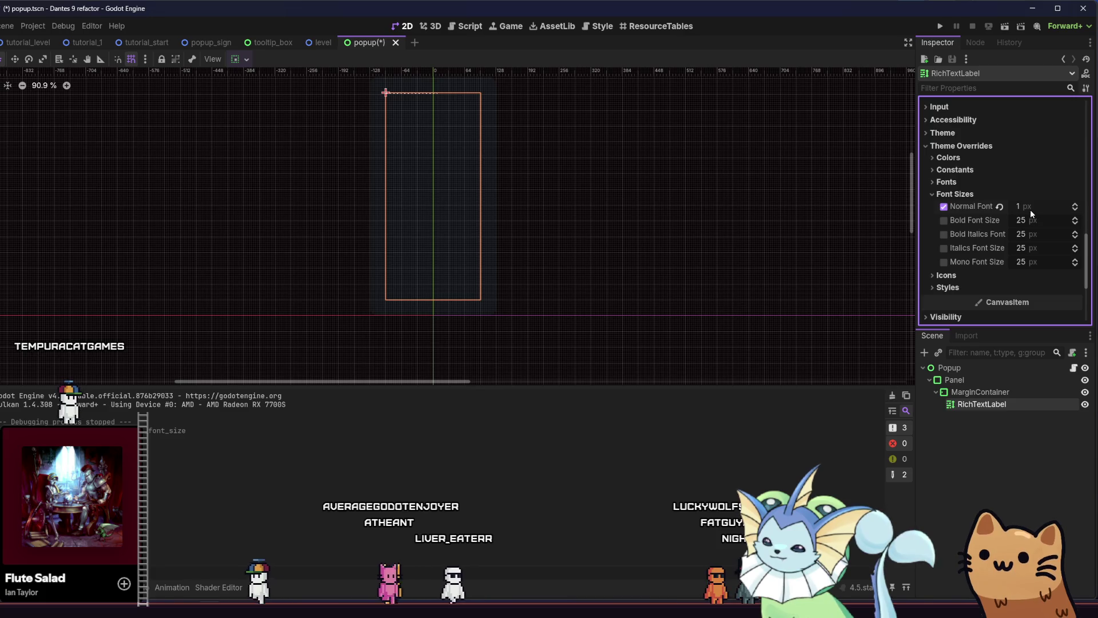
{"action": "type", "text": "10"}
{"action": "key", "text": "Return"}
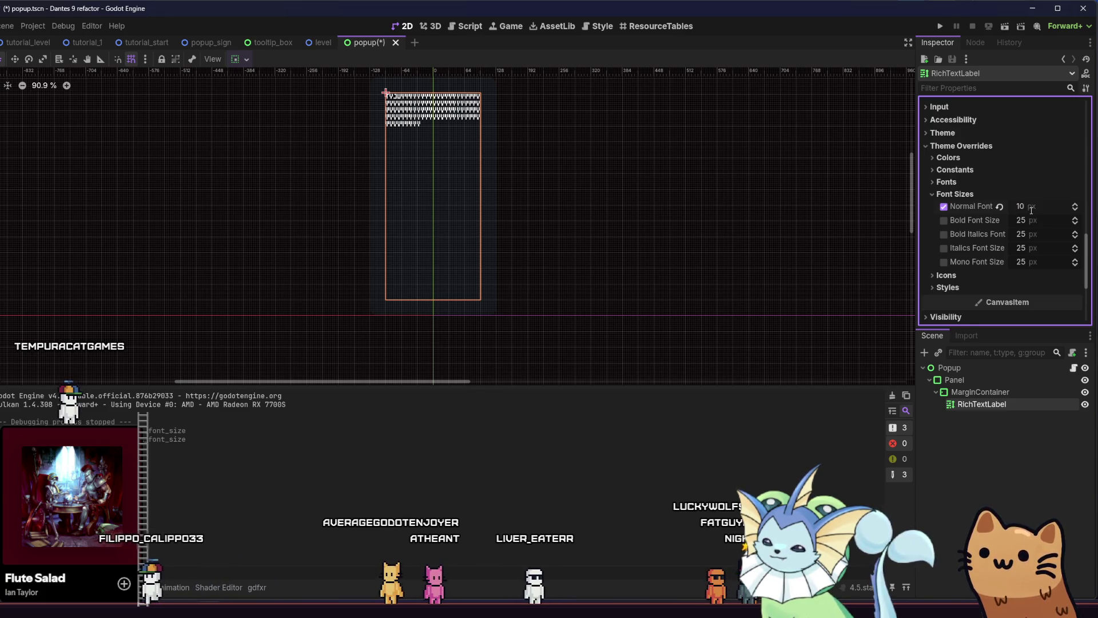
{"action": "key", "text": "Return"}
- Save the popup scene and open the tooltip_box scene
{"action": "key", "text": "ctrl+s"}
{"action": "scroll", "coordinate": [436, 95], "scroll_direction": "up", "scroll_amount": 4}
{"action": "left_click_drag", "start_coordinate": [395, 153], "coordinate": [437, 159]}
{"action": "left_click", "coordinate": [269, 43]}
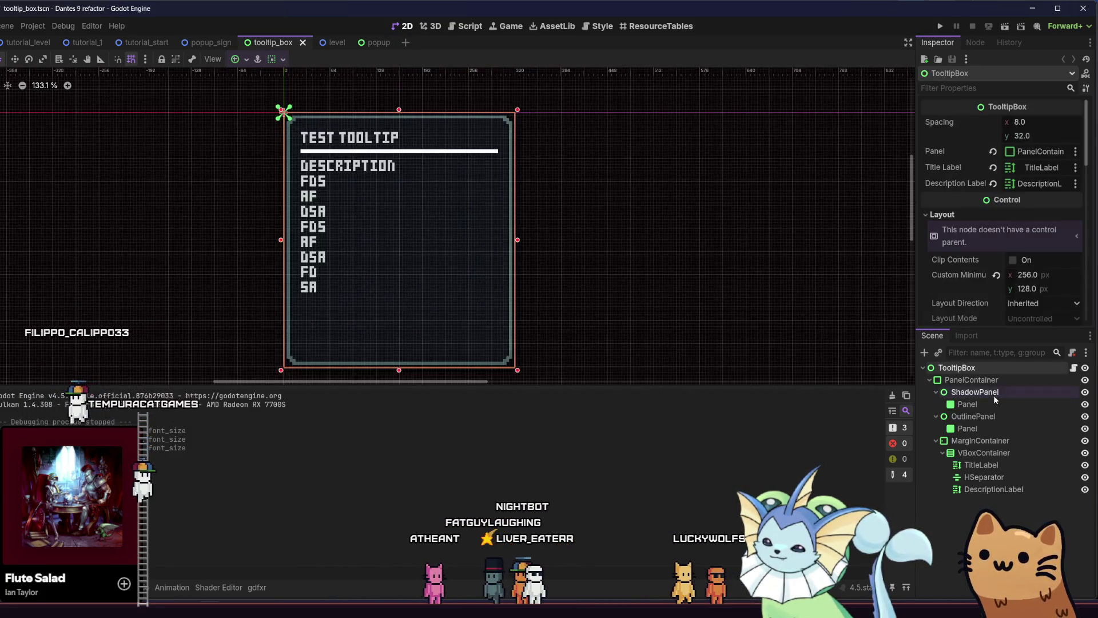
- Review the tooltip TitleLabel's font size overrides for reference
{"action": "left_click", "coordinate": [1001, 464]}
{"action": "scroll", "coordinate": [962, 247], "scroll_direction": "down", "scroll_amount": 5}
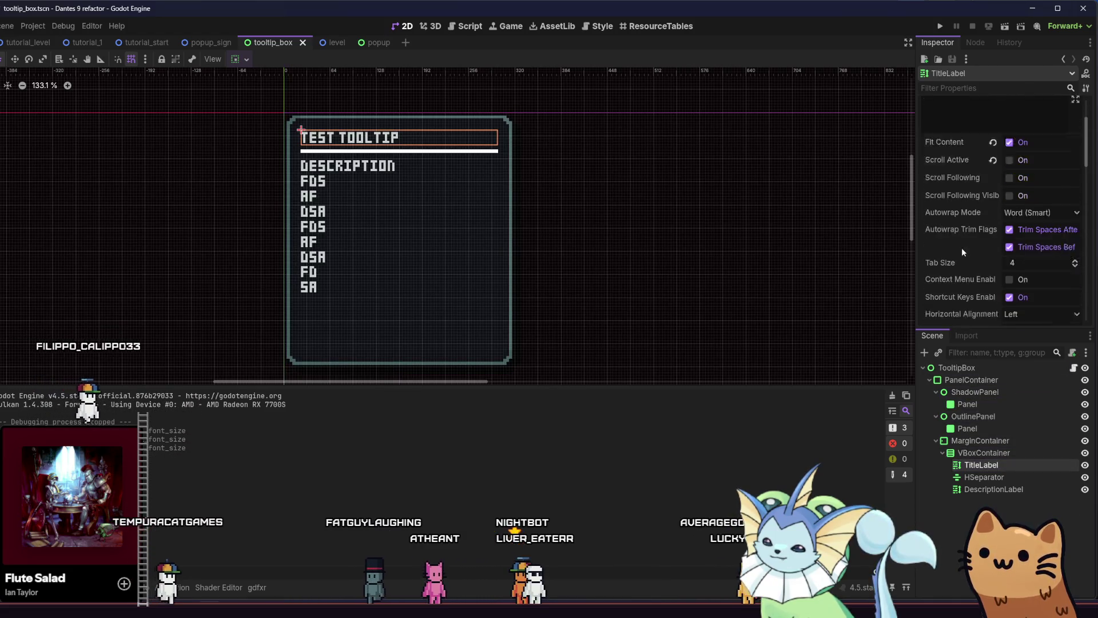
{"action": "scroll", "coordinate": [948, 257], "scroll_direction": "down", "scroll_amount": 8}
{"action": "left_click", "coordinate": [956, 261]}
{"action": "left_click", "coordinate": [955, 261]}
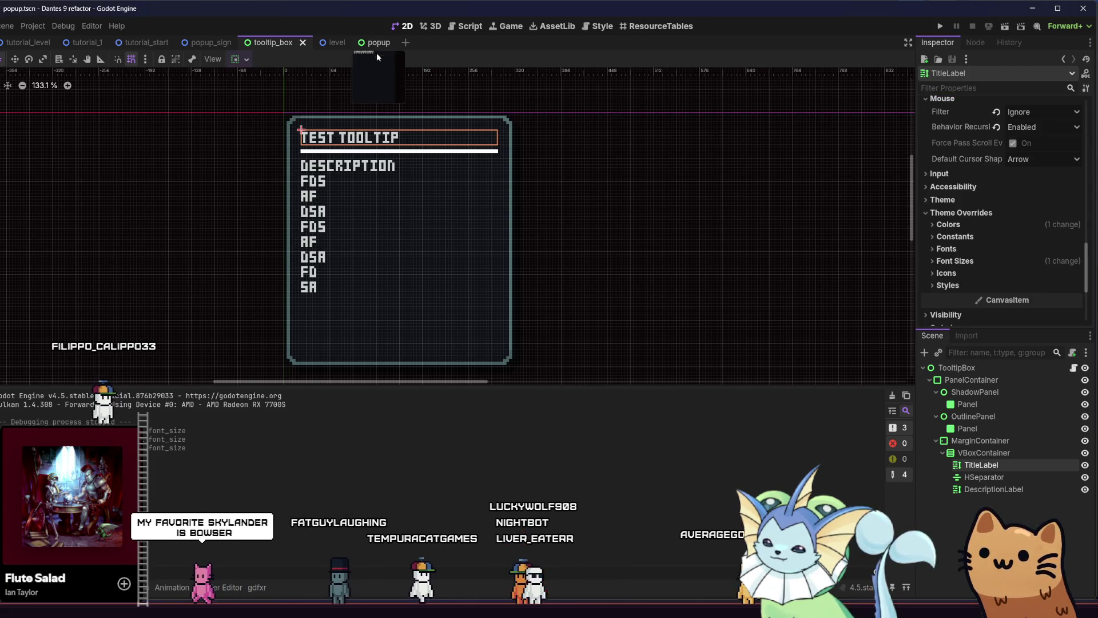
- Back in the popup scene, look over the Panel's theme overrides
{"action": "left_click", "coordinate": [371, 43]}
{"action": "left_click", "coordinate": [976, 392]}
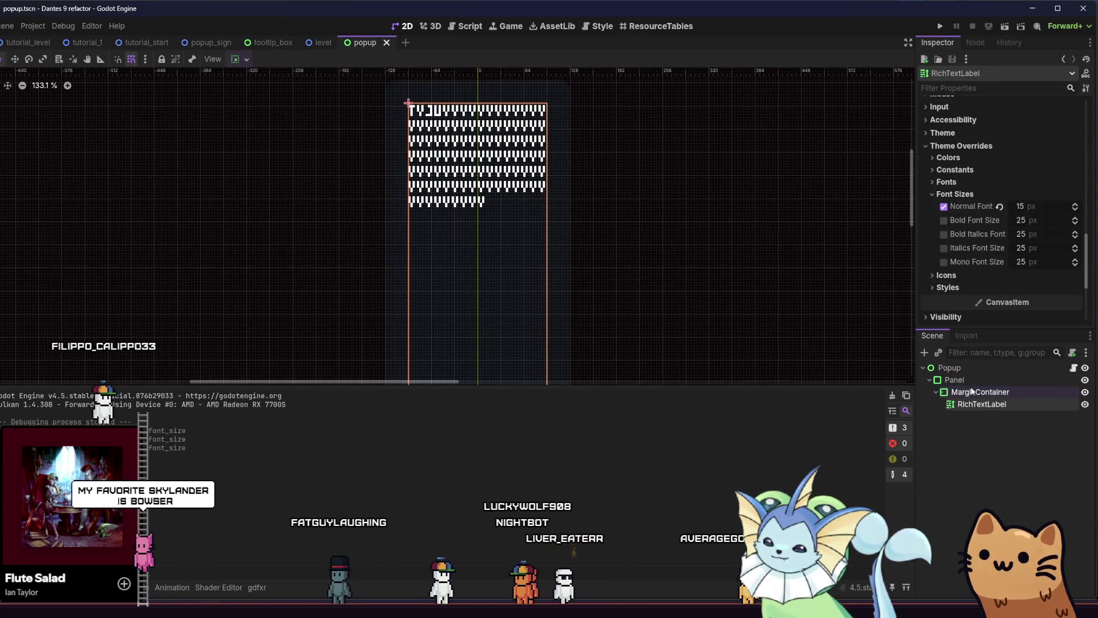
{"action": "left_click", "coordinate": [970, 380]}
{"action": "scroll", "coordinate": [973, 280], "scroll_direction": "down", "scroll_amount": 5}
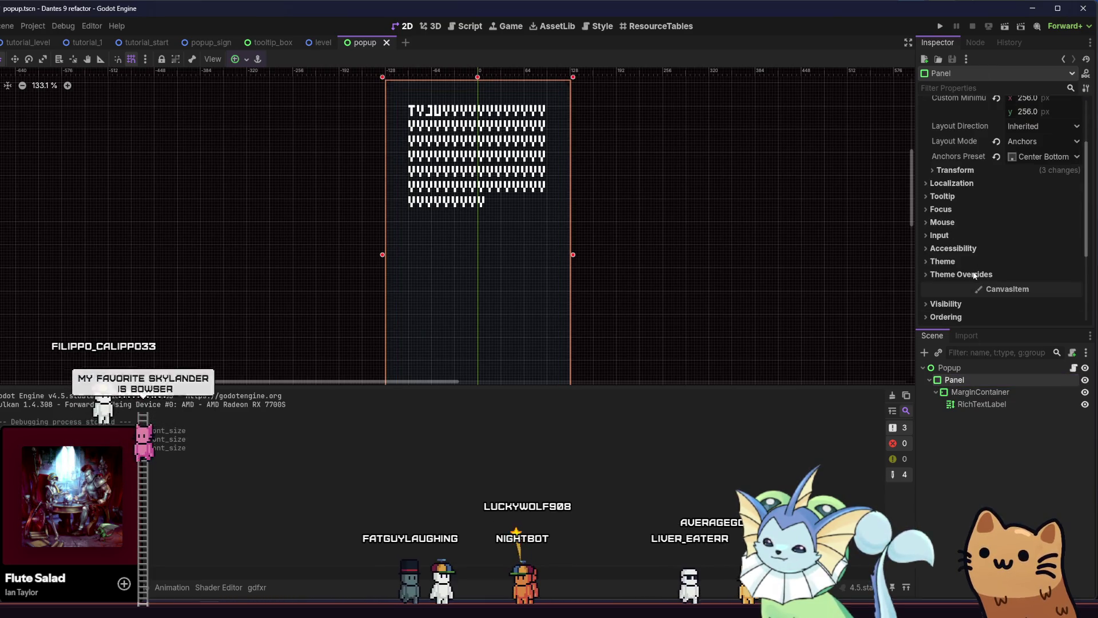
{"action": "left_click", "coordinate": [974, 276]}
{"action": "left_click", "coordinate": [973, 276]}
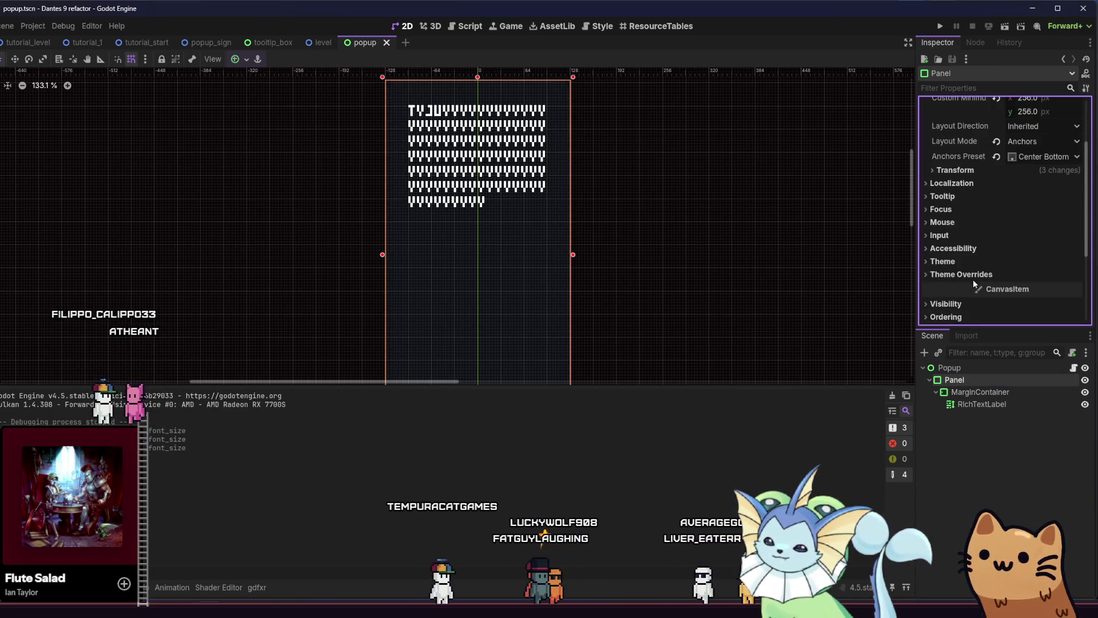
- Revert the MarginContainer's Left, Top, Right and Bottom margin overrides to 0
{"action": "left_click", "coordinate": [993, 391]}
{"action": "scroll", "coordinate": [974, 263], "scroll_direction": "down", "scroll_amount": 5}
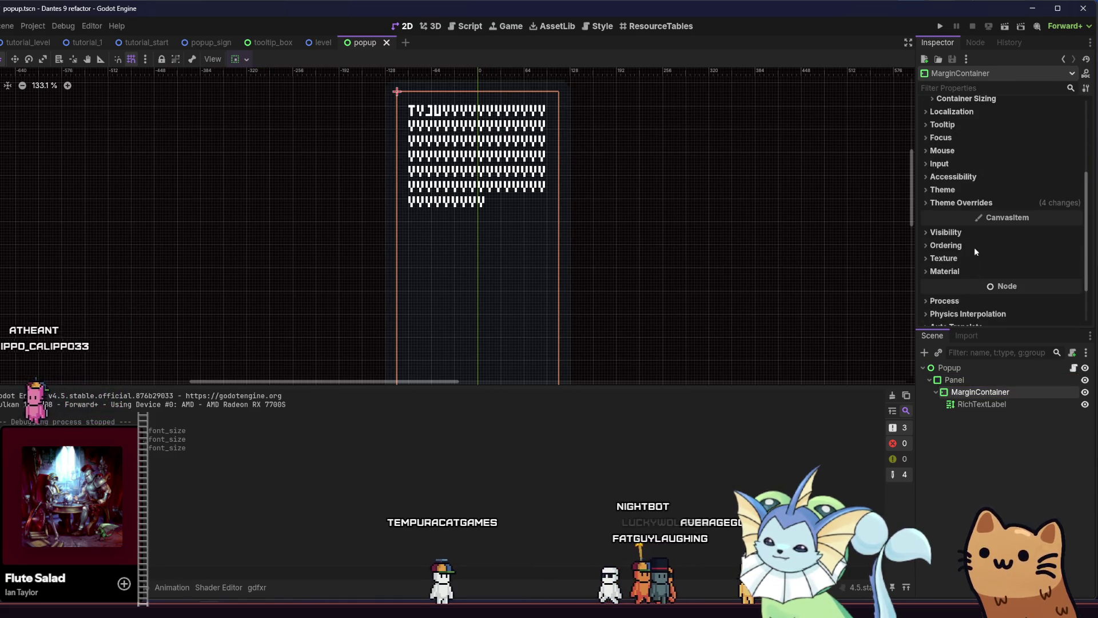
{"action": "left_click", "coordinate": [967, 202]}
{"action": "left_click", "coordinate": [987, 214]}
{"action": "left_click", "coordinate": [1000, 227]}
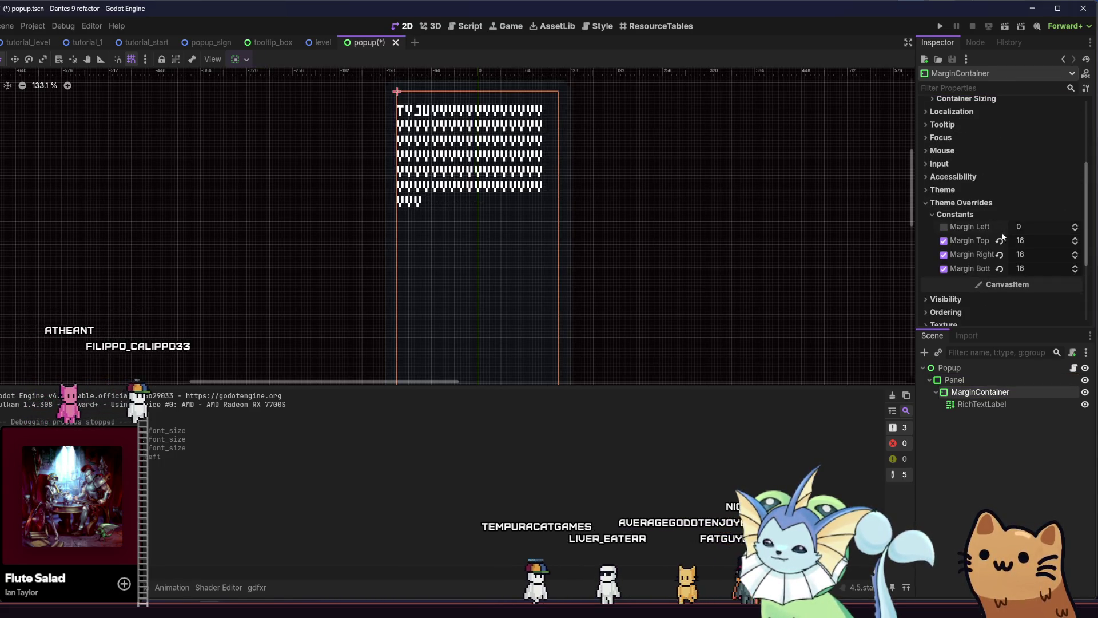
{"action": "left_click", "coordinate": [1000, 240]}
{"action": "left_click", "coordinate": [1000, 254]}
{"action": "left_click", "coordinate": [1003, 270]}
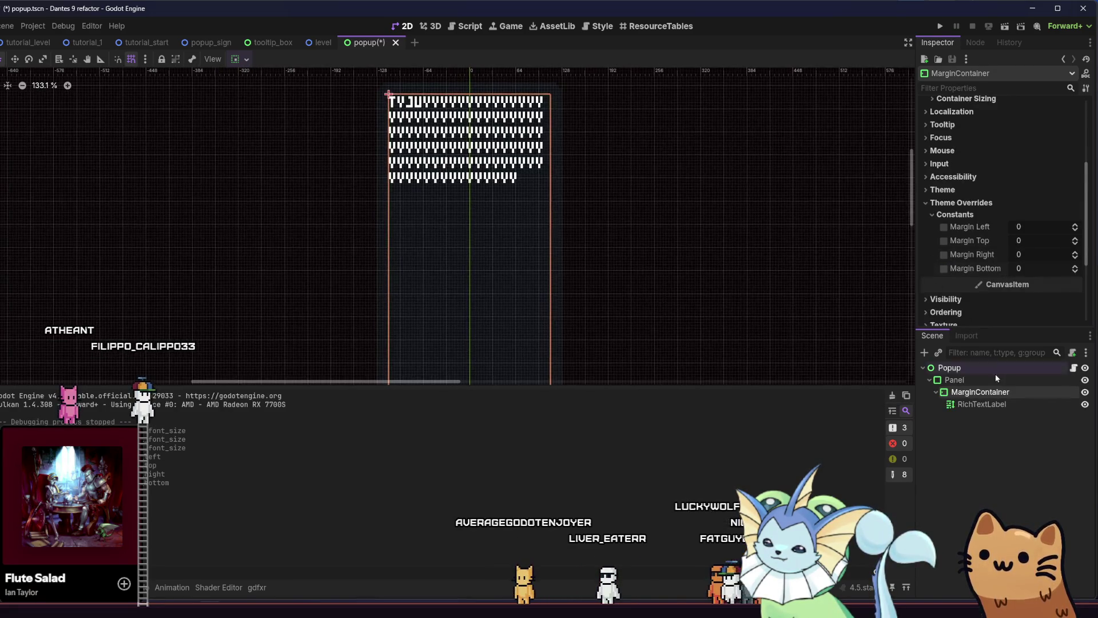
- Move the RichTextLabel out of MarginContainer so it sits directly under Panel
{"action": "left_click", "coordinate": [996, 405]}
{"action": "mouse_move", "coordinate": [1001, 392]}
{"action": "left_mouse_down"}
{"action": "mouse_move", "coordinate": [1000, 408]}
{"action": "mouse_move", "coordinate": [1006, 389]}
{"action": "left_mouse_up"}
{"action": "left_click", "coordinate": [994, 408]}
- Delete the now-empty MarginContainer
{"action": "key", "text": "Delete"}
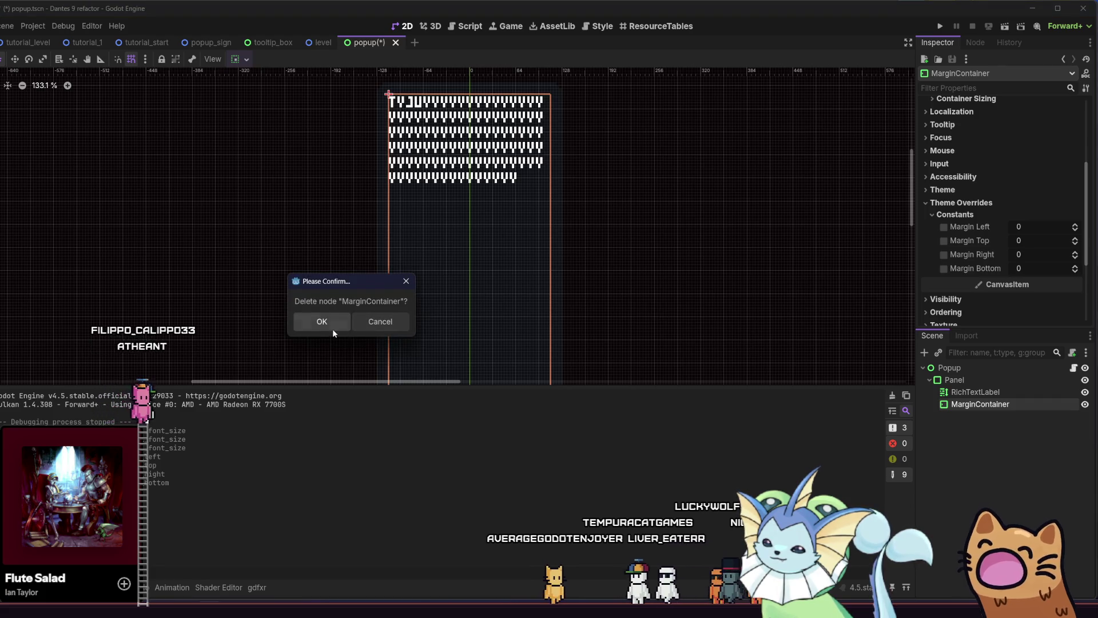
{"action": "left_click", "coordinate": [327, 322]}
{"action": "scroll", "coordinate": [640, 289], "scroll_direction": "up", "scroll_amount": 2}
{"action": "scroll", "coordinate": [639, 285], "scroll_direction": "down", "scroll_amount": 1}
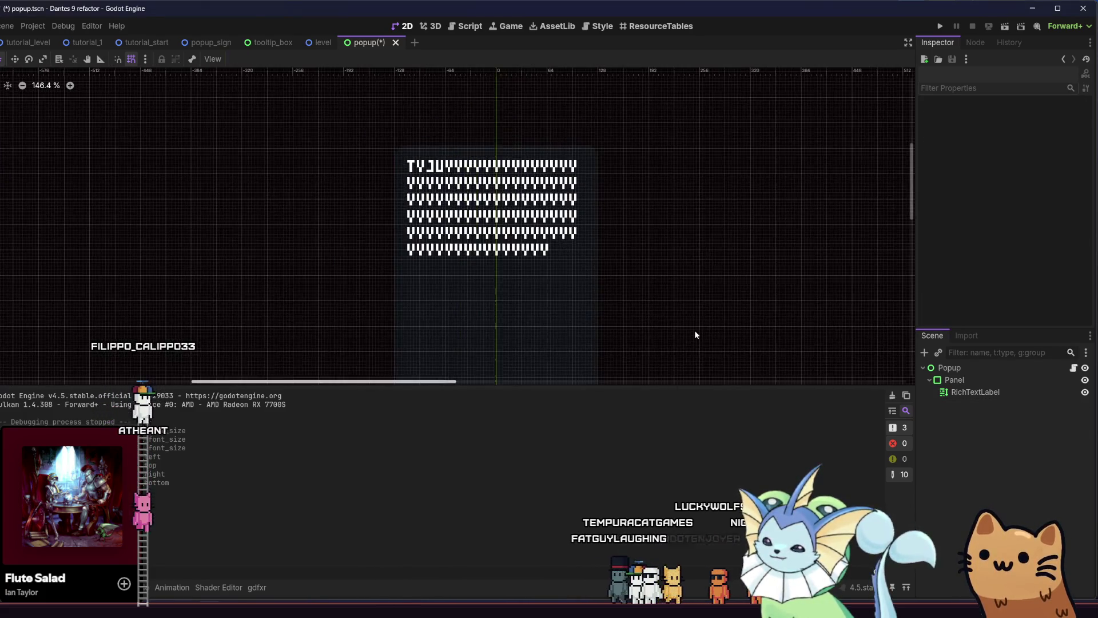
- Open the Panel's StyleBoxTexture style override for editing
{"action": "left_click", "coordinate": [972, 380]}
{"action": "left_click", "coordinate": [984, 260]}
{"action": "left_click", "coordinate": [984, 262]}
{"action": "left_click", "coordinate": [987, 275]}
{"action": "left_click", "coordinate": [982, 285]}
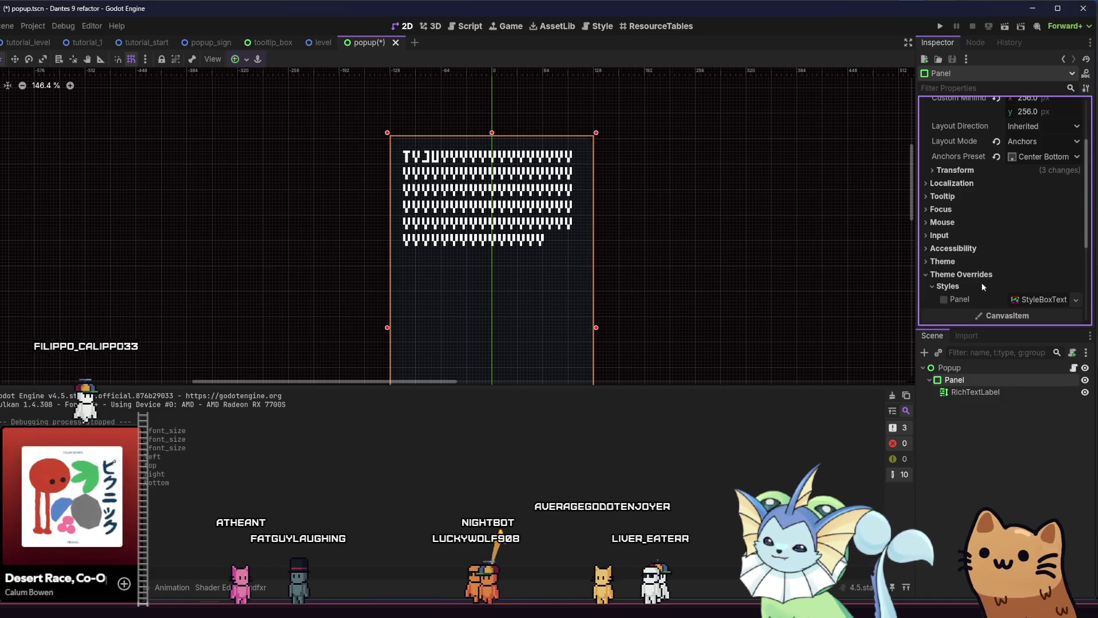
{"action": "left_click", "coordinate": [1022, 260]}
- Inspect the panel style's texture, expand and content margins
{"action": "scroll", "coordinate": [1020, 265], "scroll_direction": "down", "scroll_amount": 3}
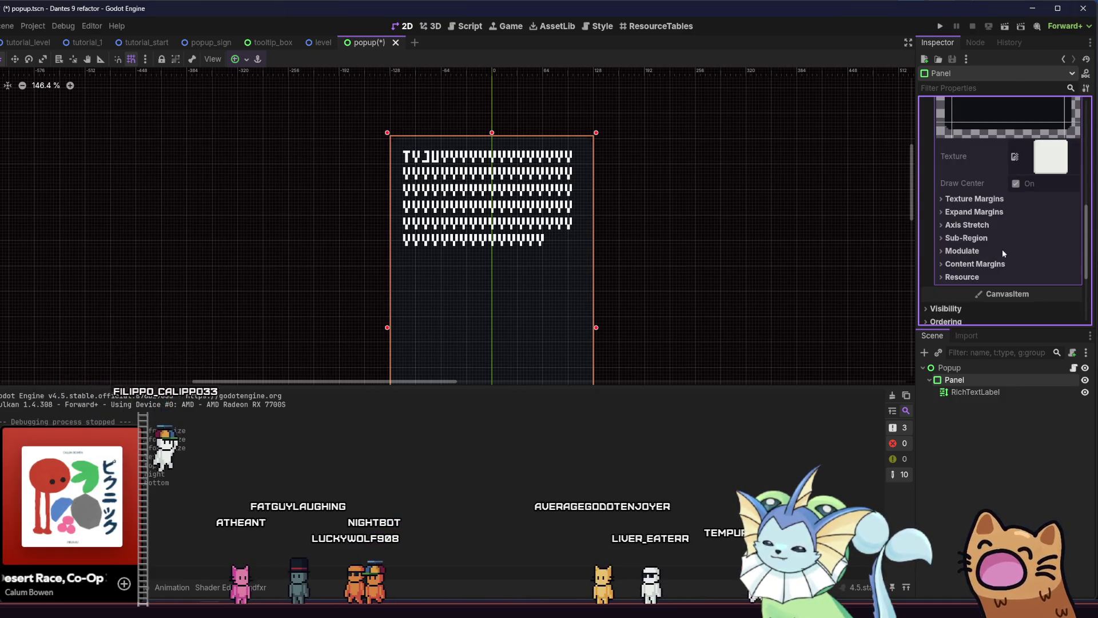
{"action": "left_click", "coordinate": [982, 203]}
{"action": "left_click", "coordinate": [982, 200]}
{"action": "left_click", "coordinate": [979, 200]}
{"action": "left_click", "coordinate": [977, 200]}
{"action": "left_click", "coordinate": [977, 212]}
{"action": "left_click", "coordinate": [978, 212]}
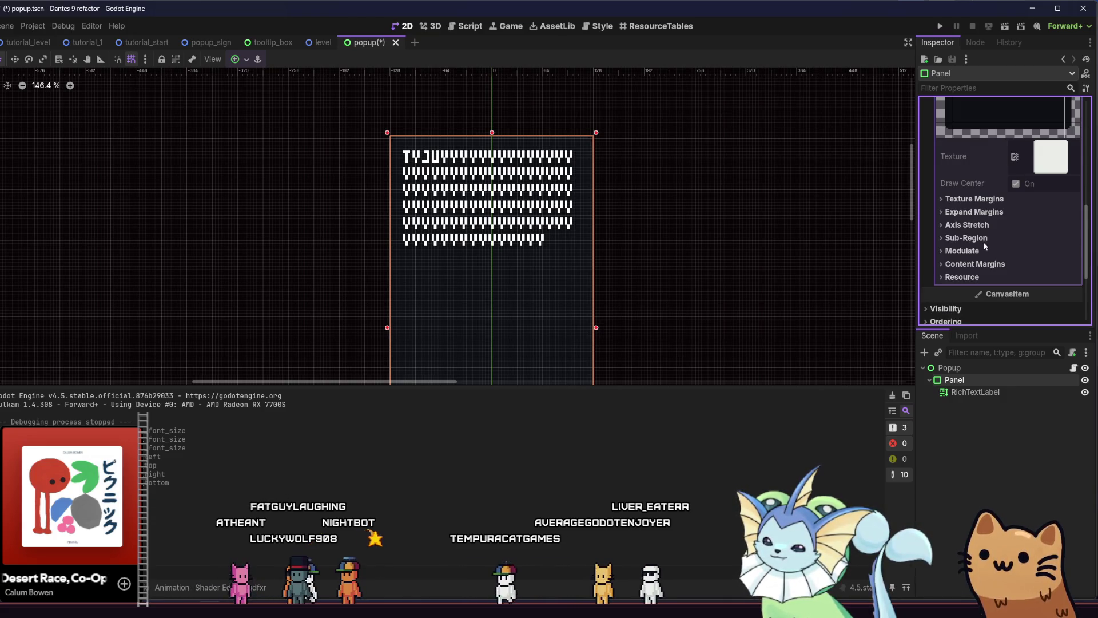
{"action": "left_click", "coordinate": [985, 264]}
{"action": "left_click", "coordinate": [985, 264]}
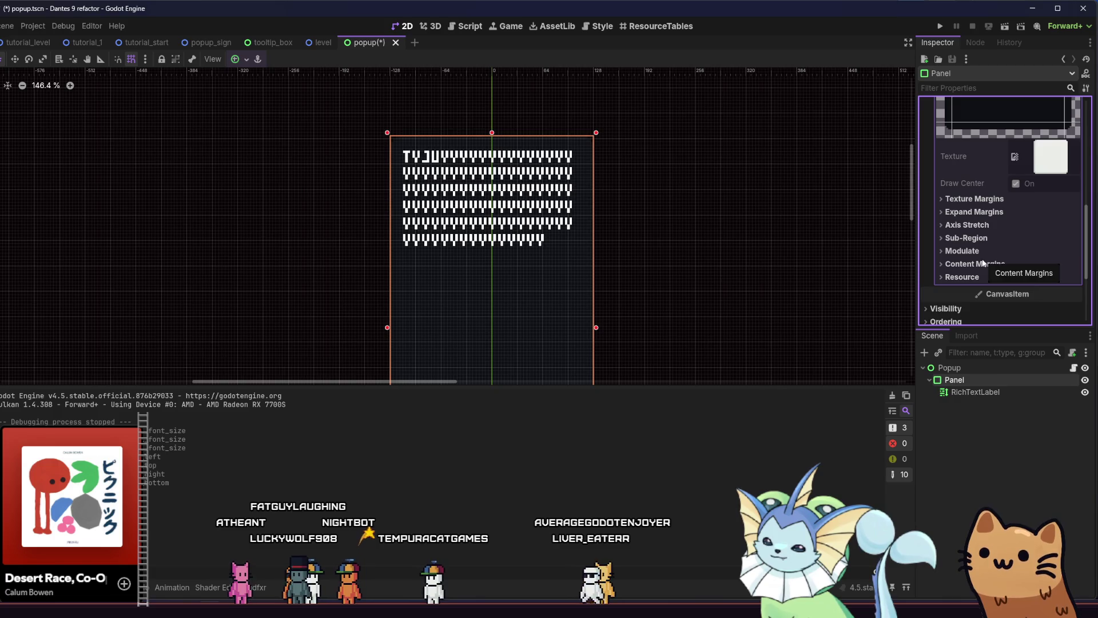
{"action": "scroll", "coordinate": [982, 262], "scroll_direction": "up", "scroll_amount": 3}
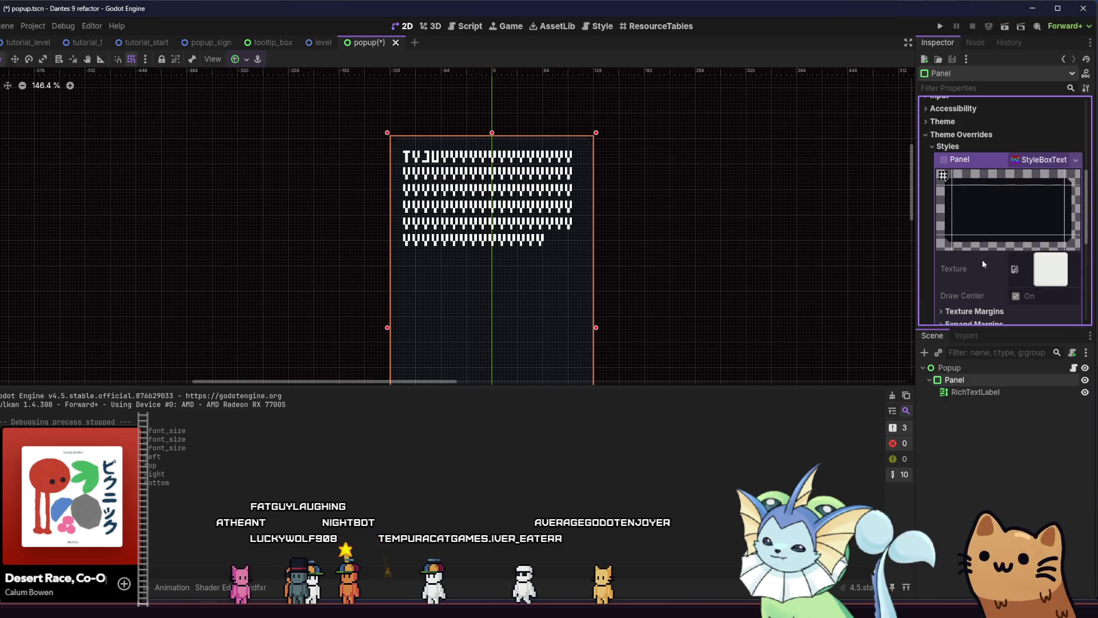
- Toggle the Panel's style override and make its panel style resource unique
{"action": "left_click", "coordinate": [944, 159]}
{"action": "left_click", "coordinate": [1004, 143]}
{"action": "left_click", "coordinate": [1005, 140]}
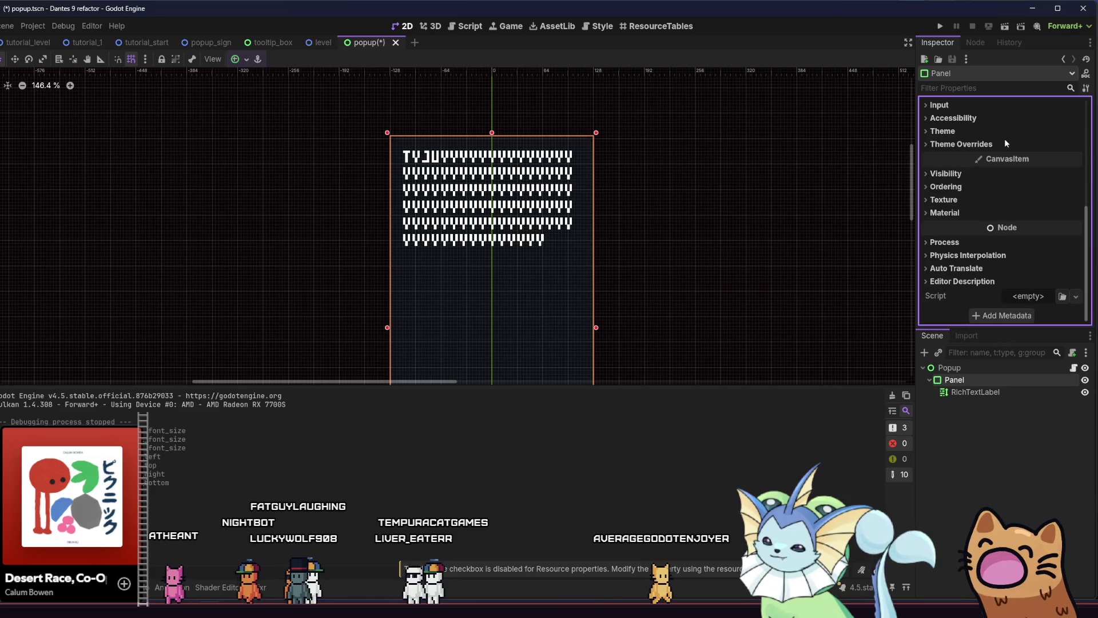
{"action": "left_click", "coordinate": [1001, 136]}
{"action": "left_click", "coordinate": [999, 135]}
{"action": "left_click", "coordinate": [999, 135]}
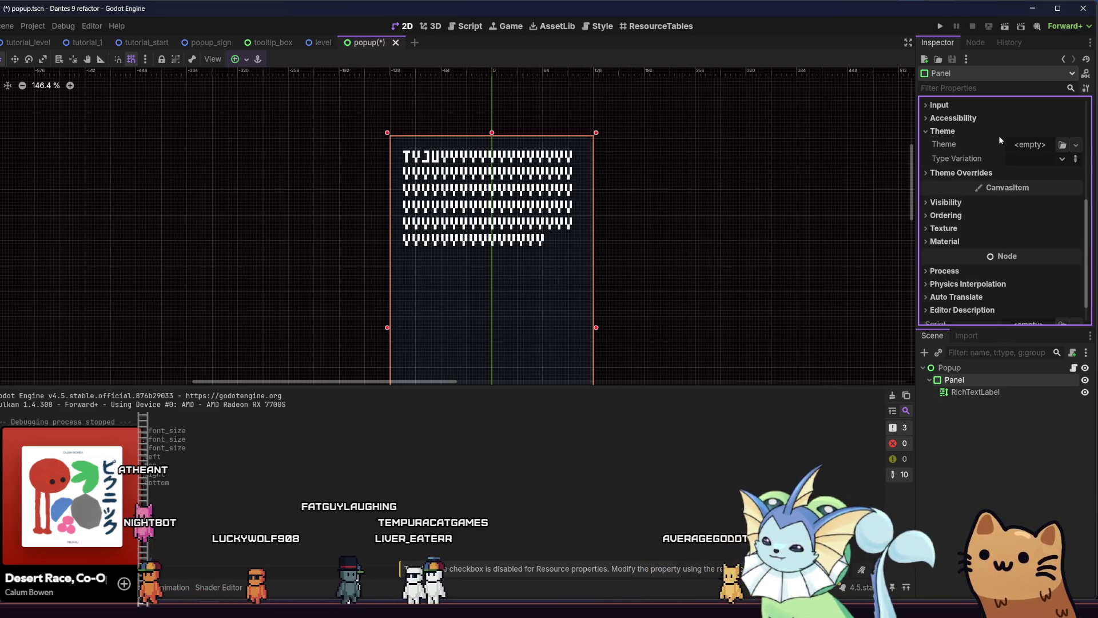
{"action": "left_click", "coordinate": [998, 132]}
{"action": "left_click", "coordinate": [983, 144]}
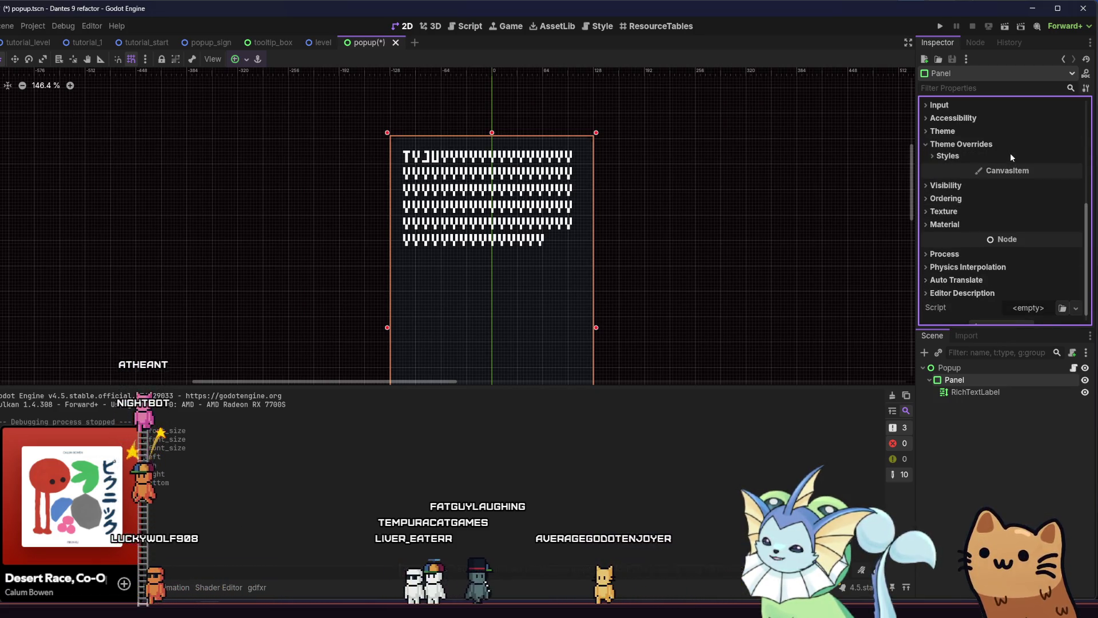
{"action": "left_click", "coordinate": [1011, 154]}
{"action": "left_click", "coordinate": [1033, 170]}
{"action": "left_click", "coordinate": [1024, 294]}
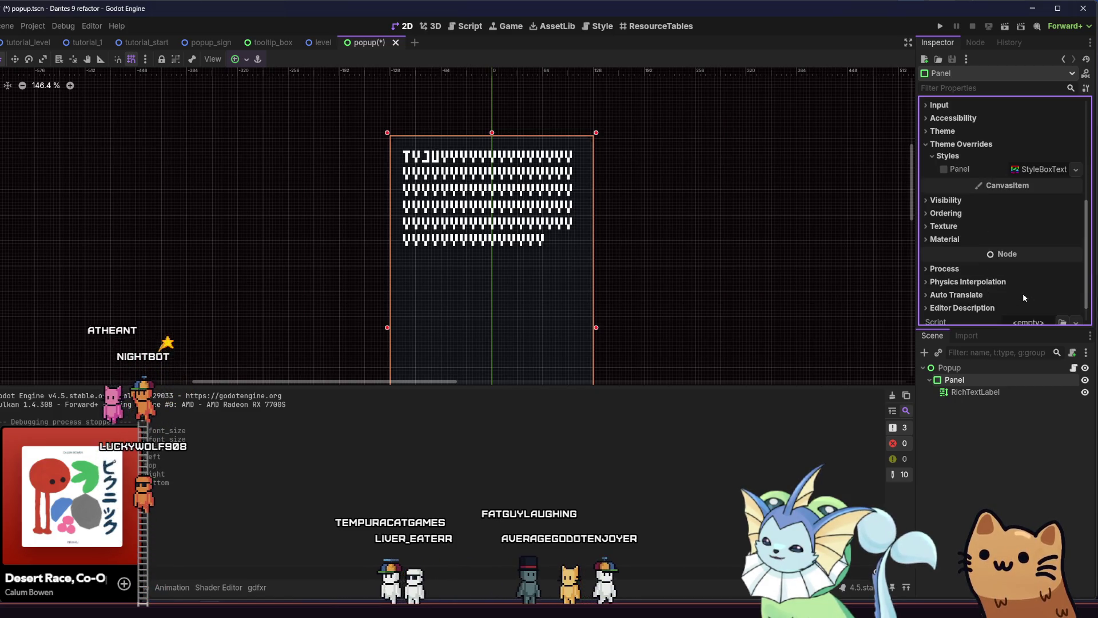
{"action": "left_click", "coordinate": [322, 406]}
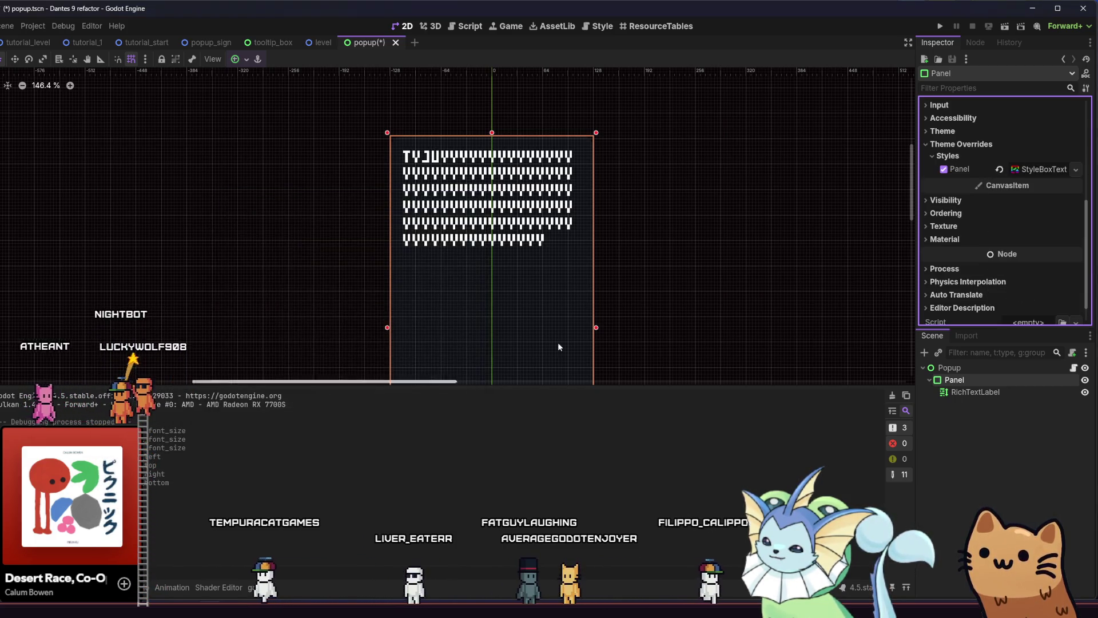
- Clear the panel style override, then undo back to the textured panel style
{"action": "left_click", "coordinate": [1024, 170]}
{"action": "scroll", "coordinate": [1011, 229], "scroll_direction": "down", "scroll_amount": 5}
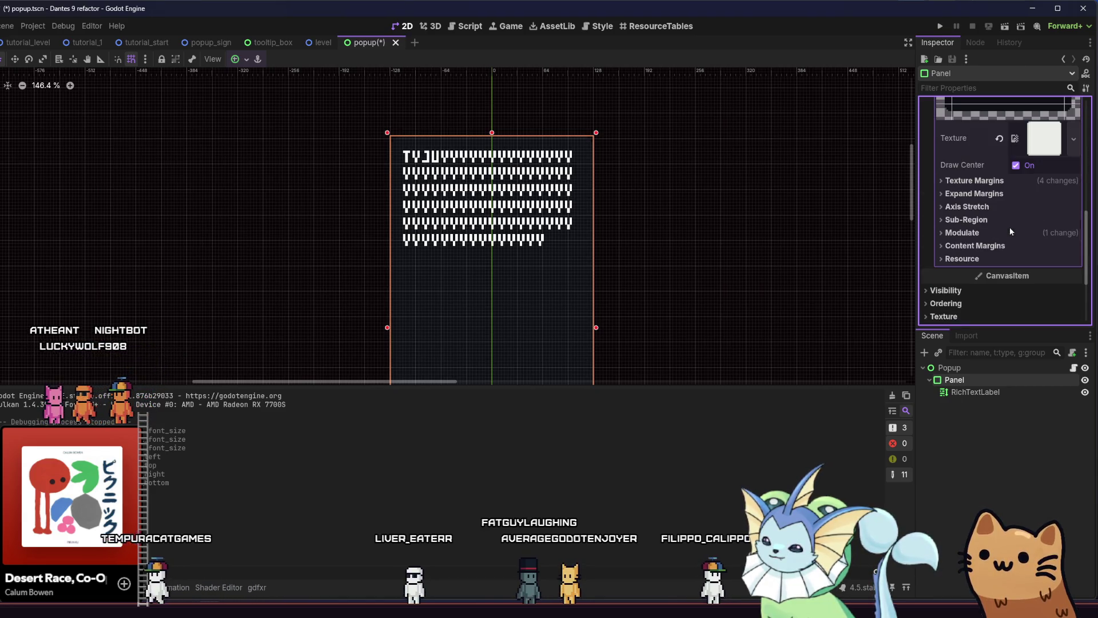
{"action": "scroll", "coordinate": [1005, 200], "scroll_direction": "up", "scroll_amount": 10}
{"action": "left_click", "coordinate": [1001, 170]}
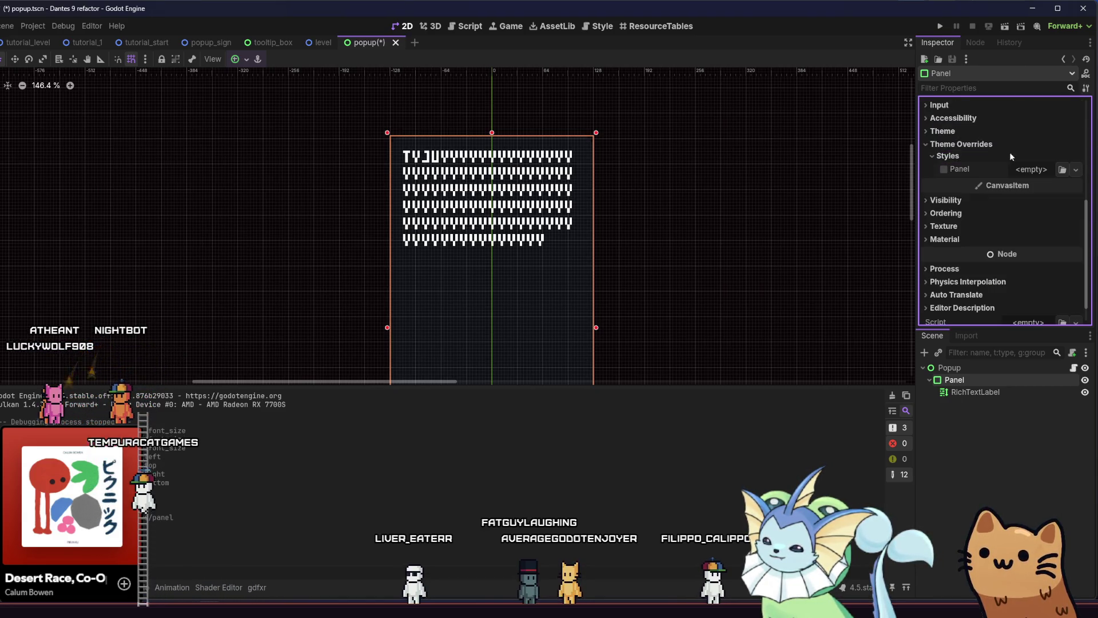
{"action": "left_click", "coordinate": [981, 184]}
{"action": "key", "text": "ctrl+v"}
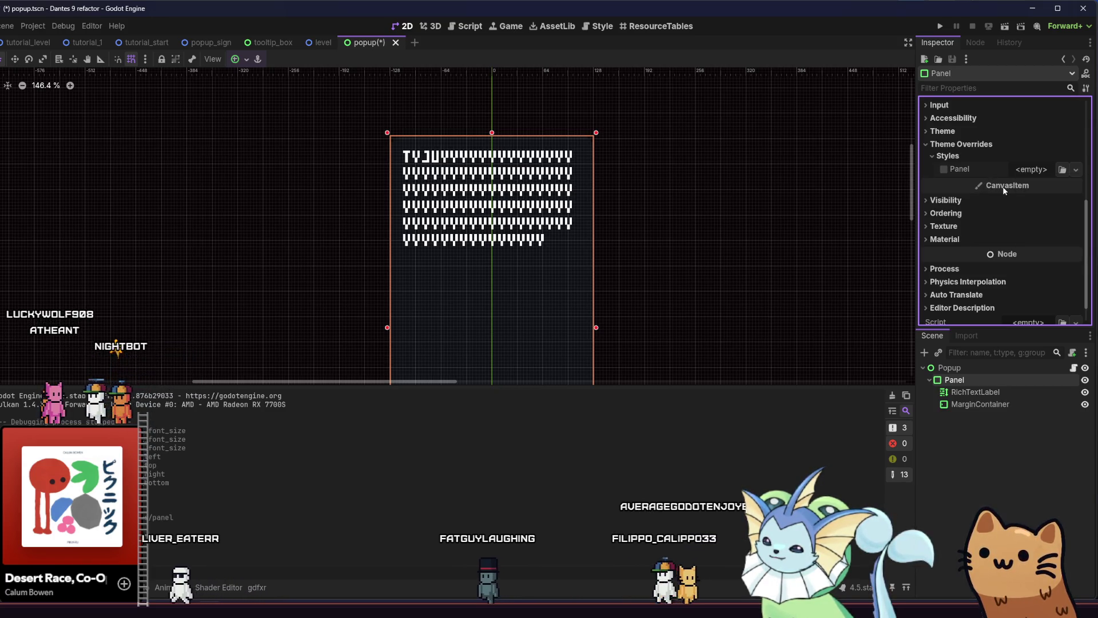
{"action": "key", "text": "ctrl+z"}
{"action": "key", "text": "ctrl+z"}
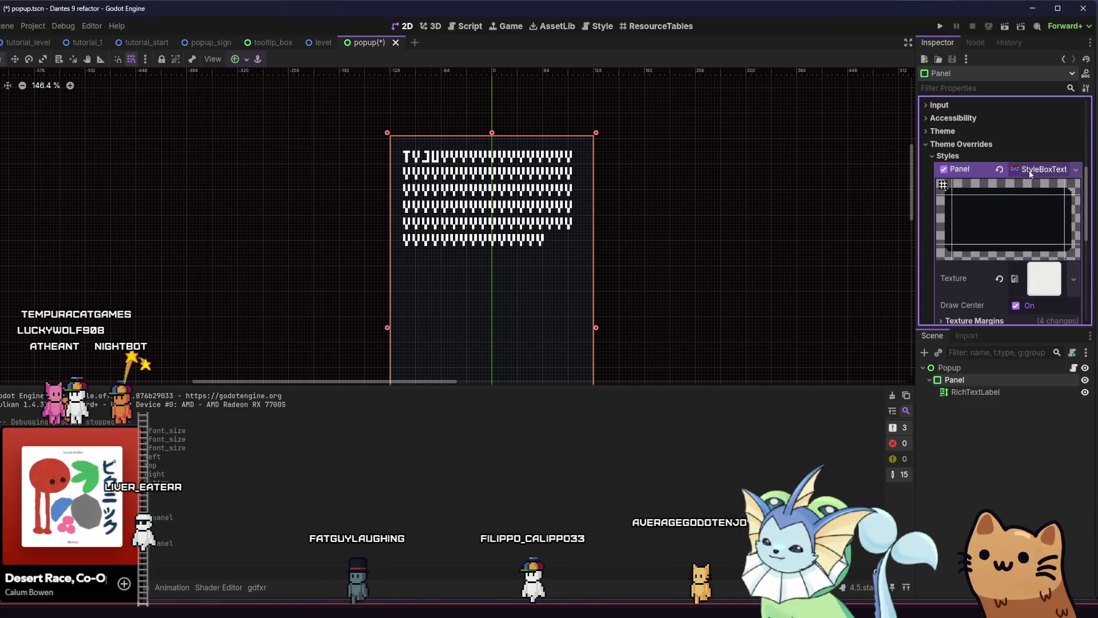
- Re-enable the textured panel style and test a larger left content margin
{"action": "left_click", "coordinate": [1000, 168]}
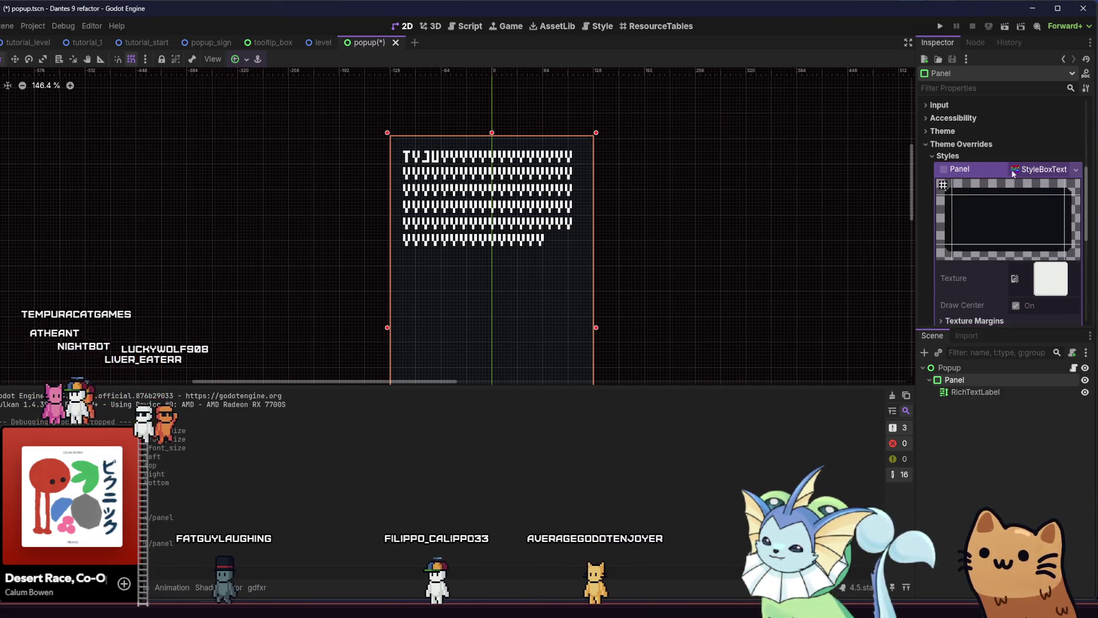
{"action": "left_click", "coordinate": [1032, 171]}
{"action": "left_click", "coordinate": [1039, 287]}
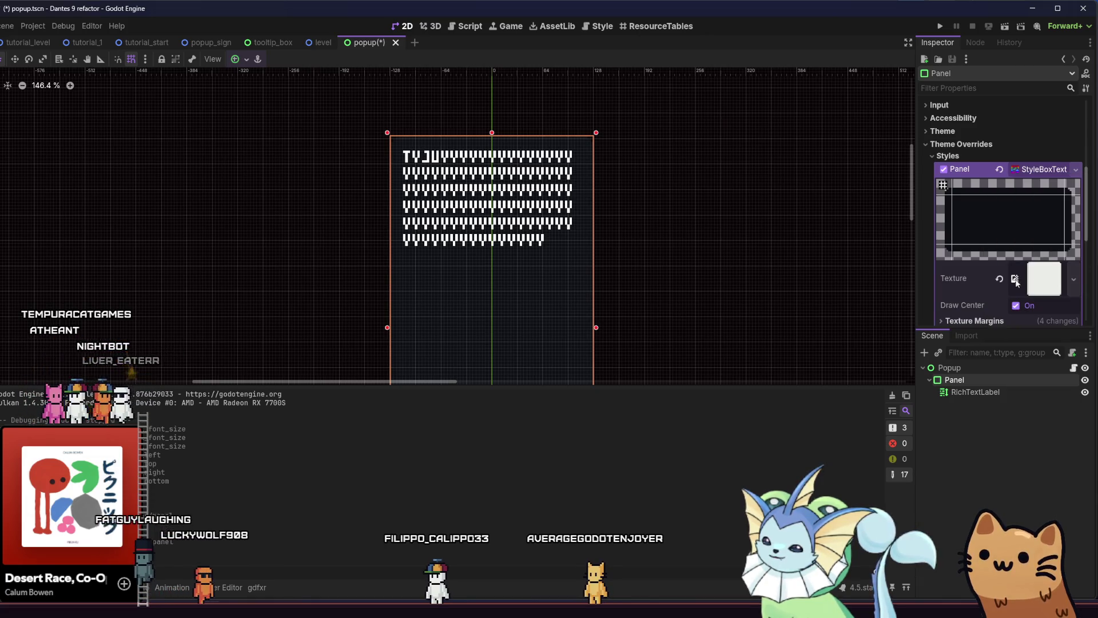
{"action": "scroll", "coordinate": [1006, 194], "scroll_direction": "down", "scroll_amount": 3}
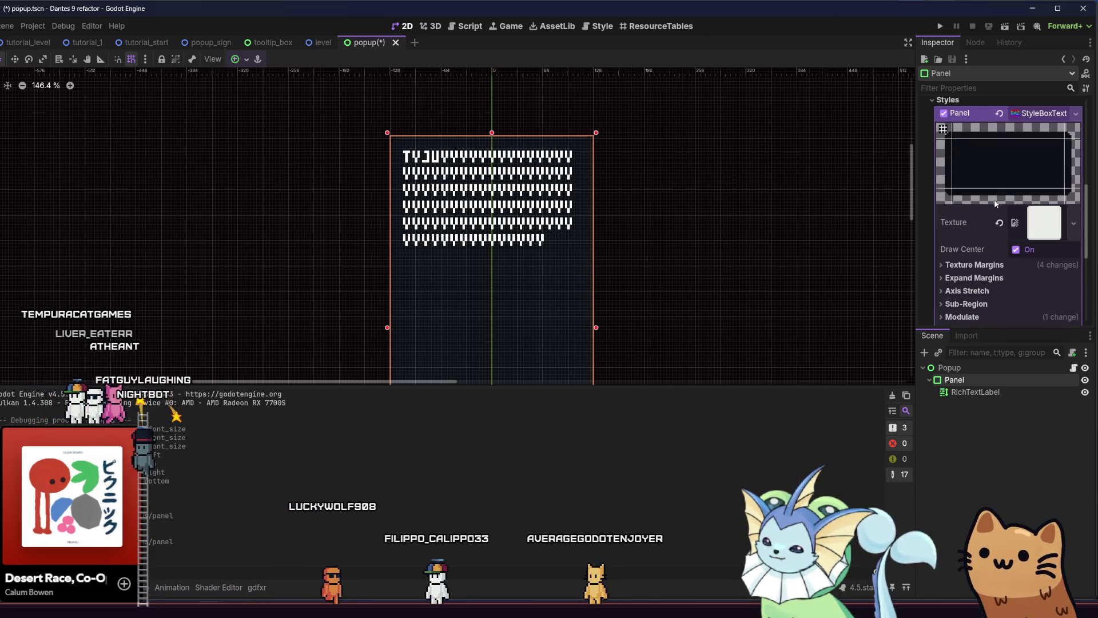
{"action": "scroll", "coordinate": [984, 265], "scroll_direction": "down", "scroll_amount": 2}
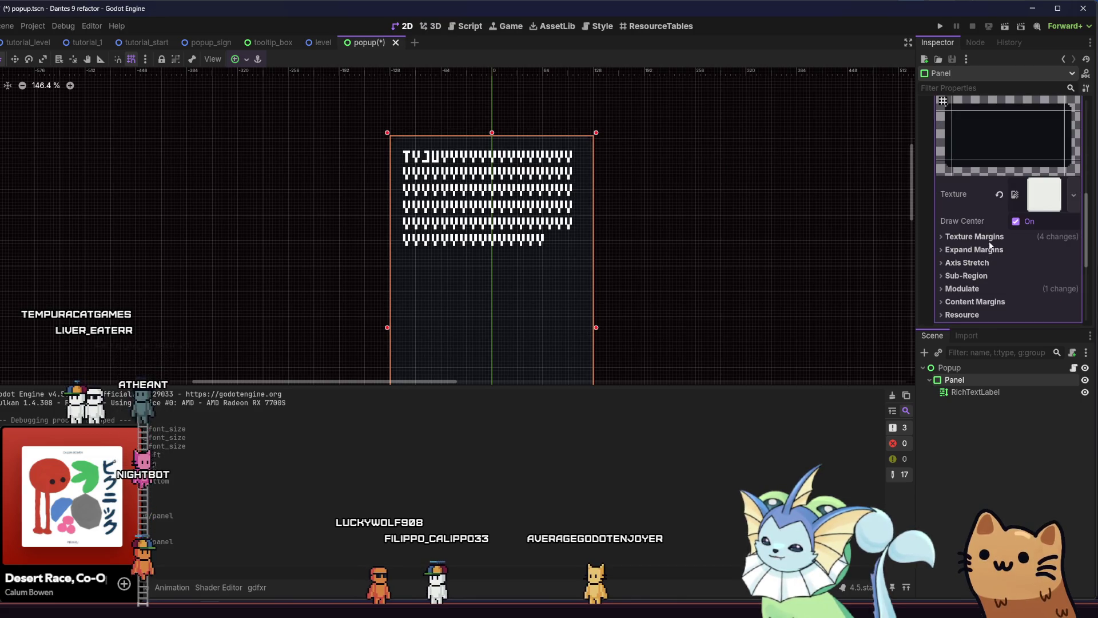
{"action": "left_click", "coordinate": [984, 237]}
{"action": "left_click", "coordinate": [991, 237]}
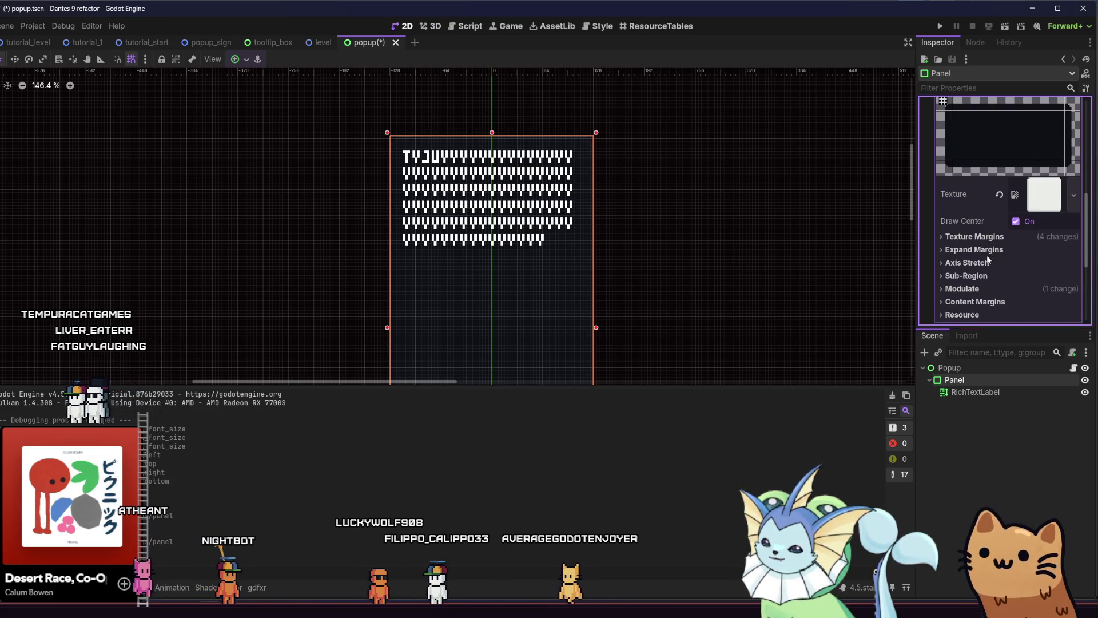
{"action": "scroll", "coordinate": [987, 256], "scroll_direction": "down", "scroll_amount": 3}
{"action": "left_click", "coordinate": [992, 246]}
{"action": "mouse_move", "coordinate": [1024, 263]}
{"action": "left_mouse_down"}
{"action": "mouse_move", "coordinate": [1087, 263]}
{"action": "mouse_move", "coordinate": [1007, 263]}
{"action": "left_mouse_up"}
- Save popup.tscn, glance at the Panel's modulate settings, and switch to tooltip_box
{"action": "key", "text": "ctrl+s"}
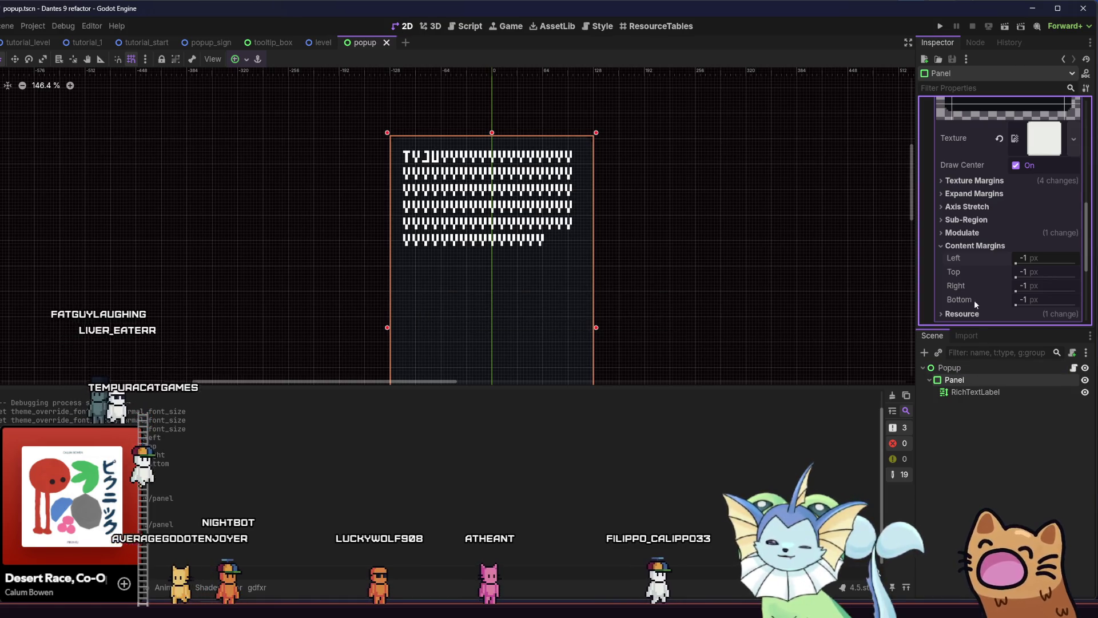
{"action": "left_click", "coordinate": [970, 233]}
{"action": "left_click", "coordinate": [995, 232]}
{"action": "left_click", "coordinate": [994, 232]}
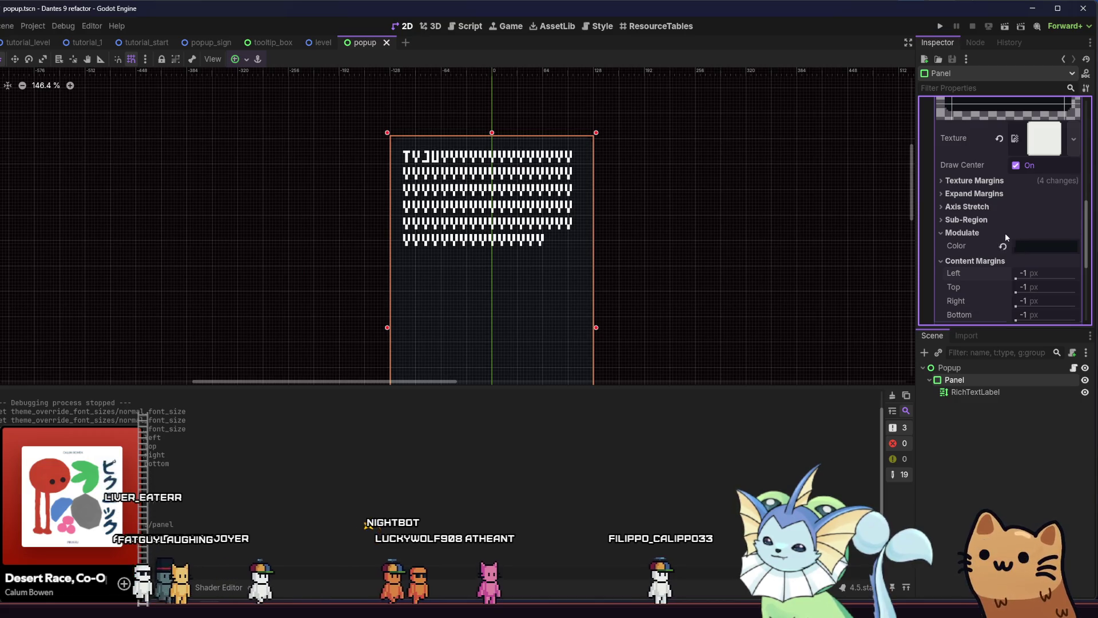
{"action": "left_click", "coordinate": [1005, 232]}
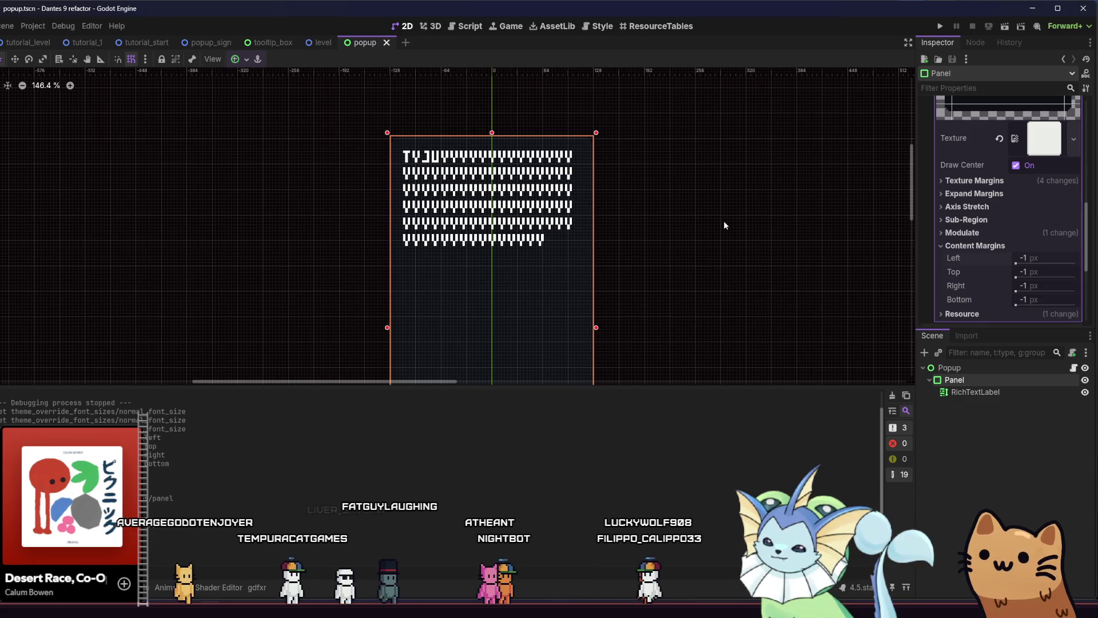
{"action": "left_click", "coordinate": [282, 46]}
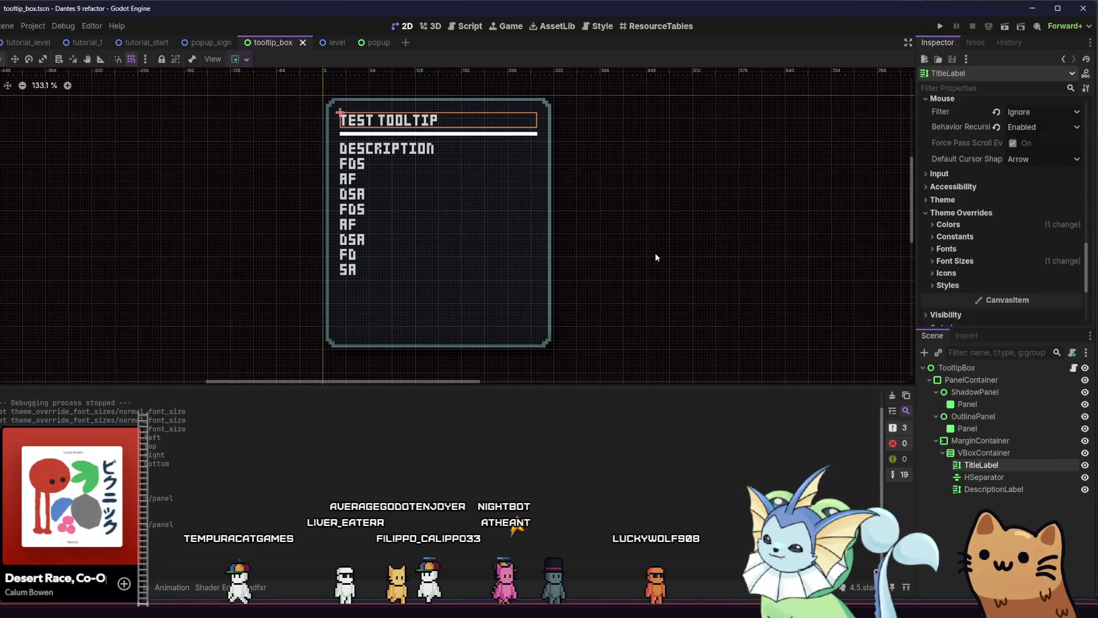
- Click through tooltip_box's ShadowPanel, OutlinePanel and PanelContainer nodes
{"action": "scroll", "coordinate": [480, 253], "scroll_direction": "up", "scroll_amount": 2}
{"action": "scroll", "coordinate": [686, 313], "scroll_direction": "down", "scroll_amount": 3}
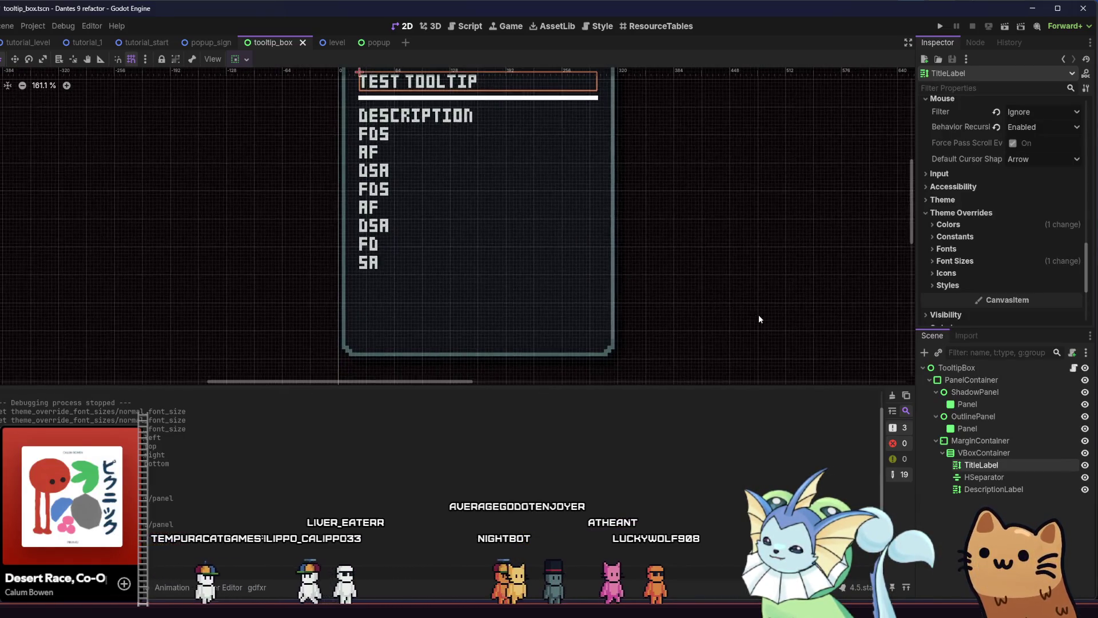
{"action": "left_click", "coordinate": [961, 428]}
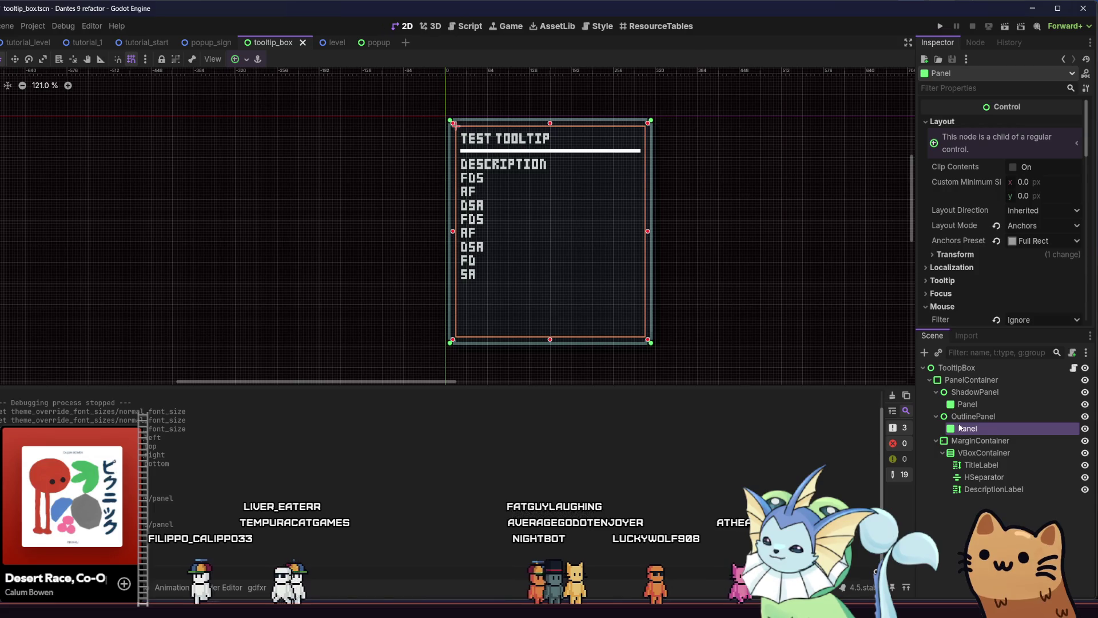
{"action": "left_click", "coordinate": [983, 416]}
{"action": "left_click", "coordinate": [989, 404]}
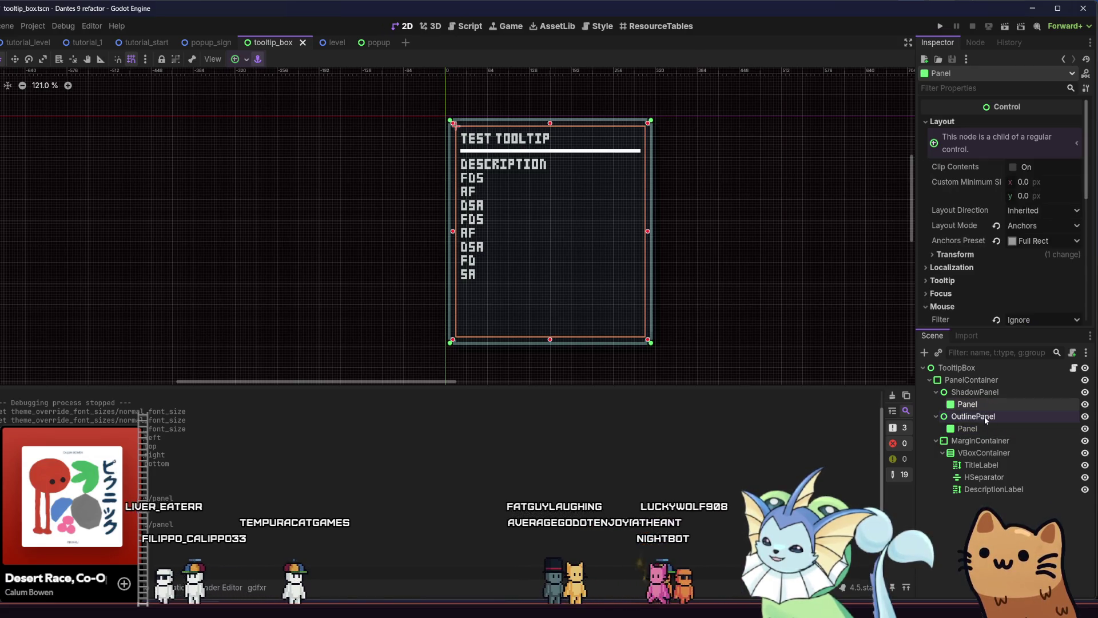
{"action": "left_click", "coordinate": [972, 428]}
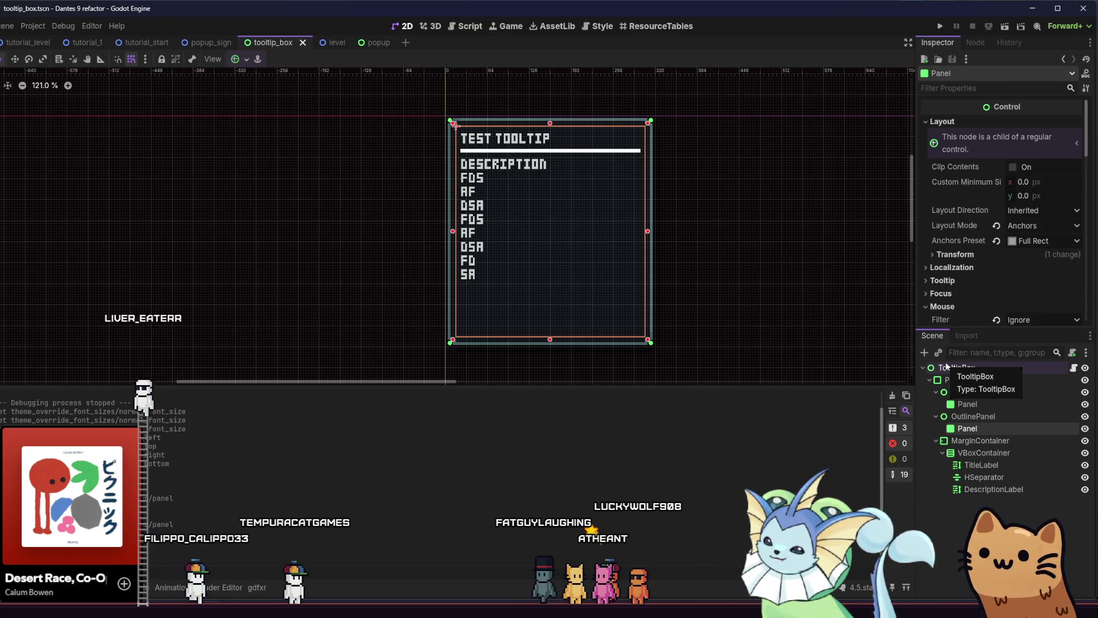
{"action": "scroll", "coordinate": [975, 229], "scroll_direction": "down", "scroll_amount": 3}
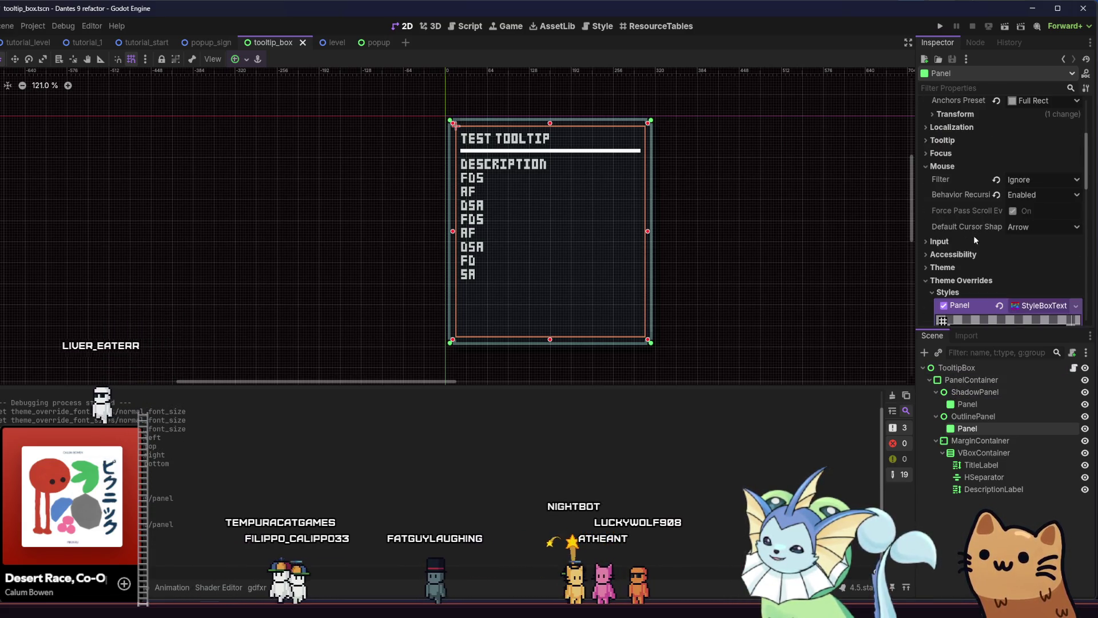
{"action": "left_click", "coordinate": [960, 380]}
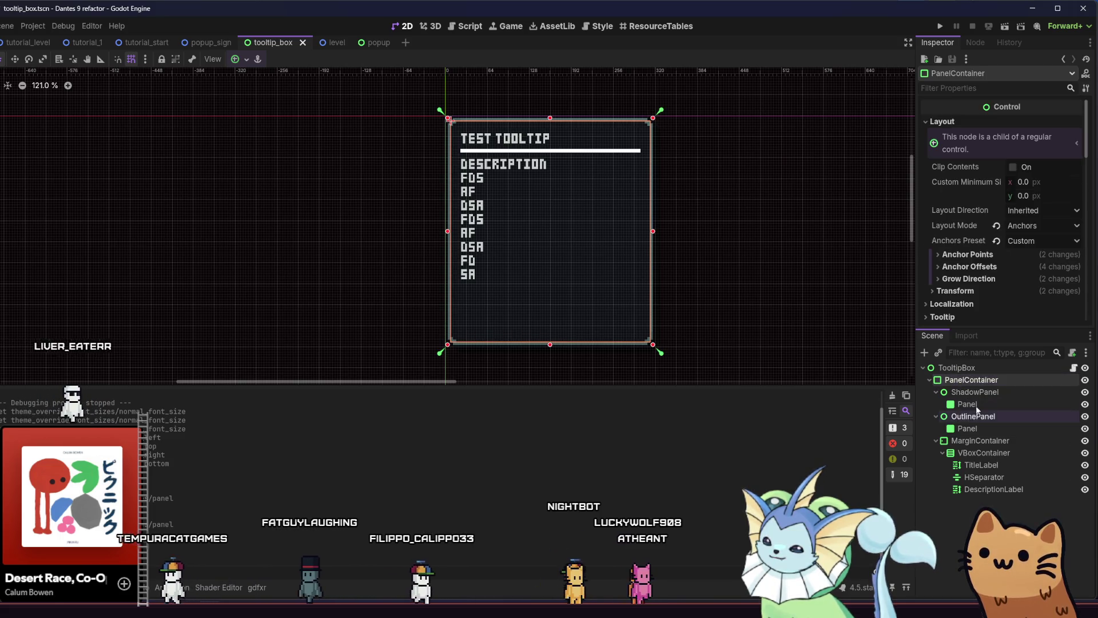
- Hide and re-show MarginContainer and PanelContainer to compare layering, then return to popup
{"action": "scroll", "coordinate": [979, 274], "scroll_direction": "down", "scroll_amount": 3}
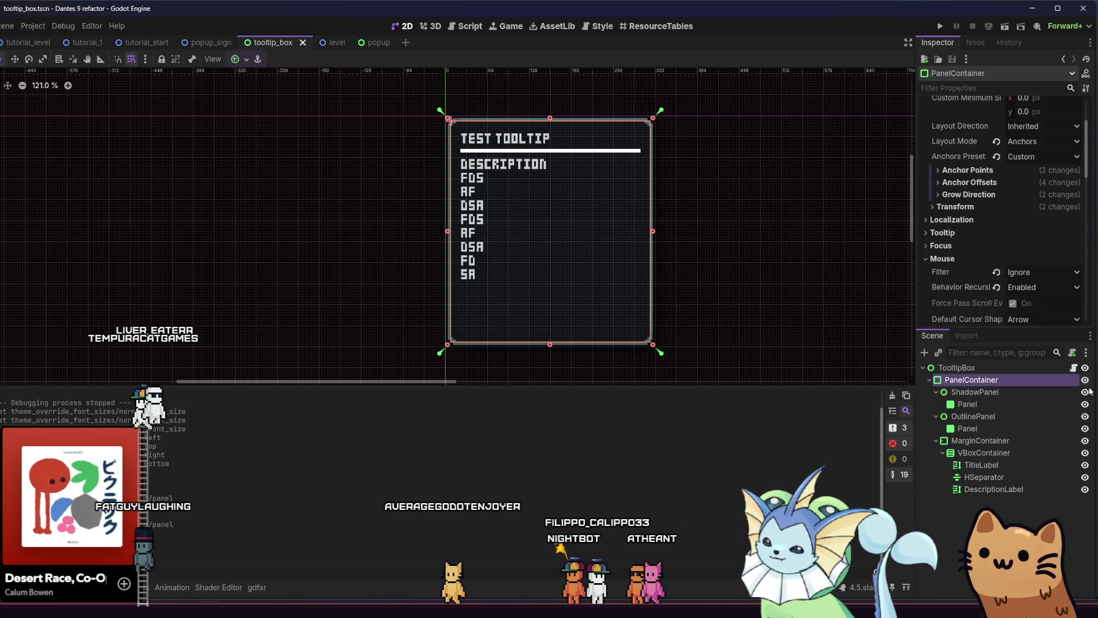
{"action": "left_click", "coordinate": [1086, 440]}
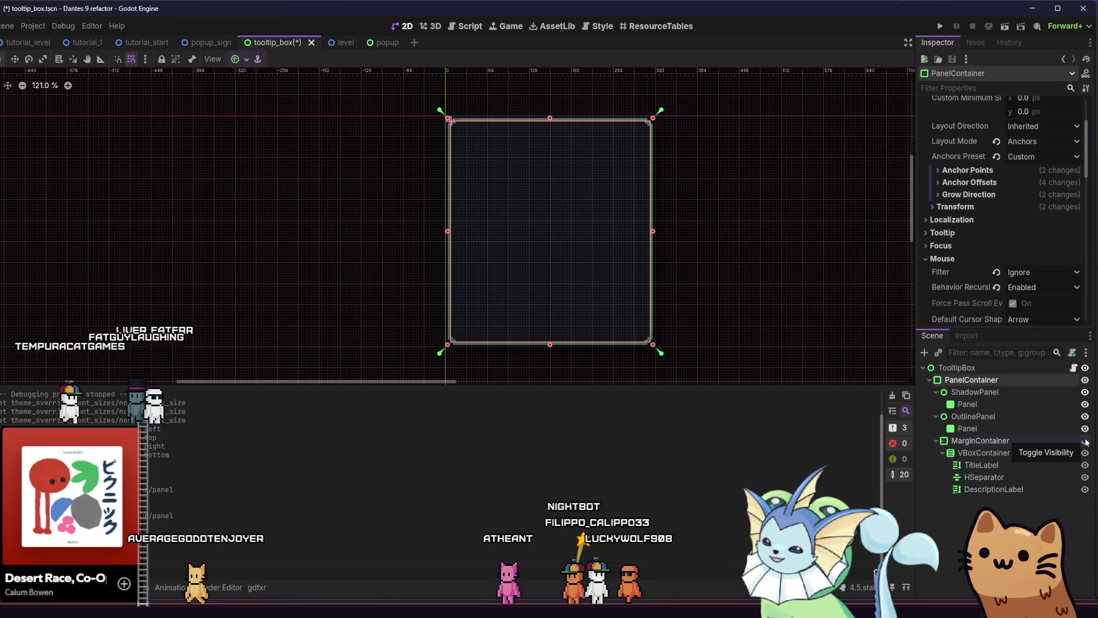
{"action": "left_click", "coordinate": [1085, 380]}
{"action": "left_click", "coordinate": [1086, 381]}
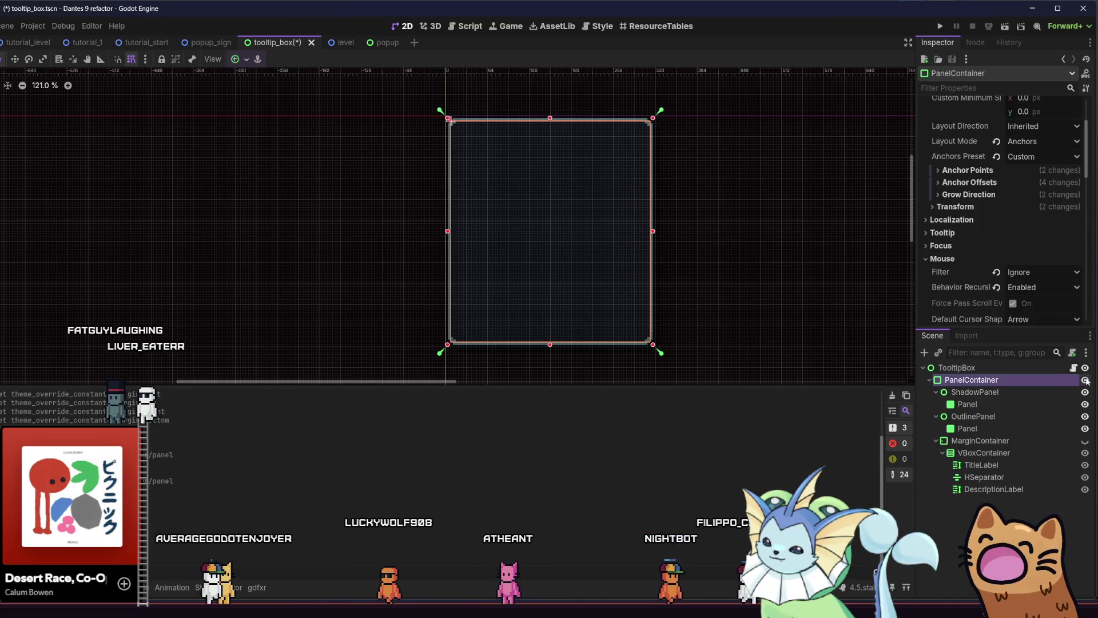
{"action": "left_click", "coordinate": [1085, 440]}
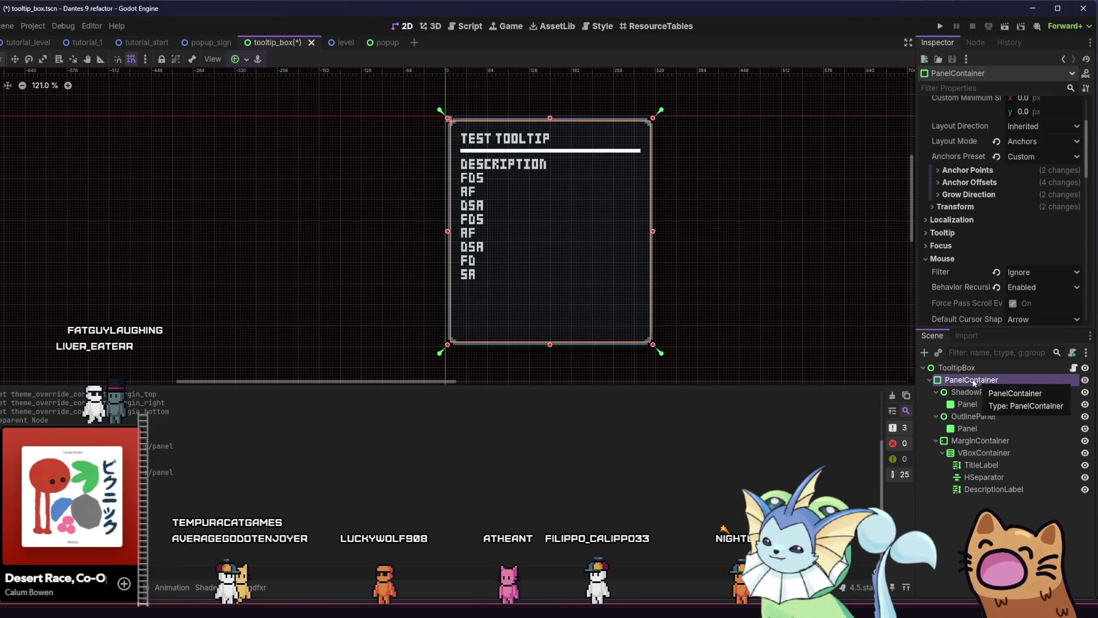
{"action": "left_click", "coordinate": [383, 41]}
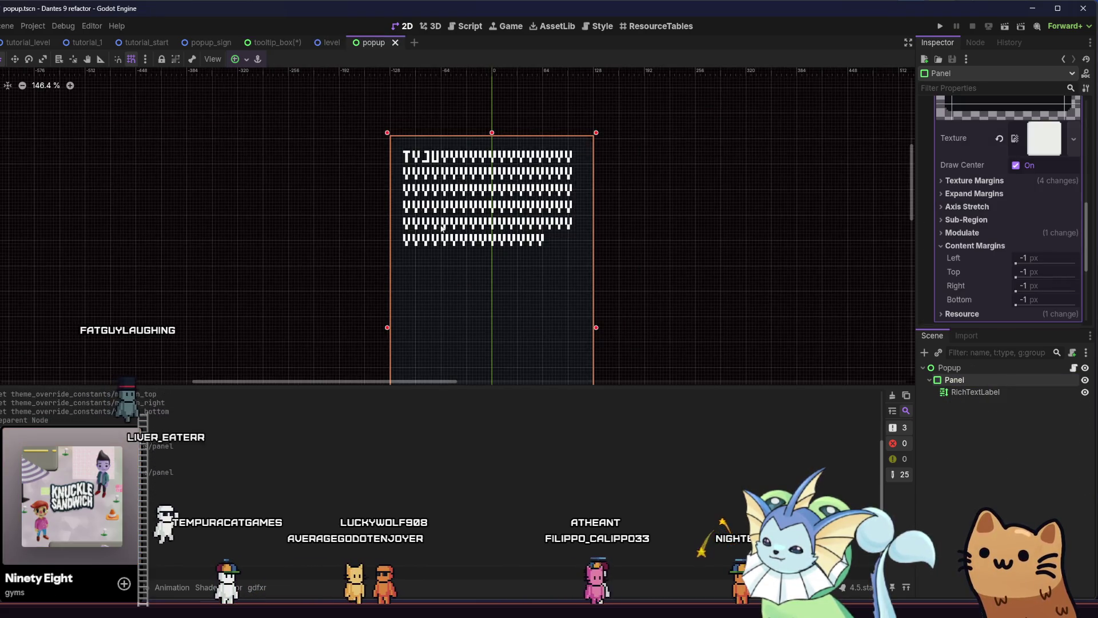
- Add a child Panel under Panel, ordered before RichTextLabel so text draws on top
{"action": "left_click", "coordinate": [387, 249]}
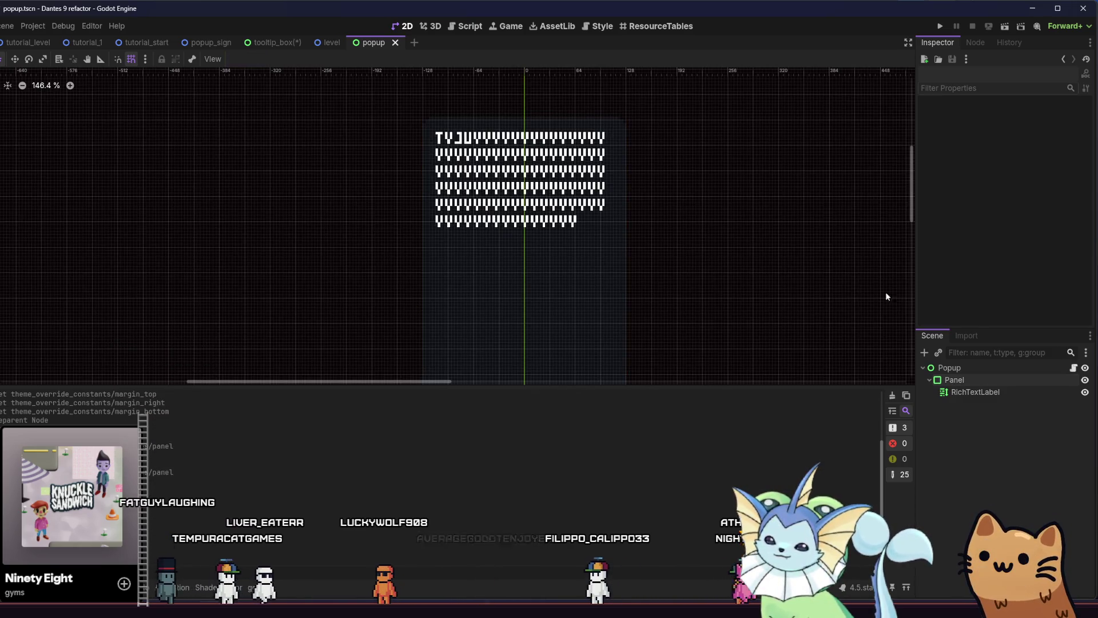
{"action": "left_click", "coordinate": [971, 375]}
{"action": "key", "text": "ctrl+a"}
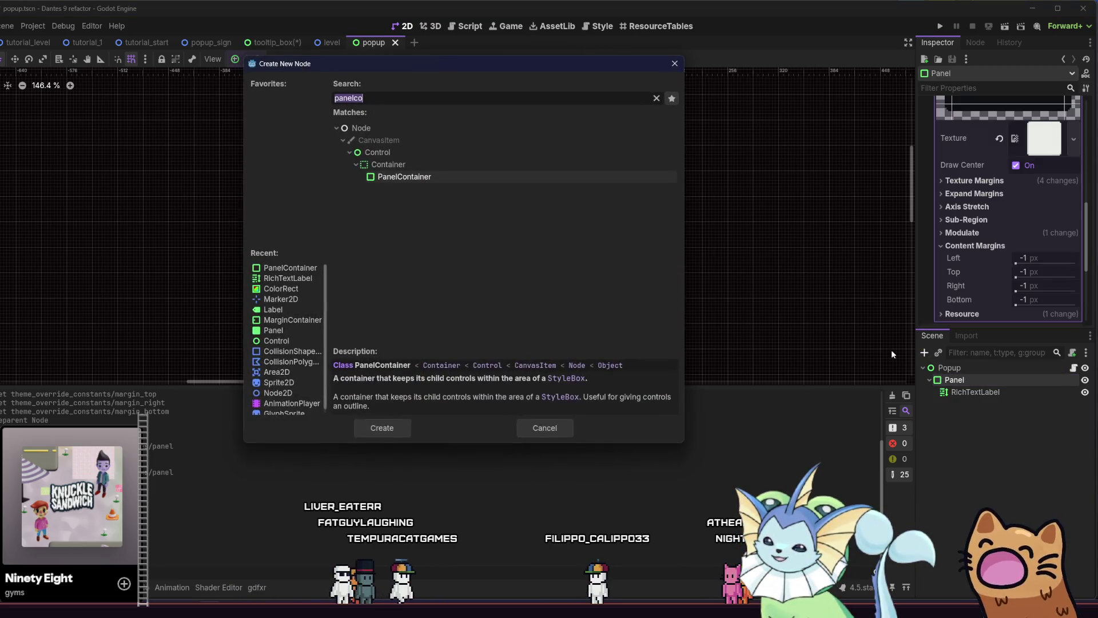
{"action": "type", "text": "pane"}
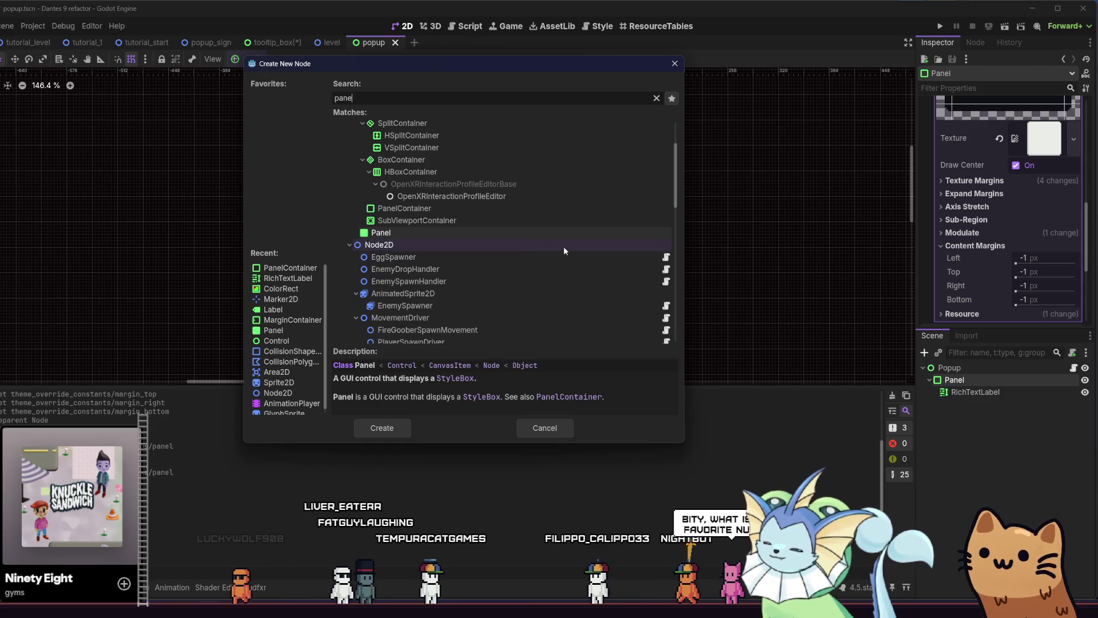
{"action": "double_click", "coordinate": [534, 231]}
{"action": "left_click_drag", "start_coordinate": [982, 402], "coordinate": [996, 385]}
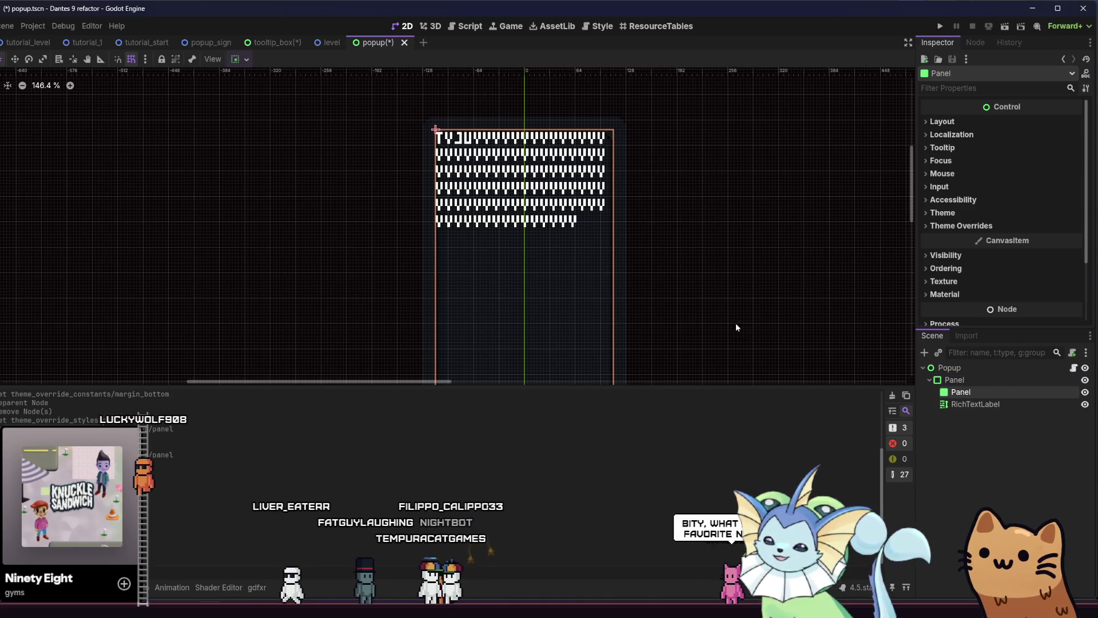
{"action": "left_click", "coordinate": [997, 392]}
- Adjust a visibility setting on the new child Panel
{"action": "scroll", "coordinate": [1010, 238], "scroll_direction": "down", "scroll_amount": 3}
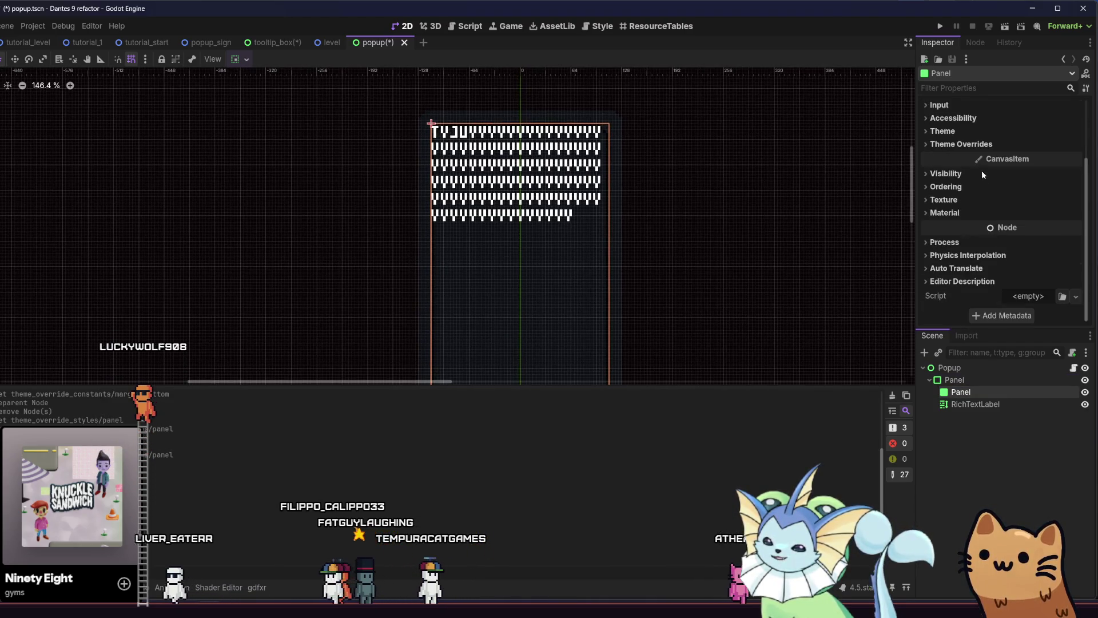
{"action": "left_click", "coordinate": [981, 186]}
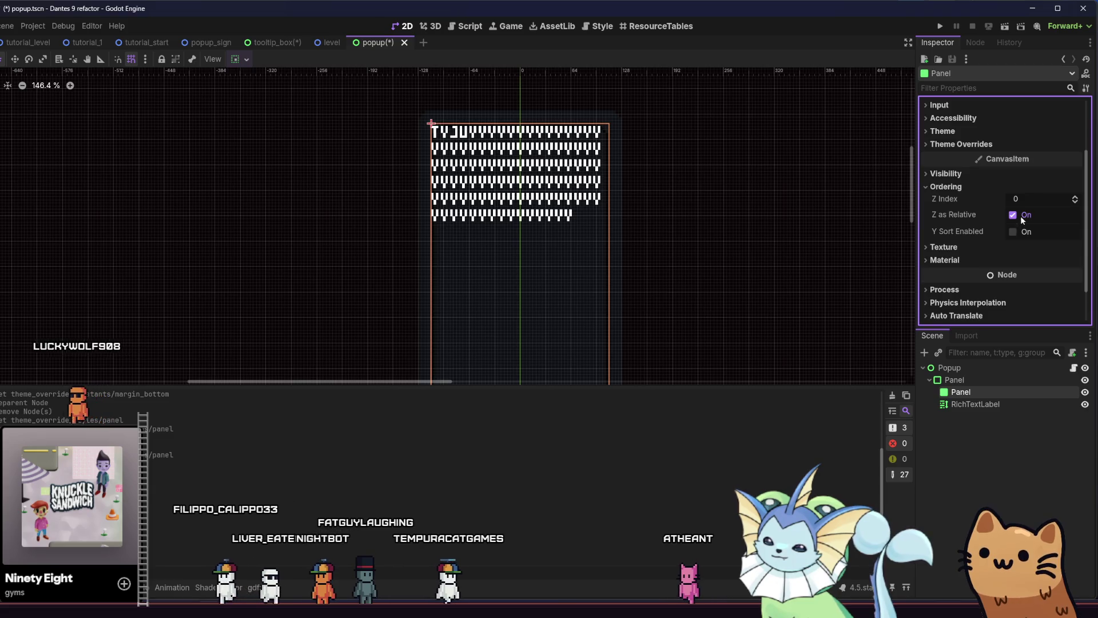
{"action": "left_click", "coordinate": [997, 186]}
{"action": "left_click", "coordinate": [993, 174]}
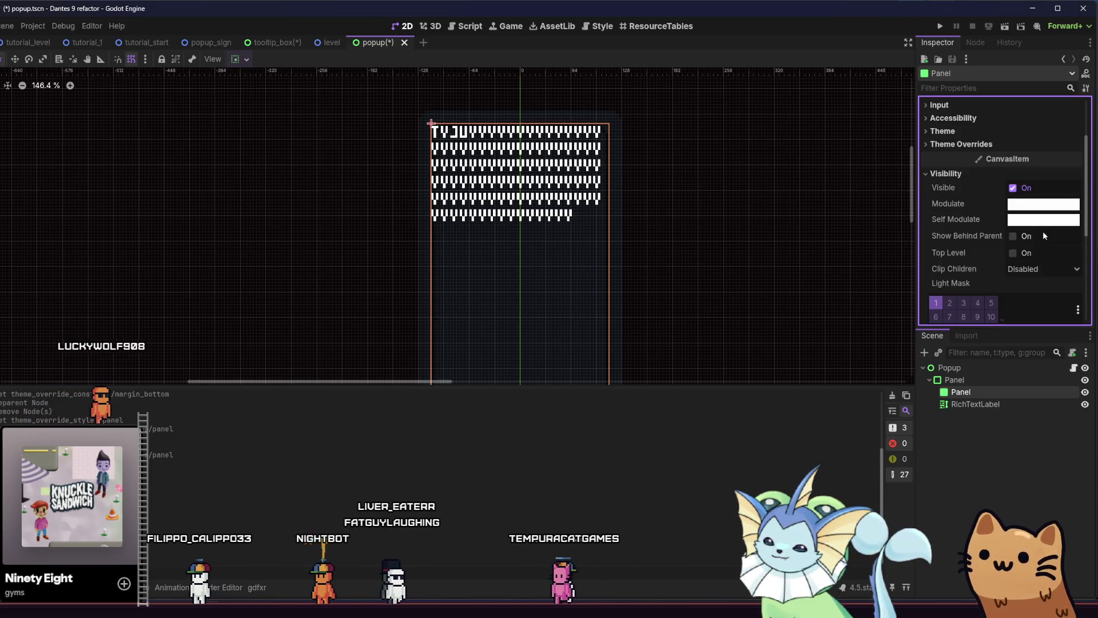
{"action": "left_click", "coordinate": [955, 174]}
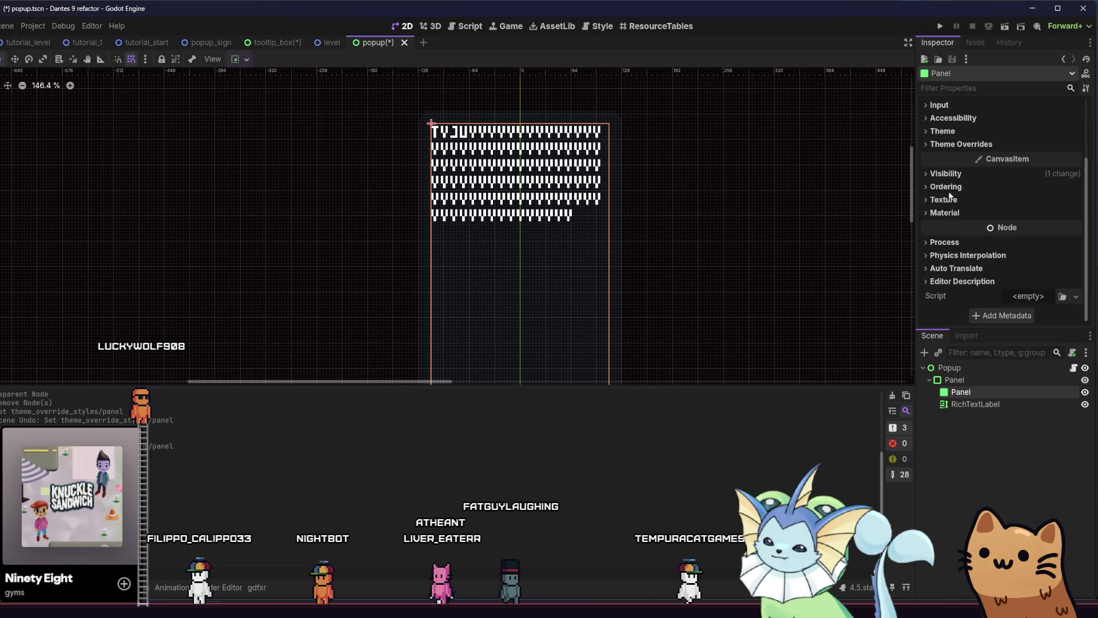
- Make the child Panel's StyleBoxTexture override unique, then view tooltip_box for reference
{"action": "left_click", "coordinate": [959, 144]}
{"action": "left_click", "coordinate": [961, 156]}
{"action": "left_click", "coordinate": [1030, 170]}
{"action": "right_click", "coordinate": [1030, 170]}
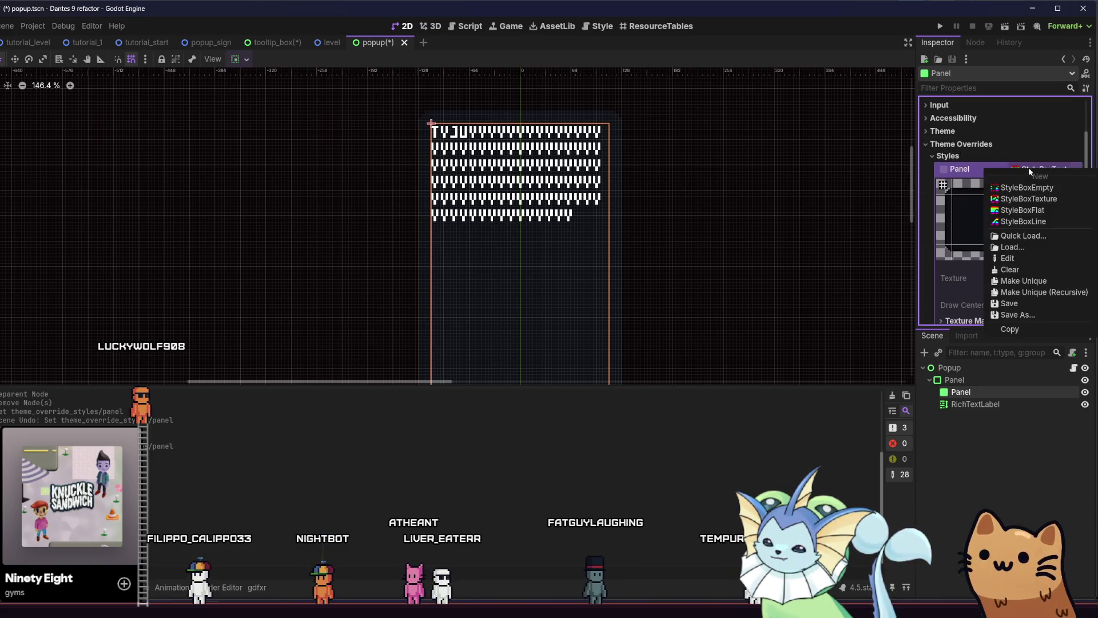
{"action": "left_click", "coordinate": [1049, 280]}
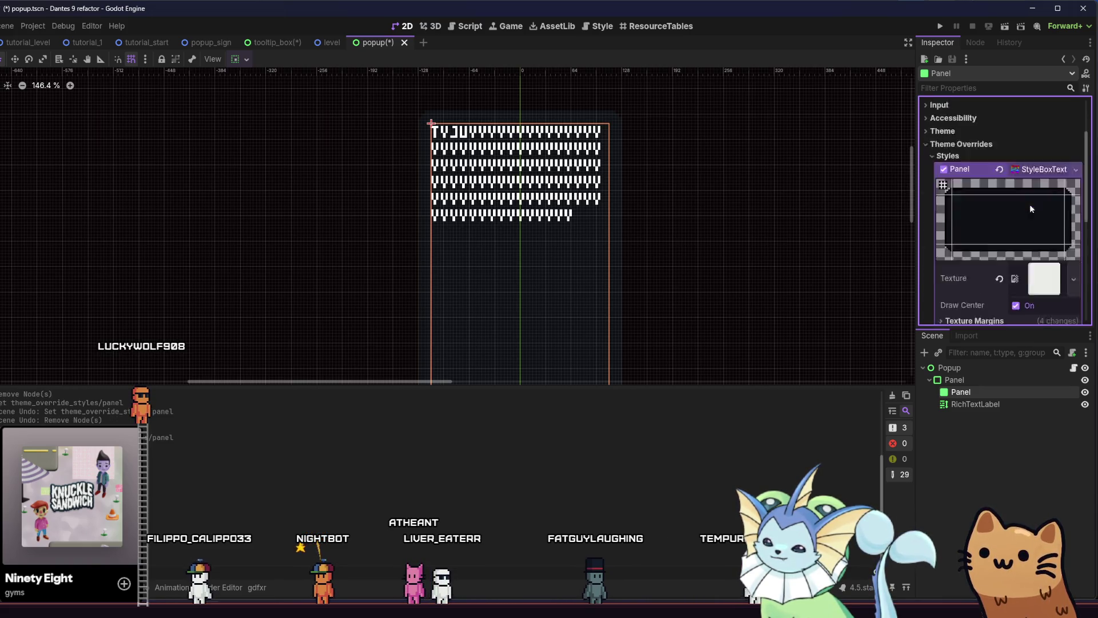
{"action": "scroll", "coordinate": [1017, 244], "scroll_direction": "down", "scroll_amount": 4}
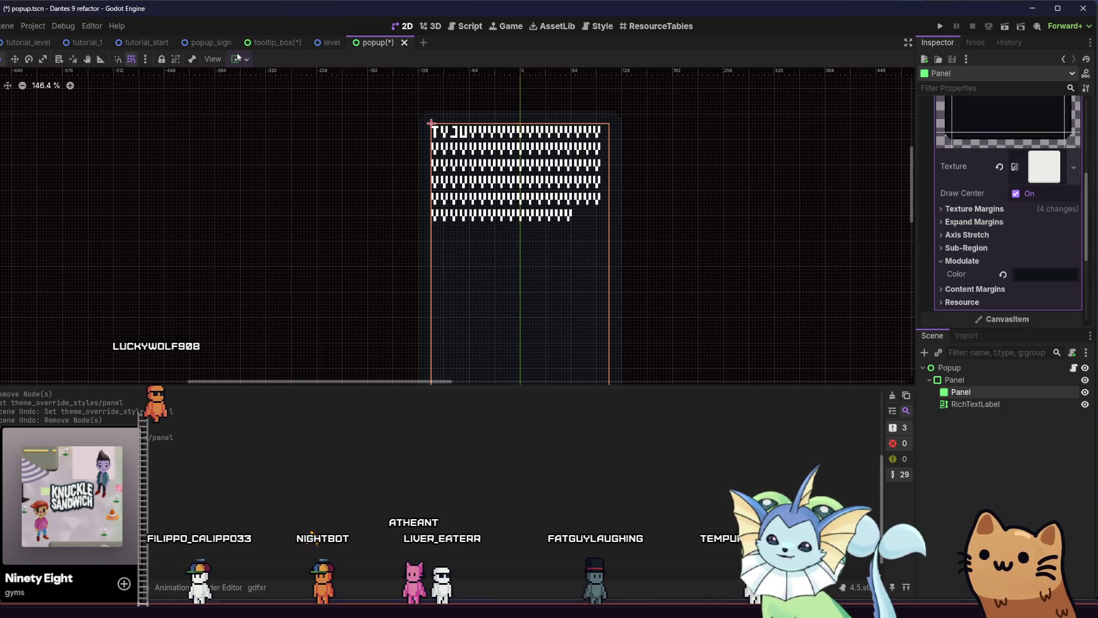
{"action": "left_click", "coordinate": [275, 43]}
- Copy the teal Modulate Color from the tooltip OutlinePanel's child Panel
{"action": "left_click", "coordinate": [974, 417]}
{"action": "left_click", "coordinate": [968, 429]}
{"action": "scroll", "coordinate": [993, 264], "scroll_direction": "down", "scroll_amount": 5}
{"action": "scroll", "coordinate": [993, 263], "scroll_direction": "down", "scroll_amount": 10}
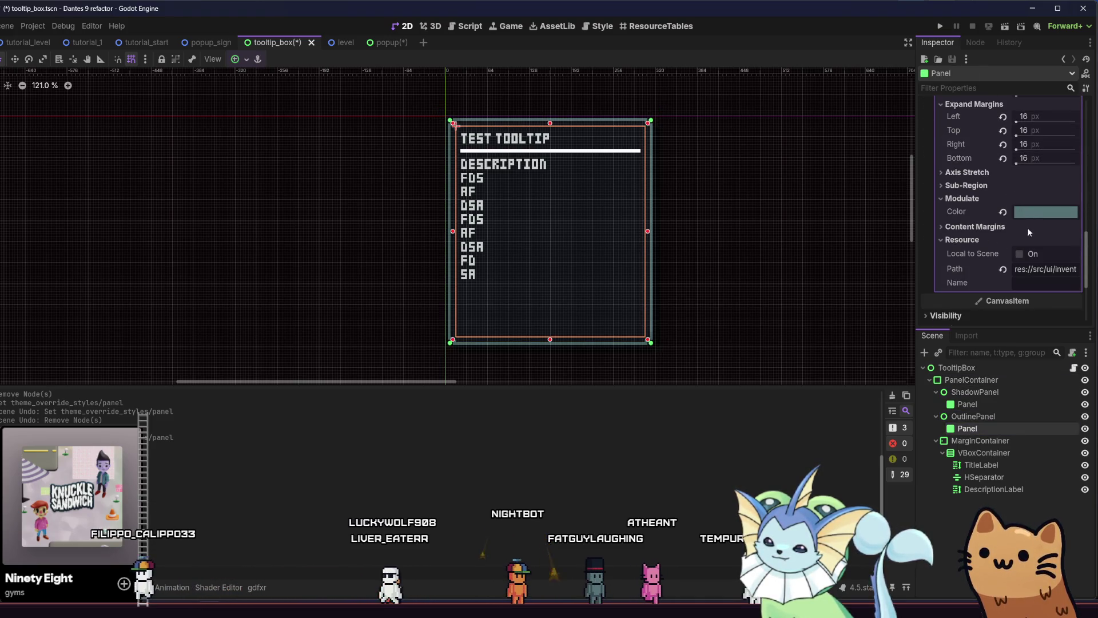
{"action": "left_click", "coordinate": [1046, 211]}
{"action": "left_click", "coordinate": [976, 216]}
{"action": "right_click", "coordinate": [977, 217]}
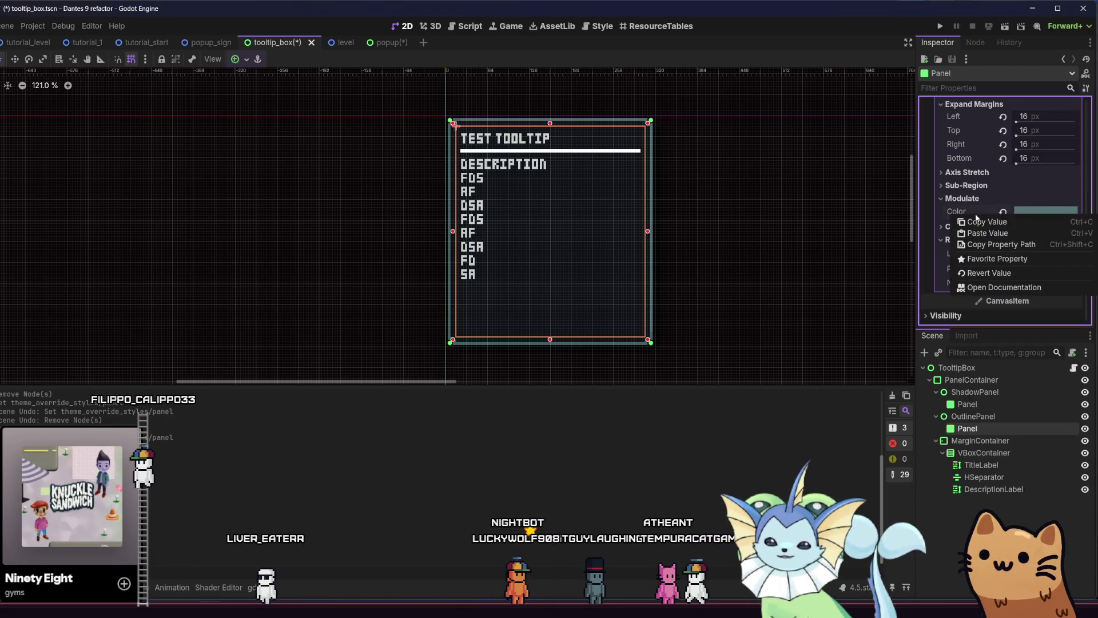
{"action": "left_click", "coordinate": [984, 222]}
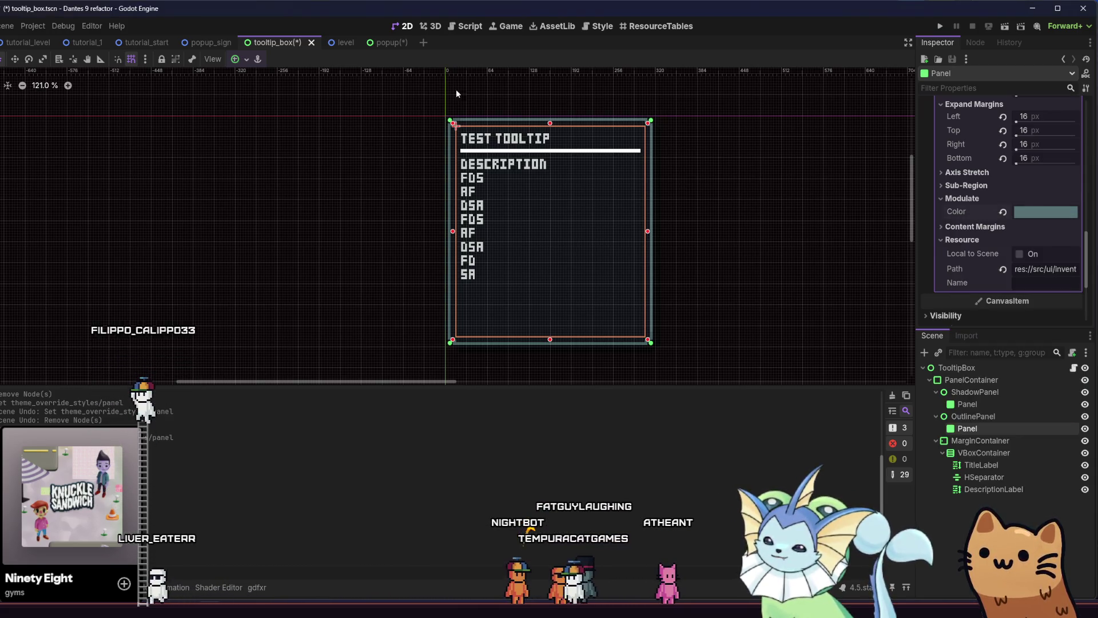
- Paste the teal colour into the popup inner Panel's modulate and save popup.tscn
{"action": "left_click", "coordinate": [378, 44]}
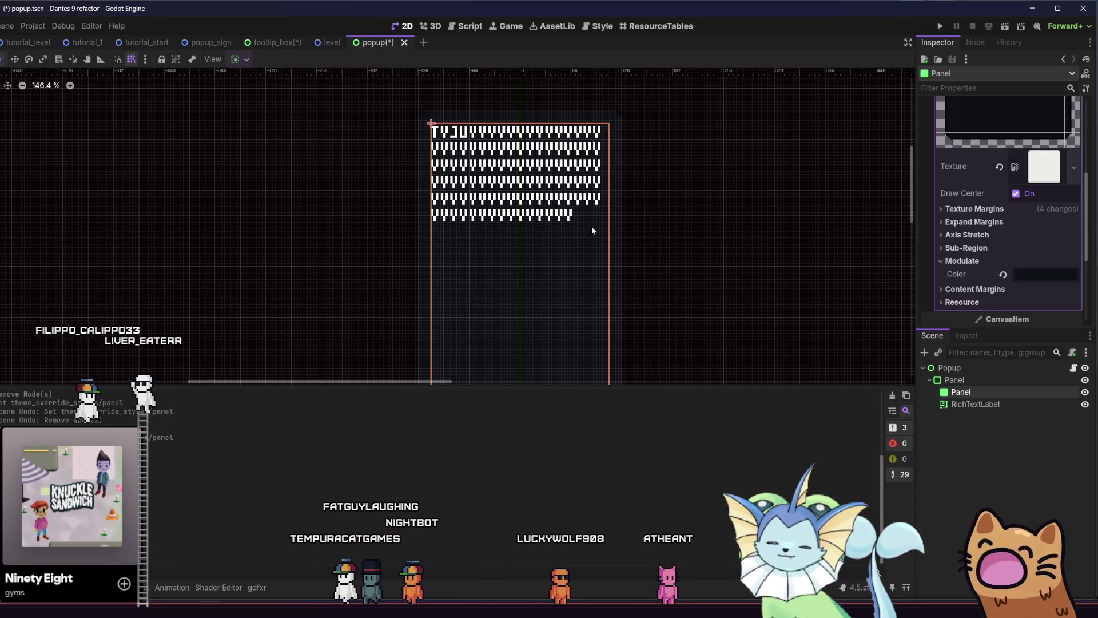
{"action": "right_click", "coordinate": [961, 275]}
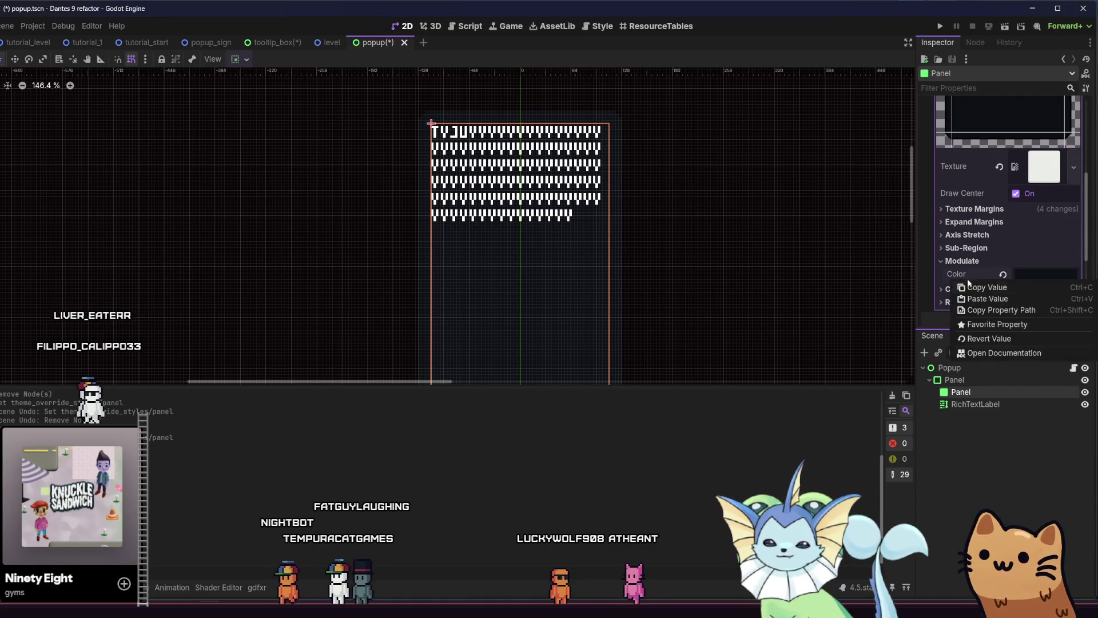
{"action": "left_click", "coordinate": [979, 300]}
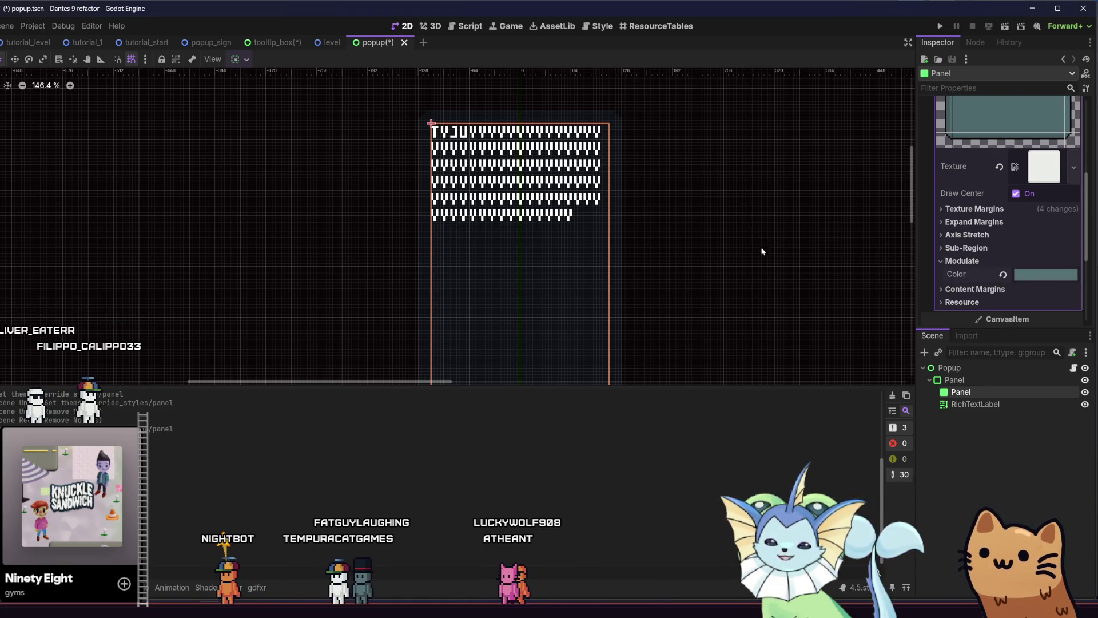
{"action": "key", "text": "ctrl+s"}
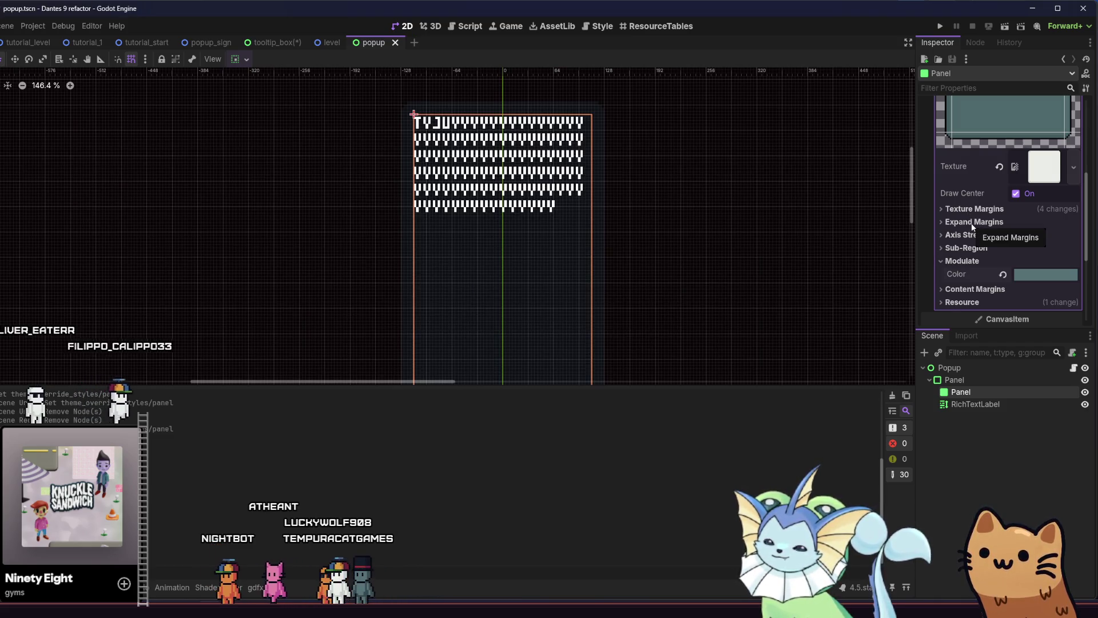
{"action": "left_click", "coordinate": [973, 223]}
{"action": "mouse_move", "coordinate": [1016, 240]}
{"action": "left_mouse_down"}
{"action": "mouse_move", "coordinate": [1058, 239]}
{"action": "mouse_move", "coordinate": [1016, 240]}
{"action": "left_mouse_up"}
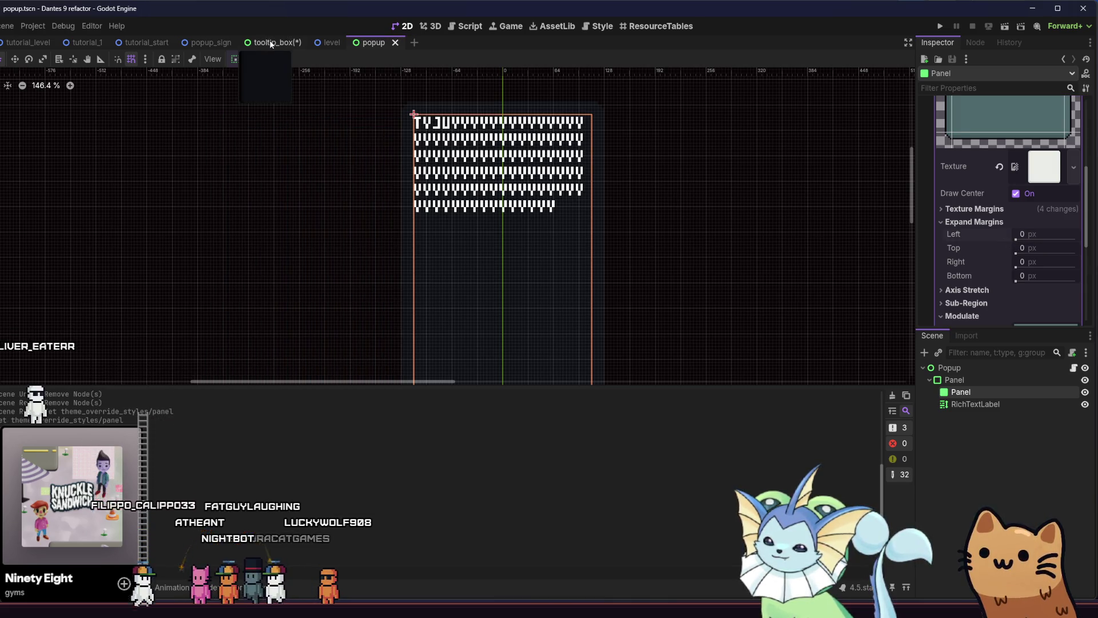
- Set the inner panel style's expand margins to 16 px and save popup.tscn
{"action": "left_click", "coordinate": [277, 43]}
{"action": "scroll", "coordinate": [984, 242], "scroll_direction": "up", "scroll_amount": 2}
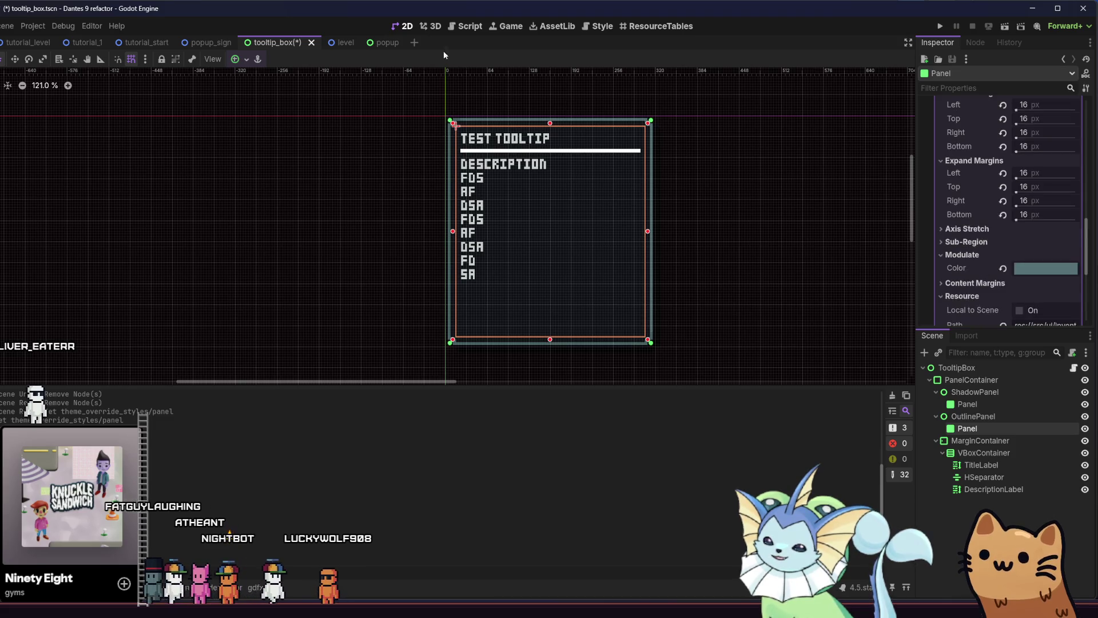
{"action": "left_click", "coordinate": [381, 42]}
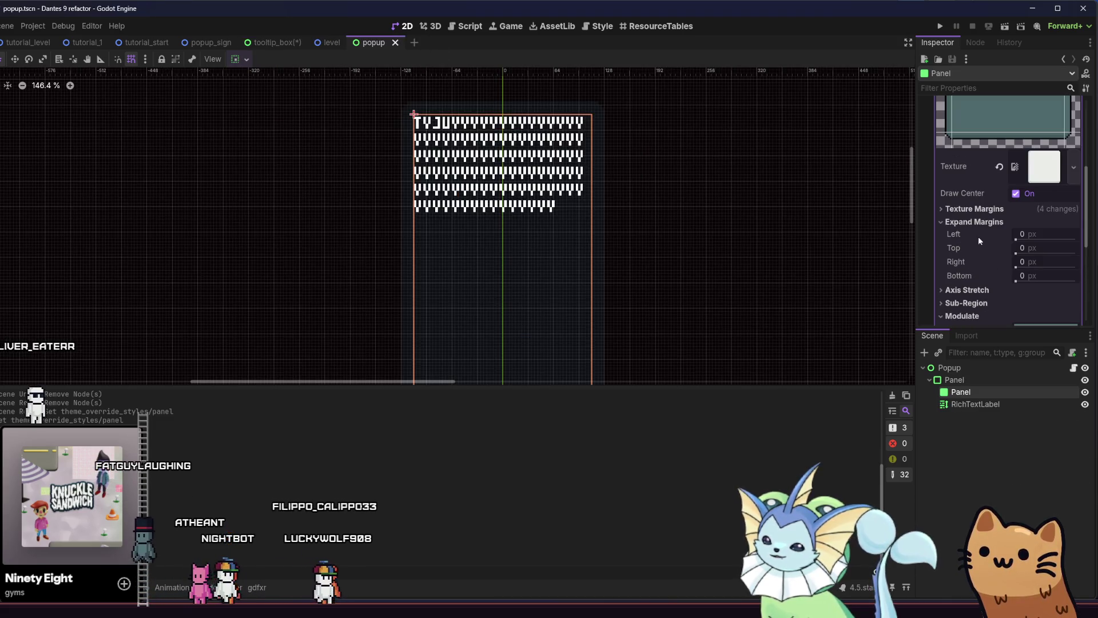
{"action": "left_click", "coordinate": [1035, 247]}
{"action": "type", "text": "16"}
{"action": "left_click", "coordinate": [1040, 261]}
{"action": "type", "text": "16"}
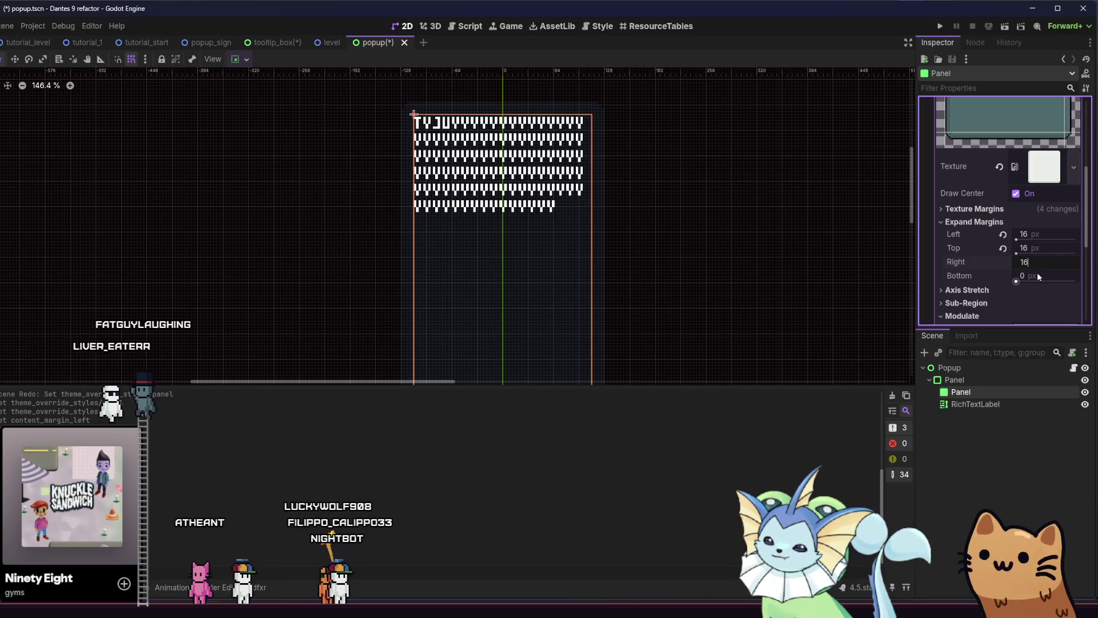
{"action": "left_click", "coordinate": [1038, 274]}
{"action": "type", "text": "16"}
{"action": "key", "text": "Return"}
{"action": "key", "text": "ctrl+s"}
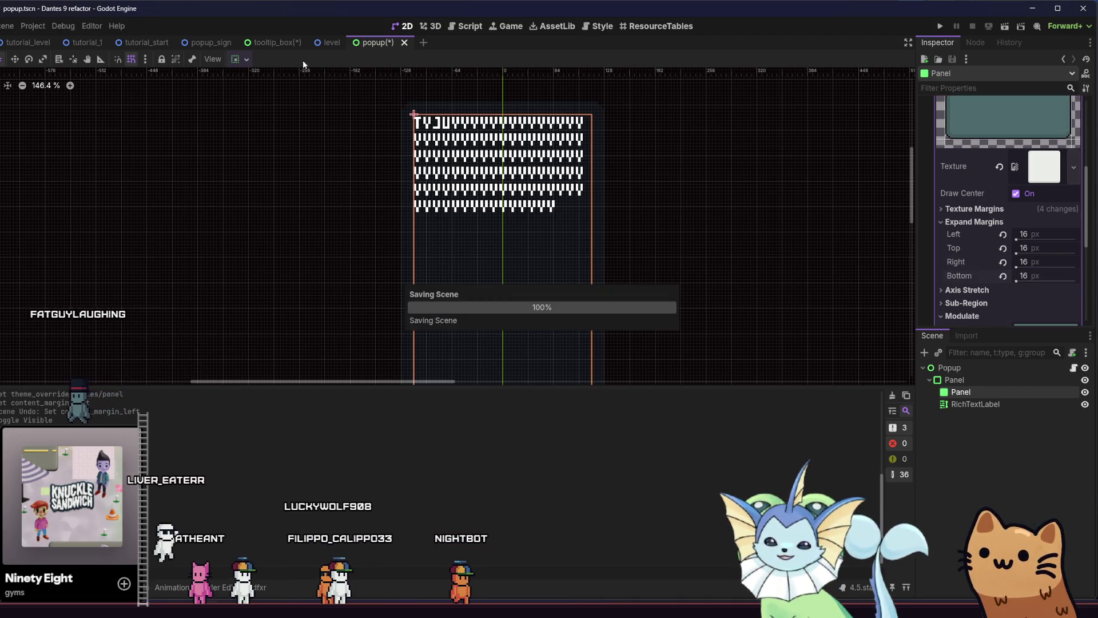
- Select the tooltip's PanelContainer node and scroll its properties
{"action": "left_click", "coordinate": [1050, 381]}
{"action": "scroll", "coordinate": [1001, 239], "scroll_direction": "down", "scroll_amount": 10}
{"action": "scroll", "coordinate": [998, 240], "scroll_direction": "down", "scroll_amount": 2}
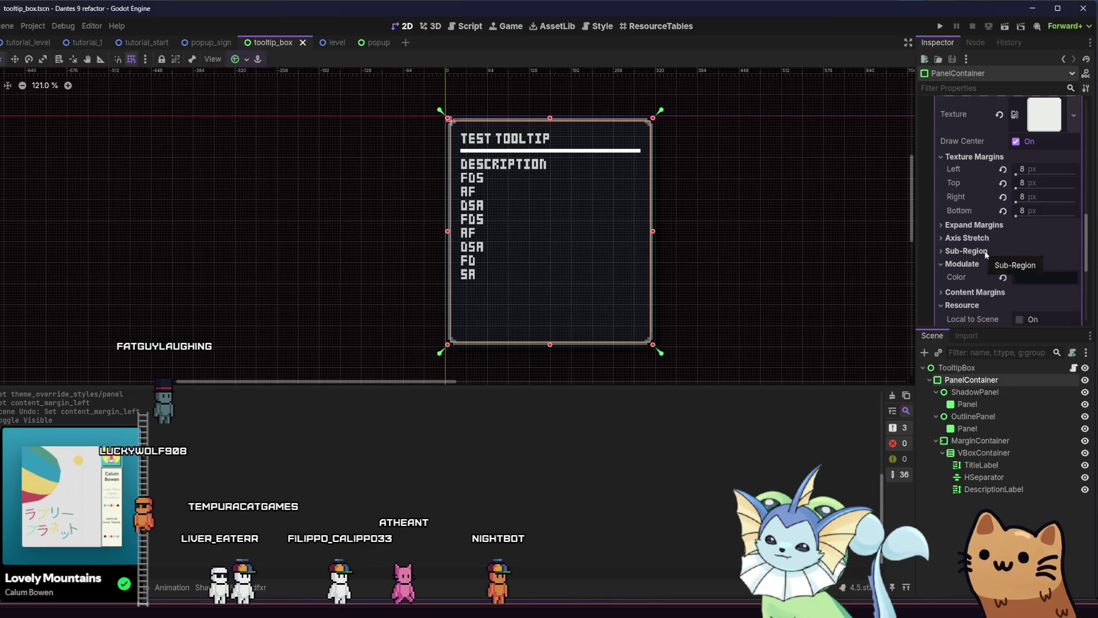
- Set the outer Panel's StyleBoxTexture texture margins to 8 px on each side
{"action": "scroll", "coordinate": [986, 255], "scroll_direction": "down", "scroll_amount": 2}
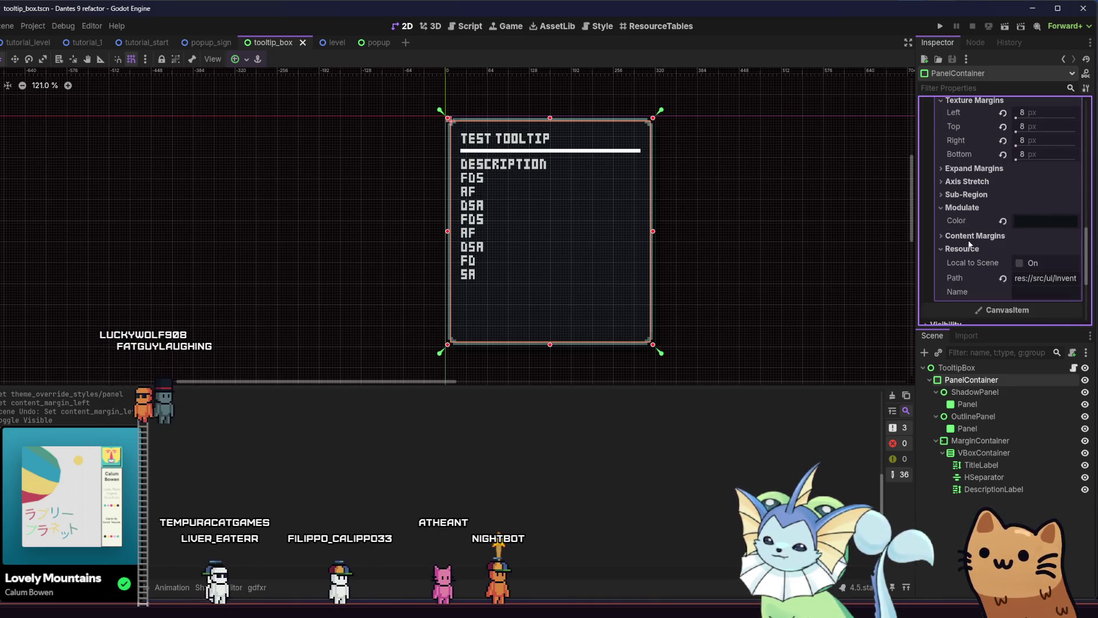
{"action": "left_click", "coordinate": [379, 42]}
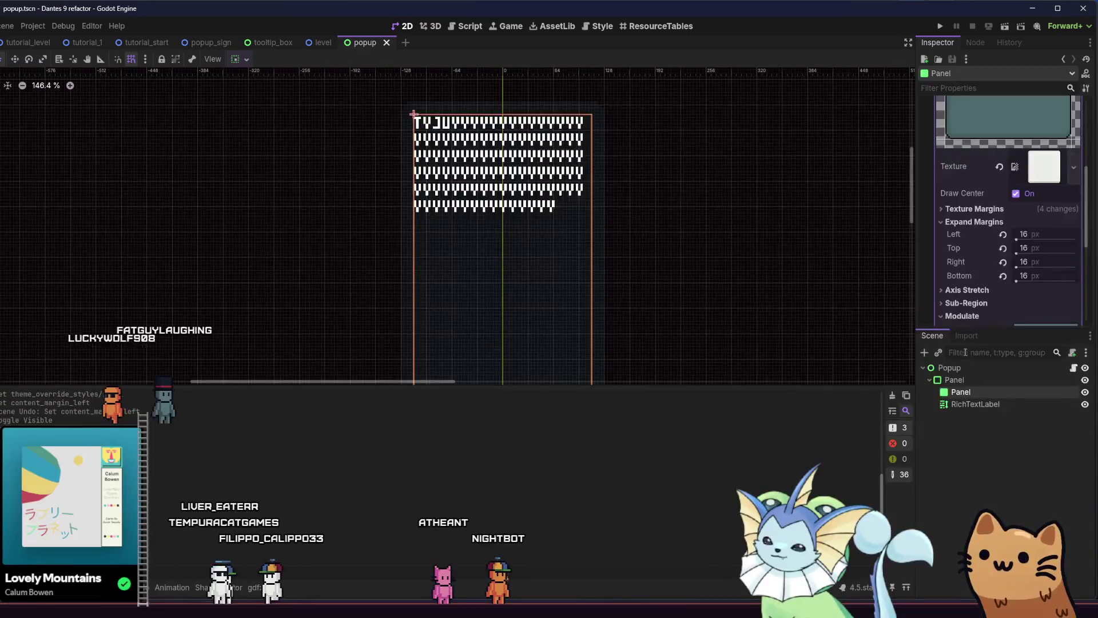
{"action": "left_click", "coordinate": [970, 381]}
{"action": "scroll", "coordinate": [956, 263], "scroll_direction": "down", "scroll_amount": 3}
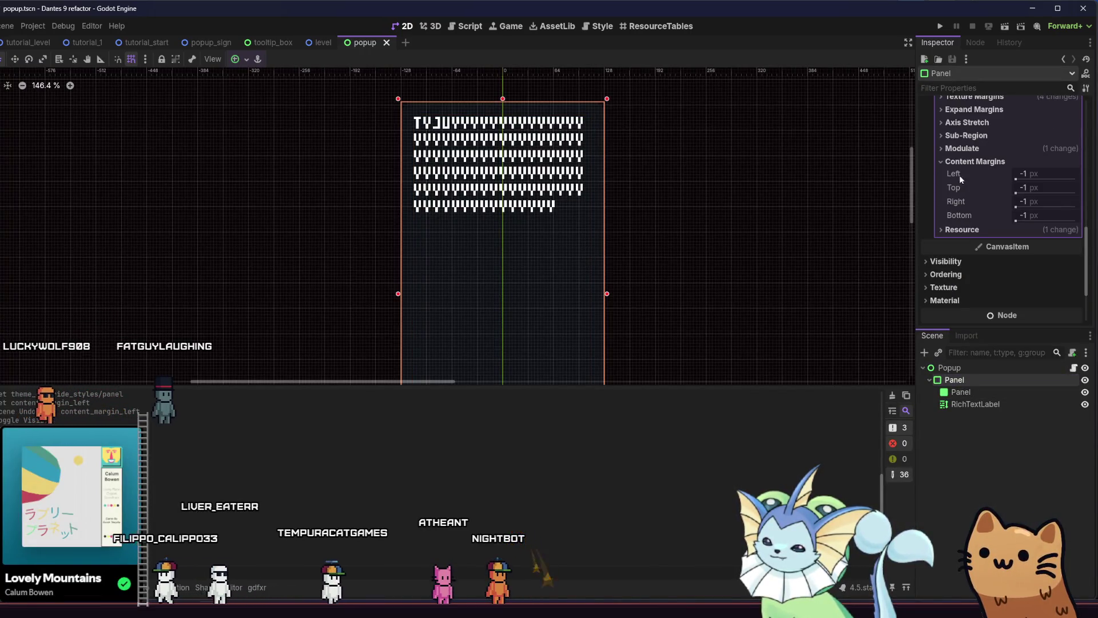
{"action": "scroll", "coordinate": [956, 123], "scroll_direction": "up", "scroll_amount": 1}
{"action": "left_click", "coordinate": [967, 125]}
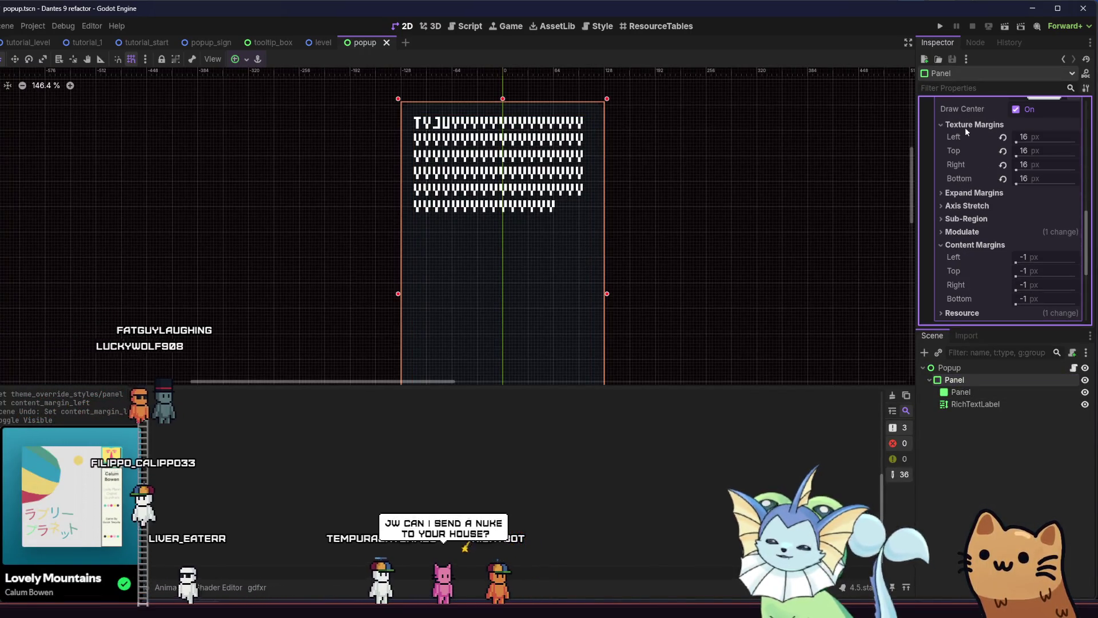
{"action": "left_click", "coordinate": [1038, 138]}
{"action": "type", "text": "8"}
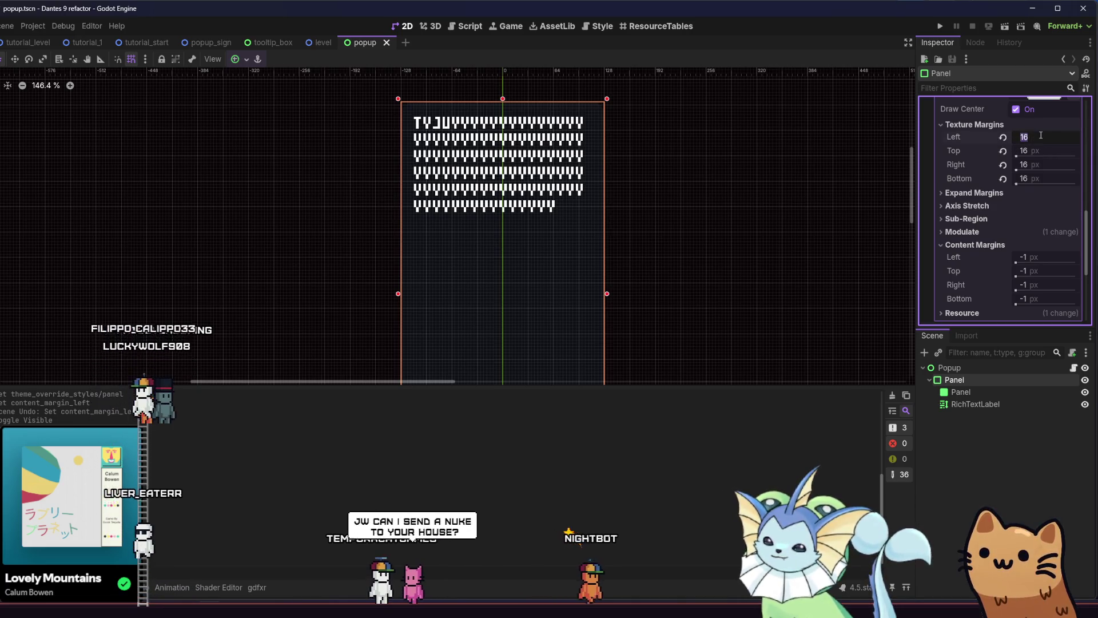
{"action": "left_click", "coordinate": [1037, 148]}
{"action": "type", "text": "8"}
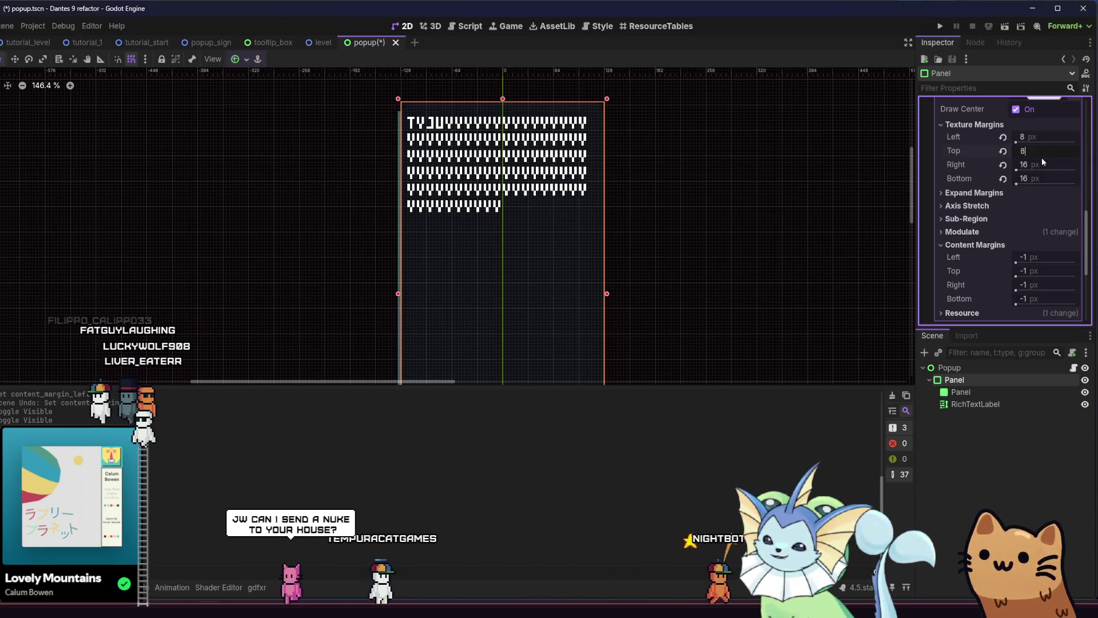
{"action": "left_click", "coordinate": [1042, 165]}
{"action": "type", "text": "8"}
{"action": "key", "text": "Return"}
{"action": "type", "text": "8"}
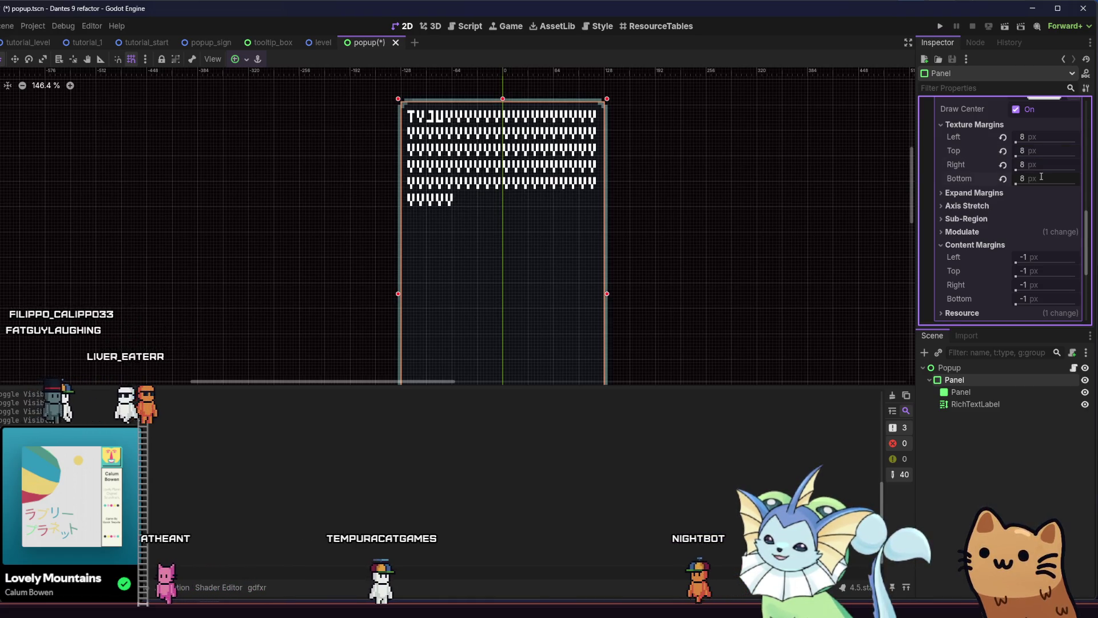
- Save popup.tscn with the new 8 px margins and recentre the canvas view
{"action": "left_click", "coordinate": [316, 252]}
{"action": "key", "text": "ctrl+s"}
{"action": "mouse_move", "coordinate": [316, 252]}
{"action": "left_mouse_down"}
{"action": "mouse_move", "coordinate": [334, 277]}
{"action": "mouse_move", "coordinate": [360, 260]}
{"action": "mouse_move", "coordinate": [385, 271]}
{"action": "mouse_move", "coordinate": [339, 221]}
{"action": "left_mouse_up"}
{"action": "scroll", "coordinate": [381, 250], "scroll_direction": "down", "scroll_amount": 3}
- Delete all placeholder text from the RichTextLabel's Text field, then reselect the parent Panel
{"action": "scroll", "coordinate": [355, 210], "scroll_direction": "up", "scroll_amount": 1}
{"action": "scroll", "coordinate": [354, 210], "scroll_direction": "up", "scroll_amount": 2}
{"action": "scroll", "coordinate": [390, 162], "scroll_direction": "down", "scroll_amount": 4}
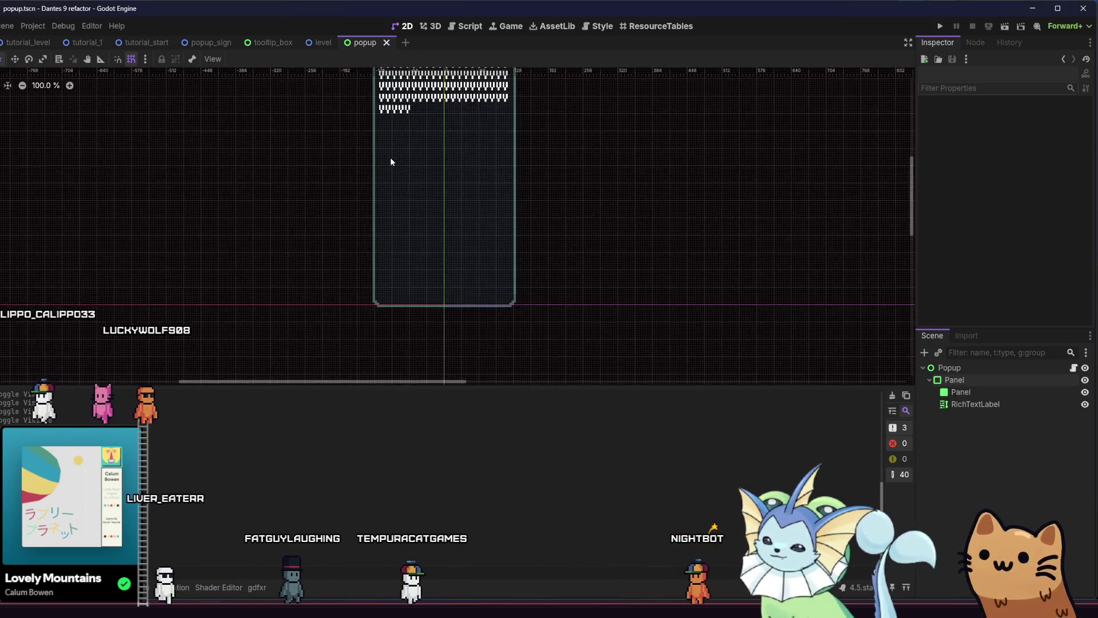
{"action": "left_click", "coordinate": [1005, 393]}
{"action": "left_click", "coordinate": [1005, 404]}
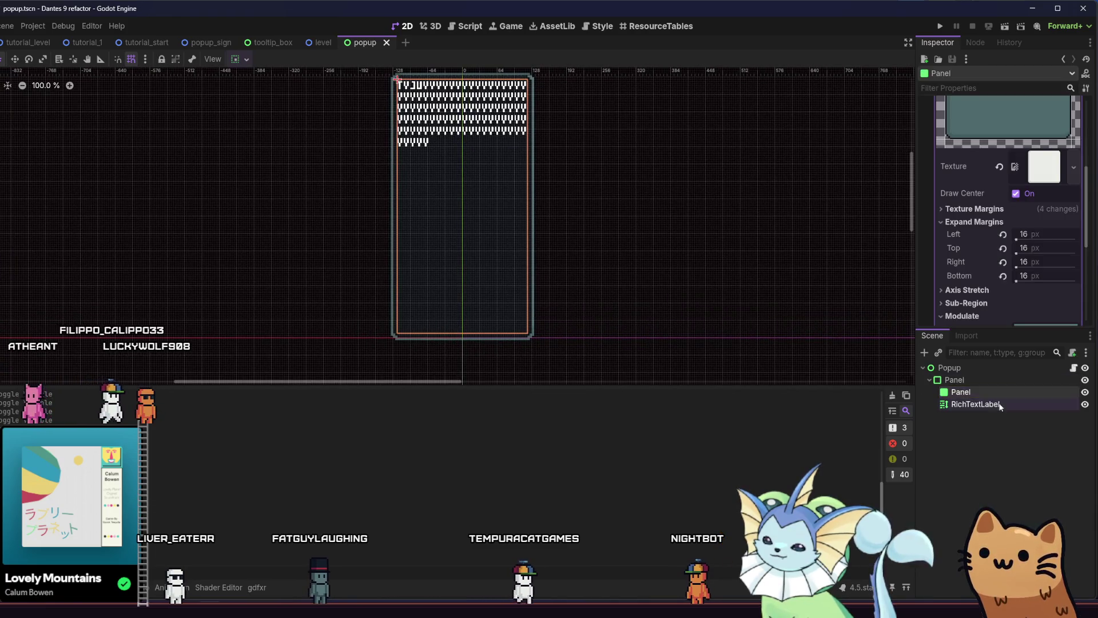
{"action": "scroll", "coordinate": [1007, 224], "scroll_direction": "up", "scroll_amount": 2}
{"action": "scroll", "coordinate": [1008, 224], "scroll_direction": "up", "scroll_amount": 10}
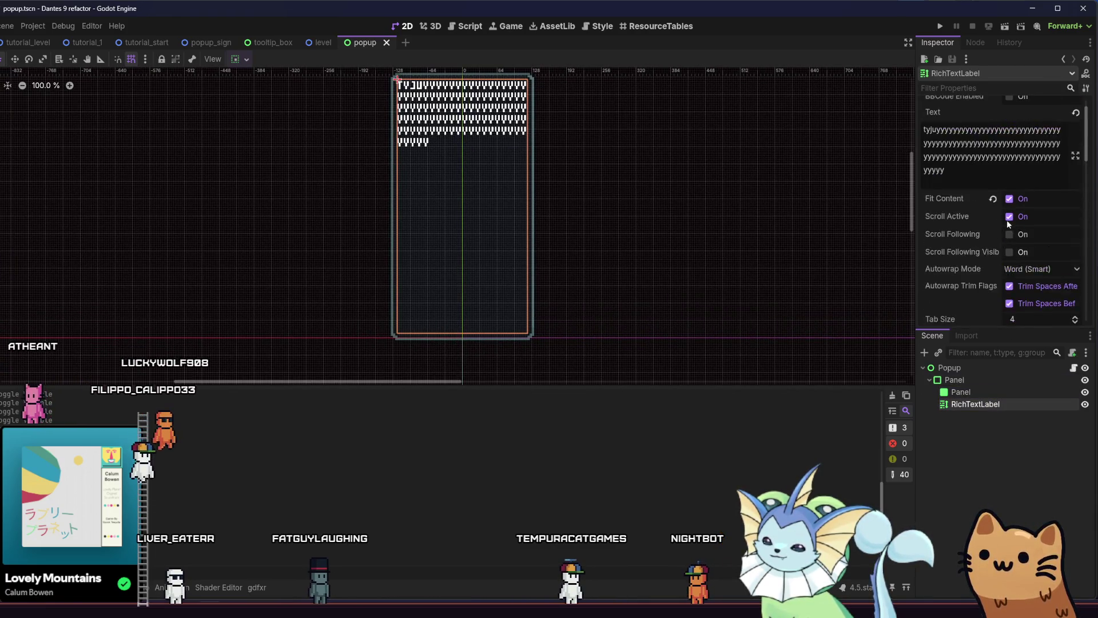
{"action": "left_click", "coordinate": [974, 196]}
{"action": "left_click_drag", "start_coordinate": [973, 196], "coordinate": [911, 163]}
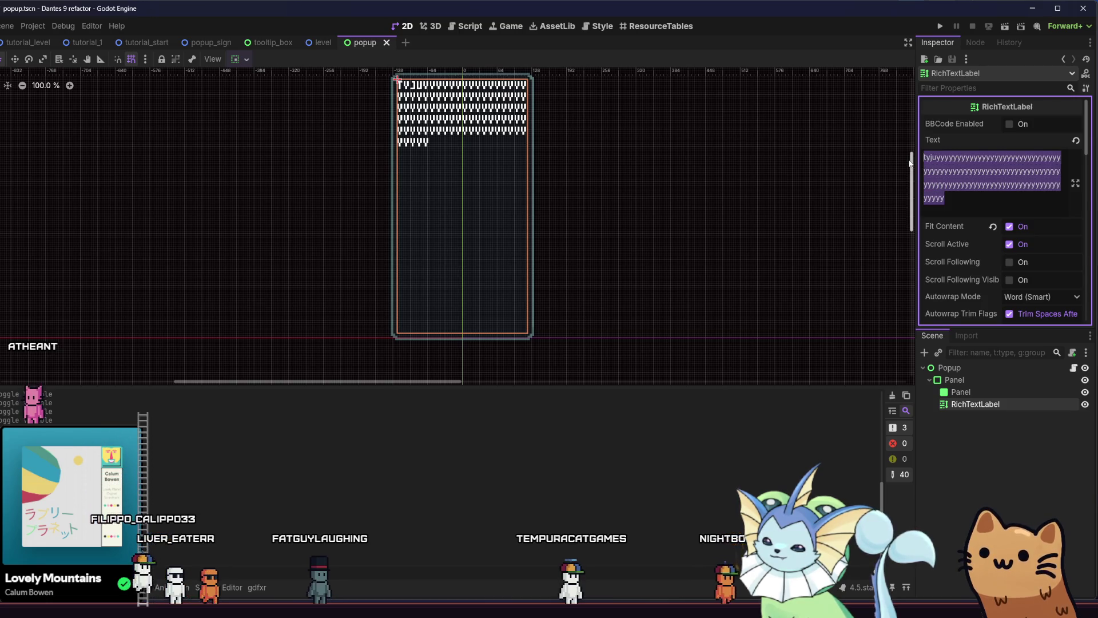
{"action": "key", "text": "BackSpace"}
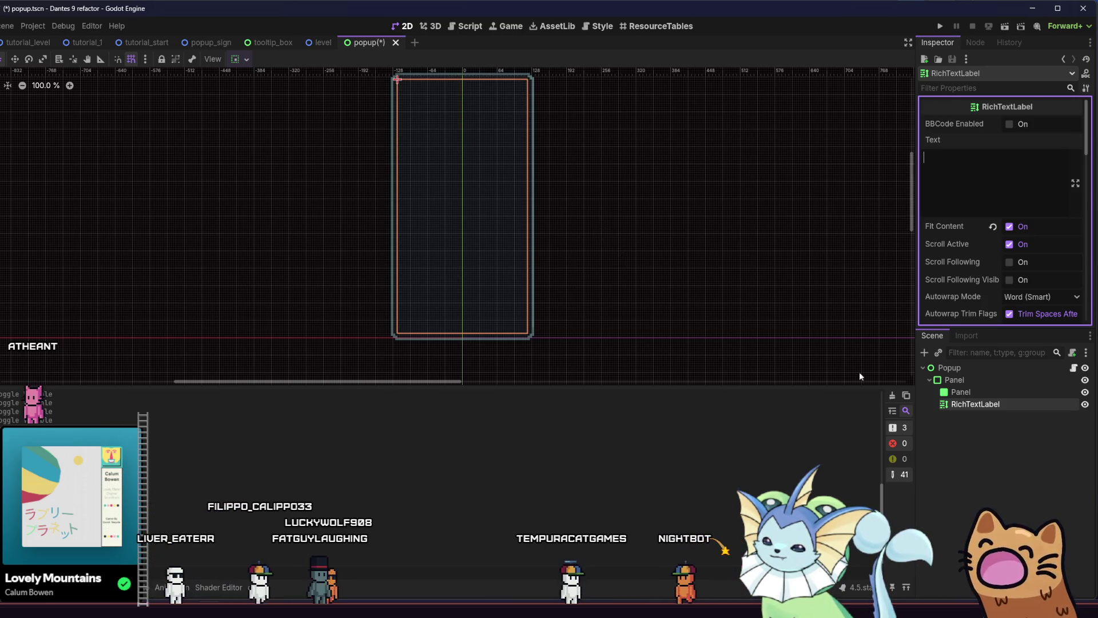
{"action": "left_click", "coordinate": [986, 378]}
{"action": "scroll", "coordinate": [1000, 228], "scroll_direction": "up", "scroll_amount": 3}
{"action": "scroll", "coordinate": [1000, 228], "scroll_direction": "up", "scroll_amount": 8}
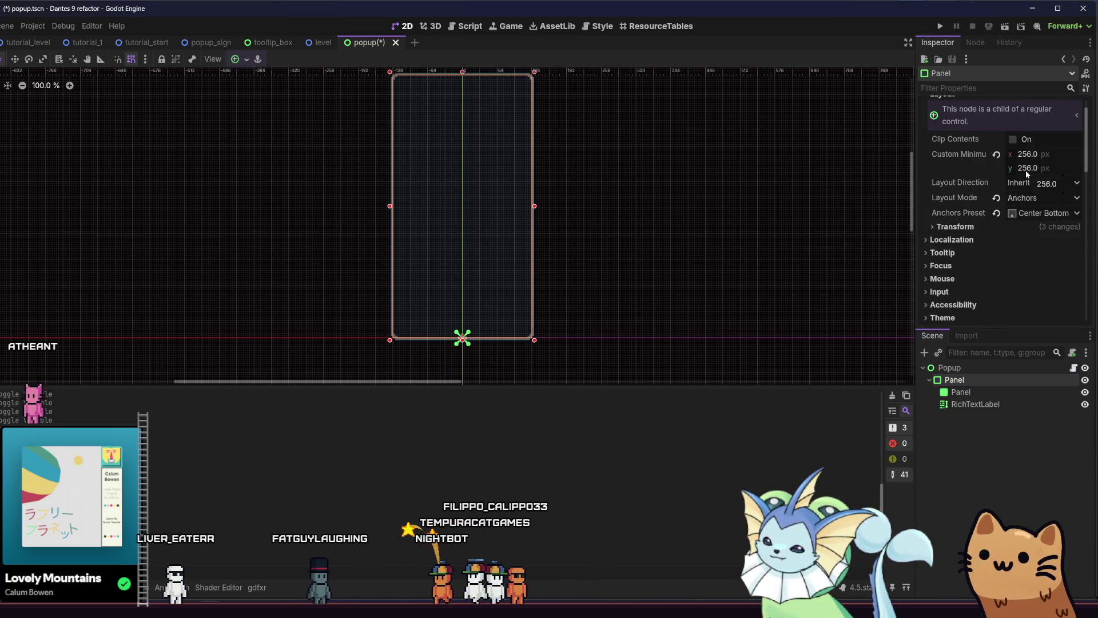
- Reset the parent Panel's height back to 256 px
{"action": "left_click", "coordinate": [962, 392]}
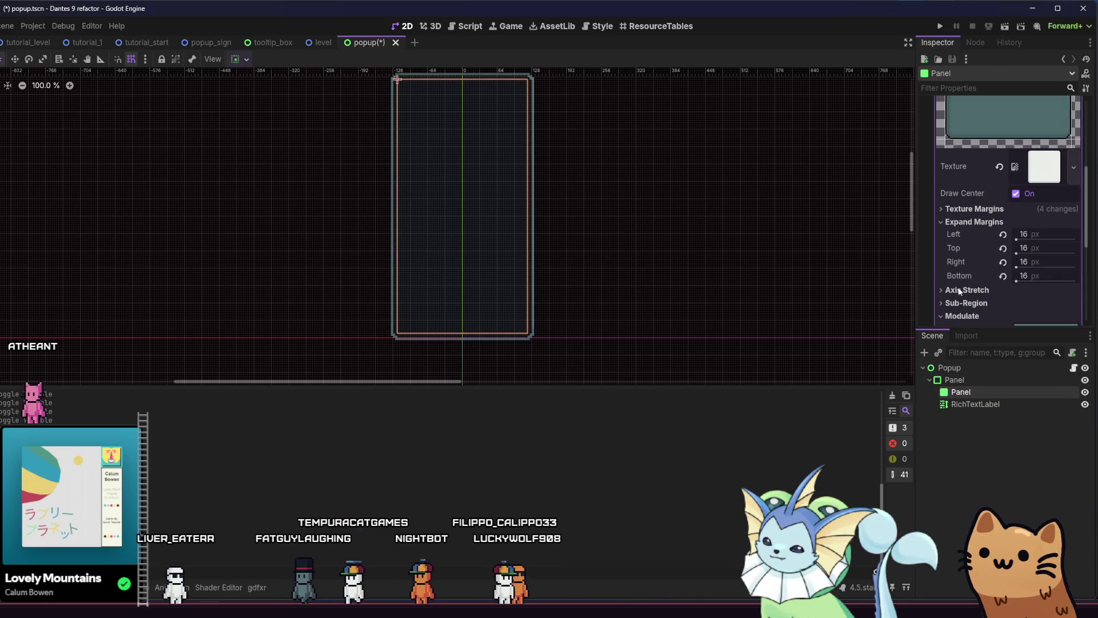
{"action": "scroll", "coordinate": [961, 286], "scroll_direction": "up", "scroll_amount": 3}
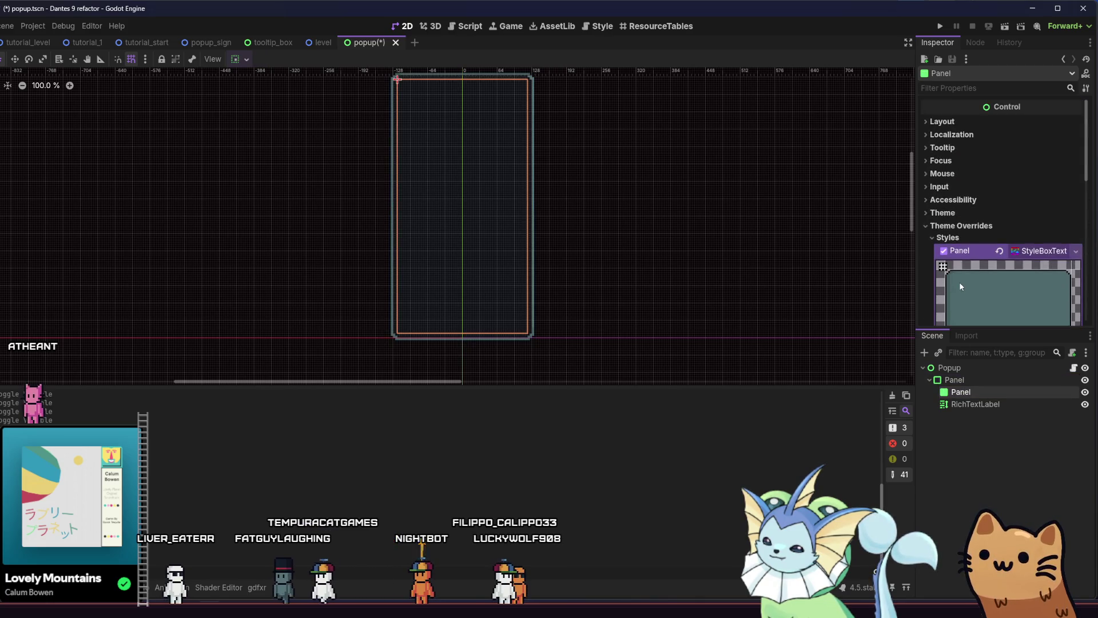
{"action": "left_click", "coordinate": [955, 380]}
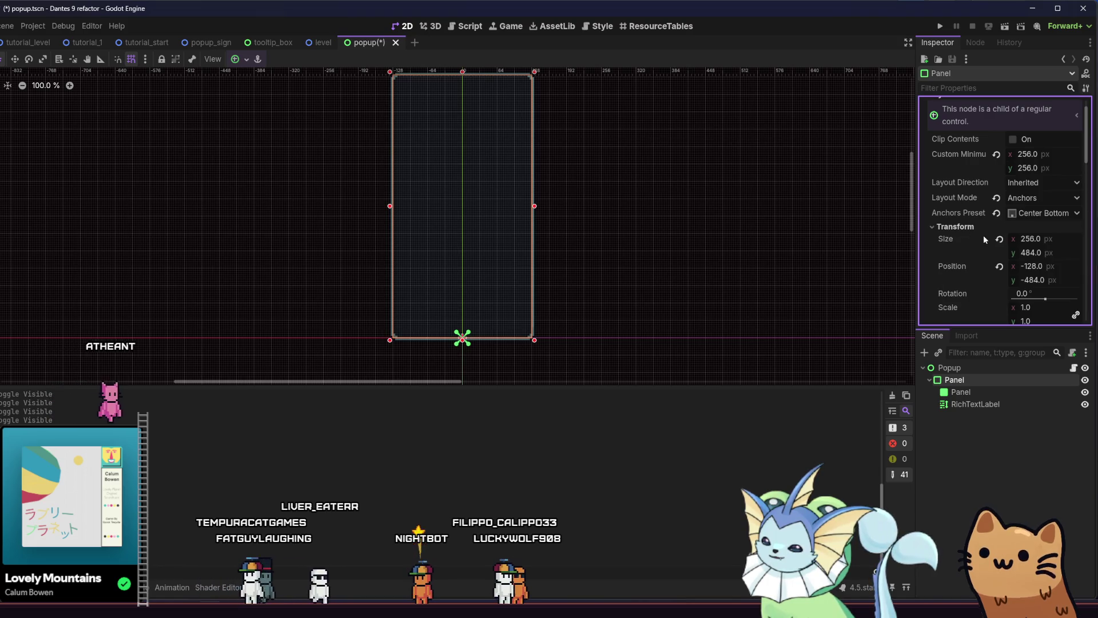
{"action": "left_click", "coordinate": [999, 241]}
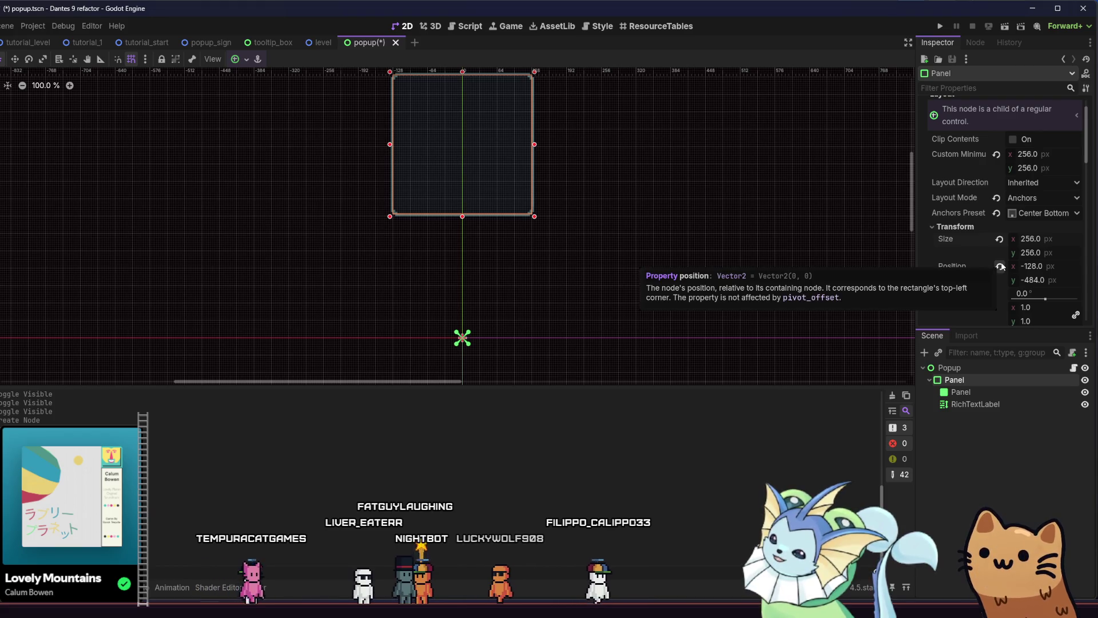
- Set the Panel's horizontal Grow Direction to Both
{"action": "left_click", "coordinate": [1037, 213]}
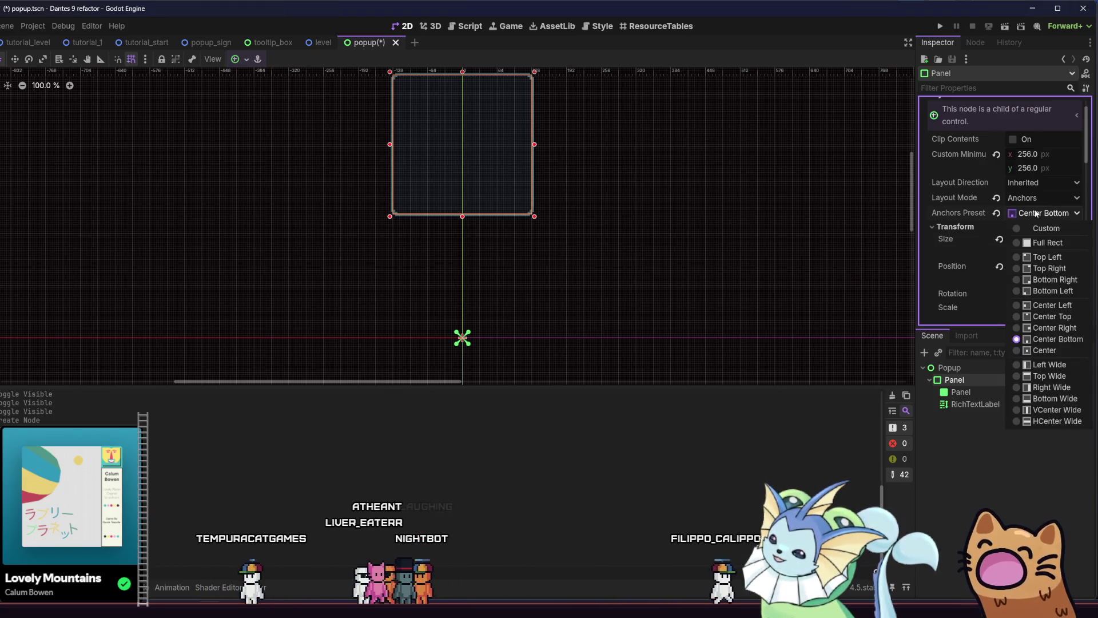
{"action": "left_click", "coordinate": [1038, 213]}
{"action": "left_click", "coordinate": [1037, 212]}
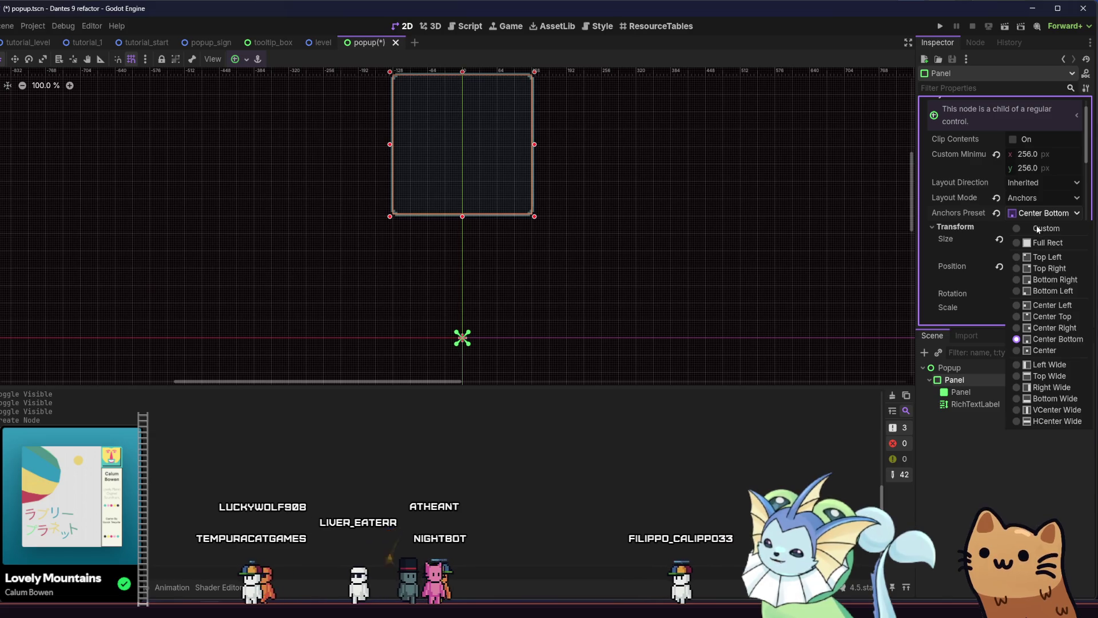
{"action": "left_click", "coordinate": [1038, 230]}
{"action": "left_click", "coordinate": [1032, 216]}
{"action": "left_click", "coordinate": [1033, 229]}
{"action": "left_click", "coordinate": [993, 252]}
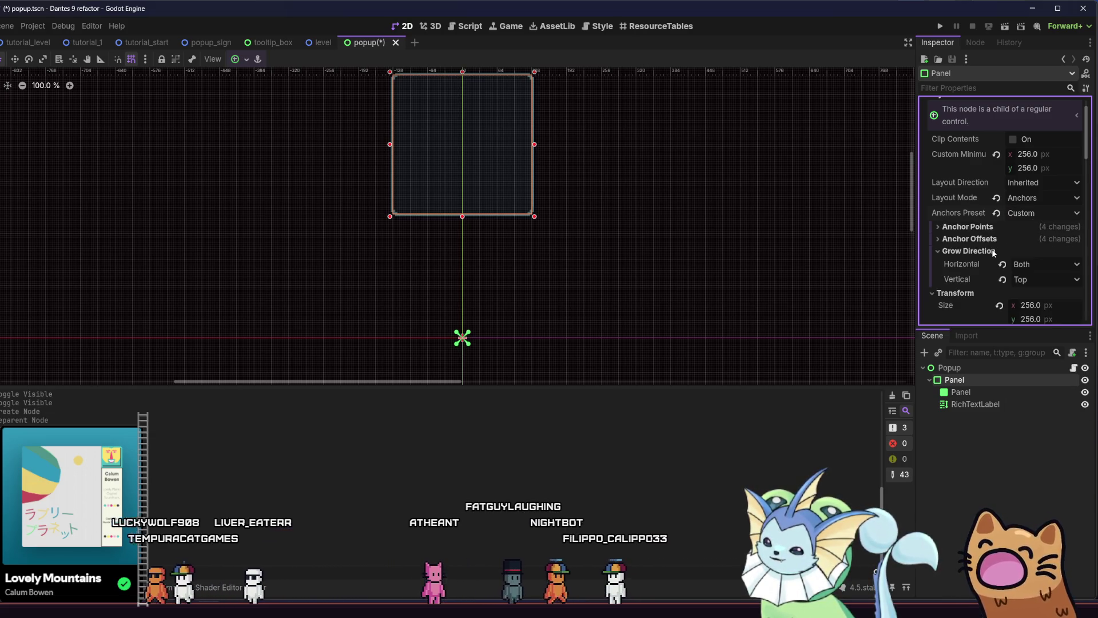
{"action": "left_click", "coordinate": [1041, 264]}
{"action": "left_click", "coordinate": [1032, 269]}
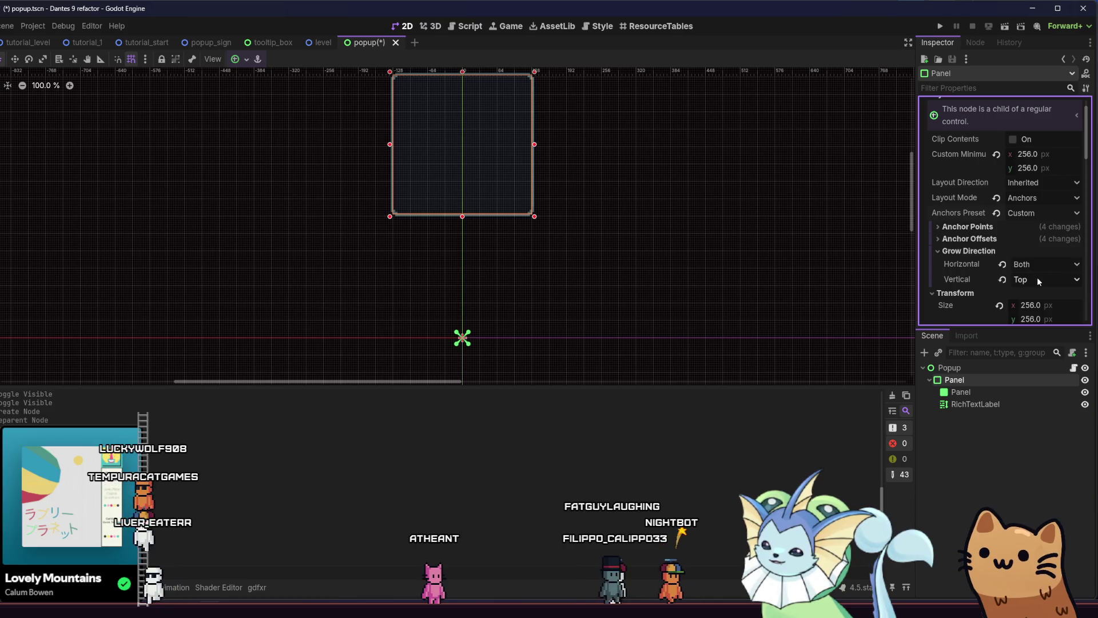
- Anchor the Panel with the Center Bottom preset and save popup.tscn
{"action": "key", "text": "w"}
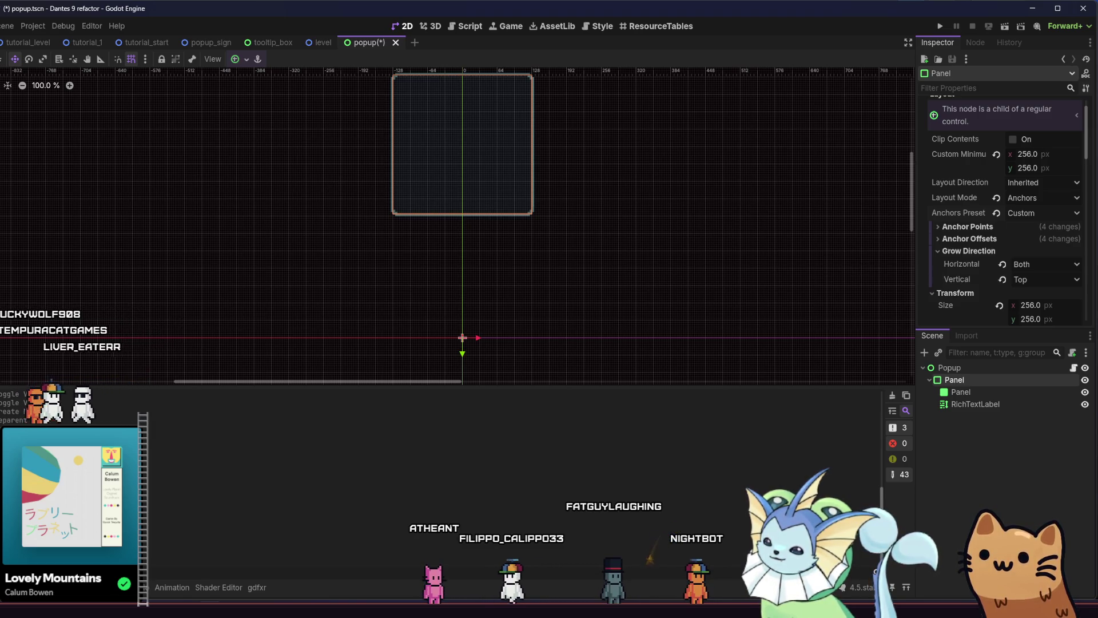
{"action": "key", "text": "q"}
{"action": "scroll", "coordinate": [1022, 231], "scroll_direction": "down", "scroll_amount": 4}
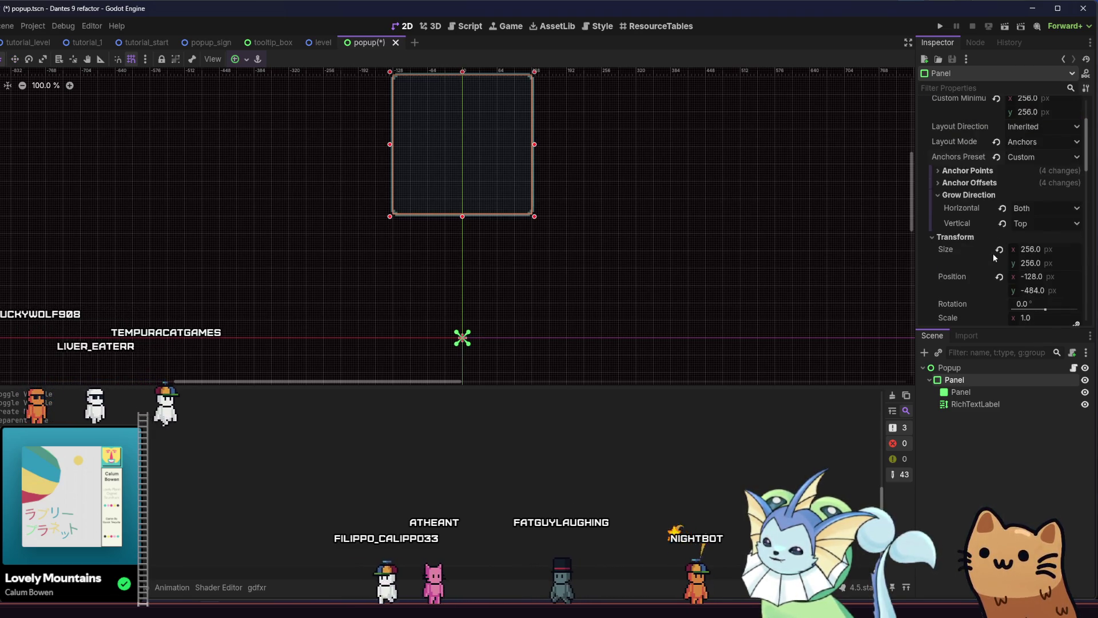
{"action": "left_click_drag", "start_coordinate": [1023, 226], "coordinate": [1026, 227]}
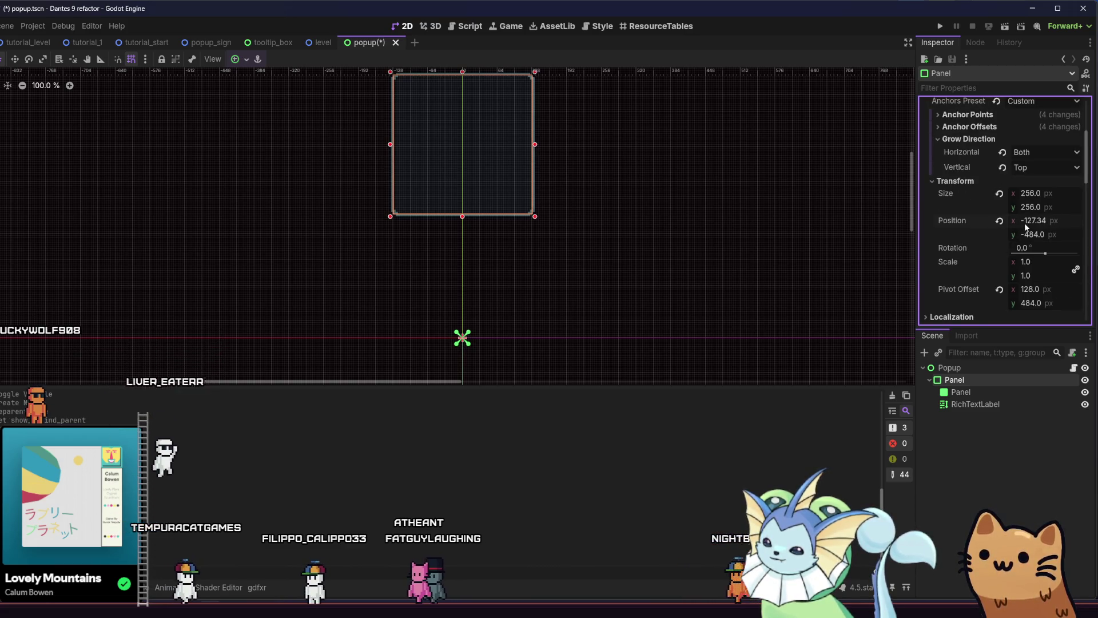
{"action": "key", "text": "ctrl+z"}
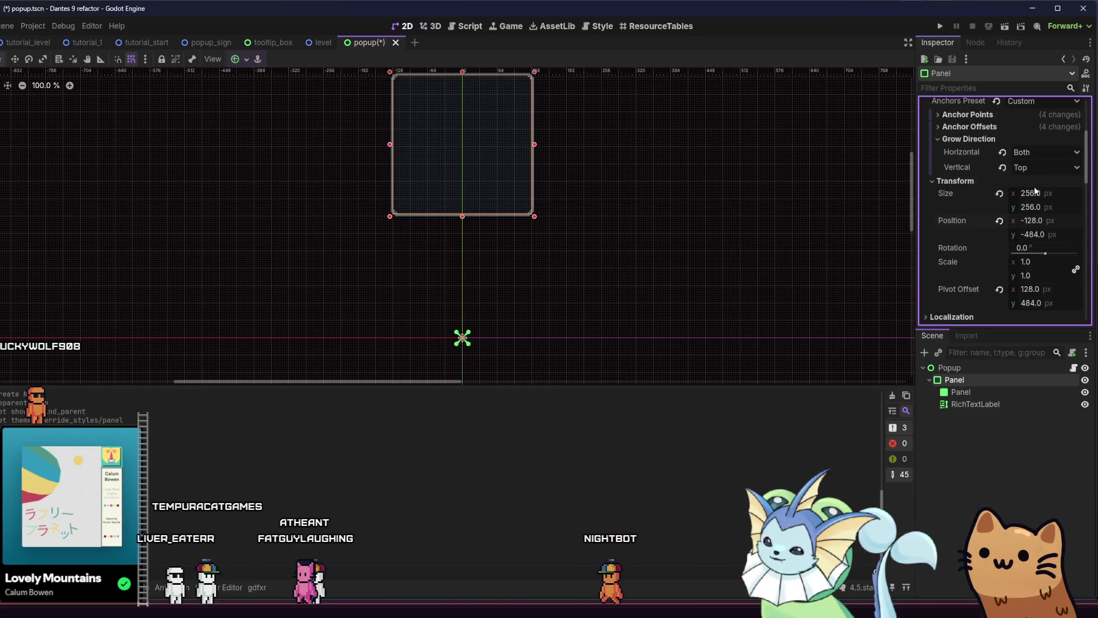
{"action": "left_click", "coordinate": [247, 63]}
{"action": "left_click", "coordinate": [249, 63]}
{"action": "scroll", "coordinate": [990, 180], "scroll_direction": "up", "scroll_amount": 2}
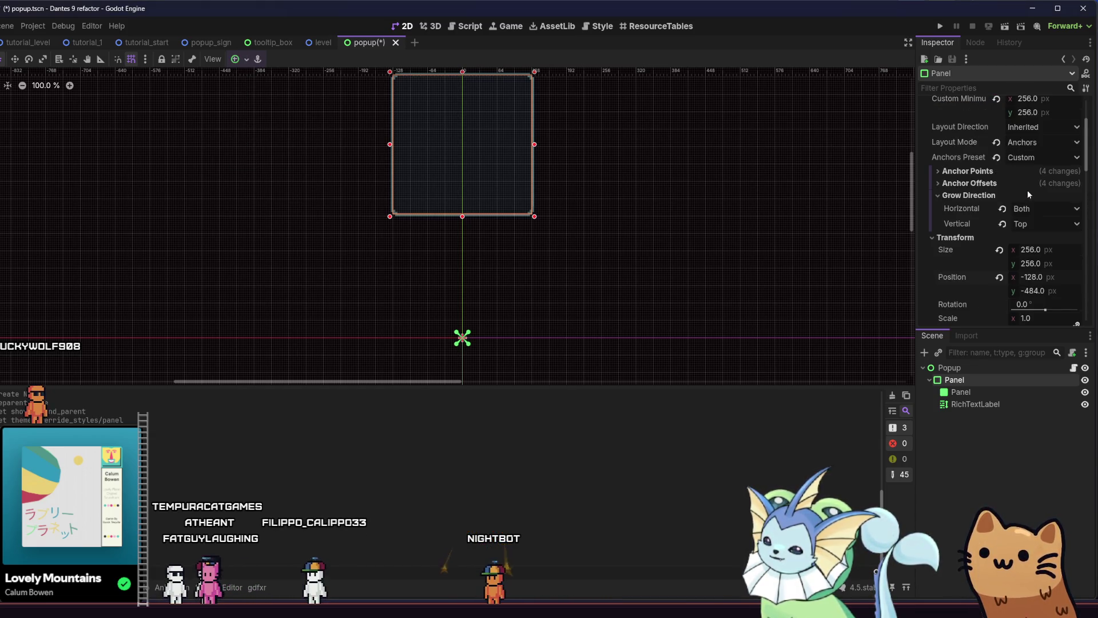
{"action": "left_click", "coordinate": [1033, 157]}
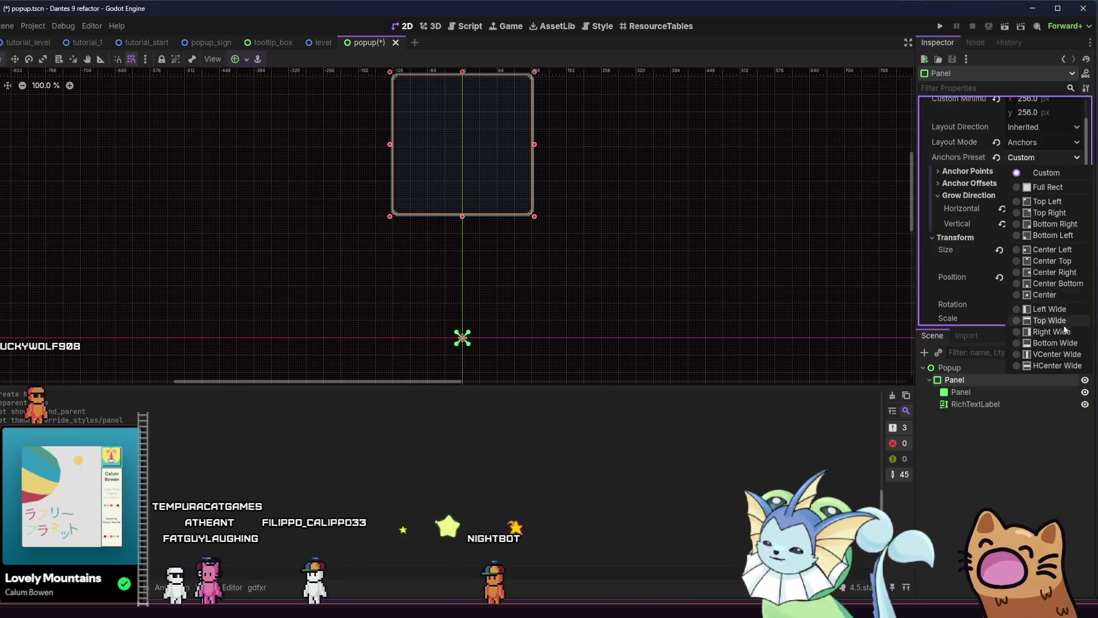
{"action": "left_click", "coordinate": [1063, 284]}
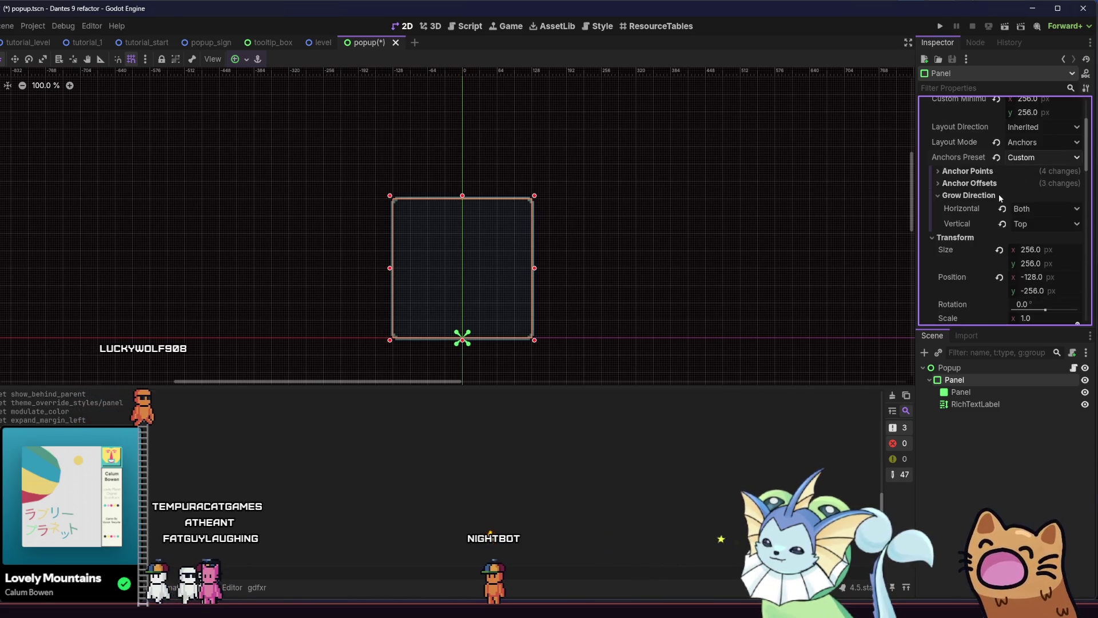
{"action": "left_click", "coordinate": [1006, 194]}
{"action": "key", "text": "ctrl+s"}
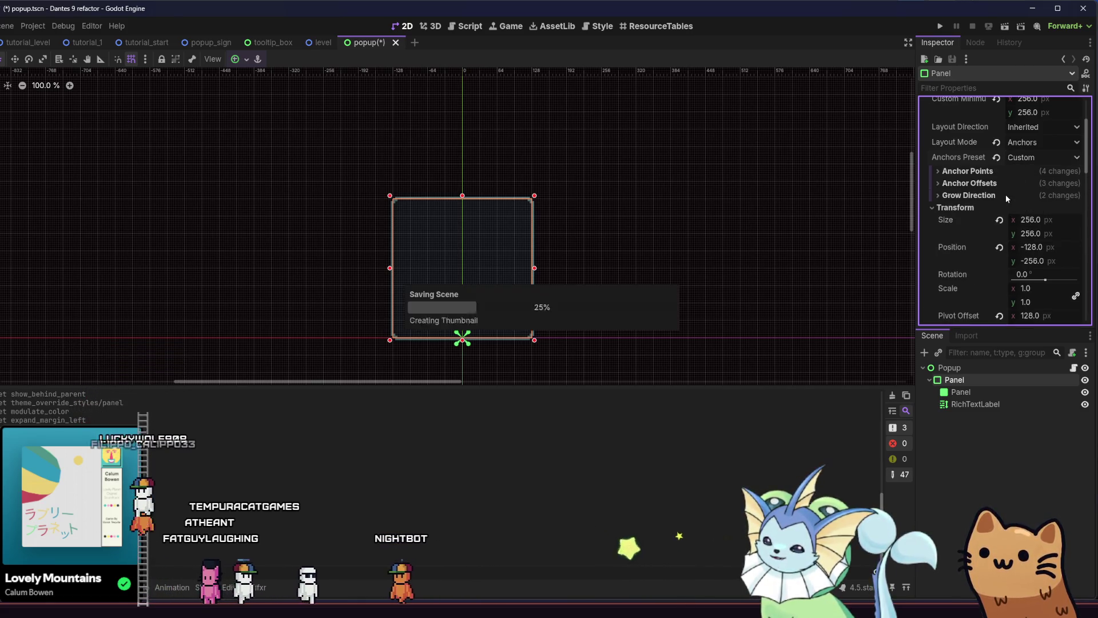
{"action": "left_click", "coordinate": [986, 197]}
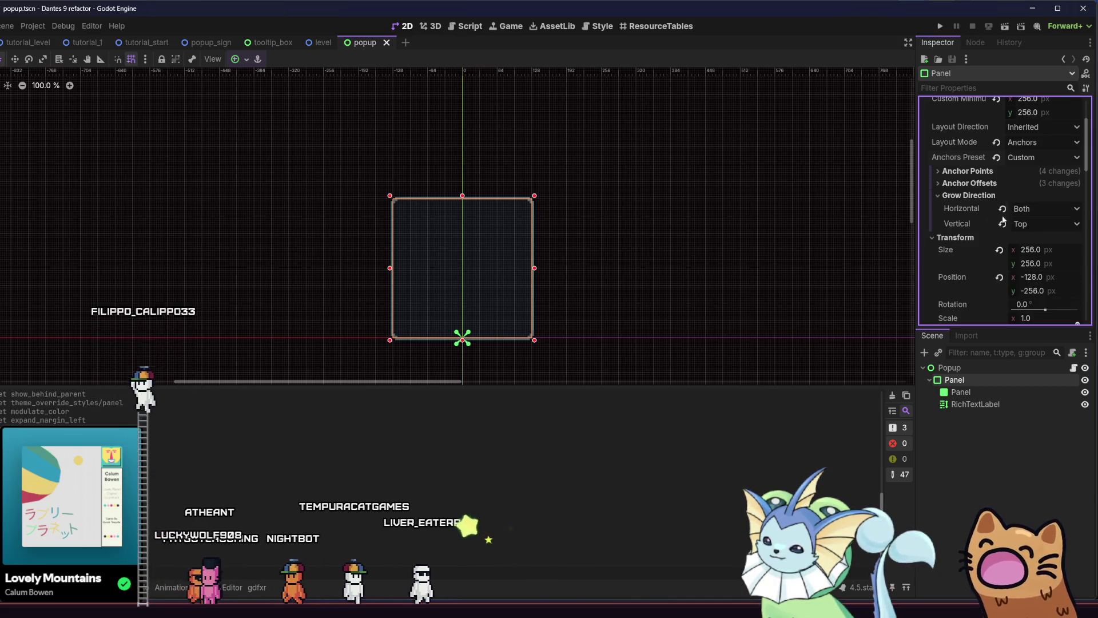
- Type long test text into the RichTextLabel to check resizing, then delete it
{"action": "left_click", "coordinate": [975, 404]}
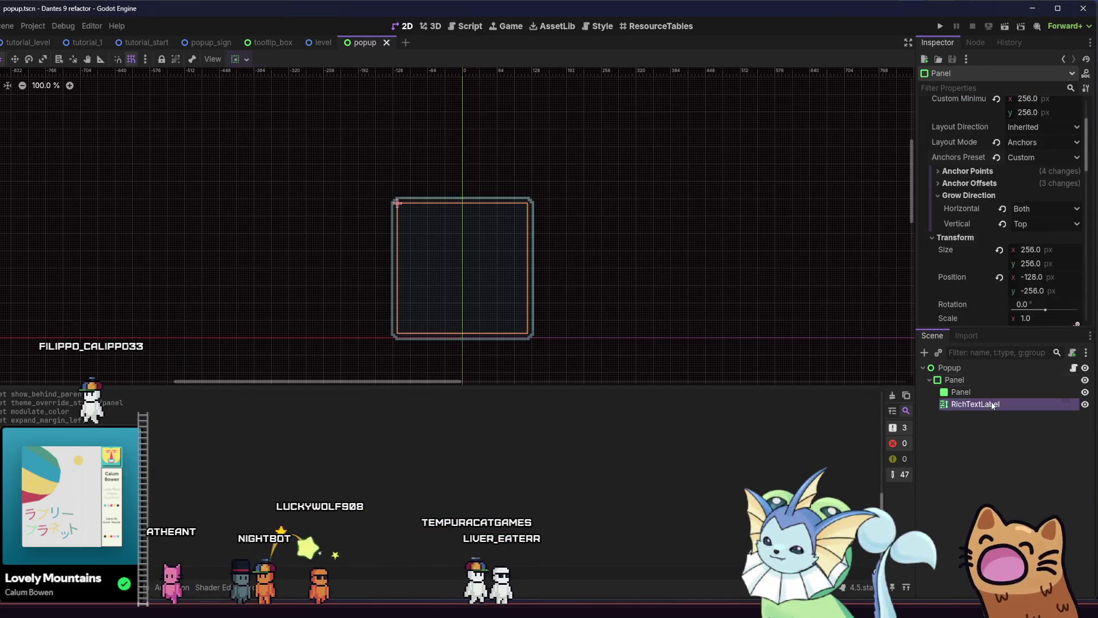
{"action": "left_click", "coordinate": [970, 170]}
{"action": "type", "text": "asdasdasdaaaaaaaaaaaaaaa"}
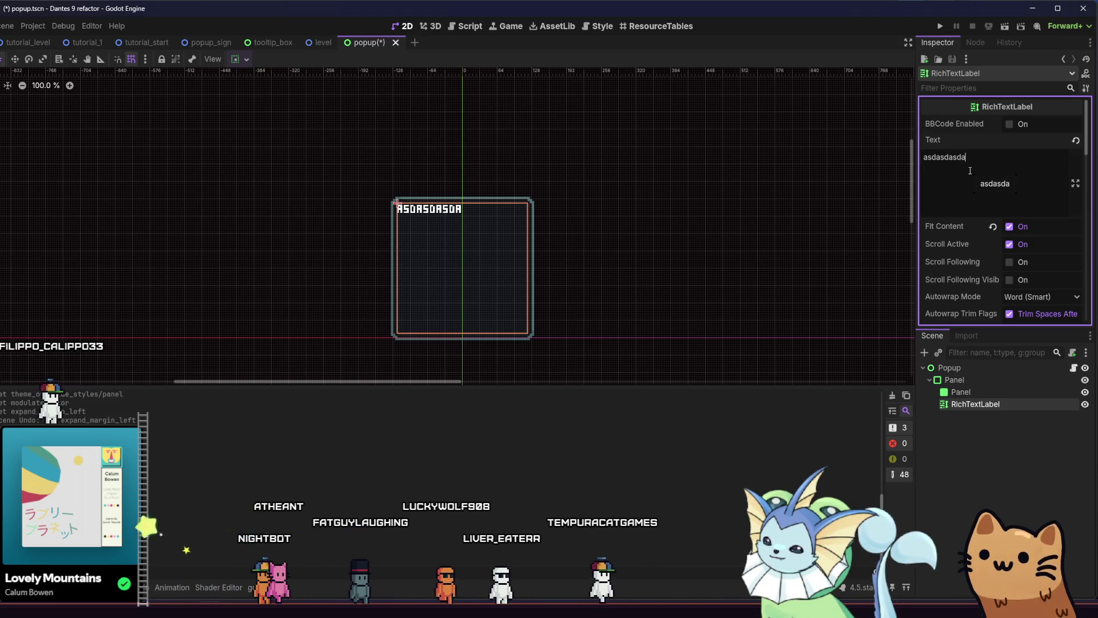
{"action": "type", "text": "aaaaaaaaaaaaaaaaaaaaaaaaaaaaaaaa"}
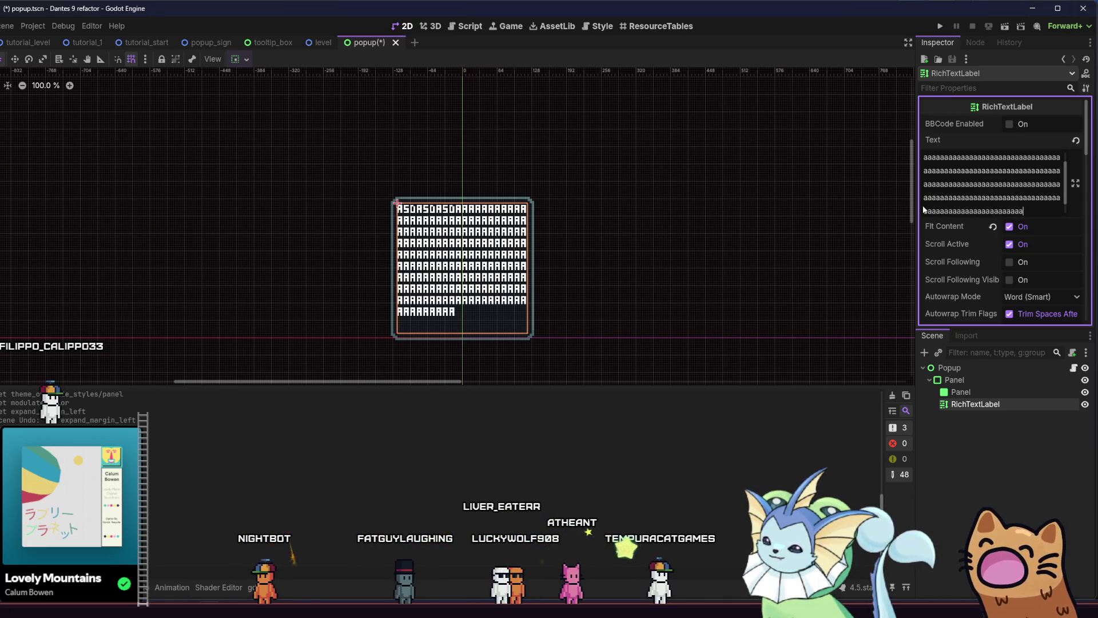
{"action": "type", "text": "aaaaaaaaaaaaaaaaaaaaaaaaaaaaaaaaaaaaaaaaaaaaaaaaaaaaa"}
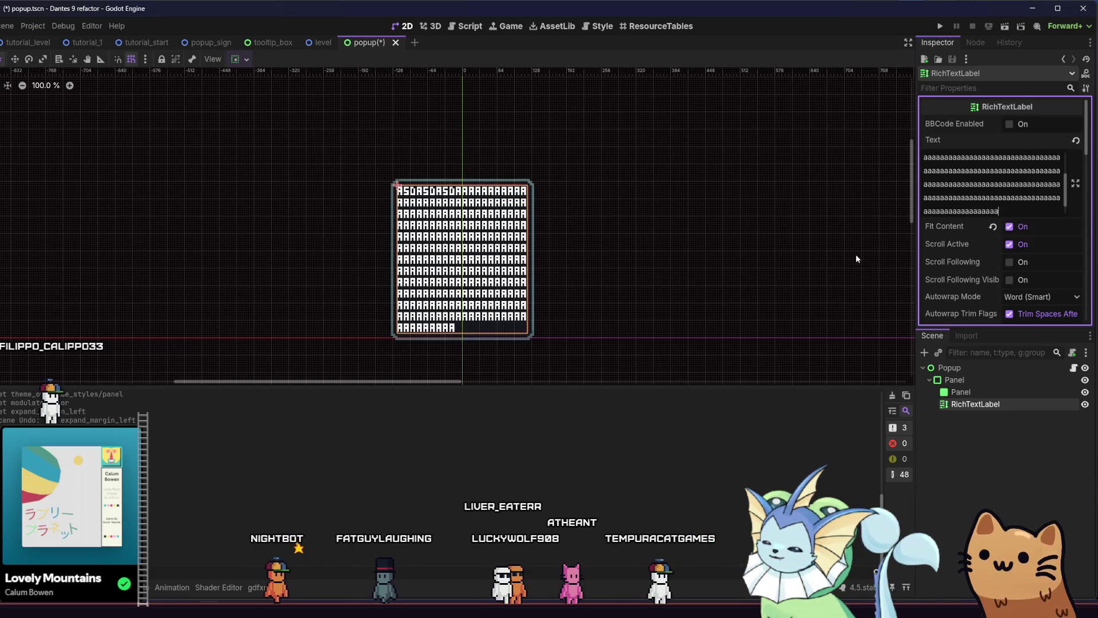
{"action": "key", "text": "ctrl+a"}
{"action": "key", "text": "BackSpace"}
- Re-anchor the Panel at Center Bottom and save popup.tscn
{"action": "left_click", "coordinate": [1018, 378]}
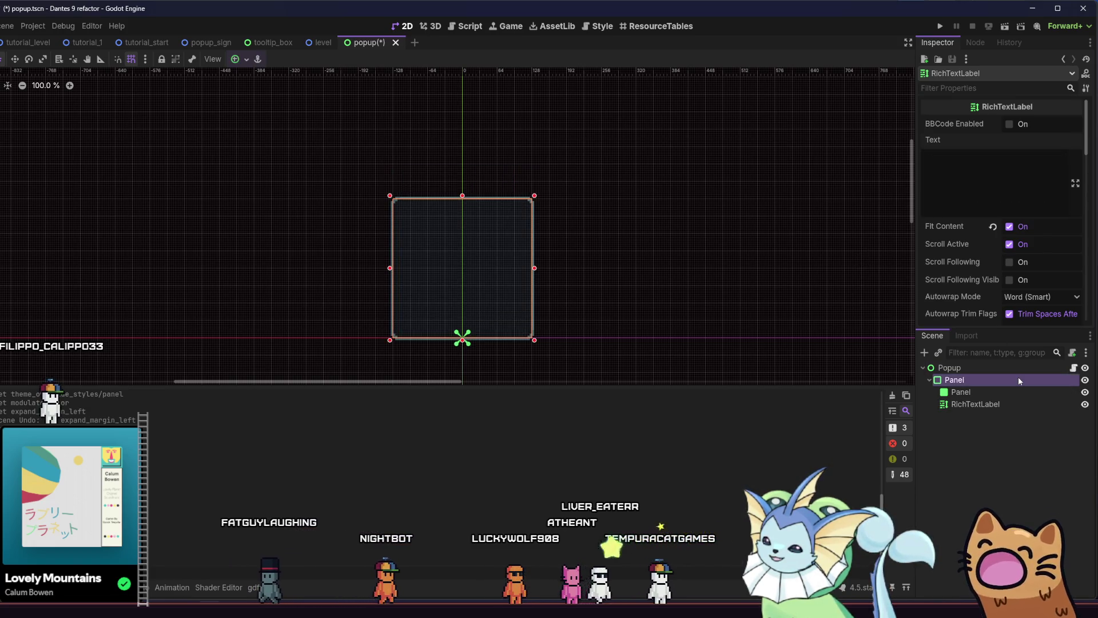
{"action": "left_click", "coordinate": [1024, 158]}
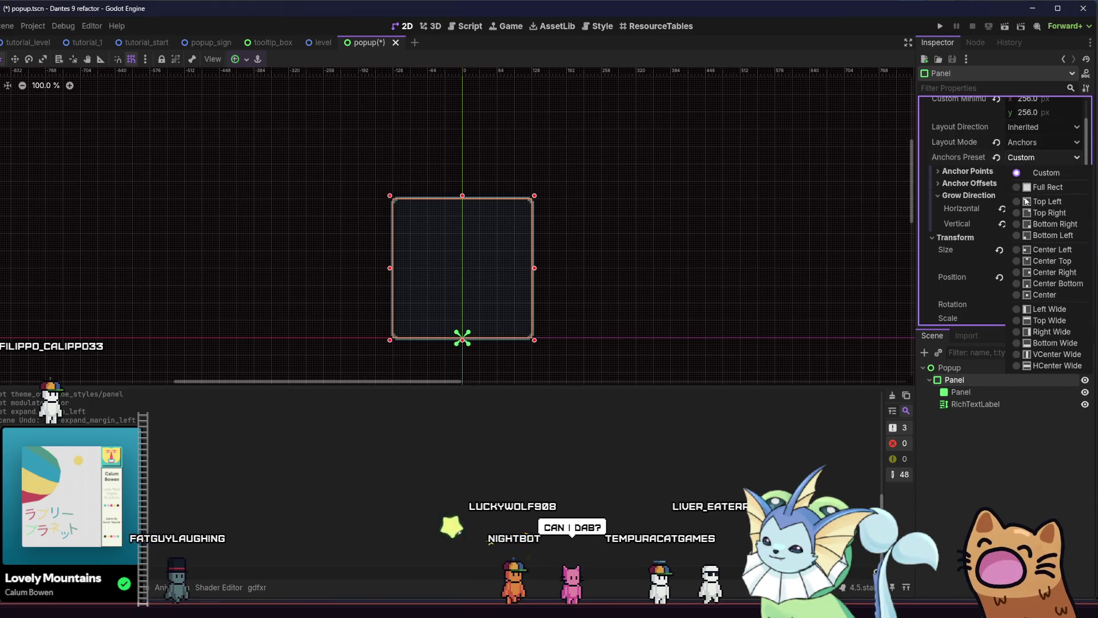
{"action": "left_click", "coordinate": [1044, 284]}
{"action": "key", "text": "ctrl+s"}
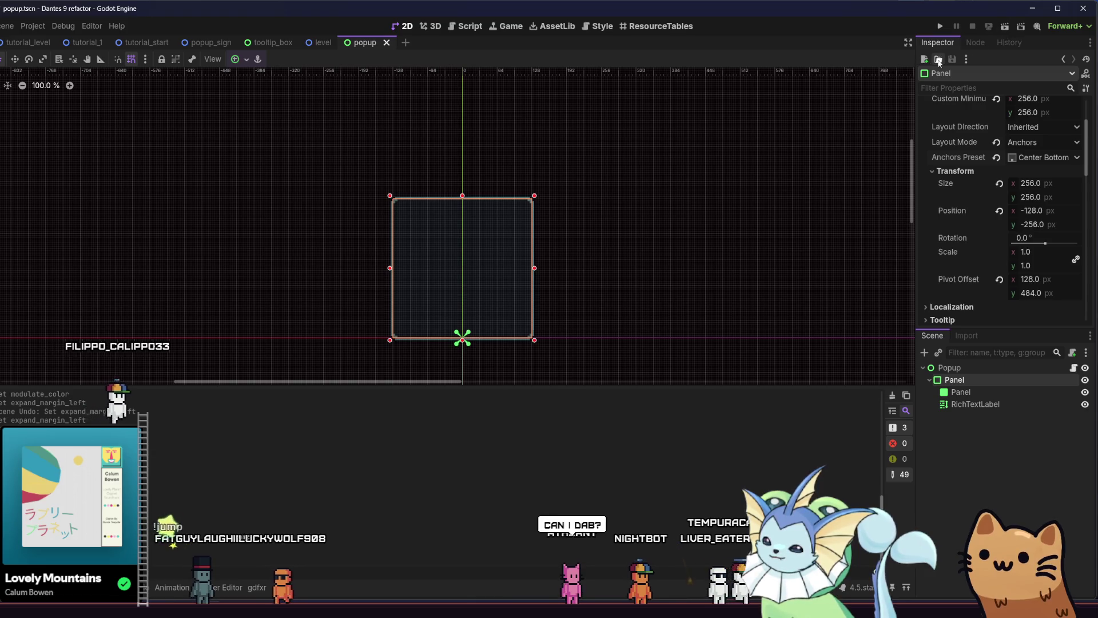
{"action": "key", "text": "s"}
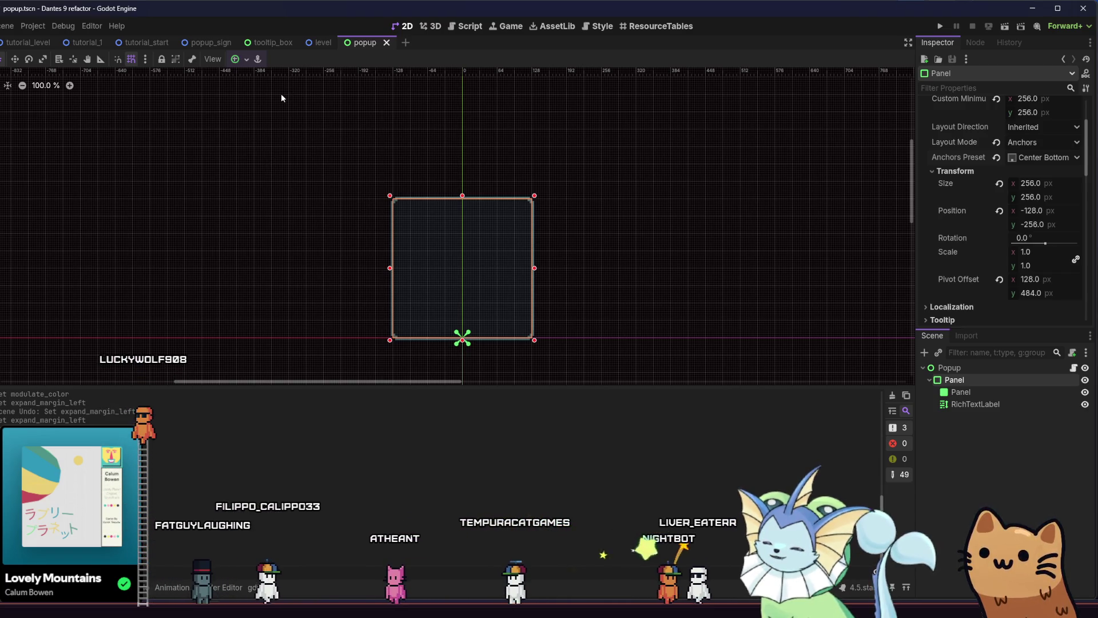
- In popup_sign, move PopupSpawn about 20 px higher, save, and briefly test-run the scene
{"action": "mouse_move", "coordinate": [151, 44]}
{"action": "left_click", "coordinate": [211, 43]}
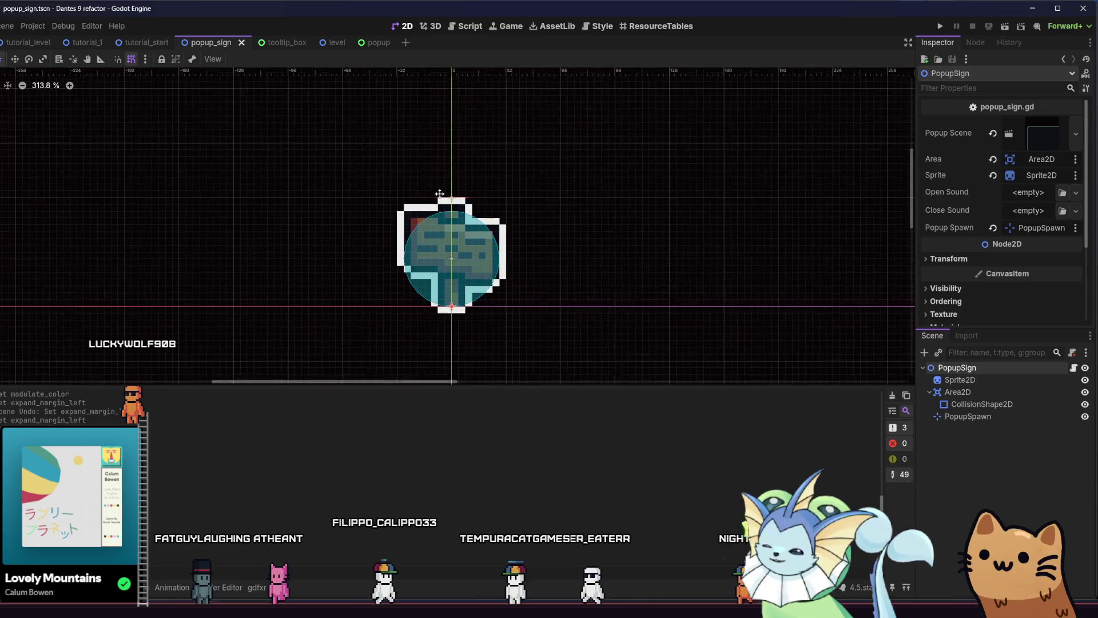
{"action": "left_click", "coordinate": [952, 417]}
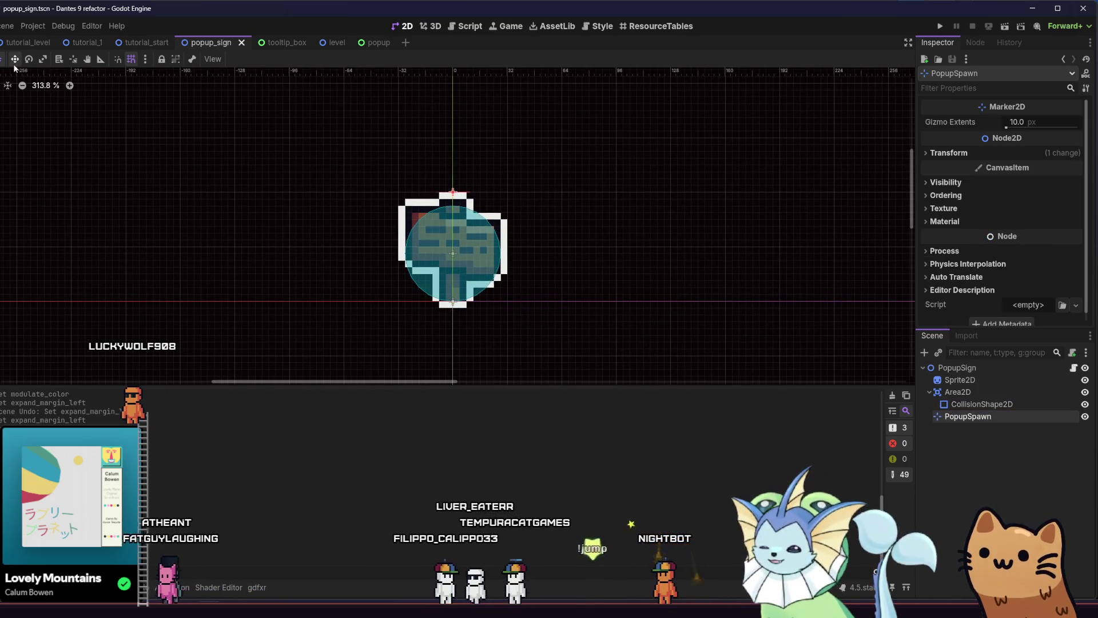
{"action": "left_click_drag", "start_coordinate": [452, 271], "coordinate": [461, 254]}
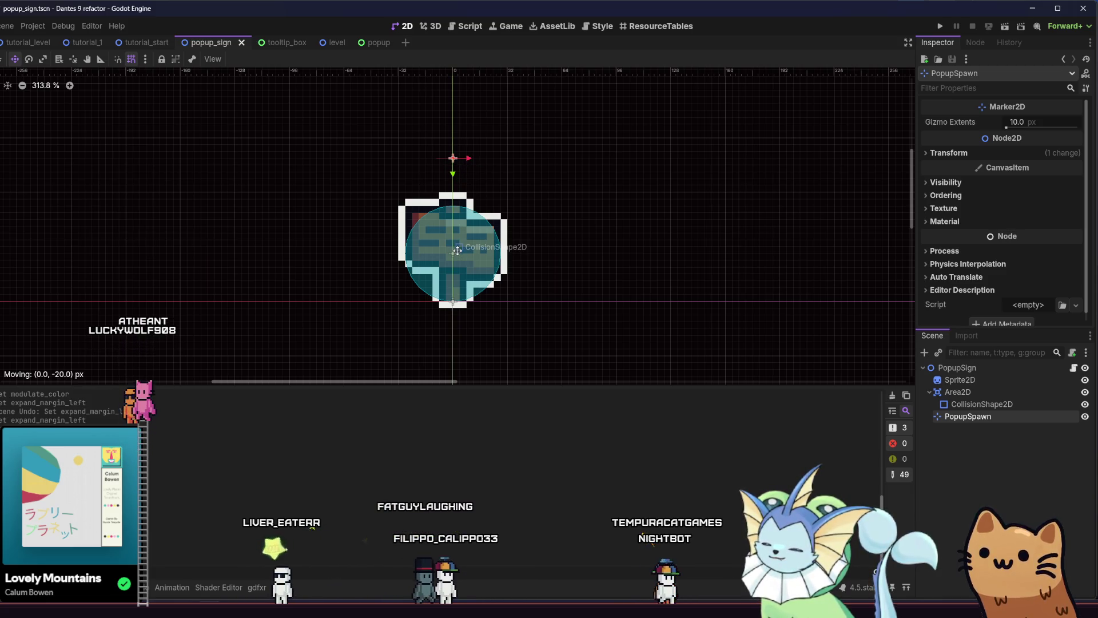
{"action": "key", "text": "ctrl+s"}
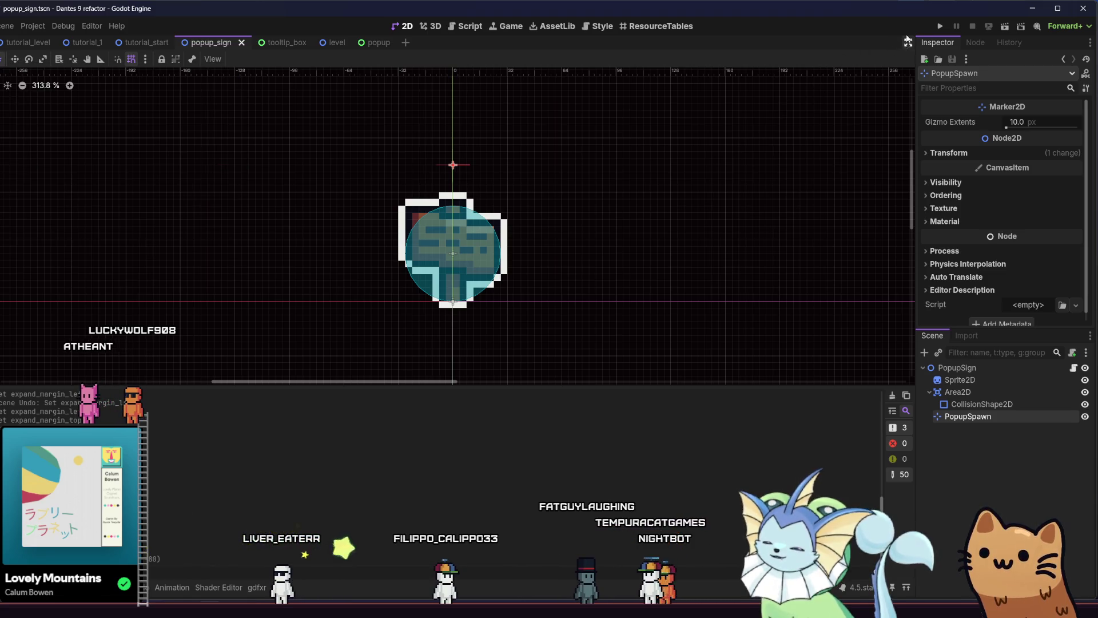
{"action": "left_click", "coordinate": [1006, 27]}
{"action": "left_click", "coordinate": [973, 26]}
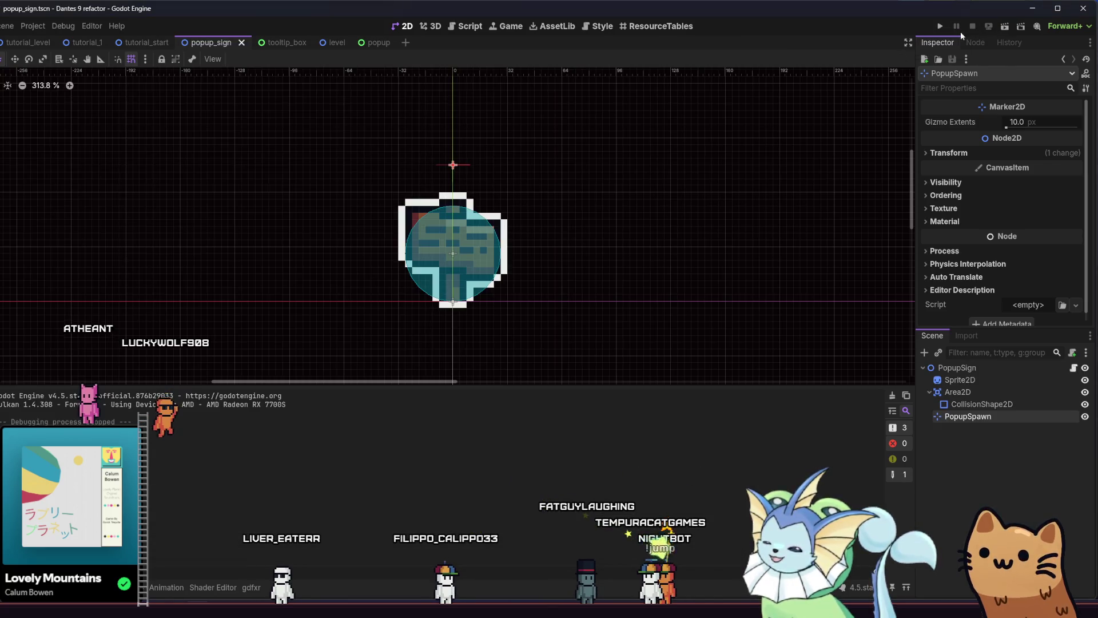
- Run tutorial_level full-screen and walk and jump the player onto the sign
{"action": "left_click", "coordinate": [6, 44]}
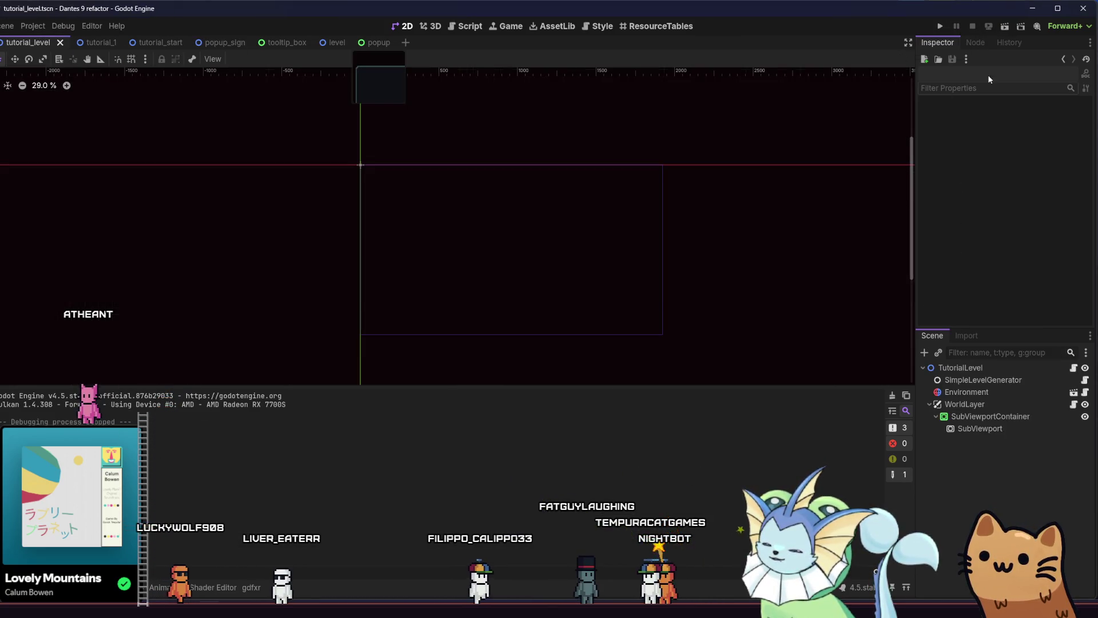
{"action": "left_click", "coordinate": [1005, 27]}
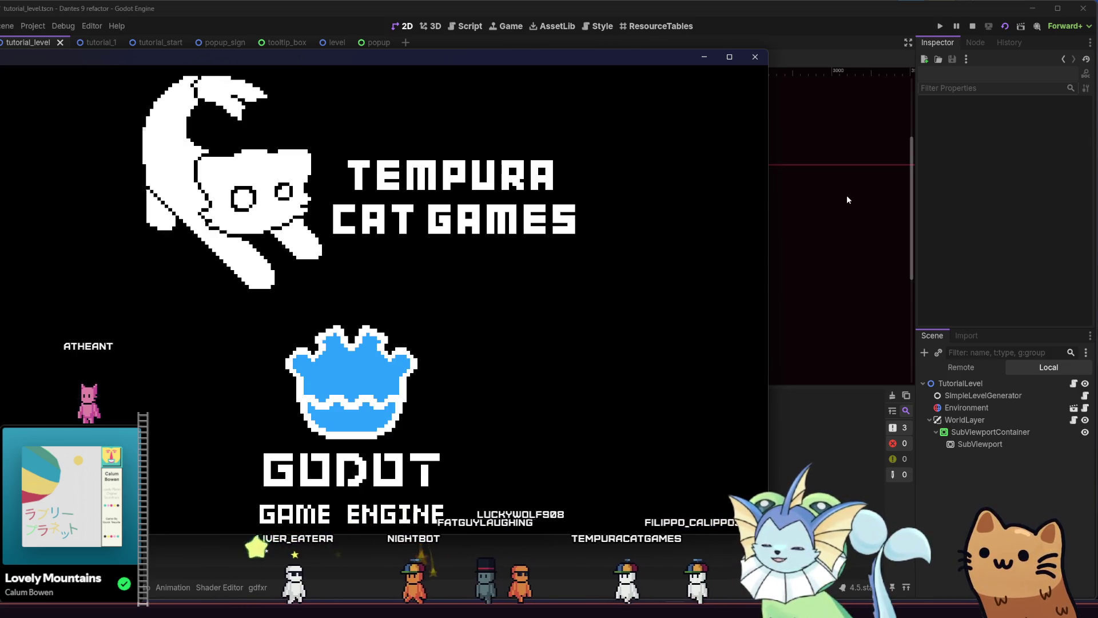
{"action": "key", "text": "super+Up"}
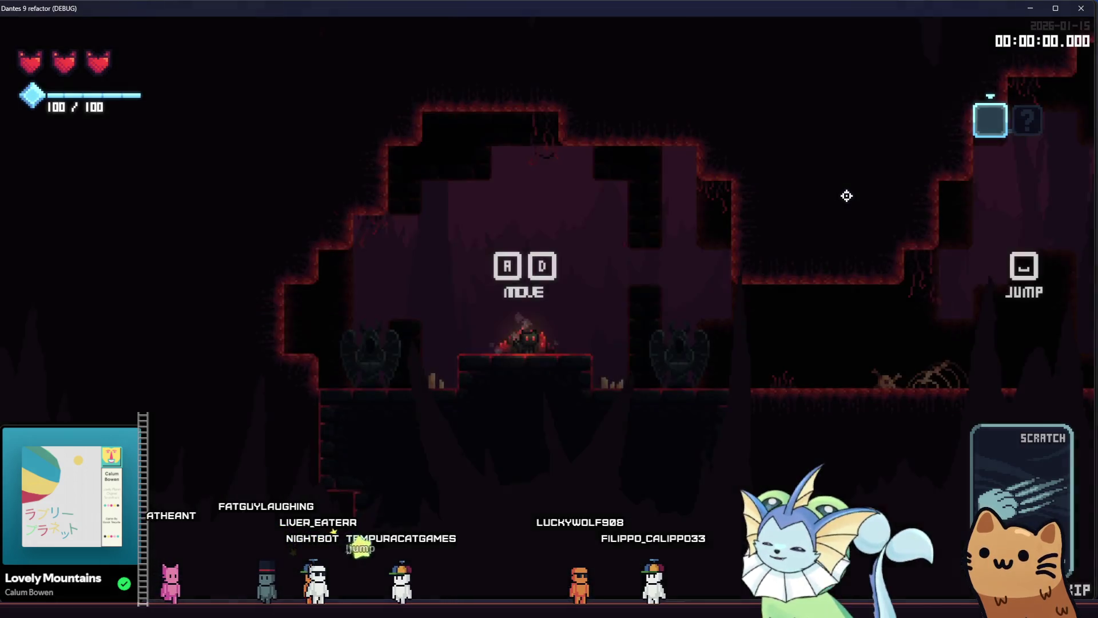
{"action": "key", "text": "d"}
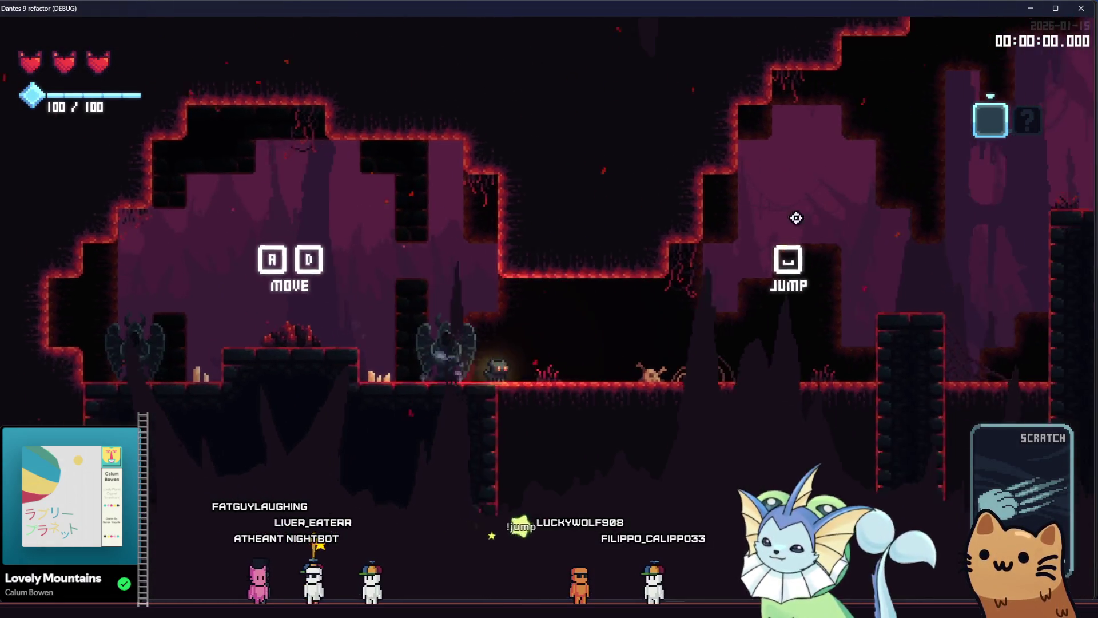
{"action": "key", "text": "space"}
{"action": "key", "text": "d"}
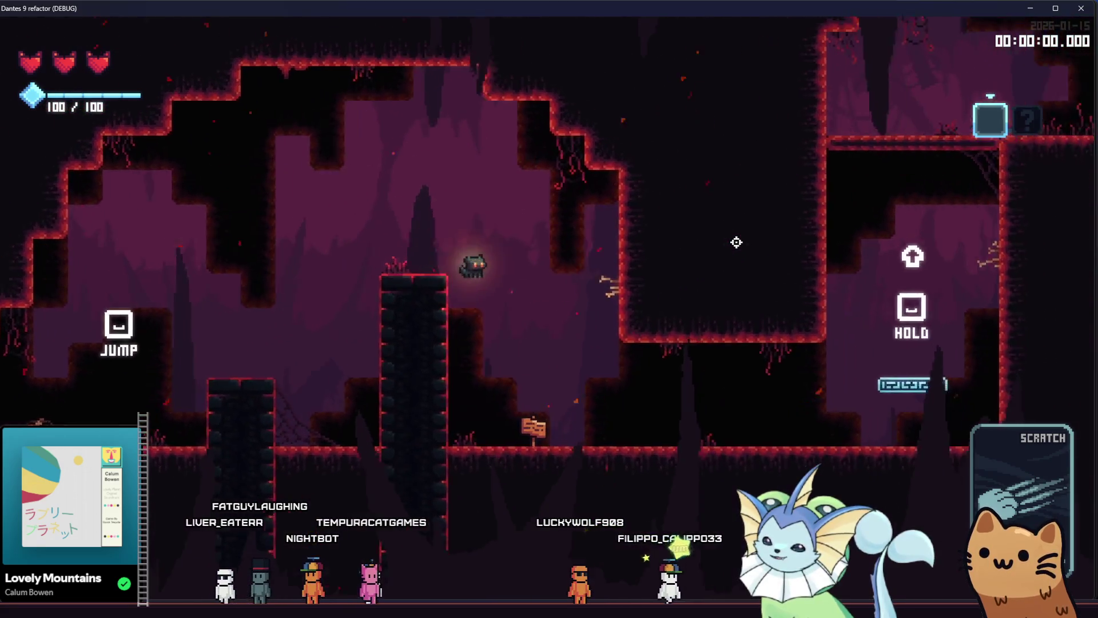
{"action": "key", "text": "d"}
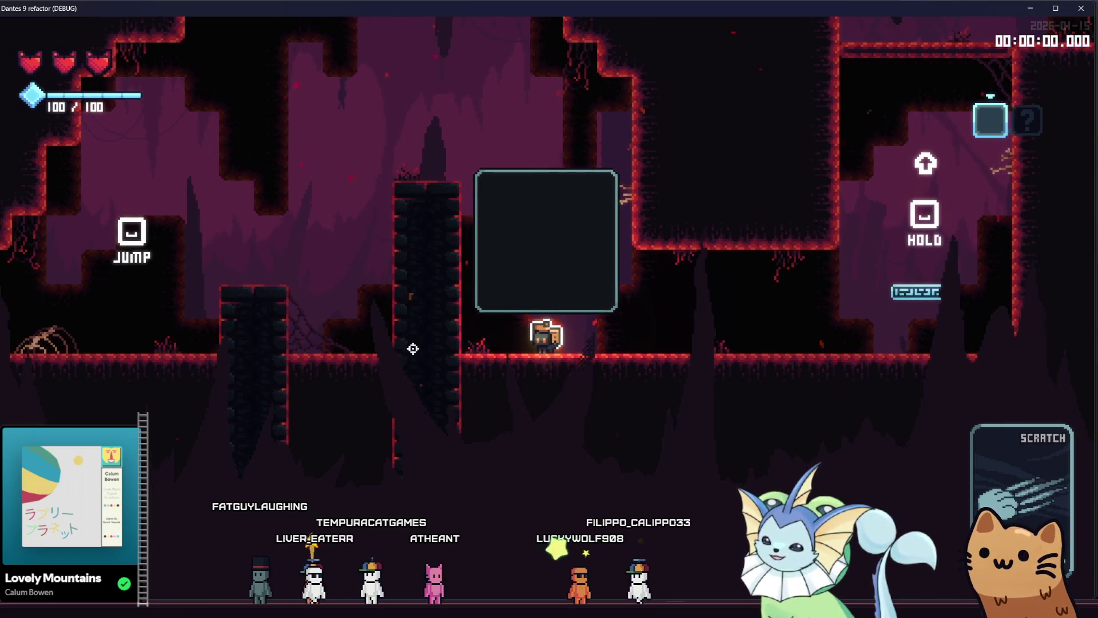
- Step on and off the sign repeatedly to check the empty popup, then close the game
{"action": "key", "text": "d"}
{"action": "key", "text": "a"}
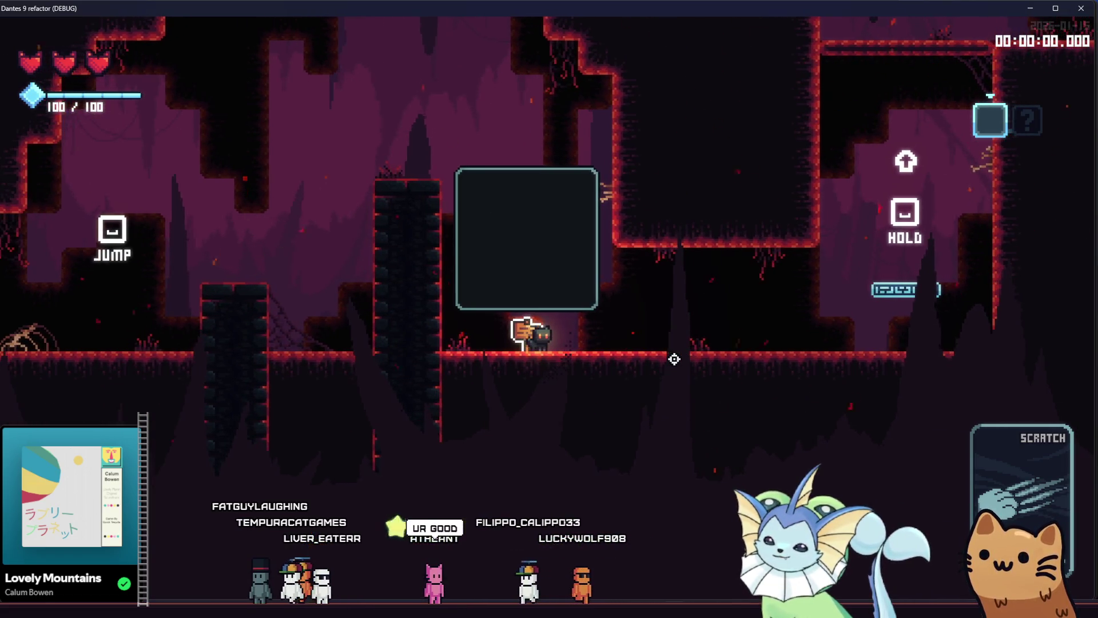
{"action": "key", "text": "a"}
{"action": "key", "text": "d"}
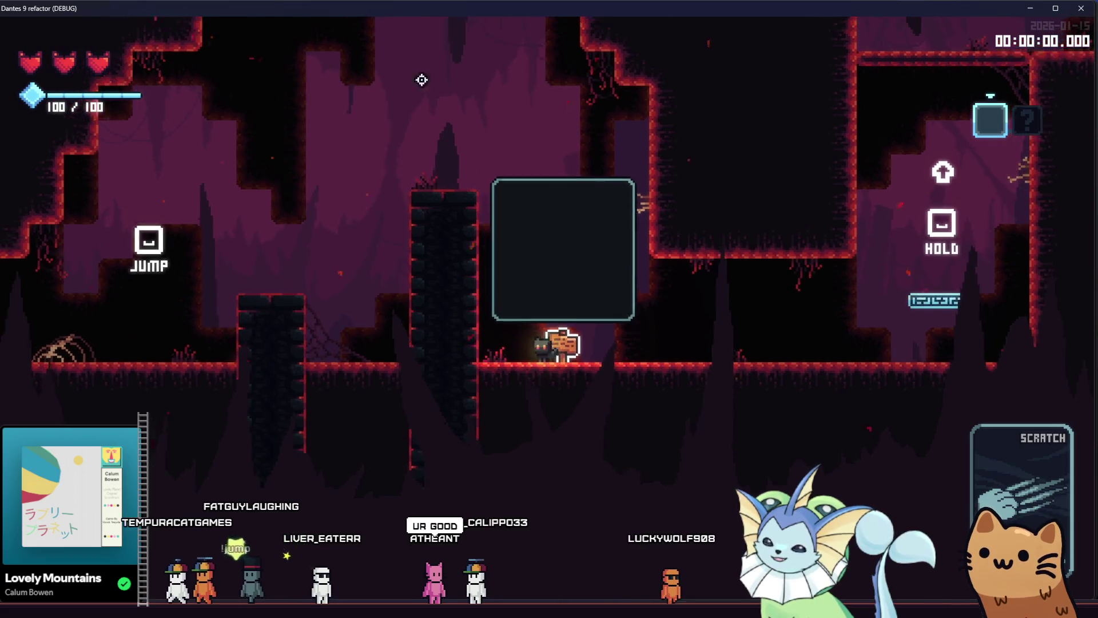
{"action": "key", "text": "a"}
{"action": "key", "text": "d"}
{"action": "key", "text": "space"}
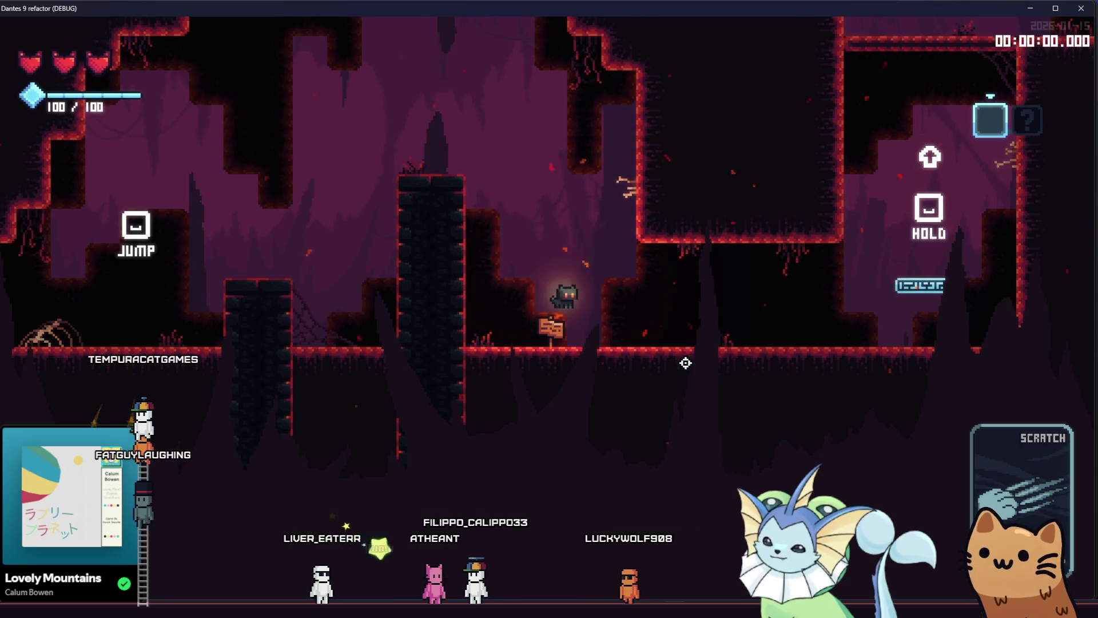
{"action": "key", "text": "a"}
{"action": "key", "text": "d"}
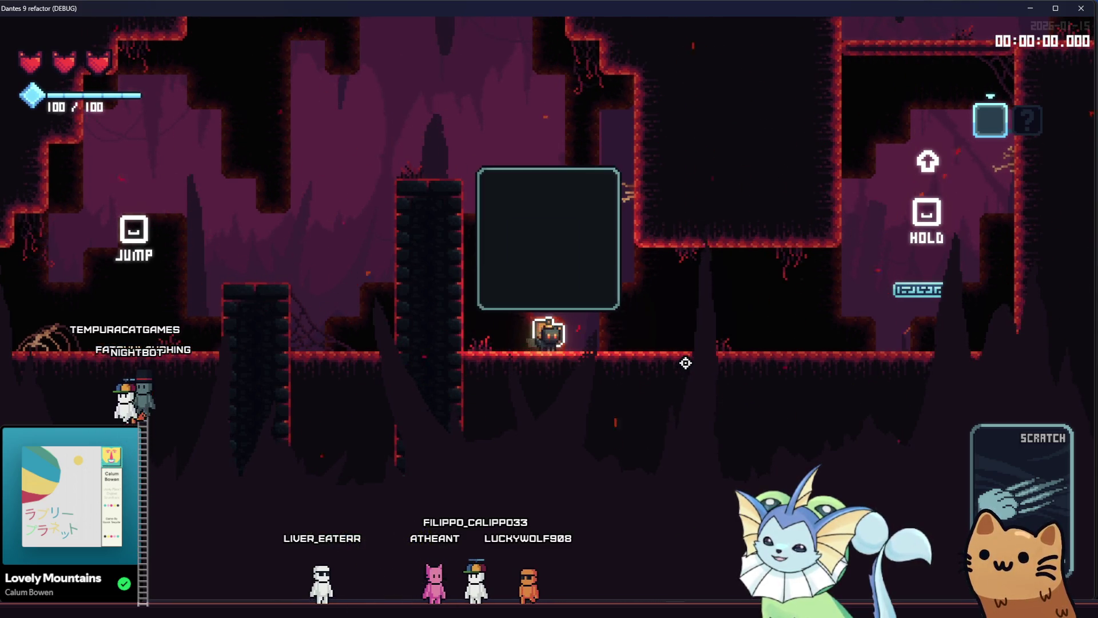
{"action": "key", "text": "d"}
{"action": "key", "text": "a"}
{"action": "key", "text": "d"}
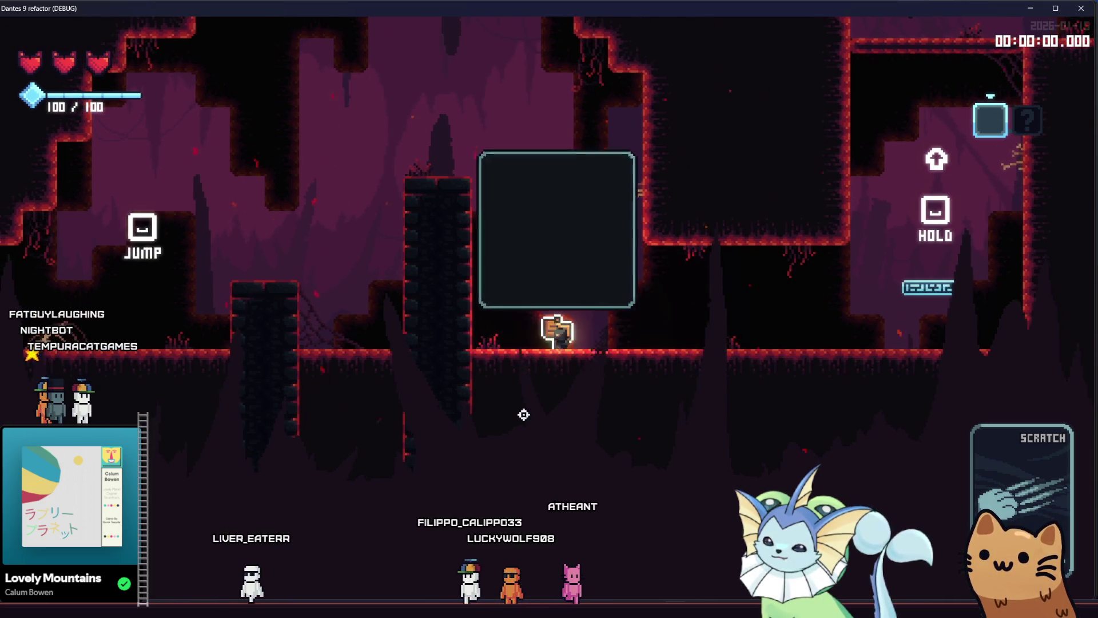
{"action": "key", "text": "F8"}
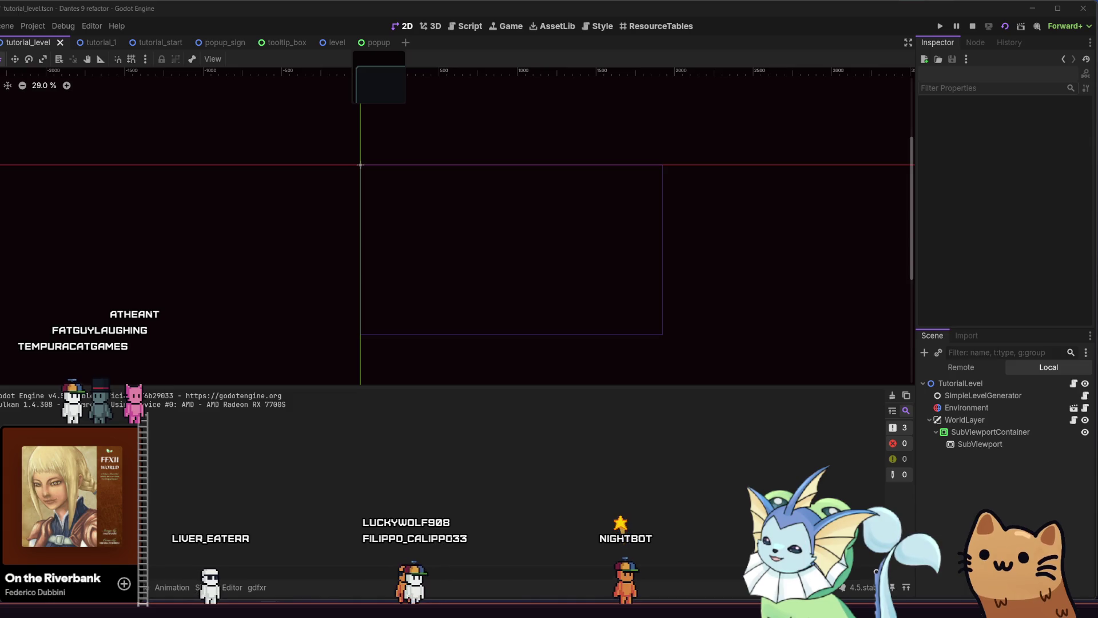
{"action": "scroll", "coordinate": [387, 304], "scroll_direction": "up", "scroll_amount": 2}
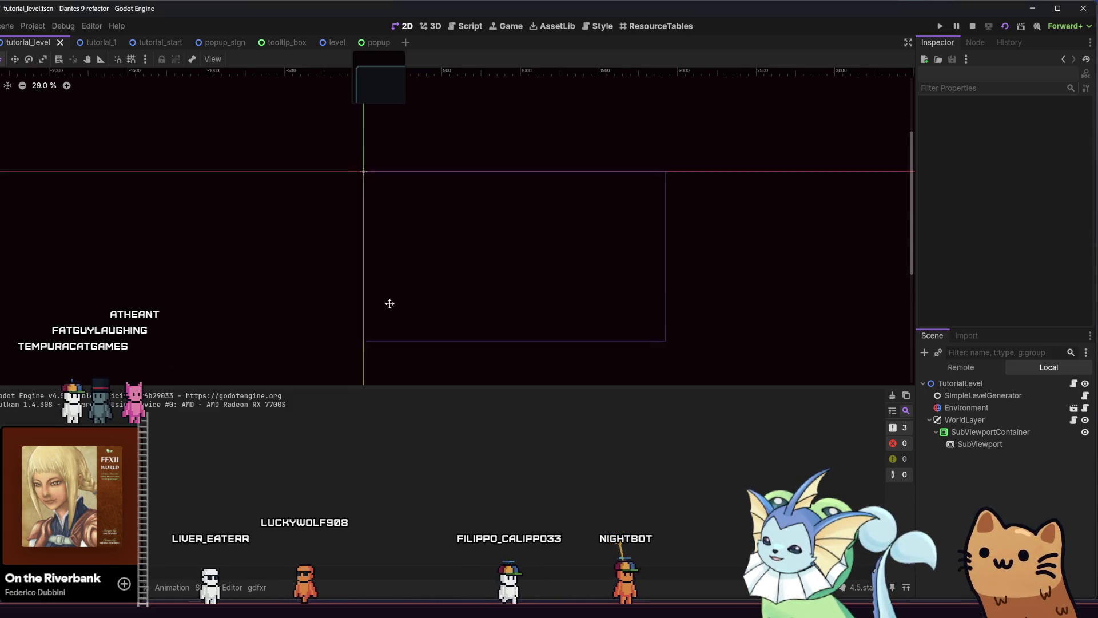
- In the popup scene, select RichTextLabel and start editing its Text property
{"action": "left_click", "coordinate": [388, 44]}
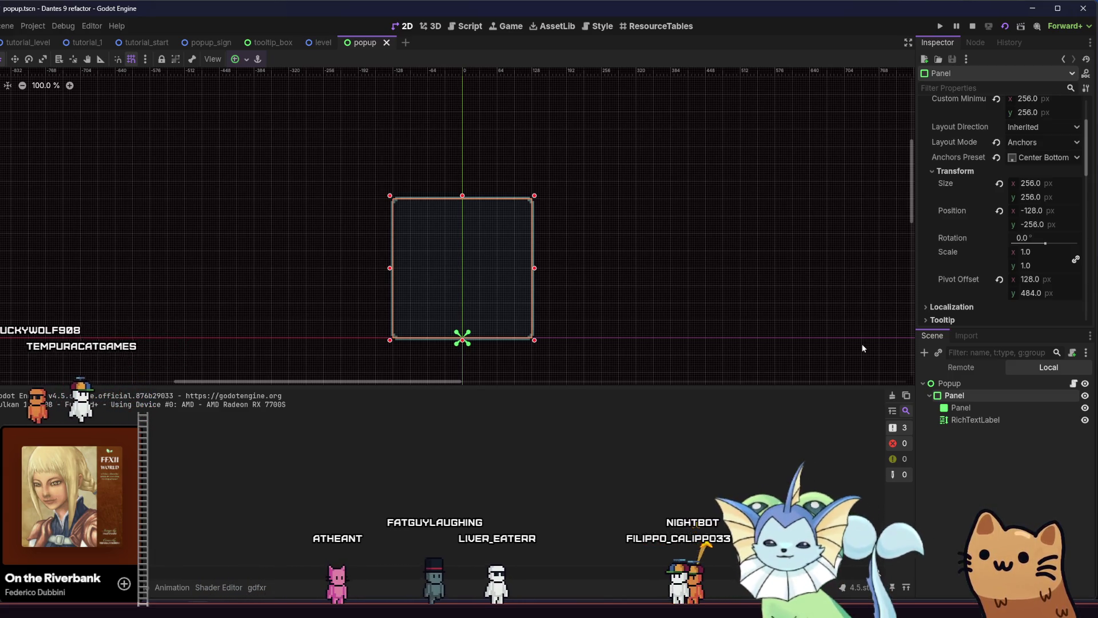
{"action": "left_click", "coordinate": [996, 419]}
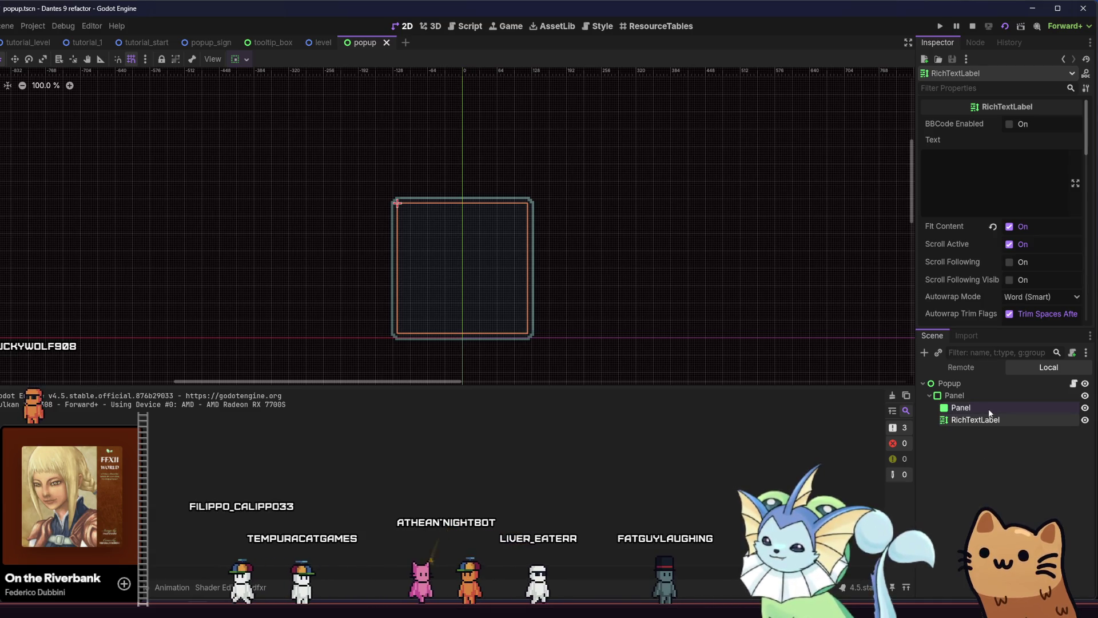
{"action": "left_click", "coordinate": [953, 183]}
{"action": "type", "text": "You can use this panel to say stuff wowies look at this"}
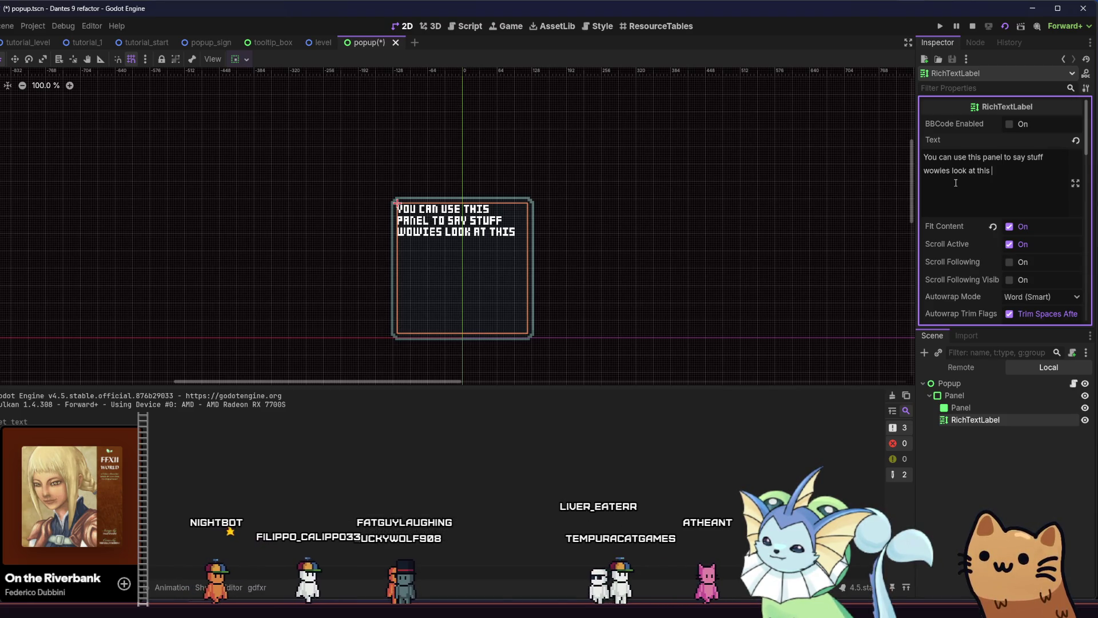
- Finish the label text ending 'look at this cool tutorial text guys', save popup.tscn, and run the game
{"action": "type", "text": "cool tutorial text"}
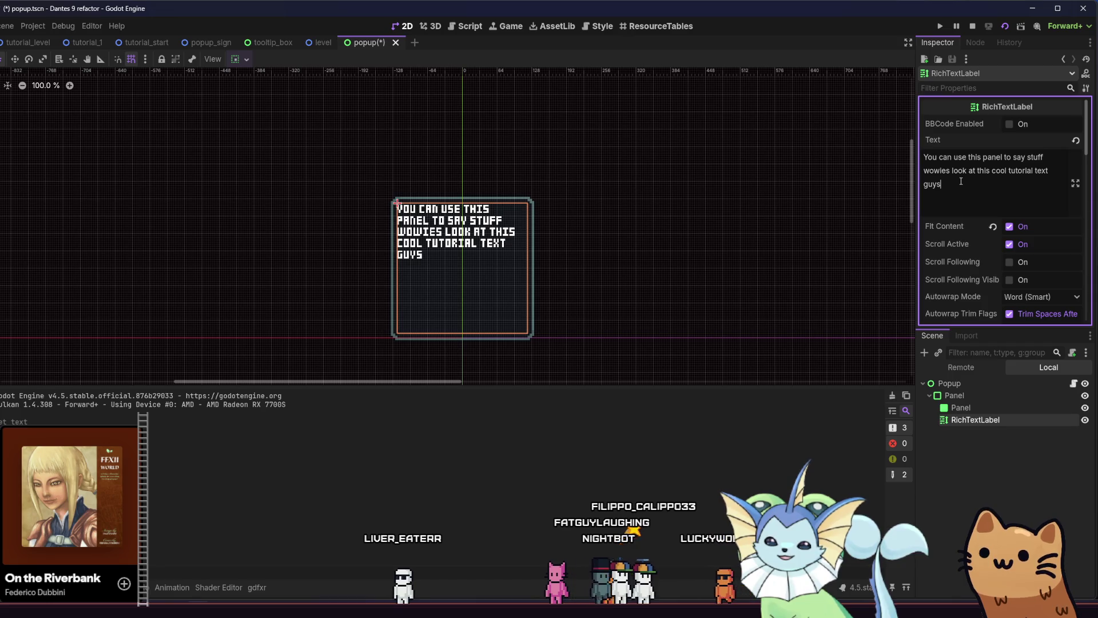
{"action": "scroll", "coordinate": [944, 223], "scroll_direction": "down", "scroll_amount": 1}
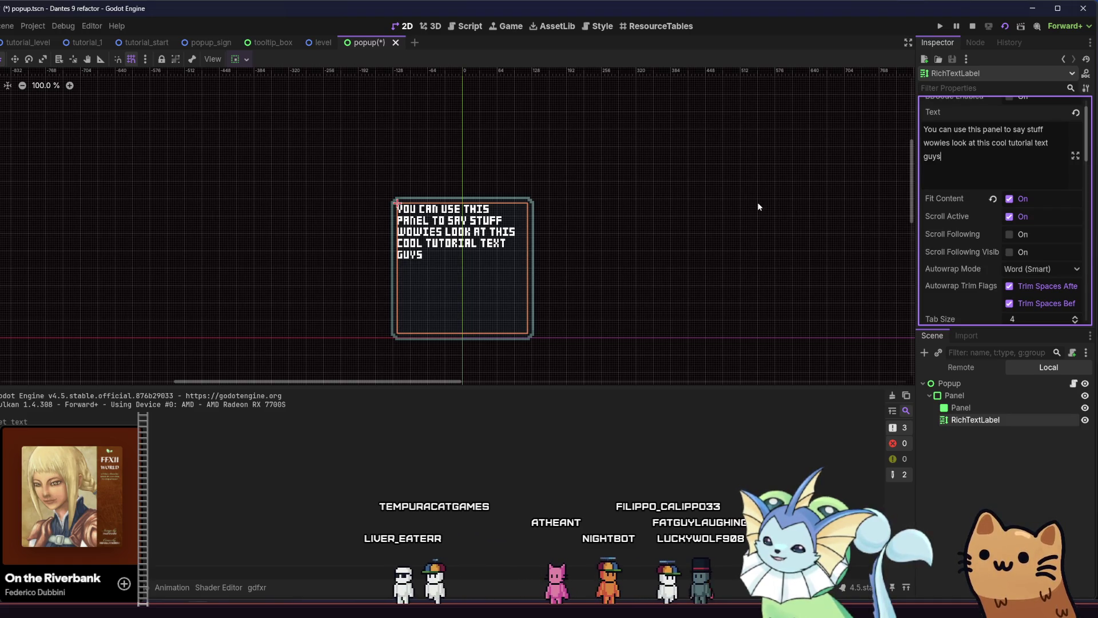
{"action": "key", "text": "ctrl+s"}
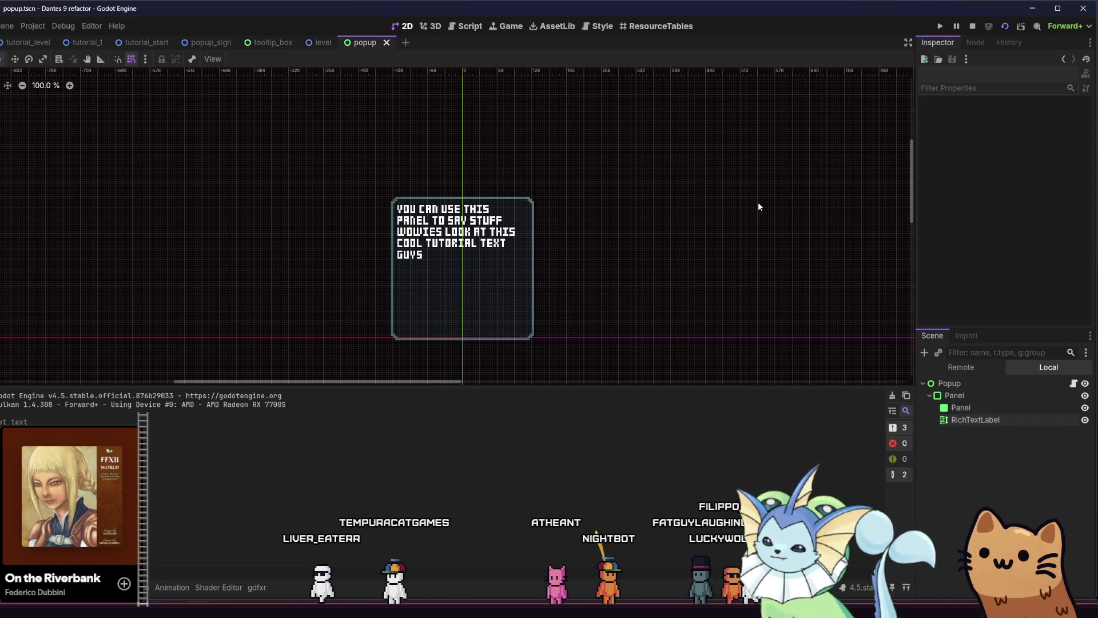
{"action": "left_click", "coordinate": [1001, 29]}
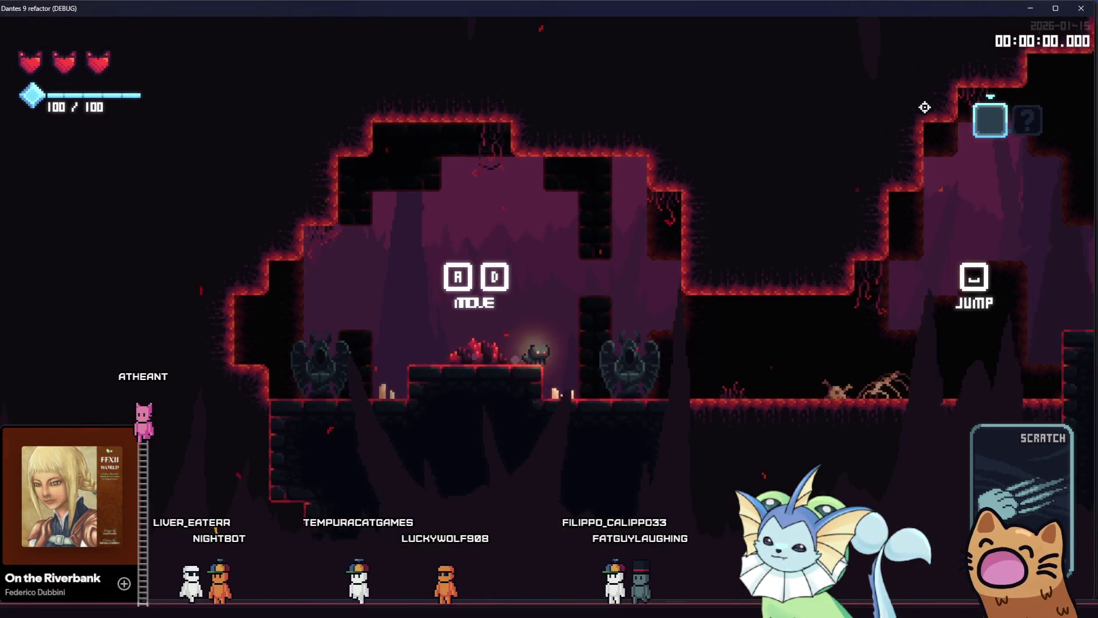
- Walk and jump the cat to the signpost to see the tutorial popup, then return to the editor
{"action": "key", "text": "d"}
{"action": "key", "text": "space"}
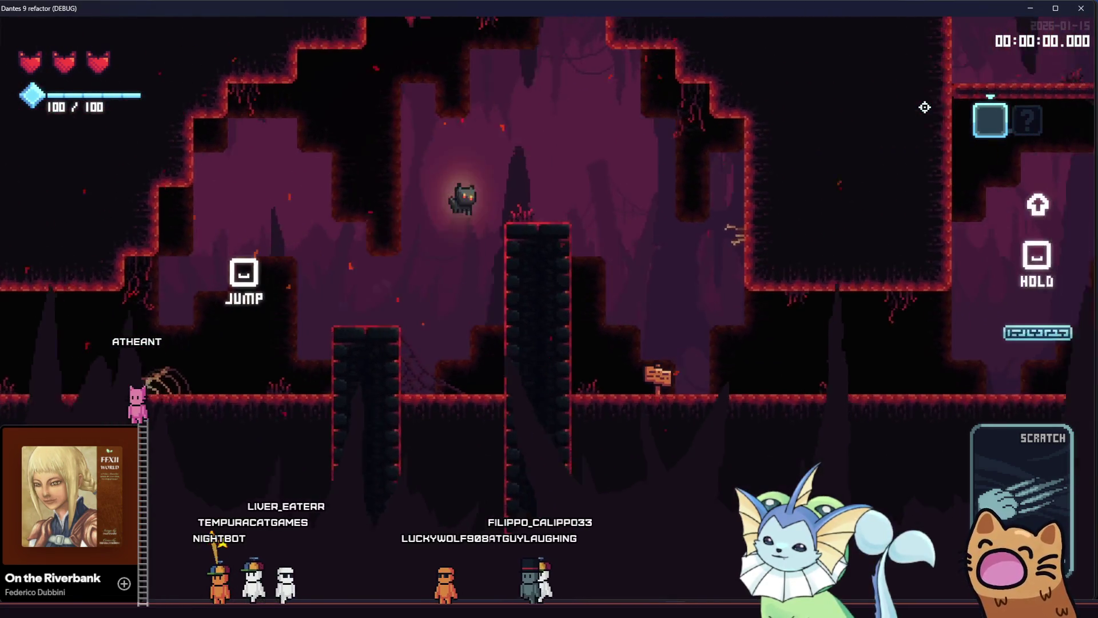
{"action": "key", "text": "d"}
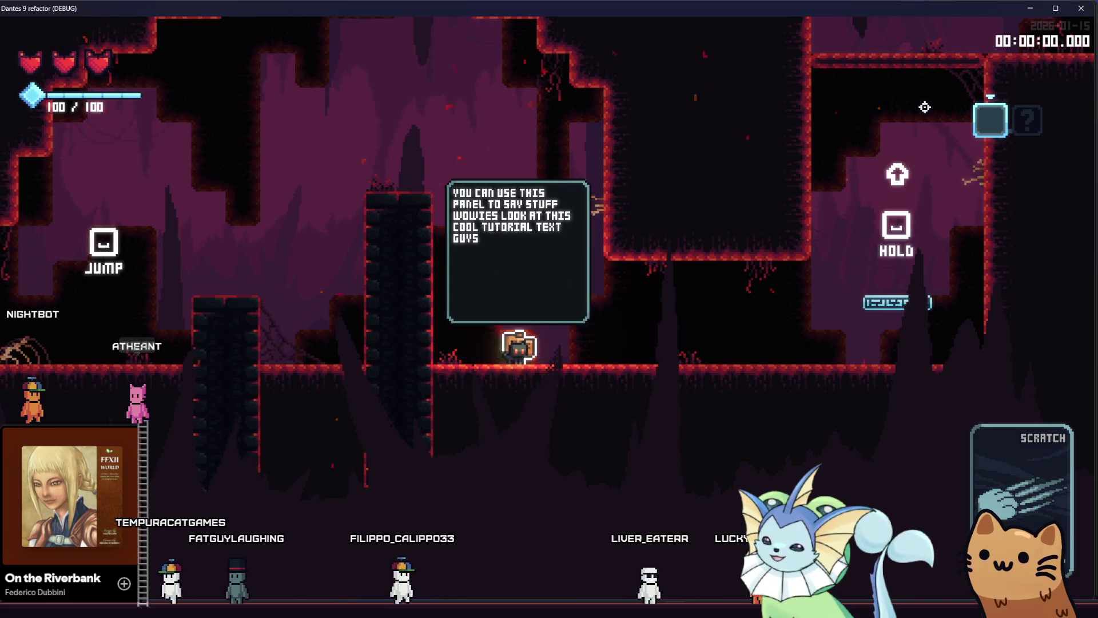
{"action": "key", "text": "Left"}
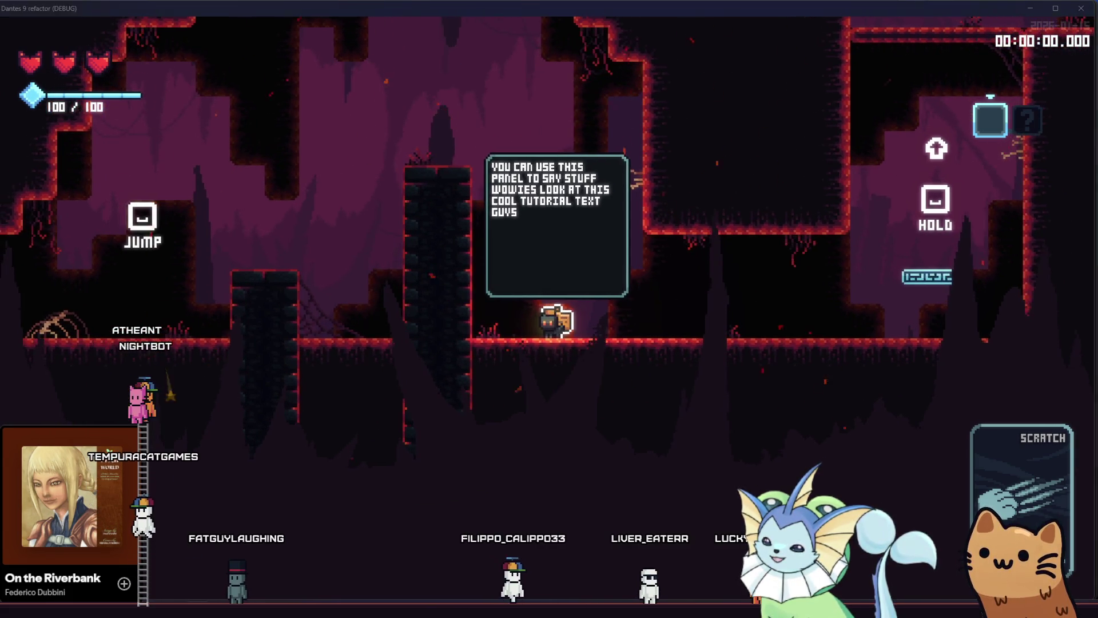
{"action": "key", "text": "alt+Tab"}
{"action": "left_click", "coordinate": [961, 424]}
- Look over the RichTextLabel's Default Color theme override without changing it
{"action": "scroll", "coordinate": [966, 212], "scroll_direction": "down", "scroll_amount": 3}
{"action": "scroll", "coordinate": [966, 213], "scroll_direction": "down", "scroll_amount": 10}
{"action": "scroll", "coordinate": [966, 213], "scroll_direction": "up", "scroll_amount": 2}
{"action": "scroll", "coordinate": [966, 213], "scroll_direction": "down", "scroll_amount": 5}
{"action": "scroll", "coordinate": [966, 213], "scroll_direction": "up", "scroll_amount": 3}
{"action": "left_click", "coordinate": [964, 189]}
{"action": "left_click", "coordinate": [964, 190]}
{"action": "left_click", "coordinate": [949, 214]}
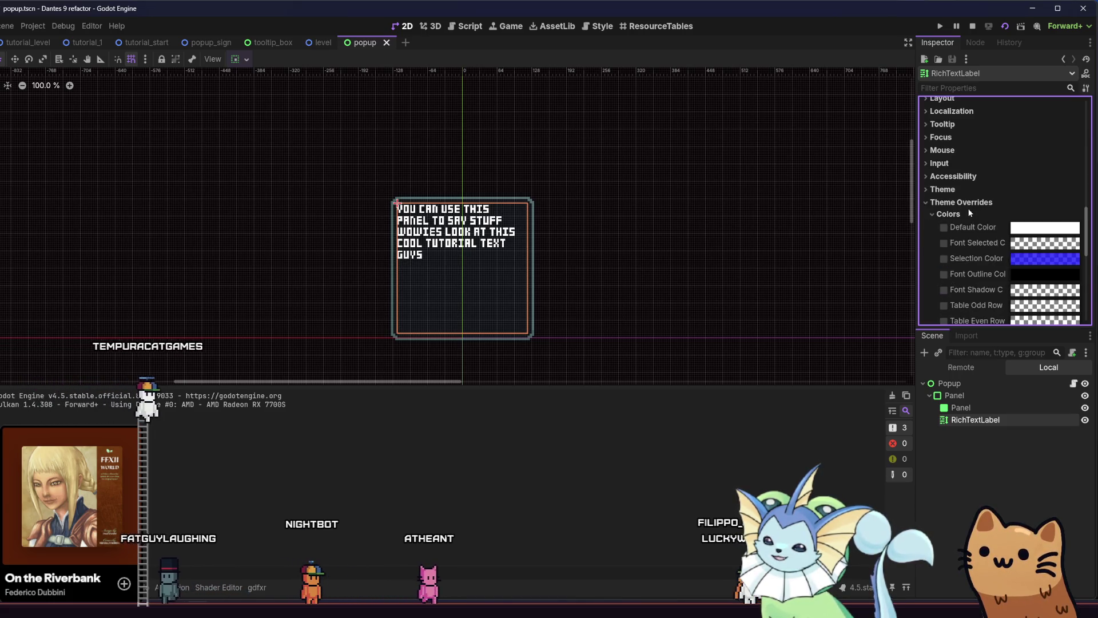
{"action": "left_click", "coordinate": [1016, 228]}
{"action": "left_click", "coordinate": [964, 510]}
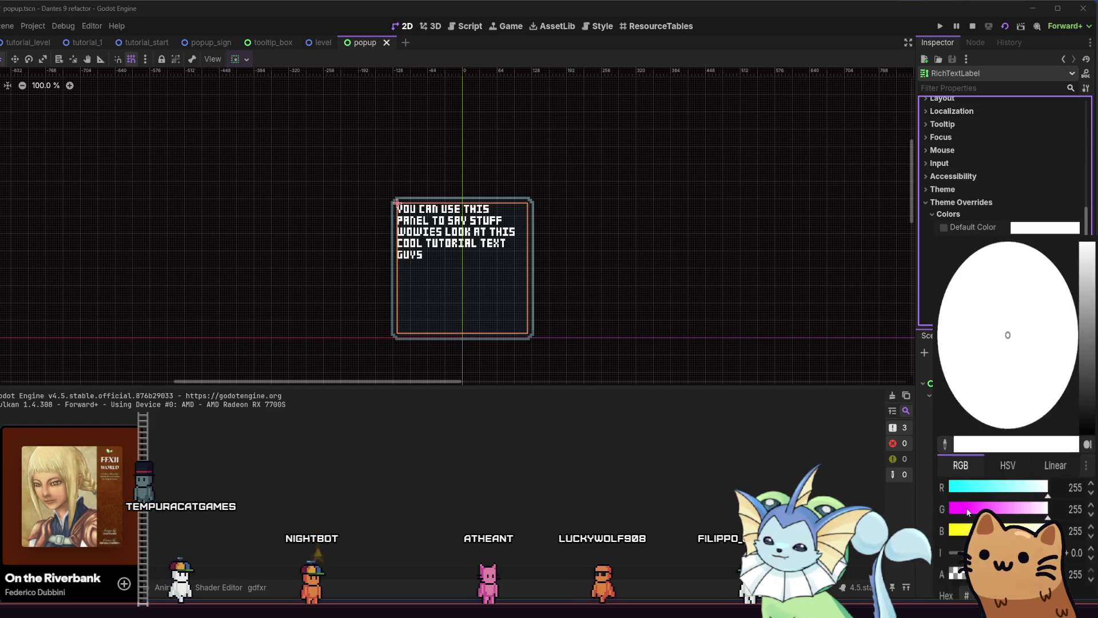
{"action": "left_click", "coordinate": [899, 221]}
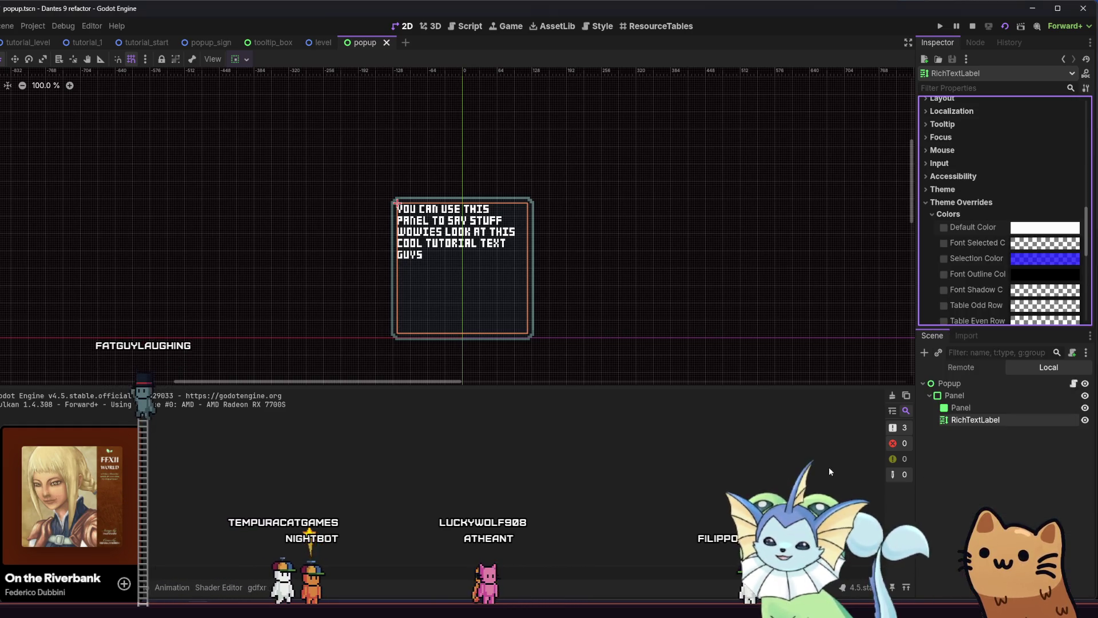
- In tooltip_box, copy the TitleLabel's Default Color value
{"action": "left_click", "coordinate": [259, 46]}
{"action": "scroll", "coordinate": [966, 246], "scroll_direction": "down", "scroll_amount": 3}
{"action": "scroll", "coordinate": [967, 246], "scroll_direction": "up", "scroll_amount": 5}
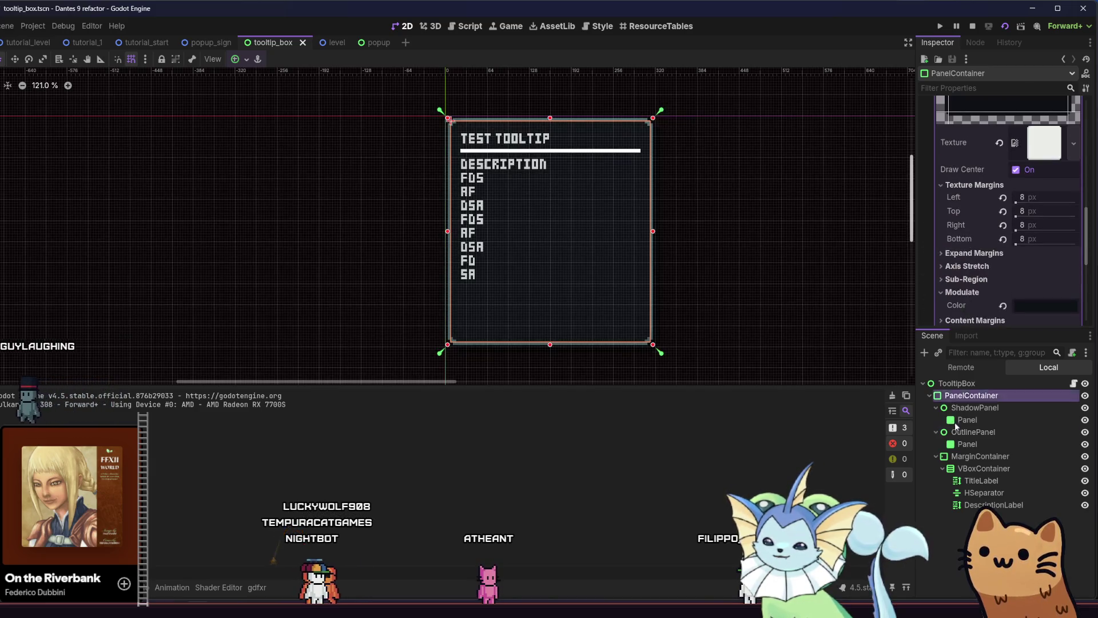
{"action": "left_click", "coordinate": [983, 482]}
{"action": "scroll", "coordinate": [965, 250], "scroll_direction": "down", "scroll_amount": 5}
{"action": "scroll", "coordinate": [966, 249], "scroll_direction": "up", "scroll_amount": 3}
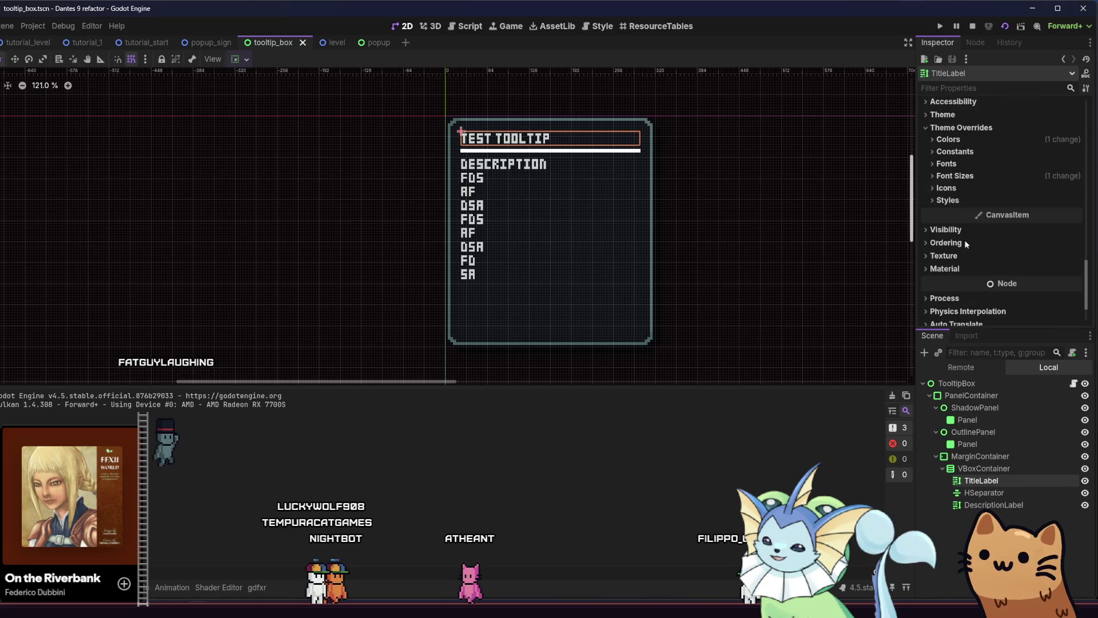
{"action": "left_click", "coordinate": [967, 139]}
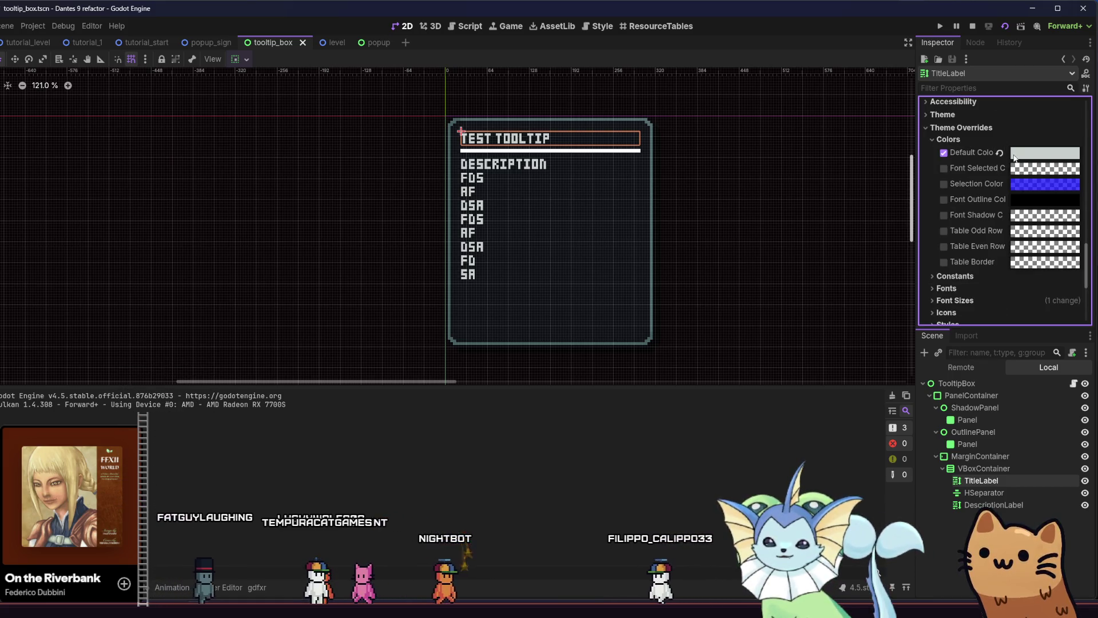
{"action": "right_click", "coordinate": [973, 153]}
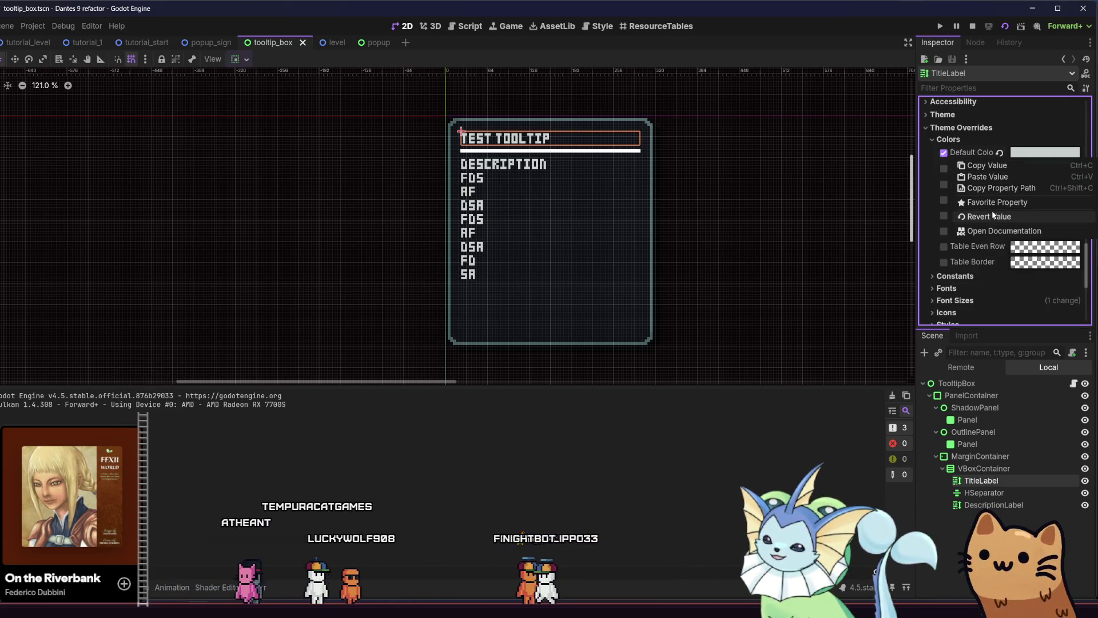
{"action": "left_click", "coordinate": [998, 168]}
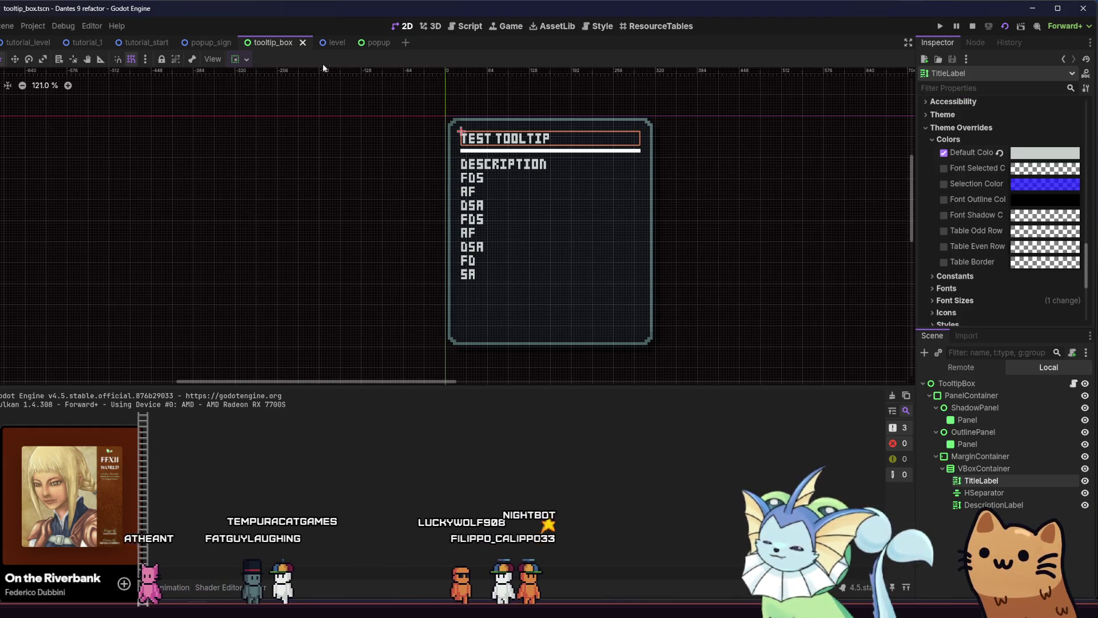
- Paste that light colour into the popup RichTextLabel's Default Color, save, and run the game
{"action": "left_click", "coordinate": [366, 42]}
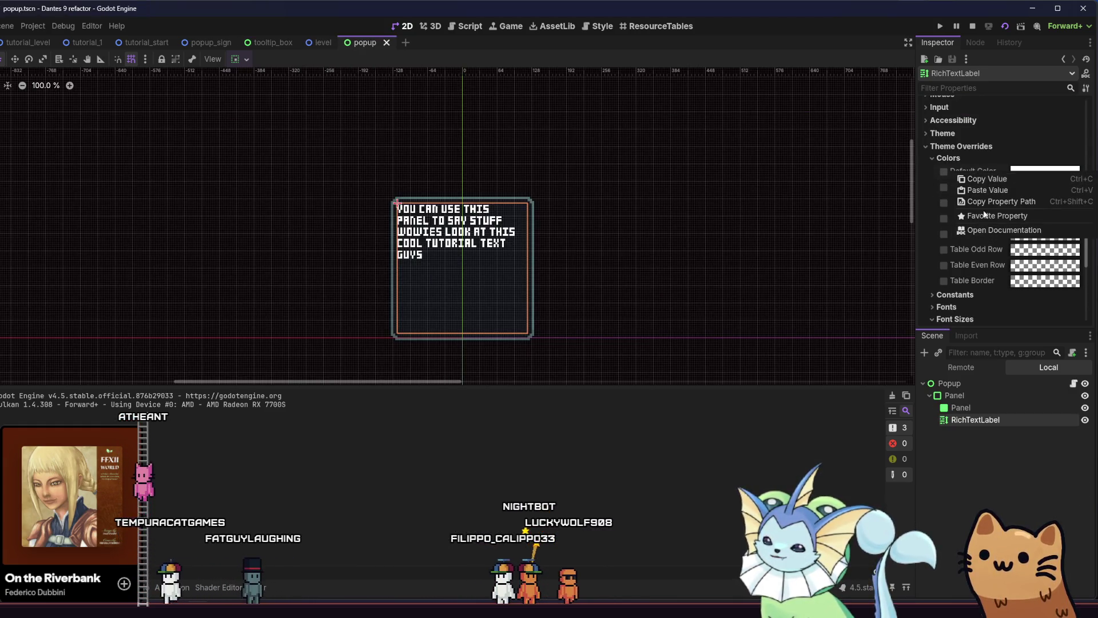
{"action": "left_click", "coordinate": [993, 191]}
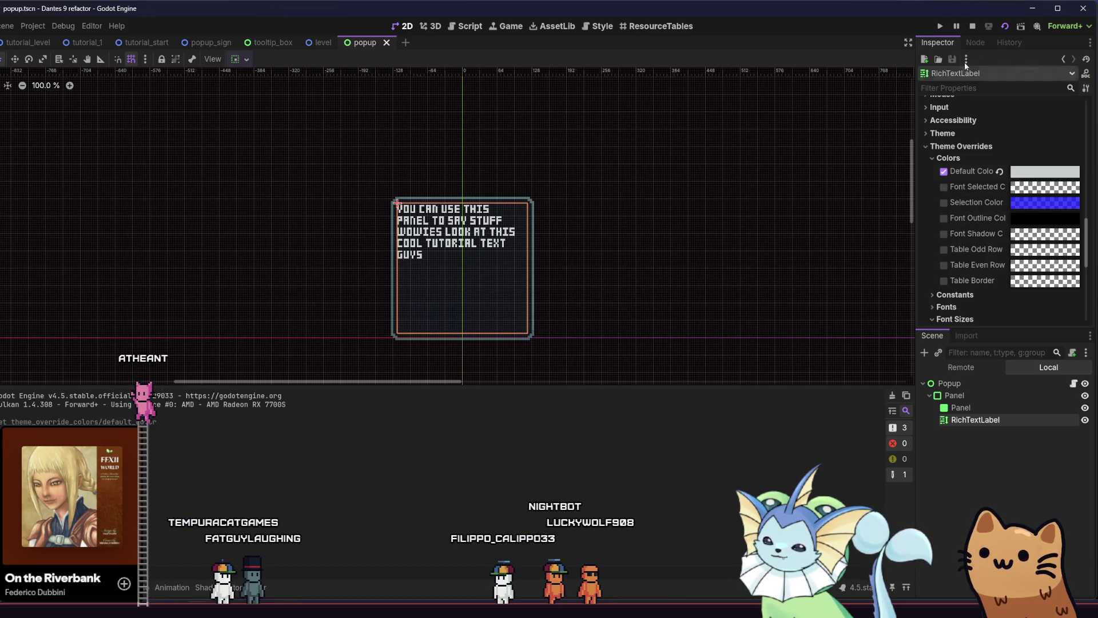
{"action": "key", "text": "ctrl+s"}
{"action": "key", "text": "F5"}
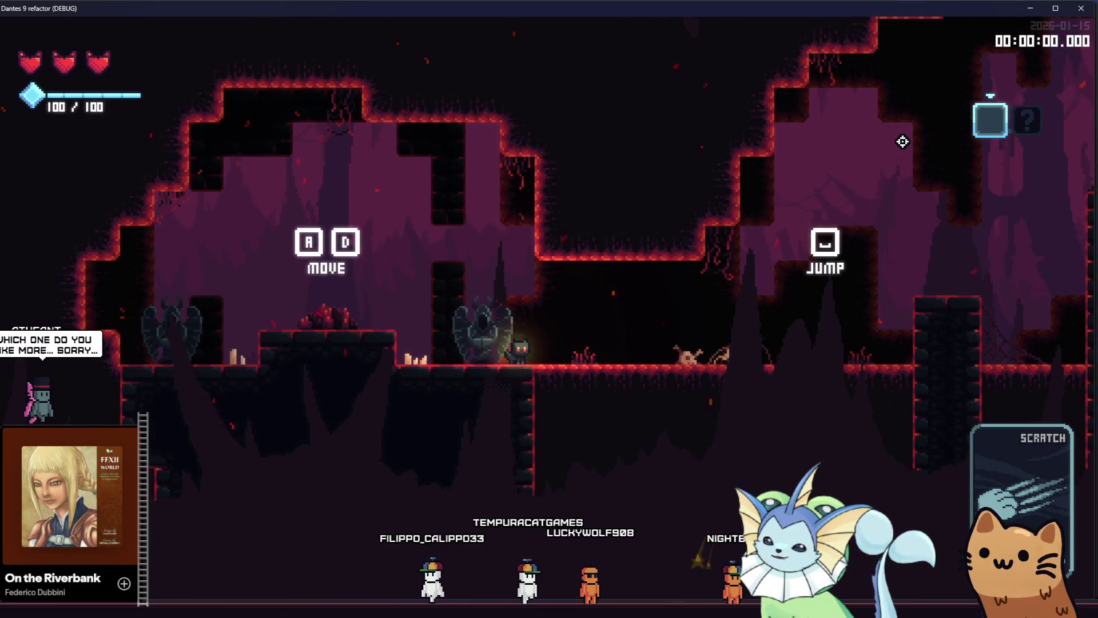
{"action": "key", "text": "d"}
{"action": "key", "text": "space"}
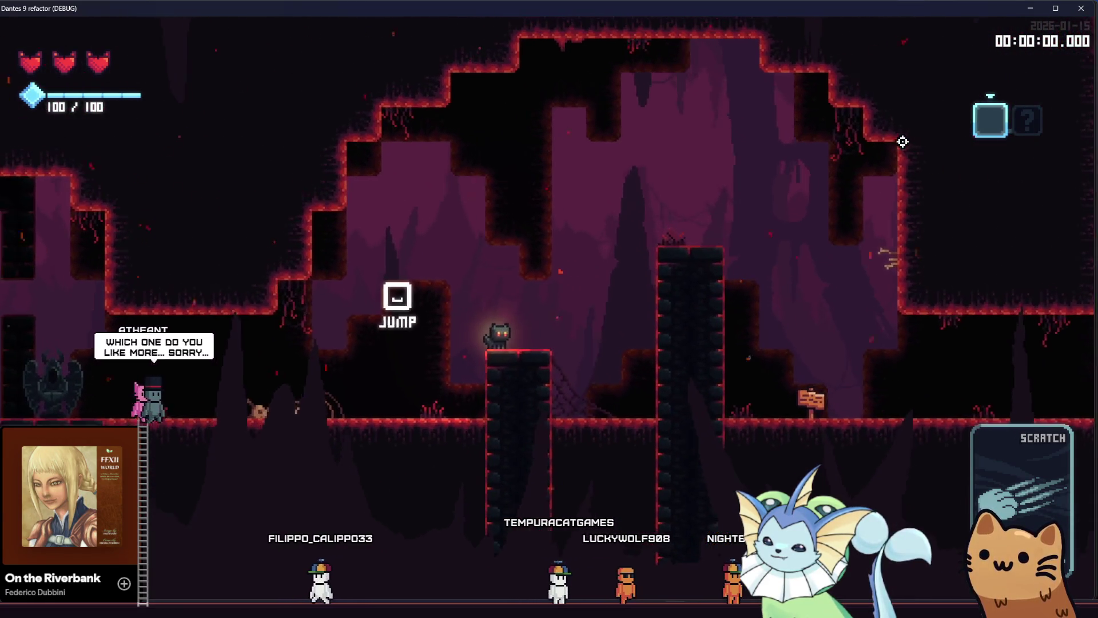
{"action": "key", "text": "d"}
{"action": "key", "text": "space"}
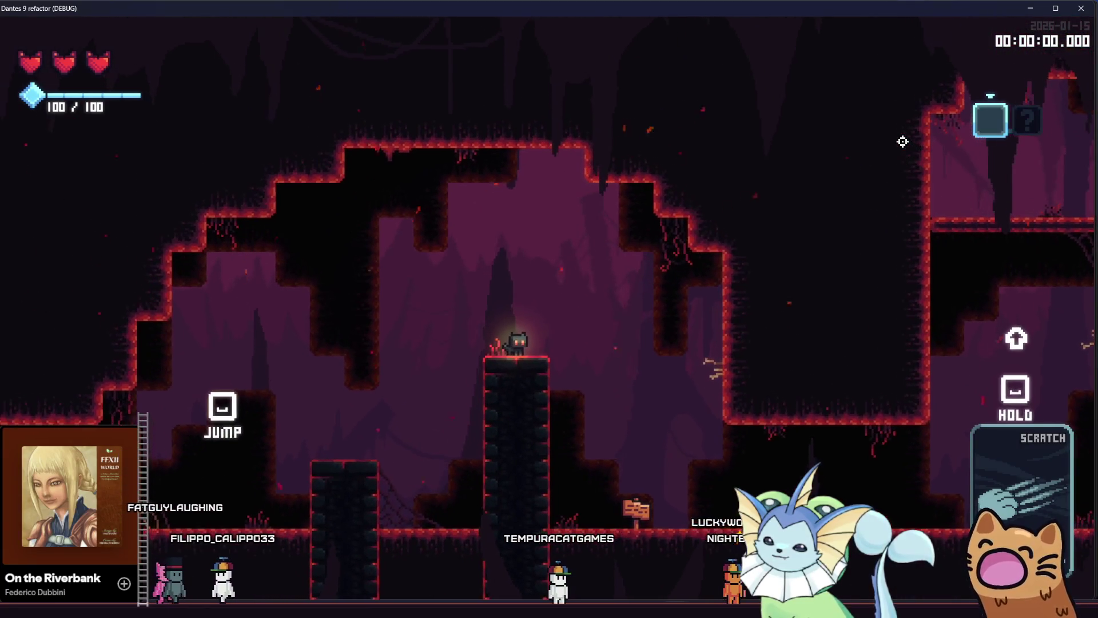
{"action": "key", "text": "d"}
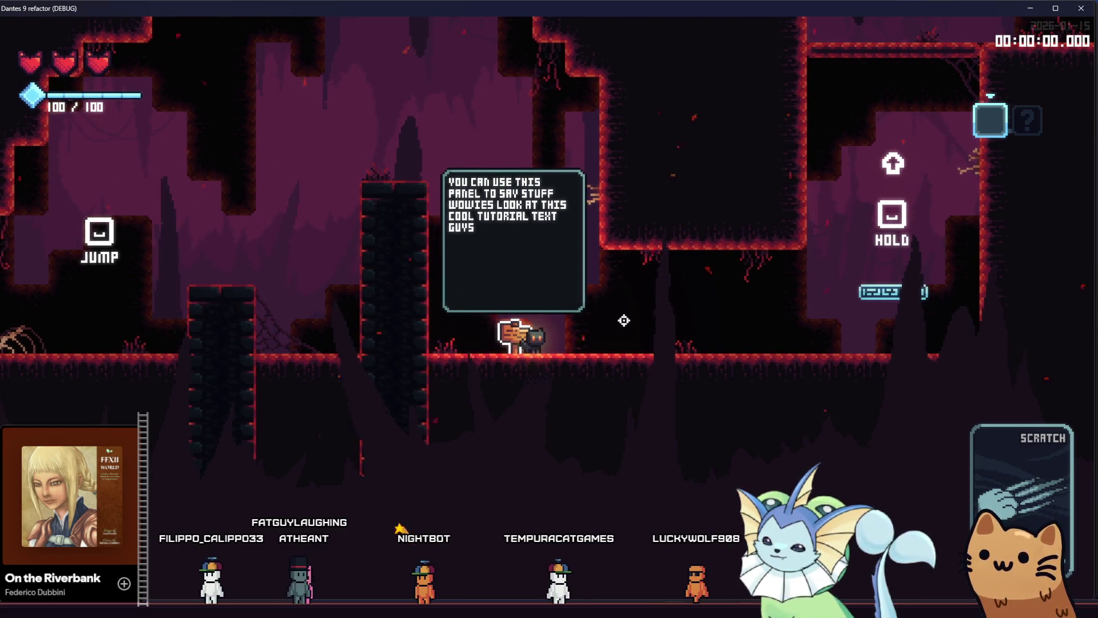
{"action": "key", "text": "a"}
{"action": "key", "text": "d"}
{"action": "key", "text": "space"}
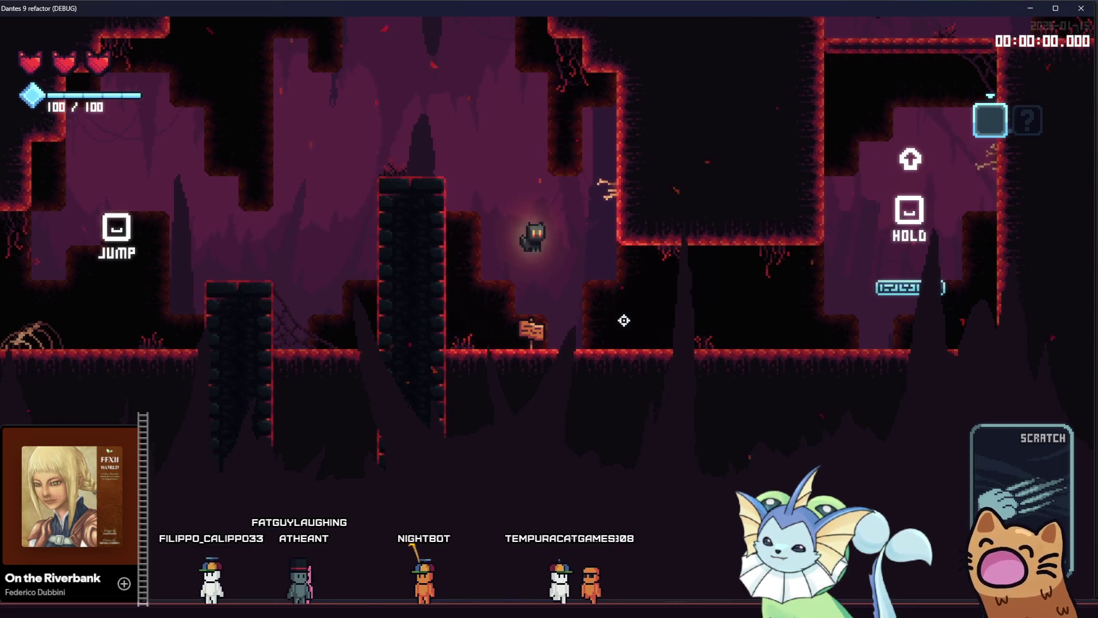
{"action": "left_click", "coordinate": [357, 340]}
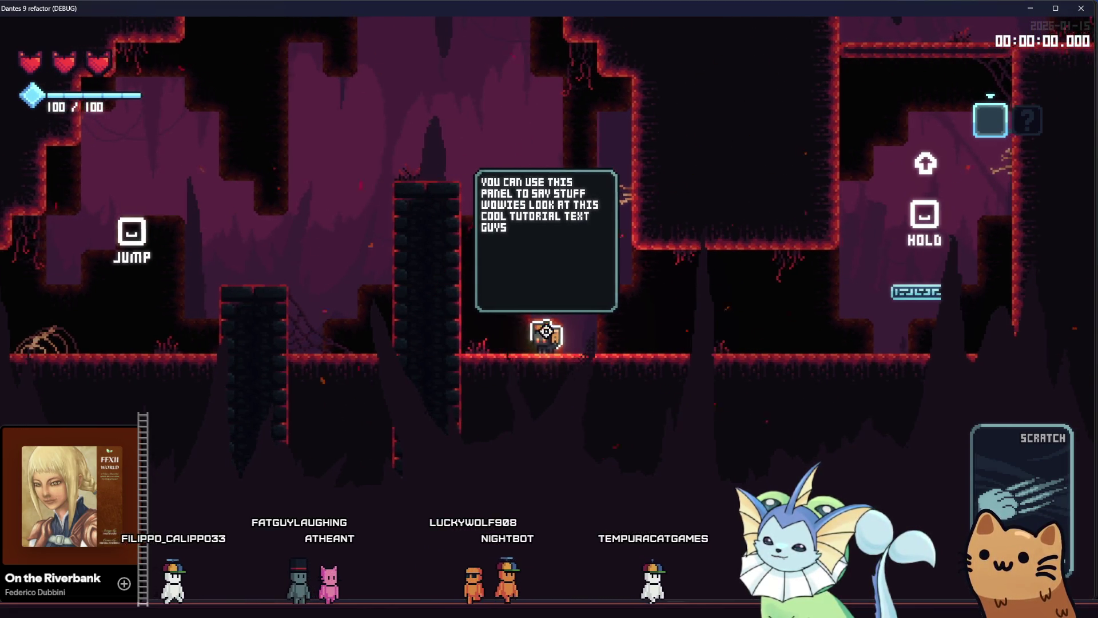
{"action": "left_click", "coordinate": [655, 330]}
{"action": "key", "text": "space"}
{"action": "key", "text": "space"}
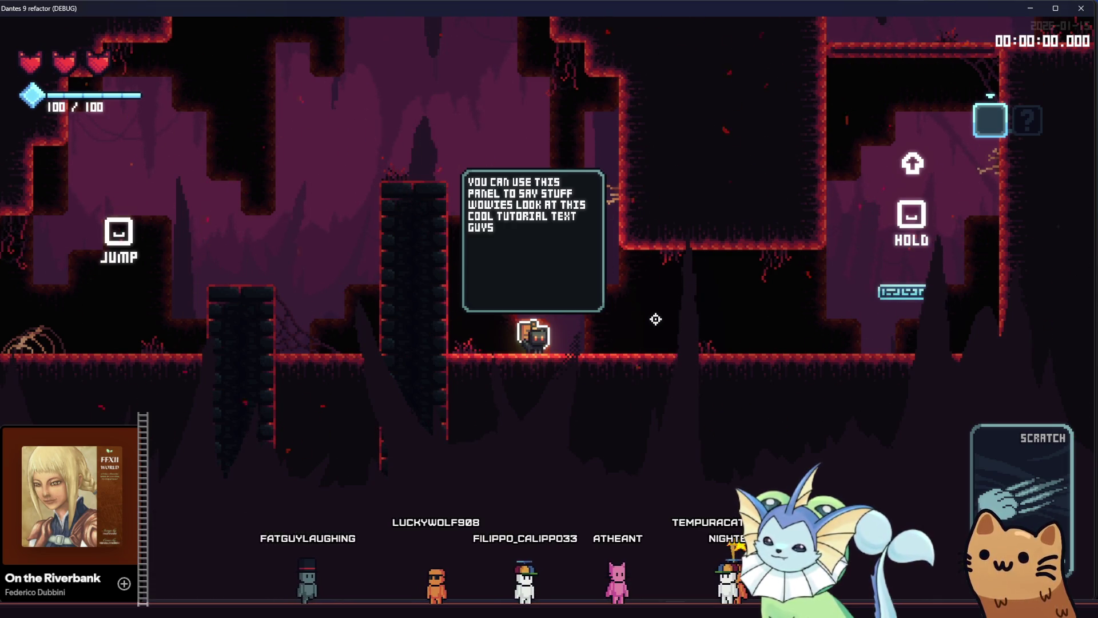
{"action": "key", "text": "space"}
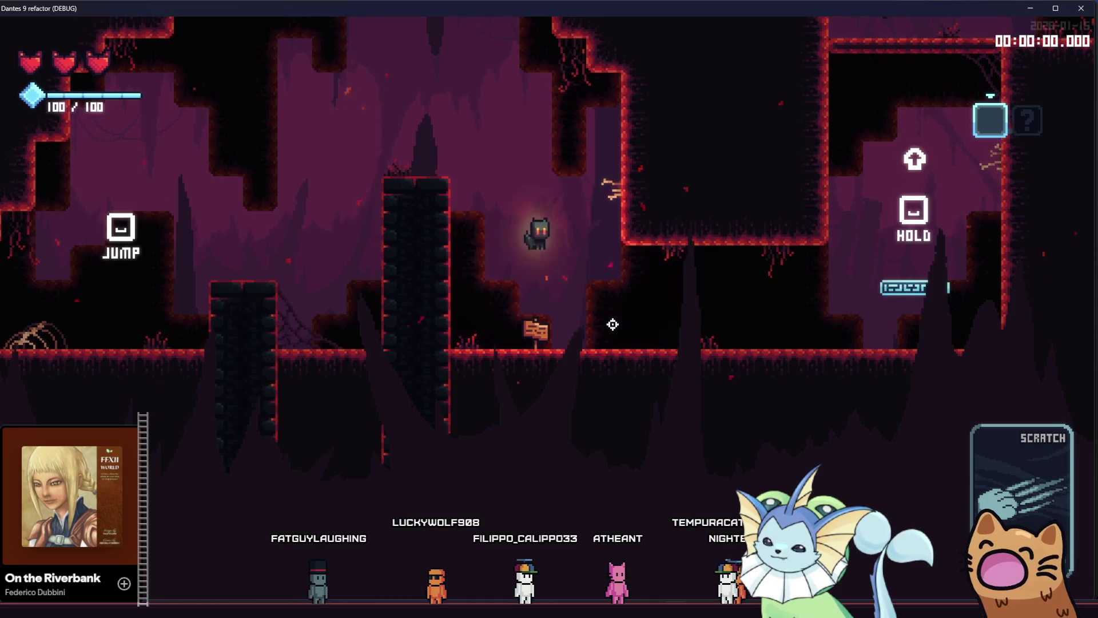
{"action": "key", "text": "Right"}
{"action": "left_click", "coordinate": [1082, 8]}
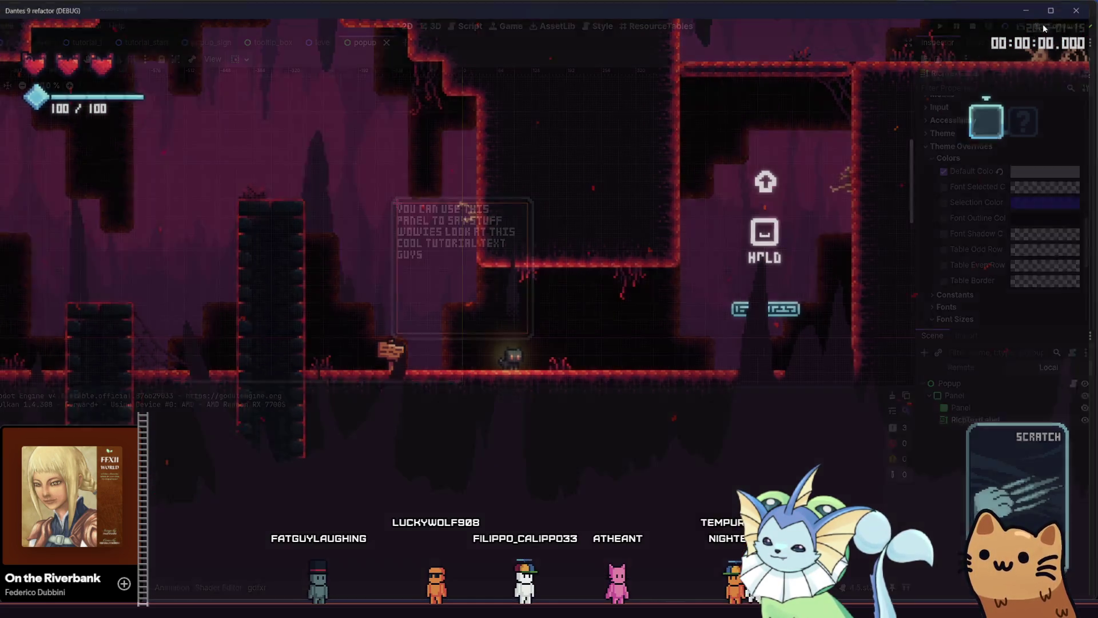
- Delete the RichTextLabel node from the popup panel and save the scene
{"action": "scroll", "coordinate": [544, 244], "scroll_direction": "up", "scroll_amount": 4}
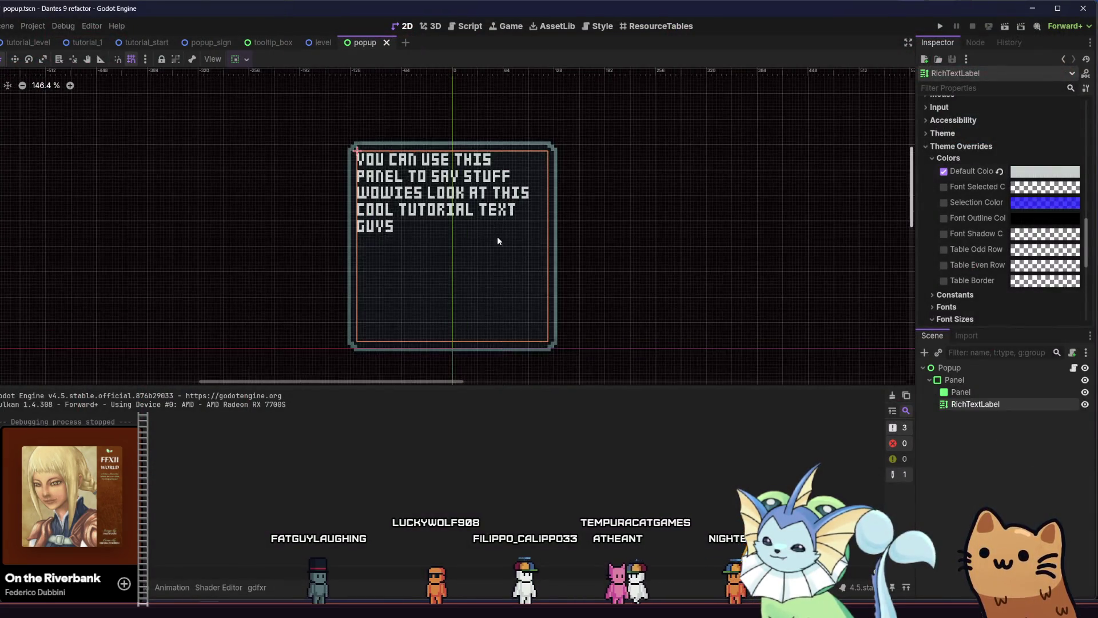
{"action": "left_click_drag", "start_coordinate": [497, 236], "coordinate": [565, 223]}
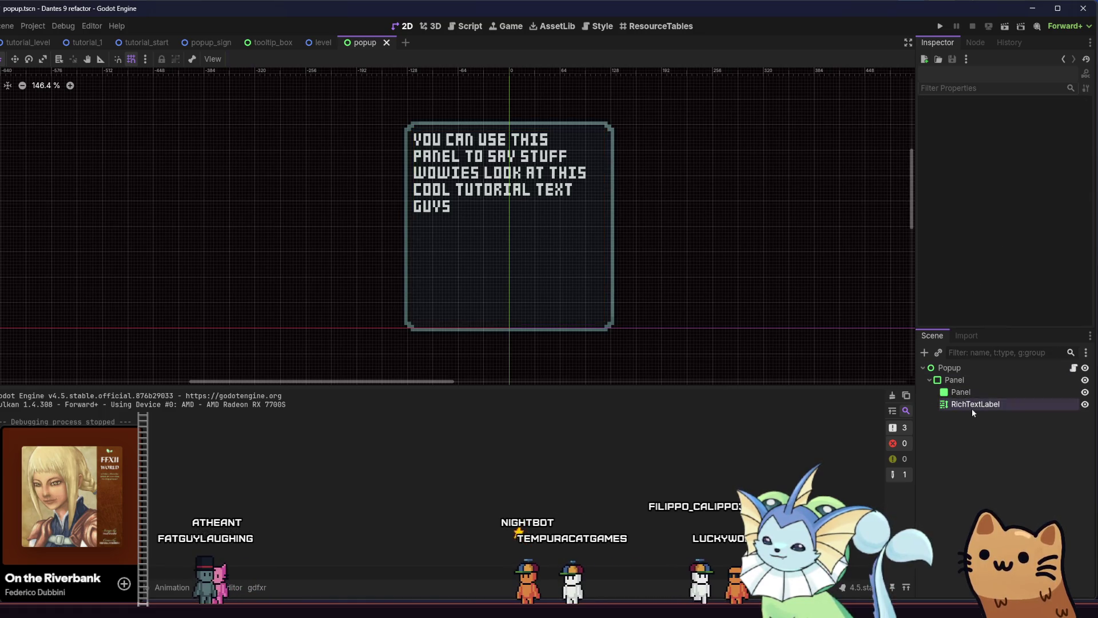
{"action": "key", "text": "Delete"}
{"action": "left_click", "coordinate": [326, 320]}
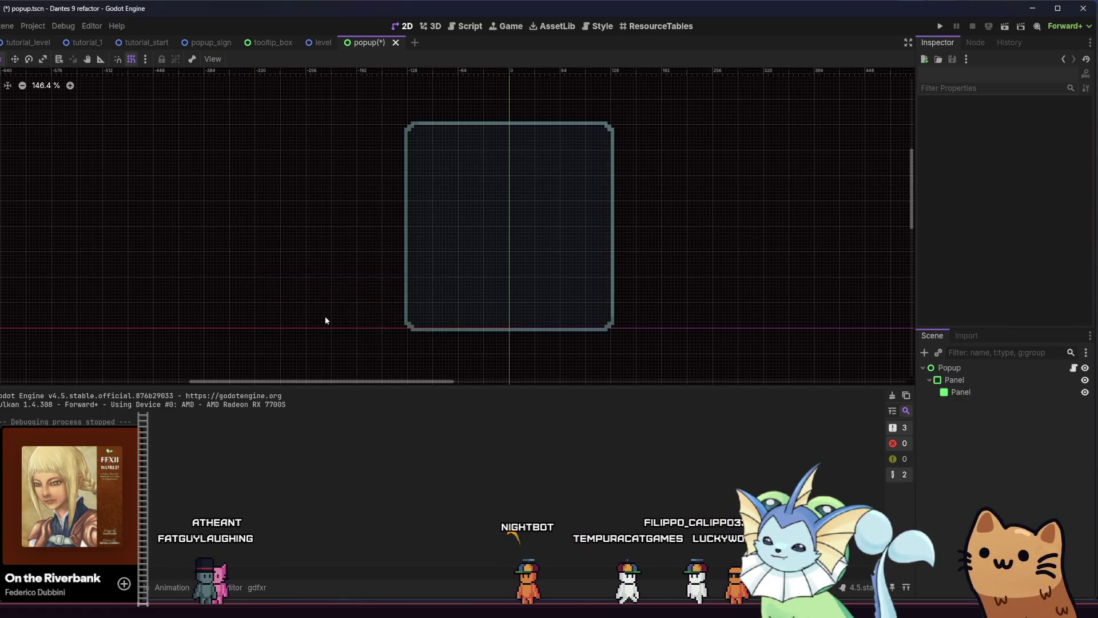
{"action": "key", "text": "ctrl+s"}
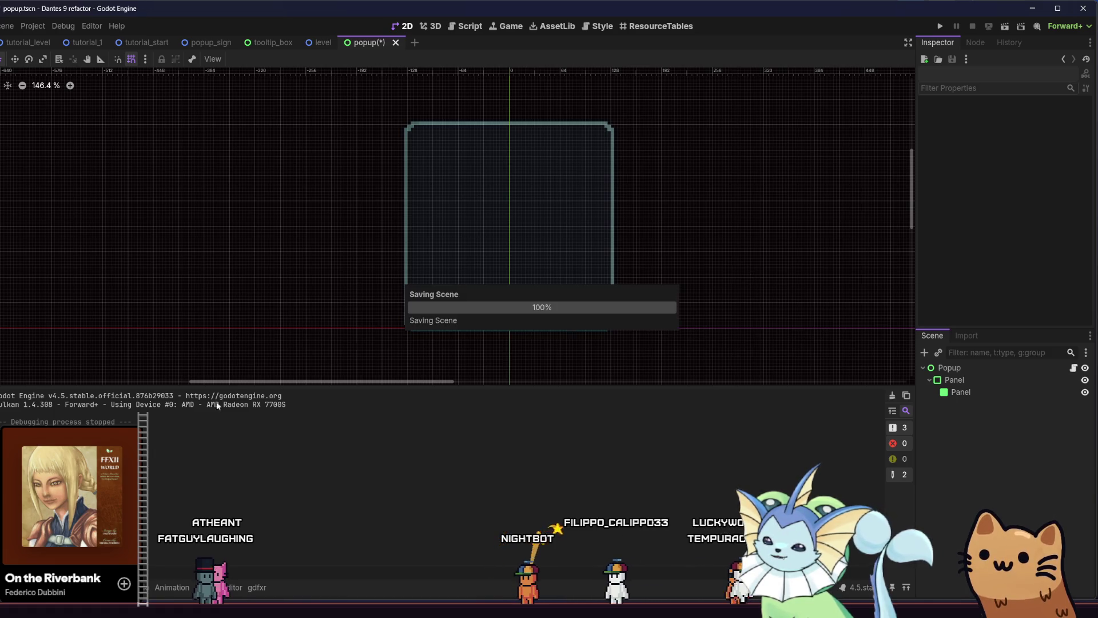
- Browse down through the project's files in the FileSystem dock
{"action": "key", "text": "alt+f"}
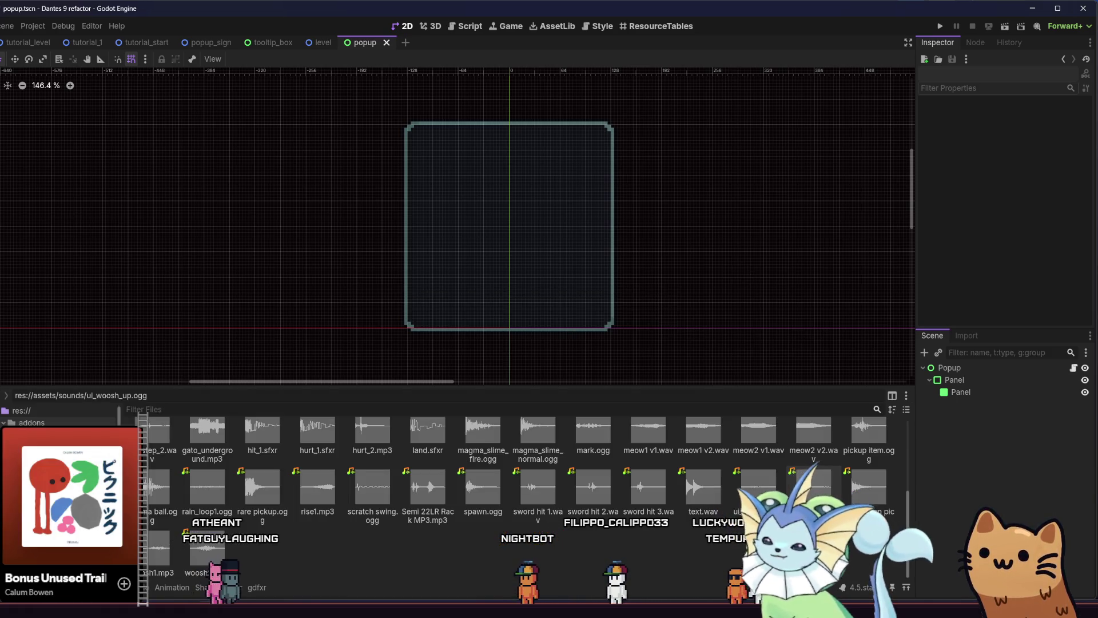
{"action": "scroll", "coordinate": [57, 415], "scroll_direction": "down", "scroll_amount": 3}
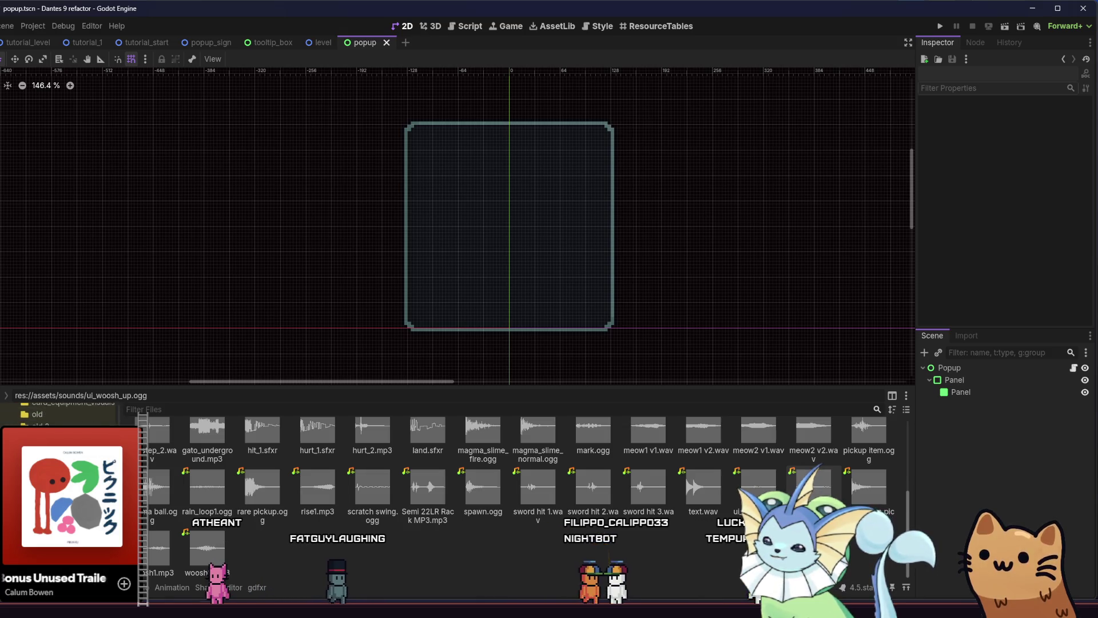
{"action": "scroll", "coordinate": [57, 415], "scroll_direction": "down", "scroll_amount": 5}
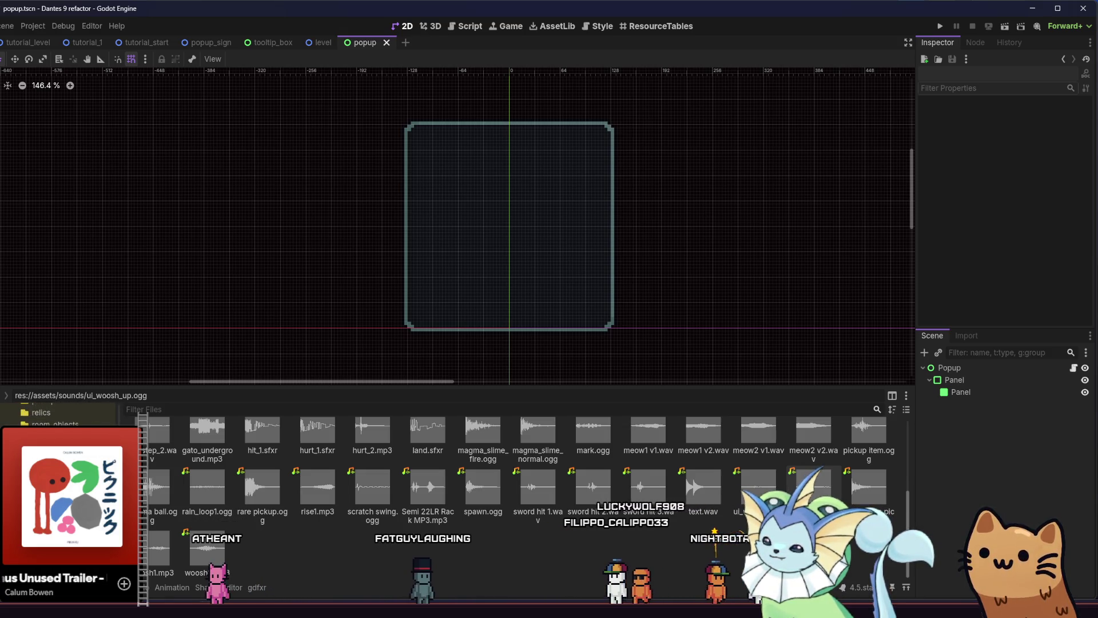
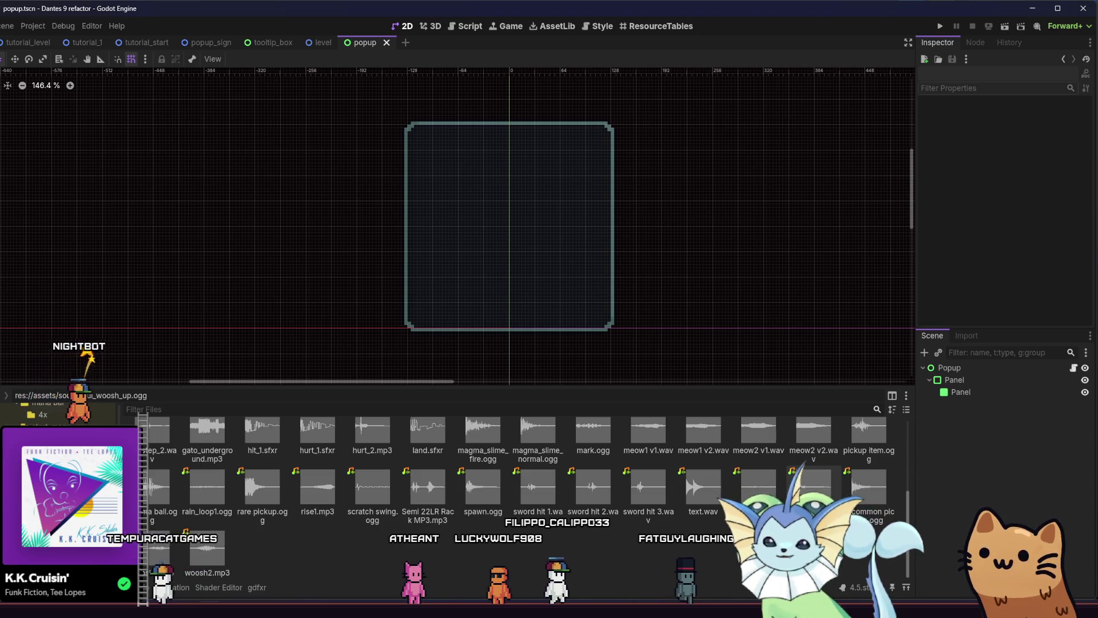
- Browse the FileSystem dock through the enemies, dummy and worm_fire folders to the popups folder
{"action": "scroll", "coordinate": [58, 415], "scroll_direction": "up", "scroll_amount": 1}
{"action": "scroll", "coordinate": [57, 415], "scroll_direction": "up", "scroll_amount": 5}
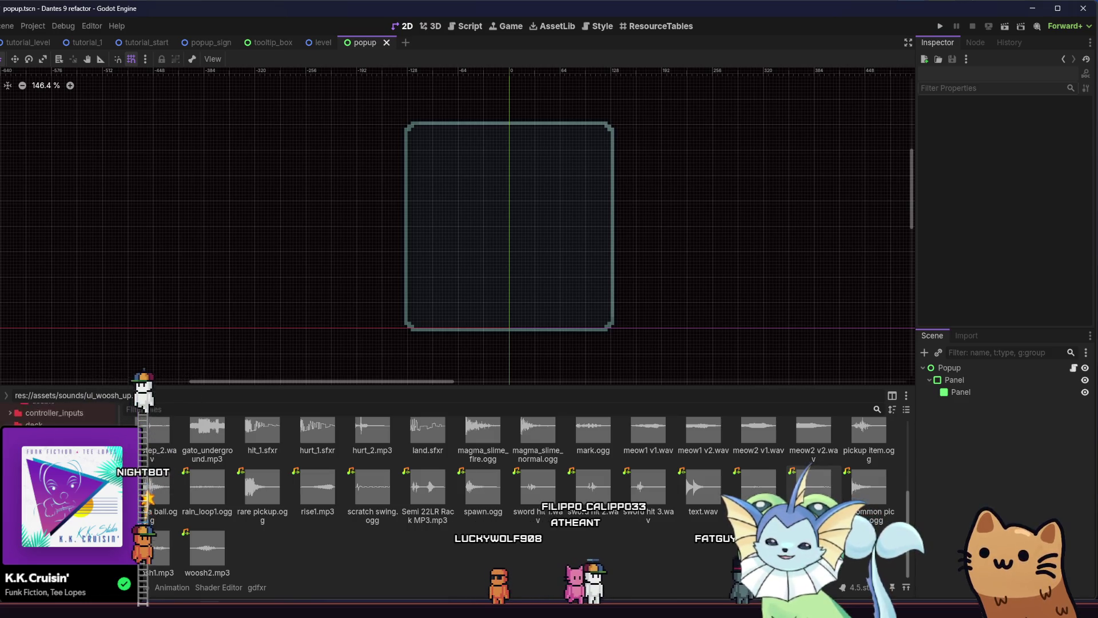
{"action": "scroll", "coordinate": [58, 415], "scroll_direction": "down", "scroll_amount": 2}
{"action": "scroll", "coordinate": [57, 415], "scroll_direction": "down", "scroll_amount": 3}
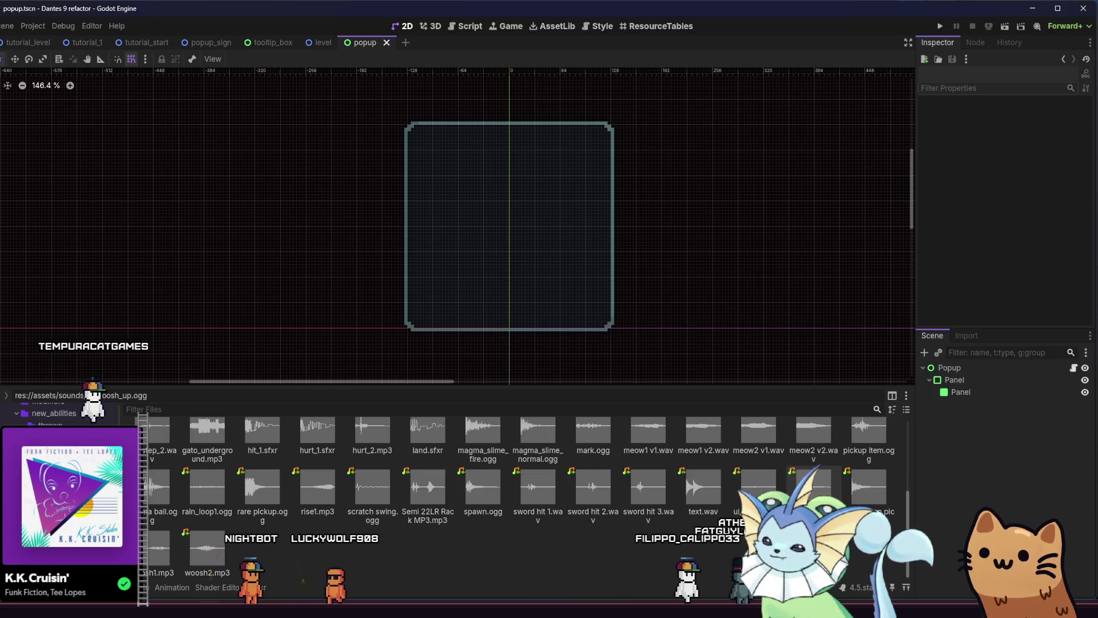
{"action": "left_click", "coordinate": [57, 415]}
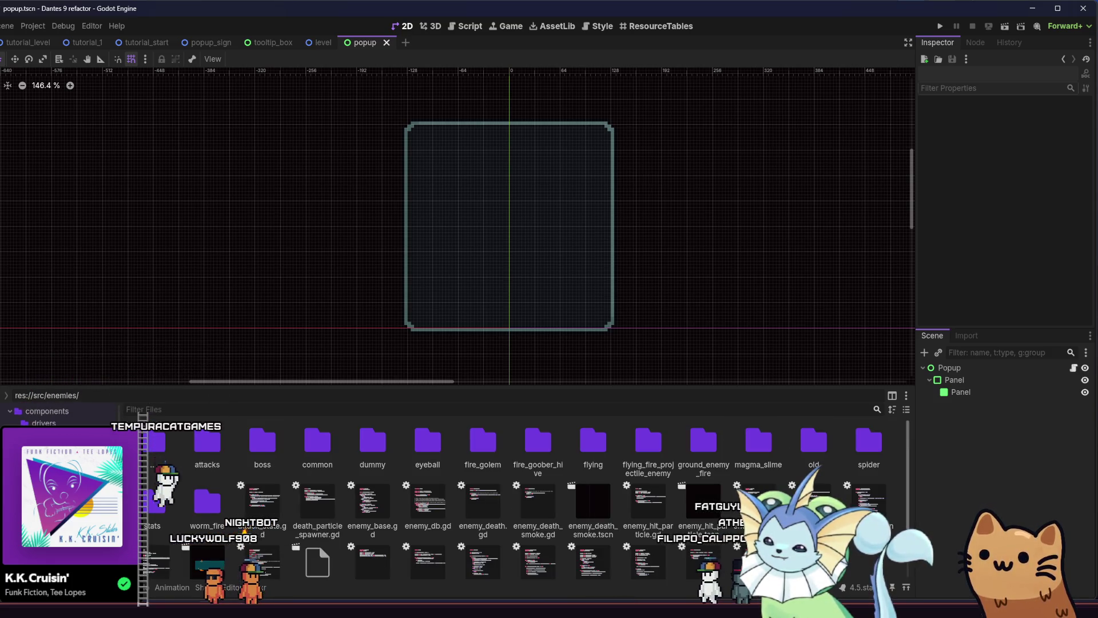
{"action": "double_click", "coordinate": [372, 441]}
{"action": "left_click", "coordinate": [57, 446]}
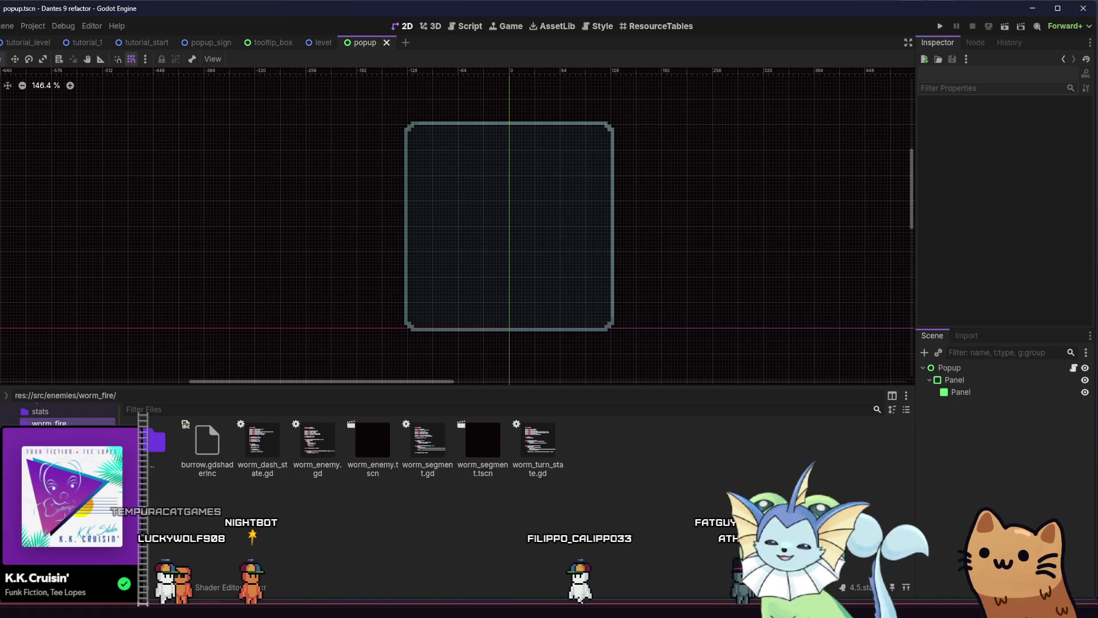
{"action": "left_click", "coordinate": [57, 457]}
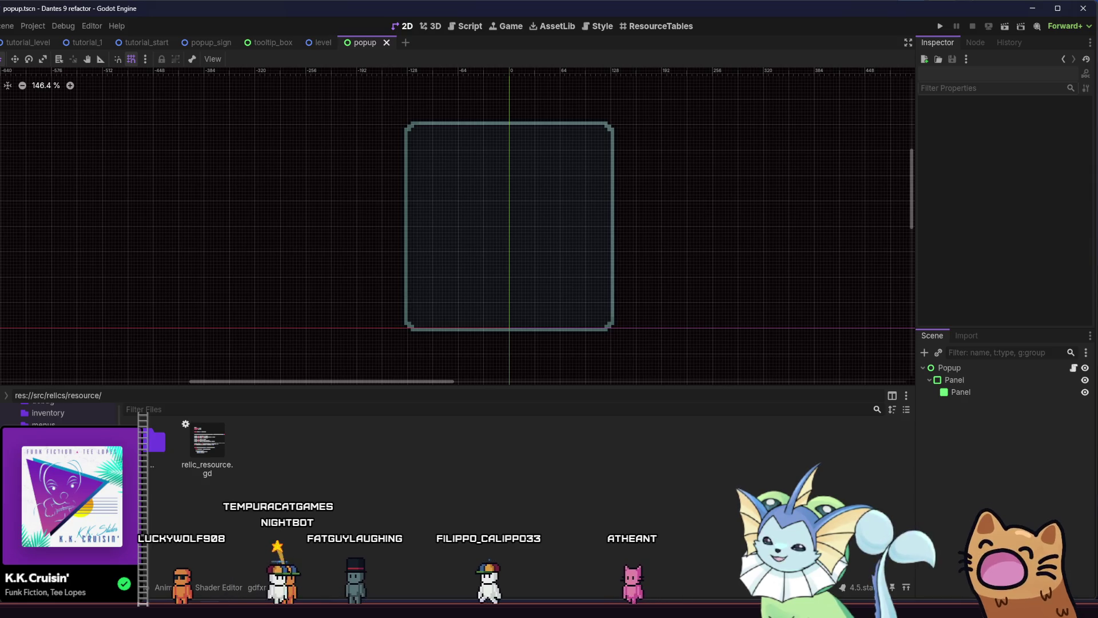
{"action": "right_click", "coordinate": [249, 503]}
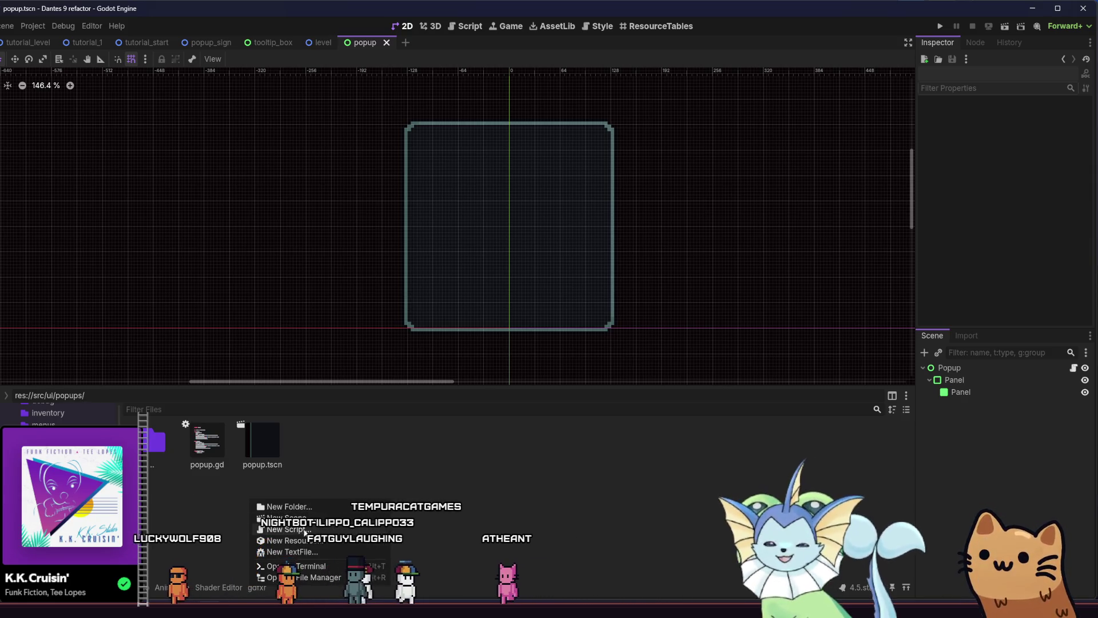
- Bring up the Create New Node and Create New Scene dialogs, then cancel both
{"action": "left_click", "coordinate": [347, 476]}
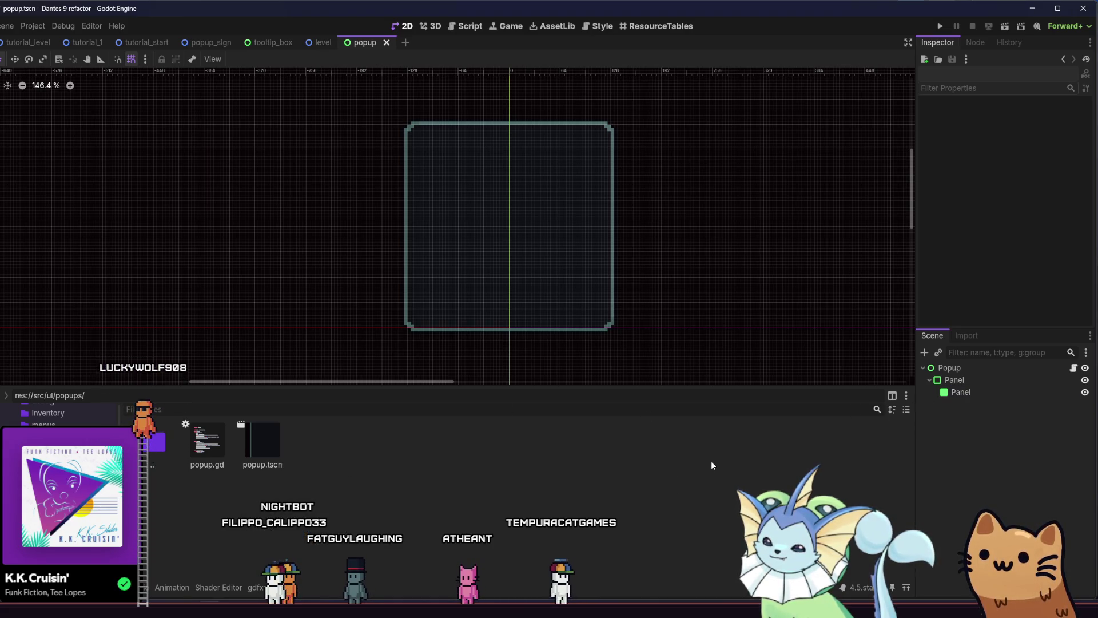
{"action": "left_click", "coordinate": [925, 353]}
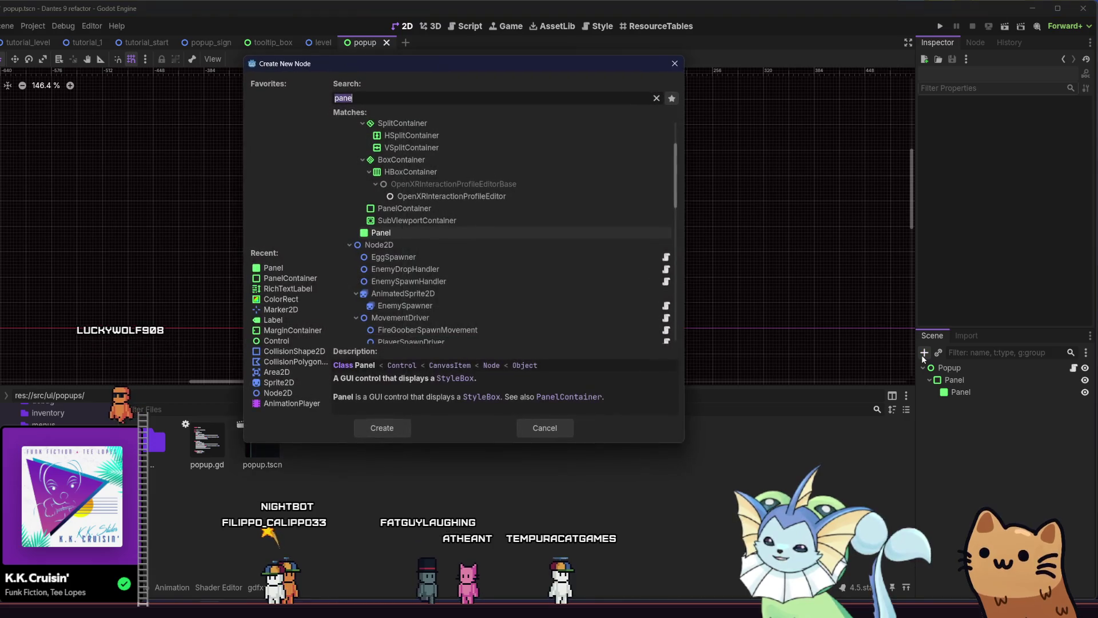
{"action": "left_click", "coordinate": [545, 428]}
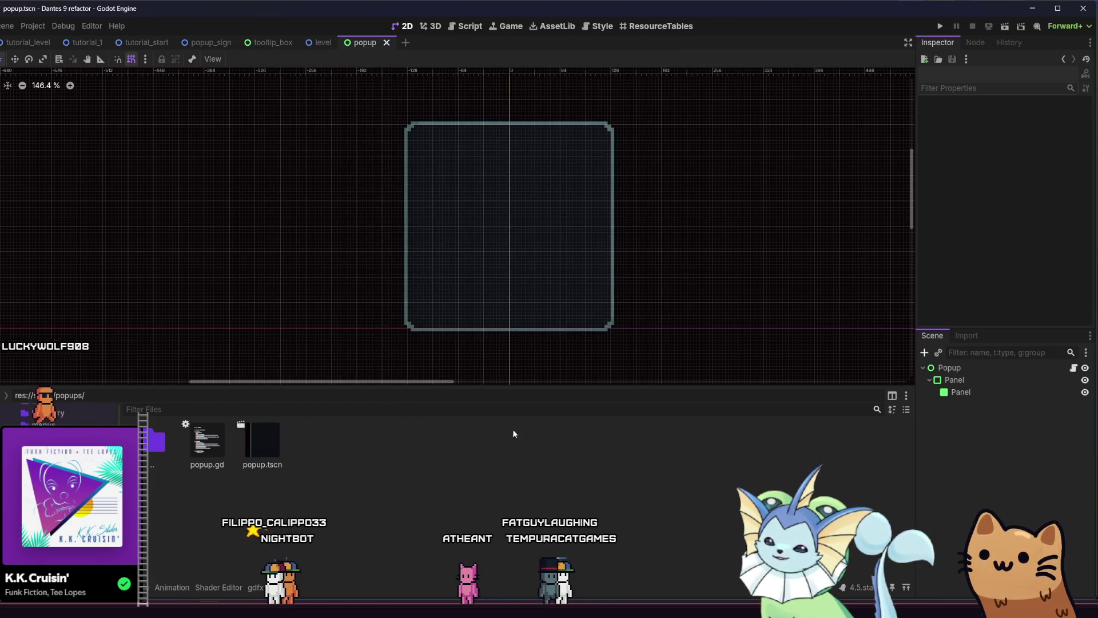
{"action": "right_click", "coordinate": [414, 463]}
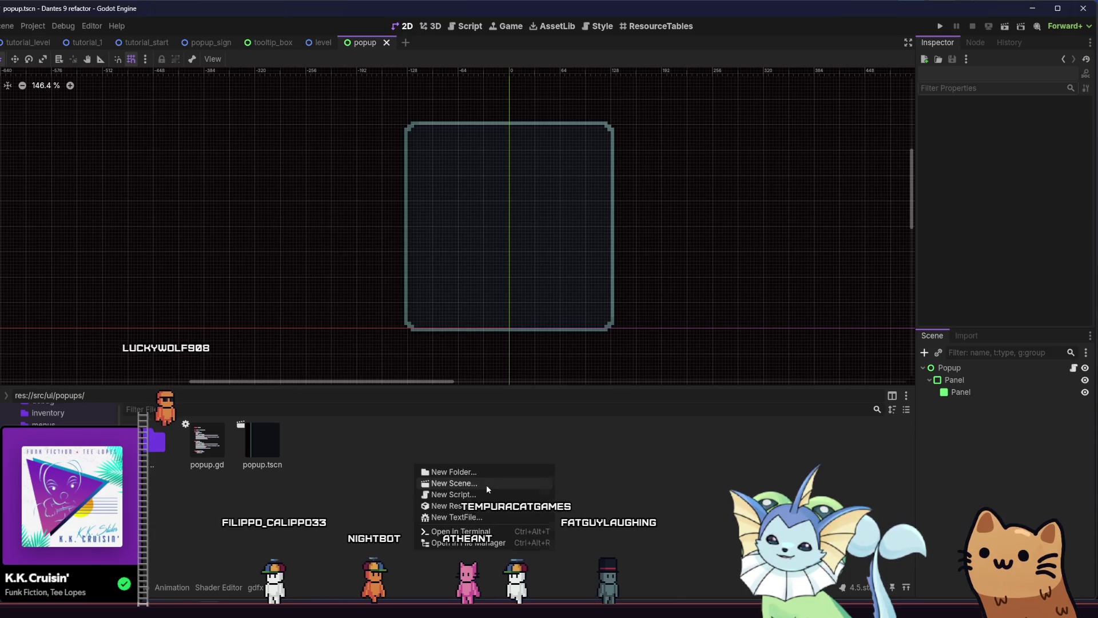
{"action": "left_click", "coordinate": [475, 484]}
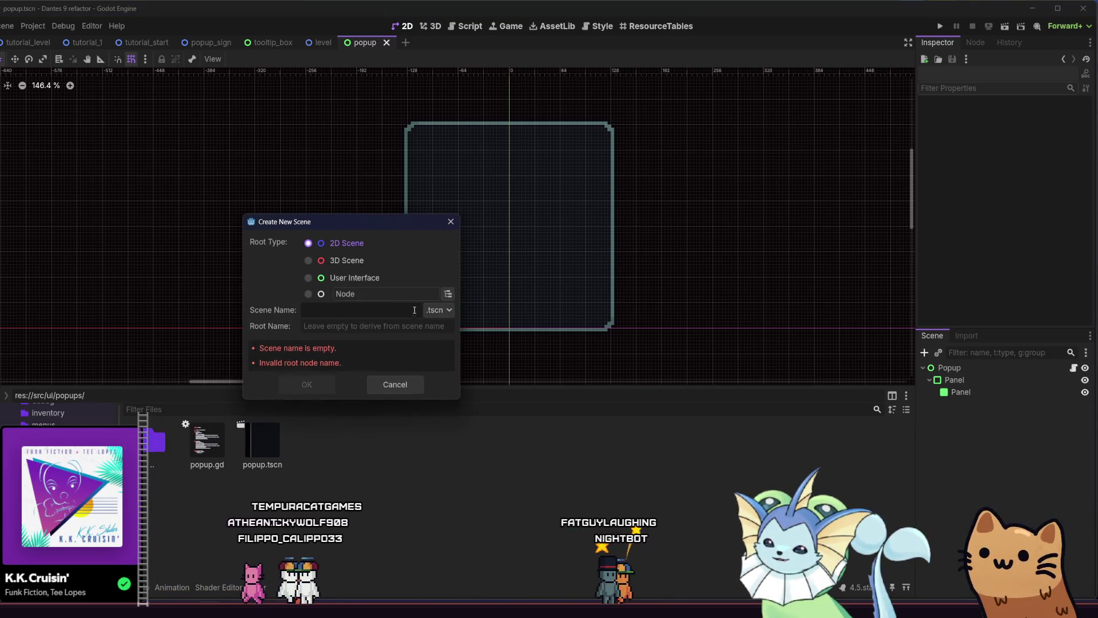
{"action": "left_click", "coordinate": [447, 294]}
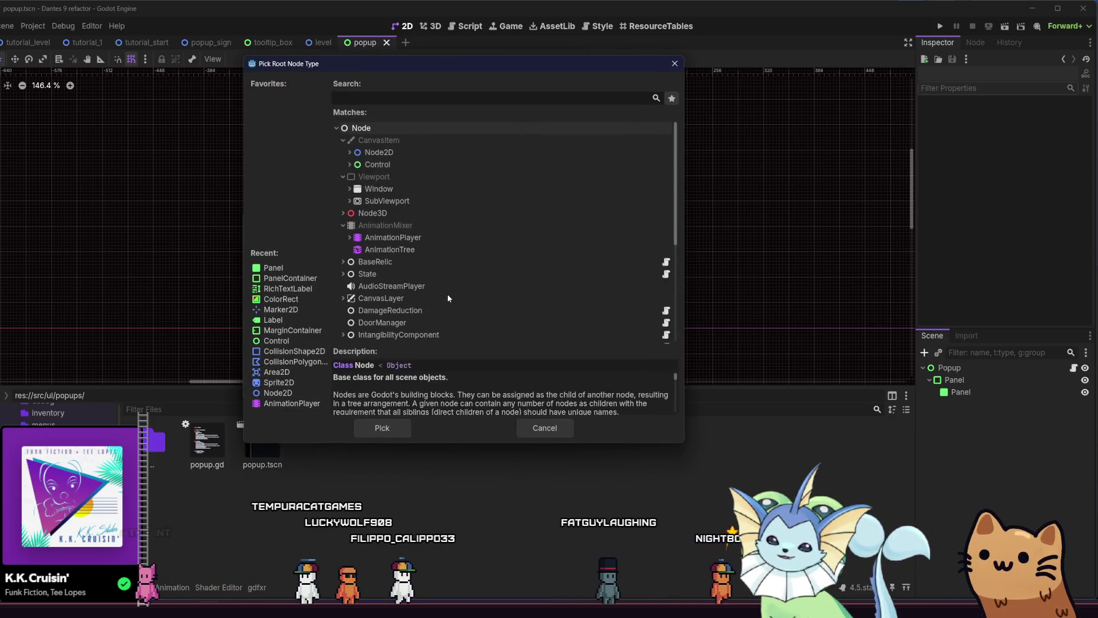
{"action": "left_click", "coordinate": [526, 427]}
{"action": "left_click", "coordinate": [392, 401]}
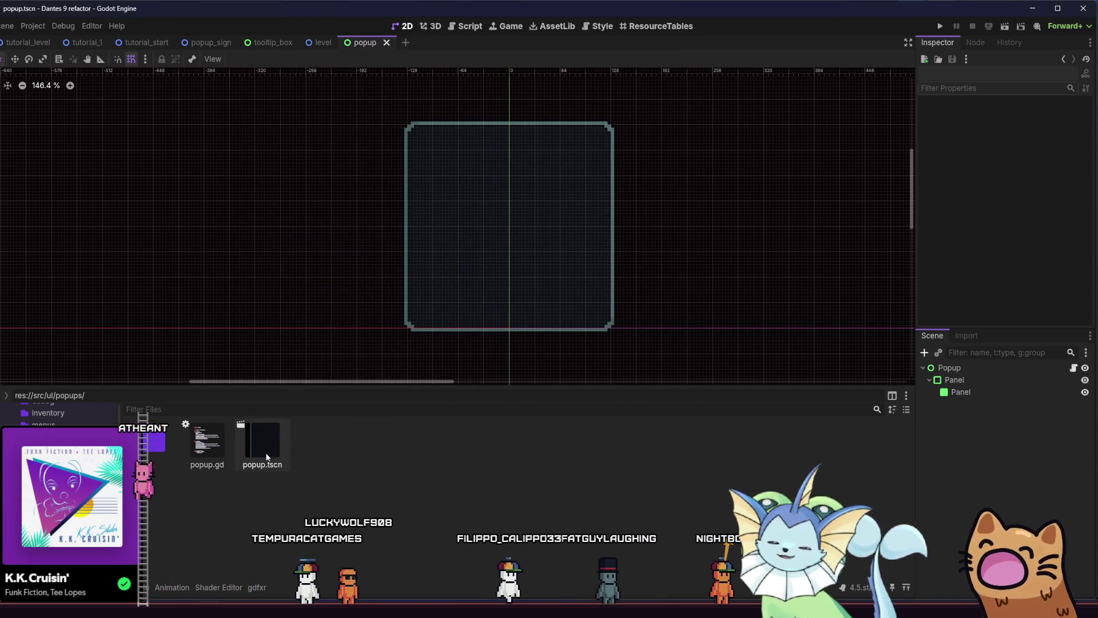
- Create a new scene inheriting from popup.tscn
{"action": "right_click", "coordinate": [267, 456]}
{"action": "mouse_move", "coordinate": [300, 461]}
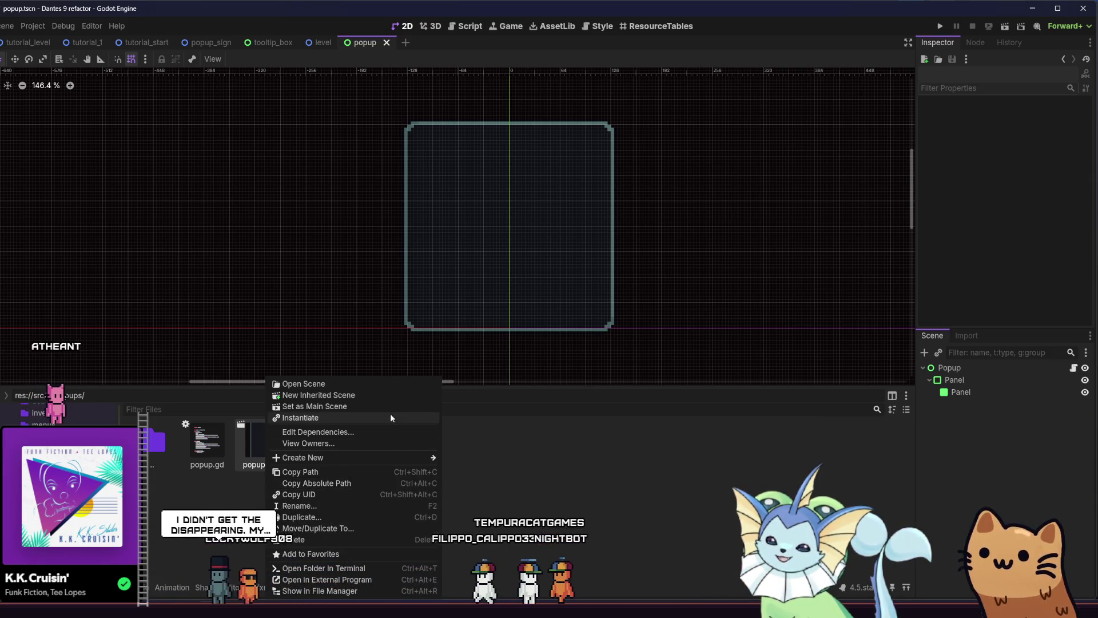
{"action": "left_click", "coordinate": [388, 397]}
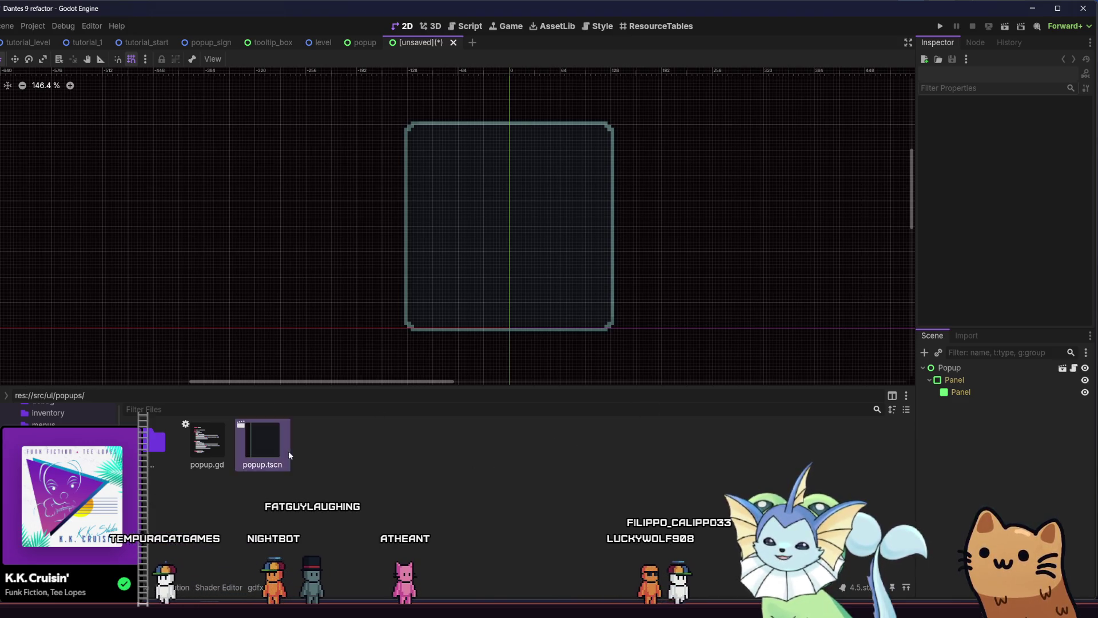
- Save the inherited scene as card_popup.tscn in res://src/ui/popups/, fixing a filename typo
{"action": "key", "text": "ctrl+s"}
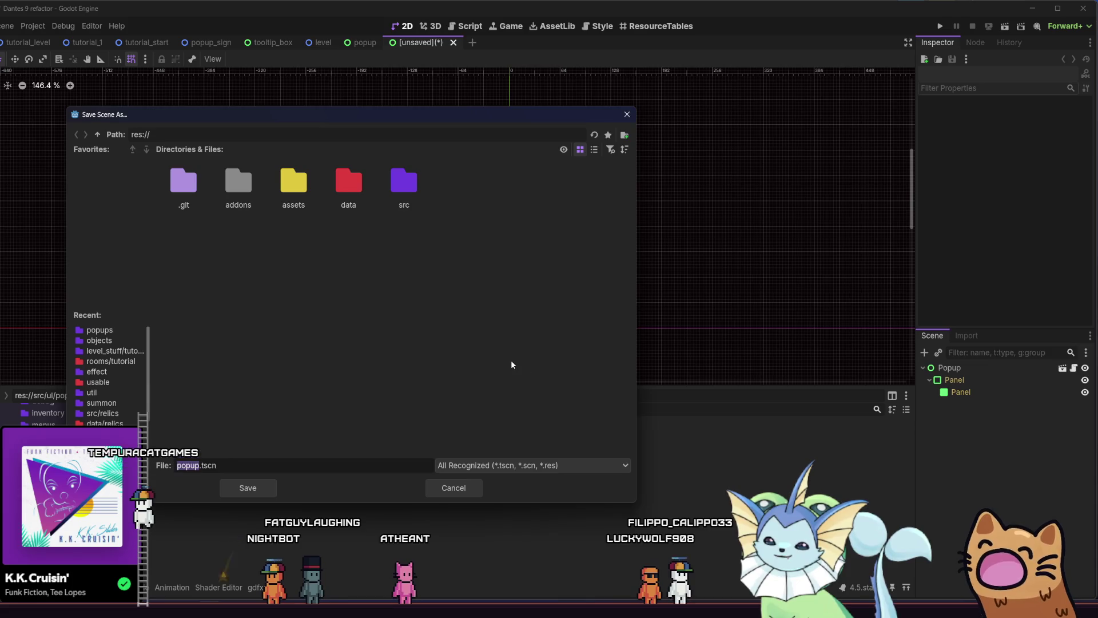
{"action": "type", "text": "rd_"}
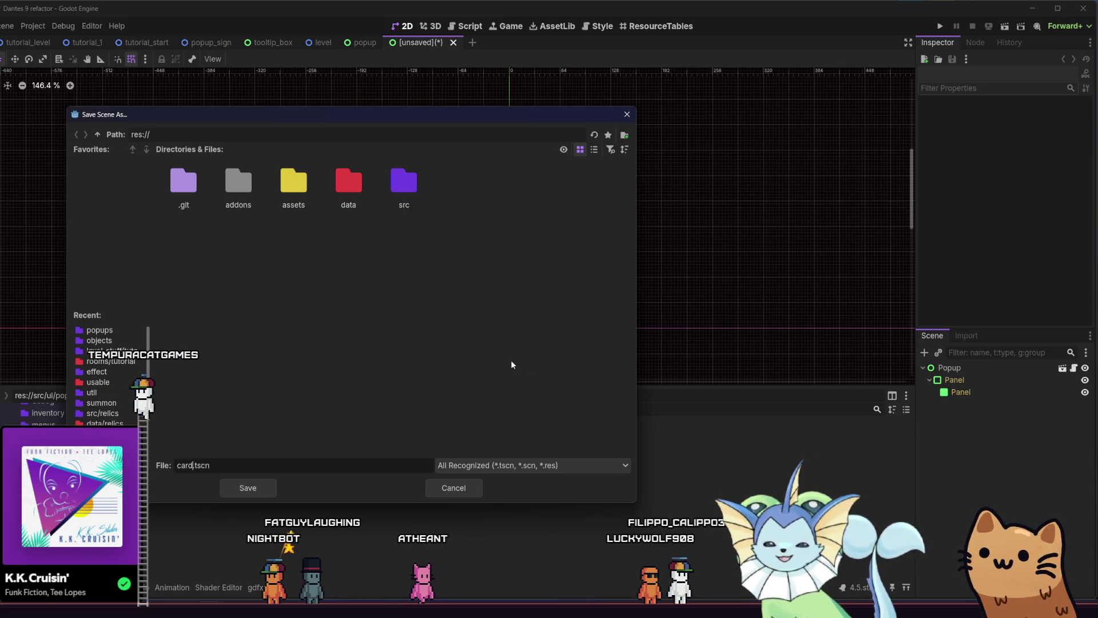
{"action": "type", "text": "popup"}
{"action": "key", "text": "BackSpace"}
{"action": "type", "text": "p"}
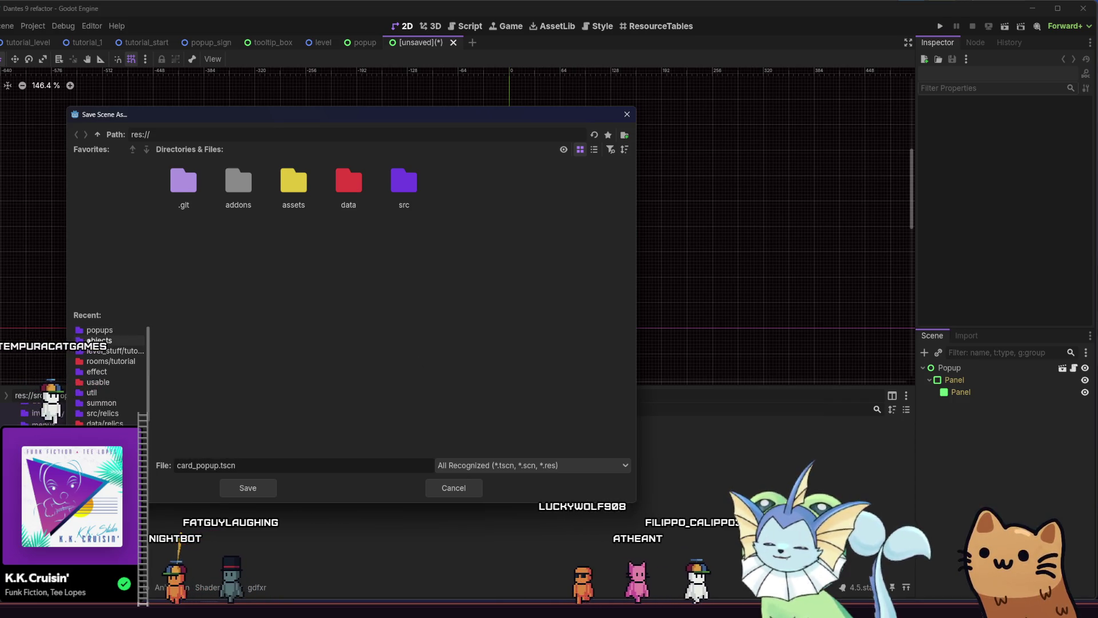
{"action": "left_click", "coordinate": [96, 330]}
{"action": "left_click", "coordinate": [237, 486]}
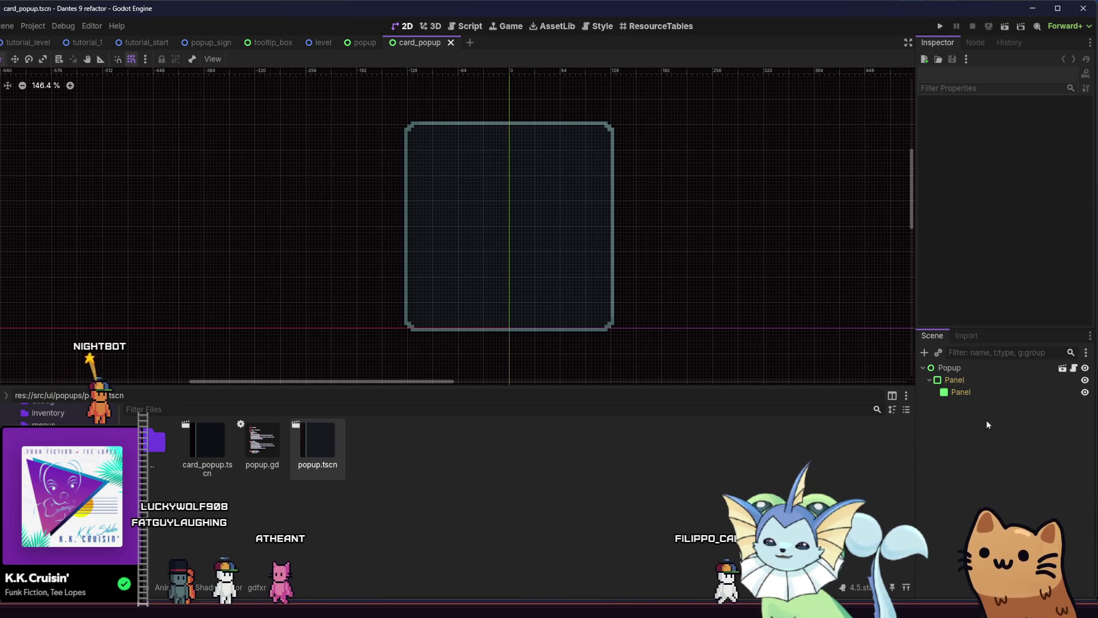
- Instance the display_card scene under the inner Panel, then undo it
{"action": "left_click", "coordinate": [979, 394]}
{"action": "left_click", "coordinate": [939, 353]}
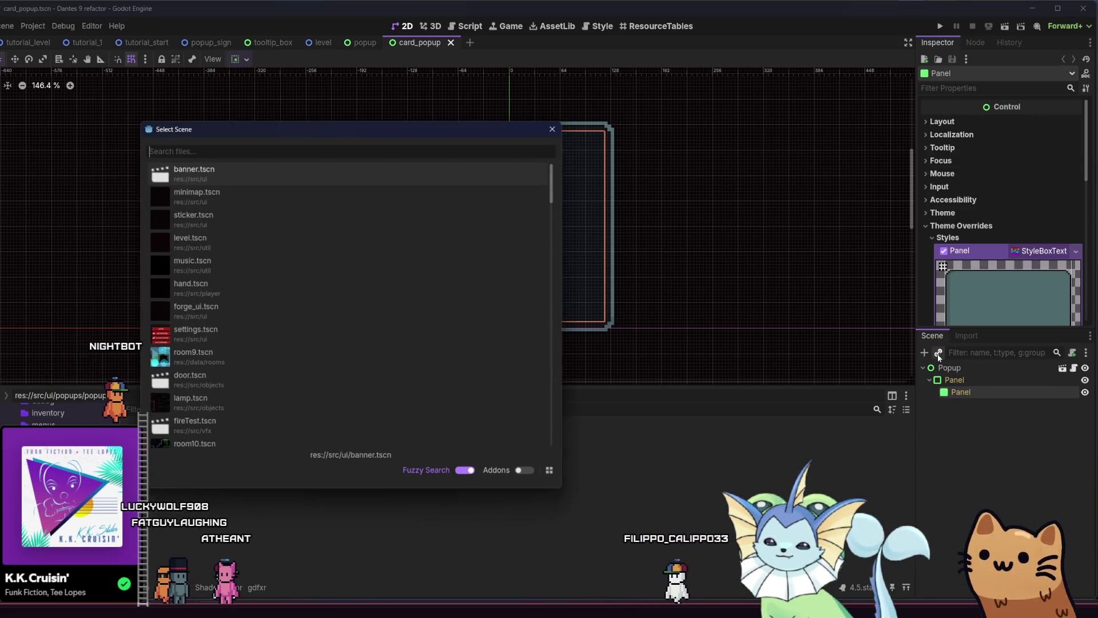
{"action": "type", "text": "card"}
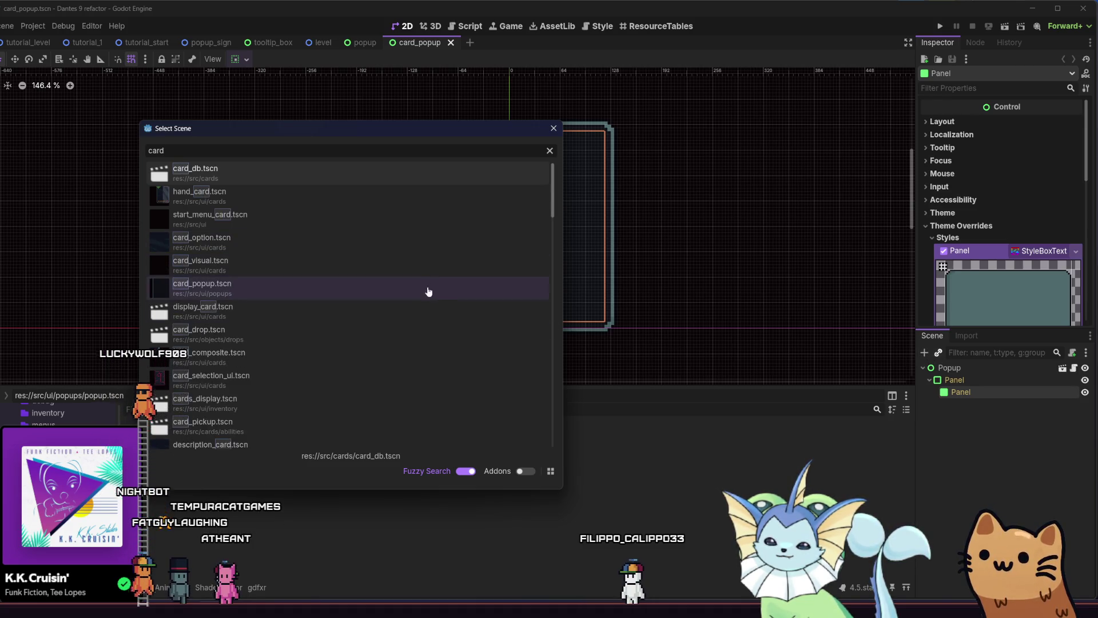
{"action": "double_click", "coordinate": [419, 308]}
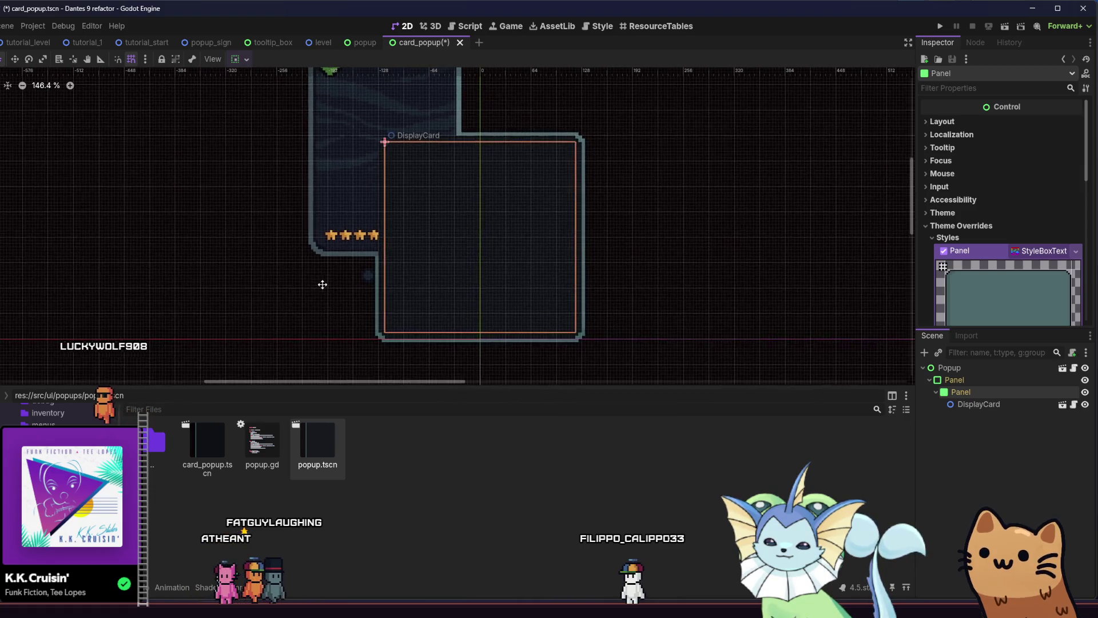
{"action": "left_click", "coordinate": [1022, 452]}
{"action": "key", "text": "ctrl+z"}
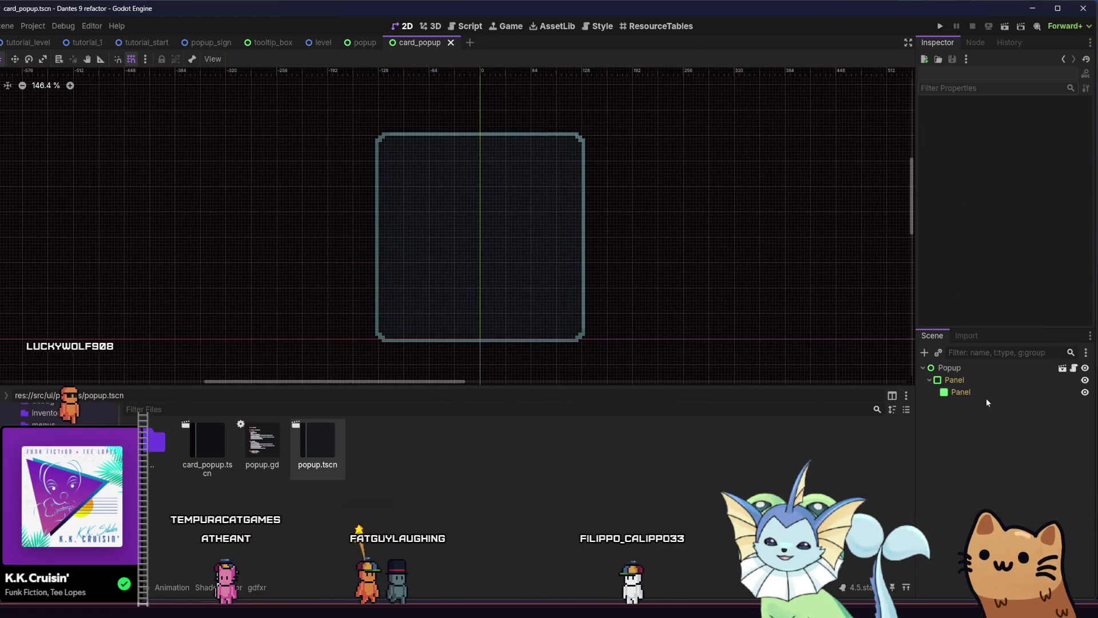
- Instance the description_card scene and place DescriptionCard under Panel in the hierarchy
{"action": "left_click", "coordinate": [961, 392]}
{"action": "left_click", "coordinate": [925, 352]}
{"action": "type", "text": "inve"}
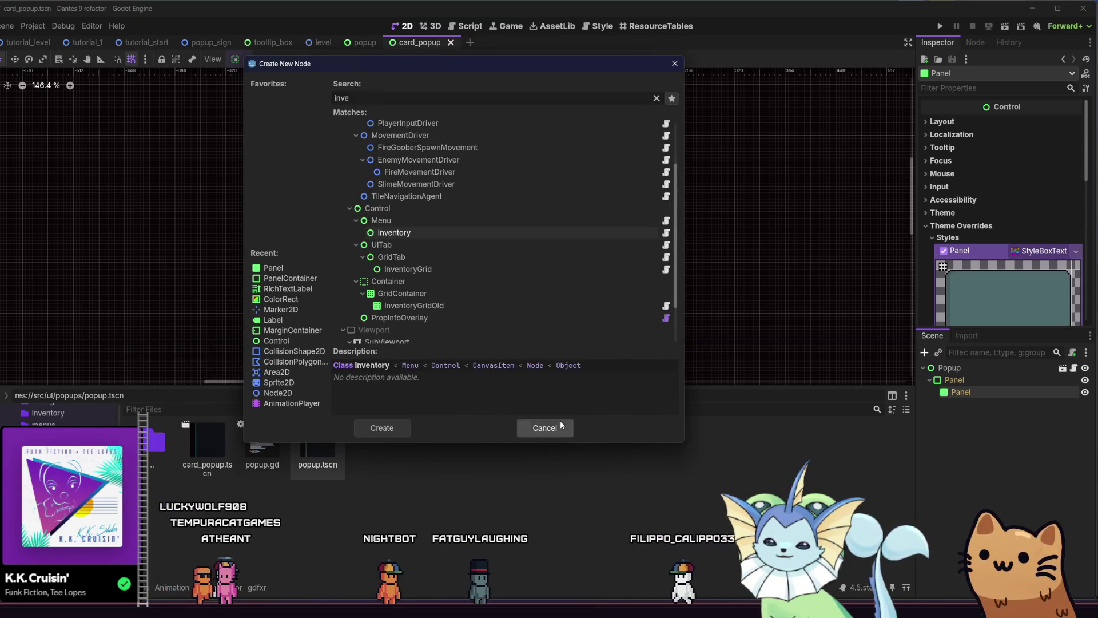
{"action": "left_click", "coordinate": [560, 422]}
{"action": "left_click", "coordinate": [940, 352]}
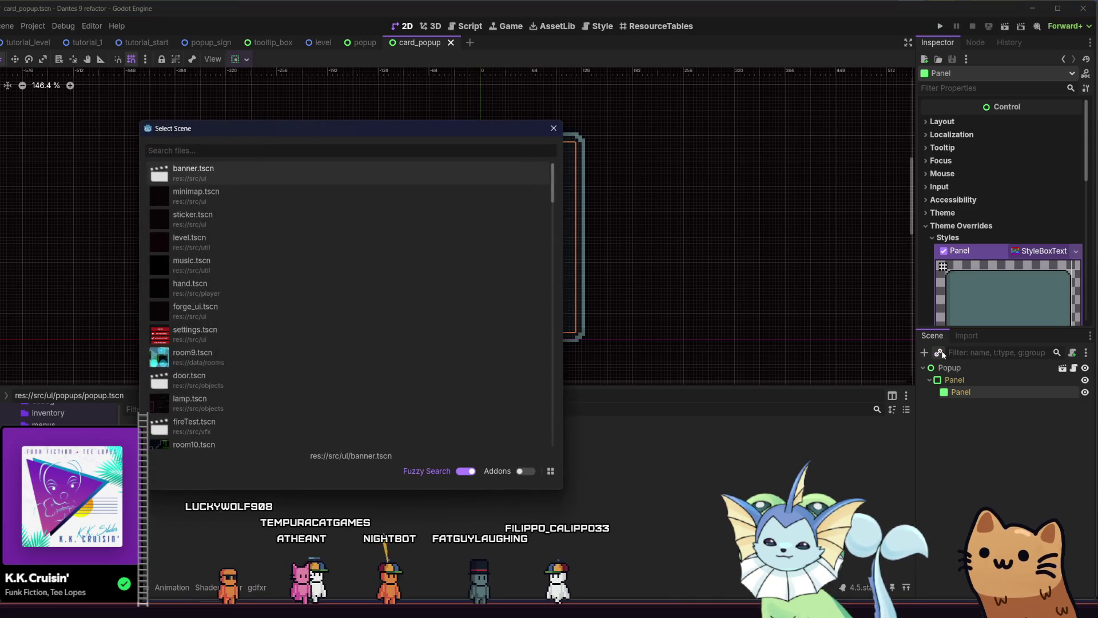
{"action": "type", "text": "Invent"}
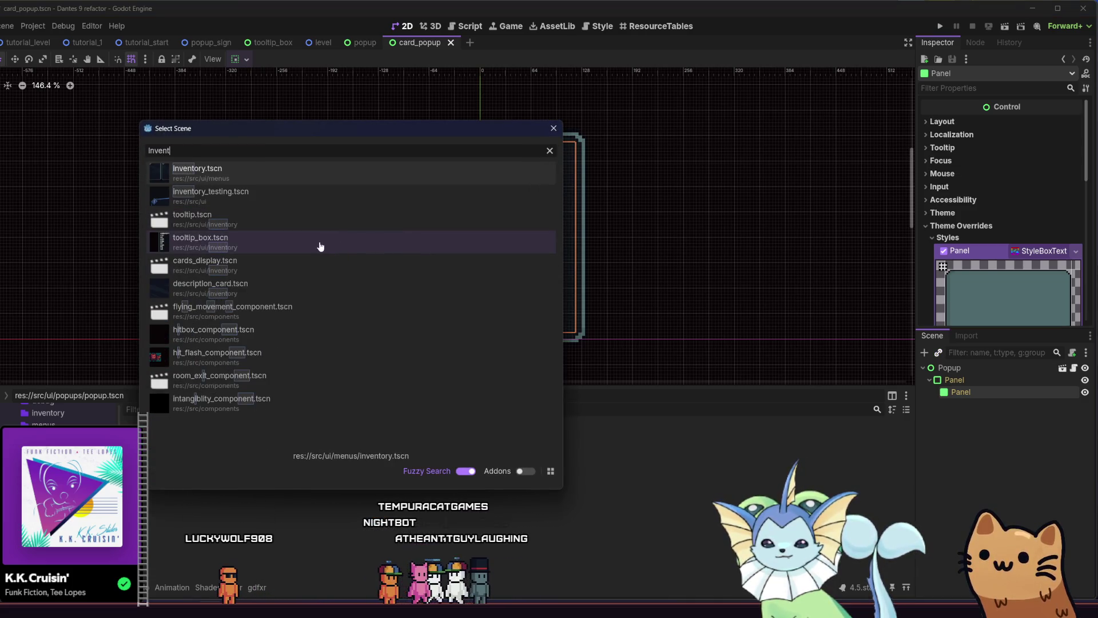
{"action": "double_click", "coordinate": [304, 285]}
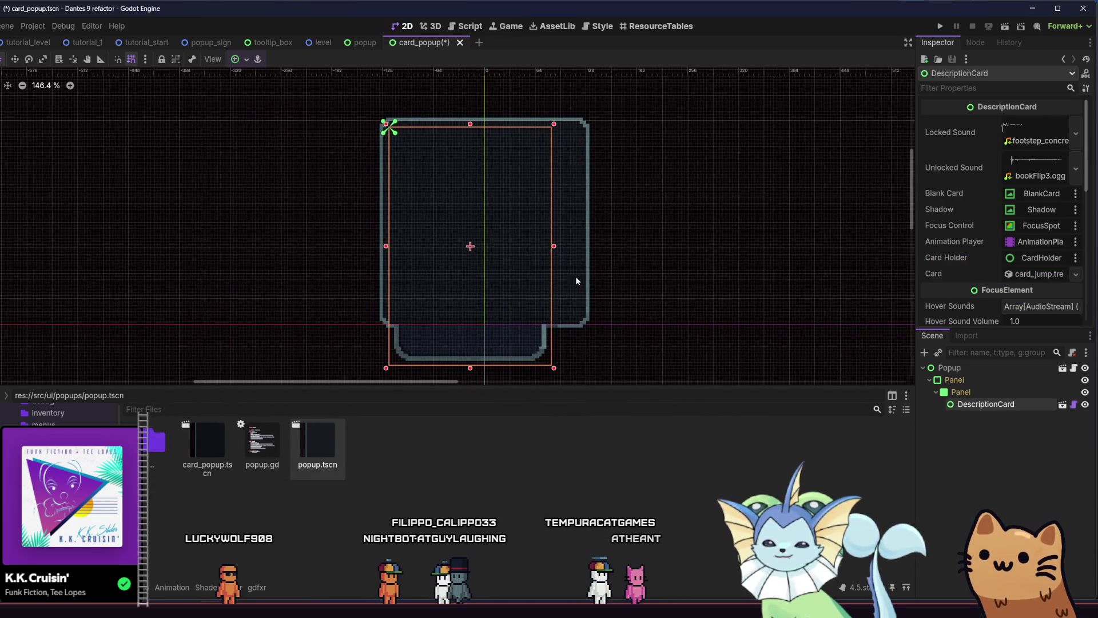
{"action": "mouse_move", "coordinate": [572, 288]}
{"action": "left_mouse_down"}
{"action": "mouse_move", "coordinate": [531, 299]}
{"action": "mouse_move", "coordinate": [502, 283]}
{"action": "left_mouse_up"}
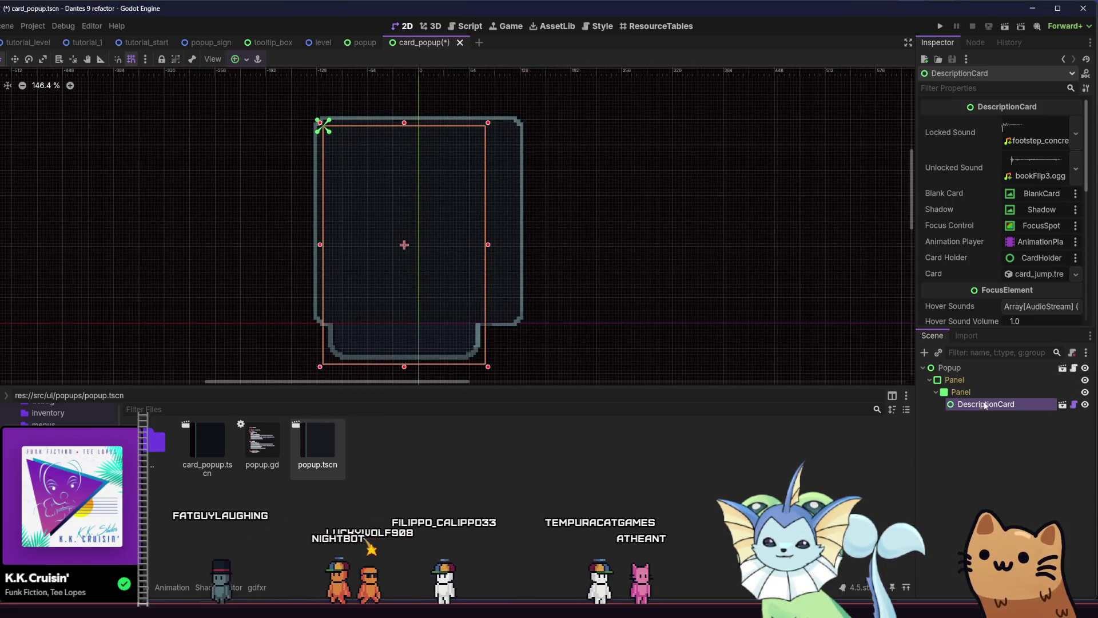
{"action": "left_click_drag", "start_coordinate": [987, 409], "coordinate": [1002, 393]}
{"action": "mouse_move", "coordinate": [571, 321]}
{"action": "left_mouse_down"}
{"action": "mouse_move", "coordinate": [586, 353]}
{"action": "mouse_move", "coordinate": [635, 345]}
{"action": "left_mouse_up"}
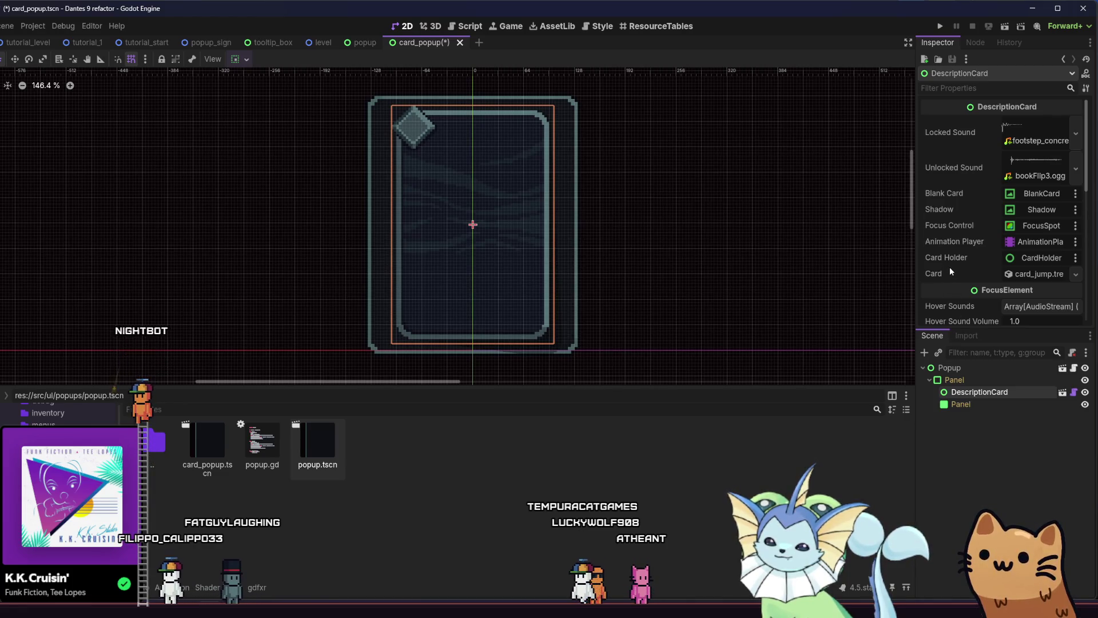
- Check the DescriptionCard's Card resource options, then save card_popup.tscn
{"action": "scroll", "coordinate": [972, 263], "scroll_direction": "down", "scroll_amount": 1}
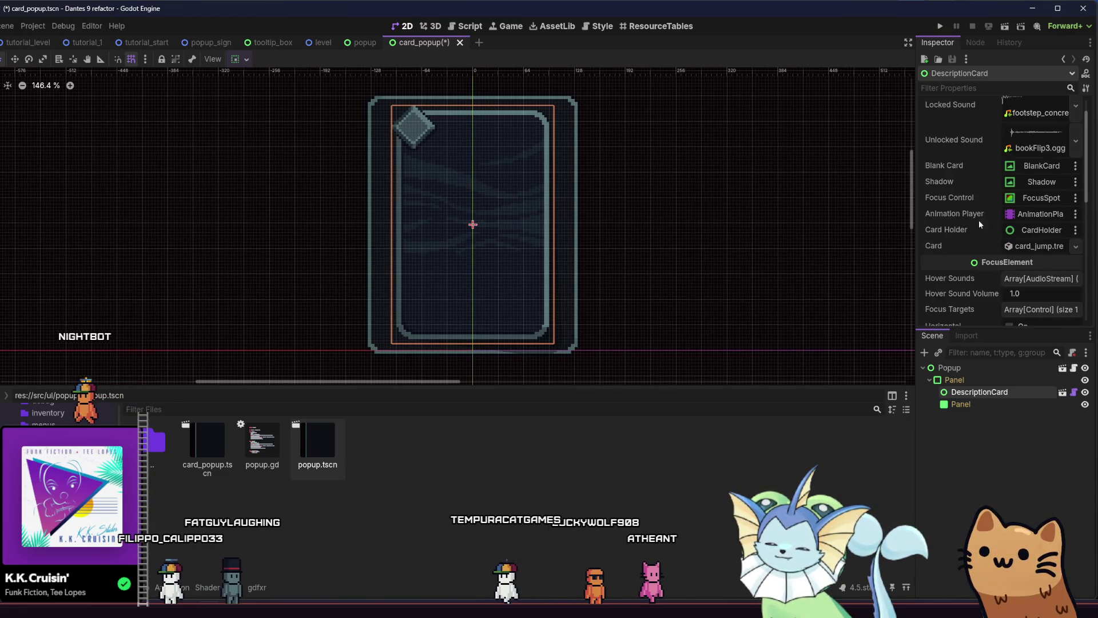
{"action": "left_click", "coordinate": [1075, 247]}
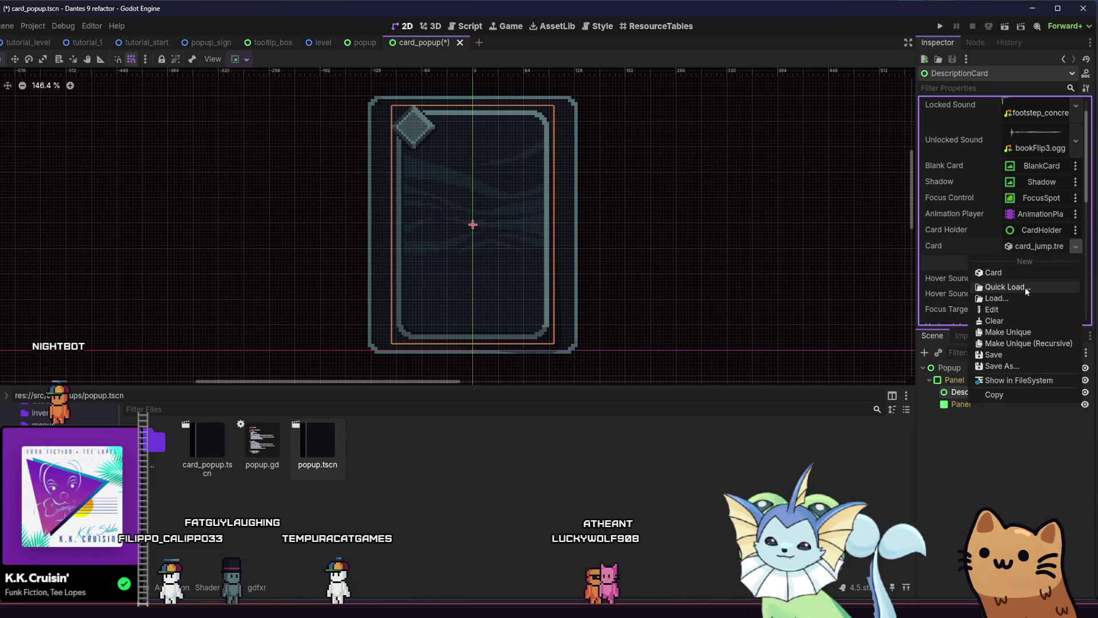
{"action": "left_click", "coordinate": [952, 218]}
{"action": "scroll", "coordinate": [952, 219], "scroll_direction": "down", "scroll_amount": 2}
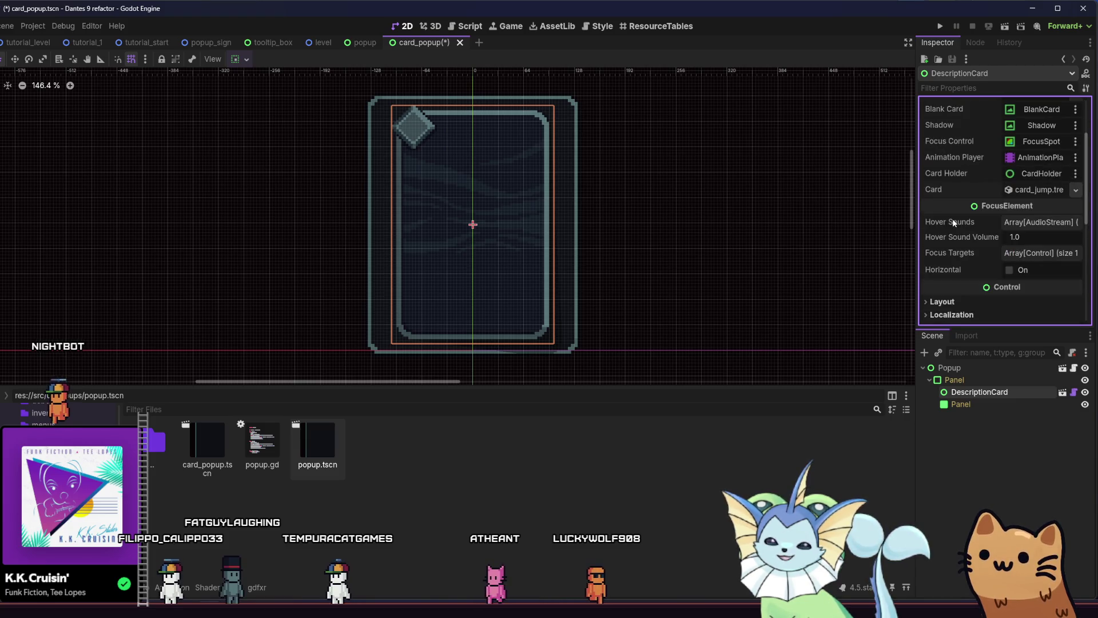
{"action": "scroll", "coordinate": [953, 219], "scroll_direction": "up", "scroll_amount": 3}
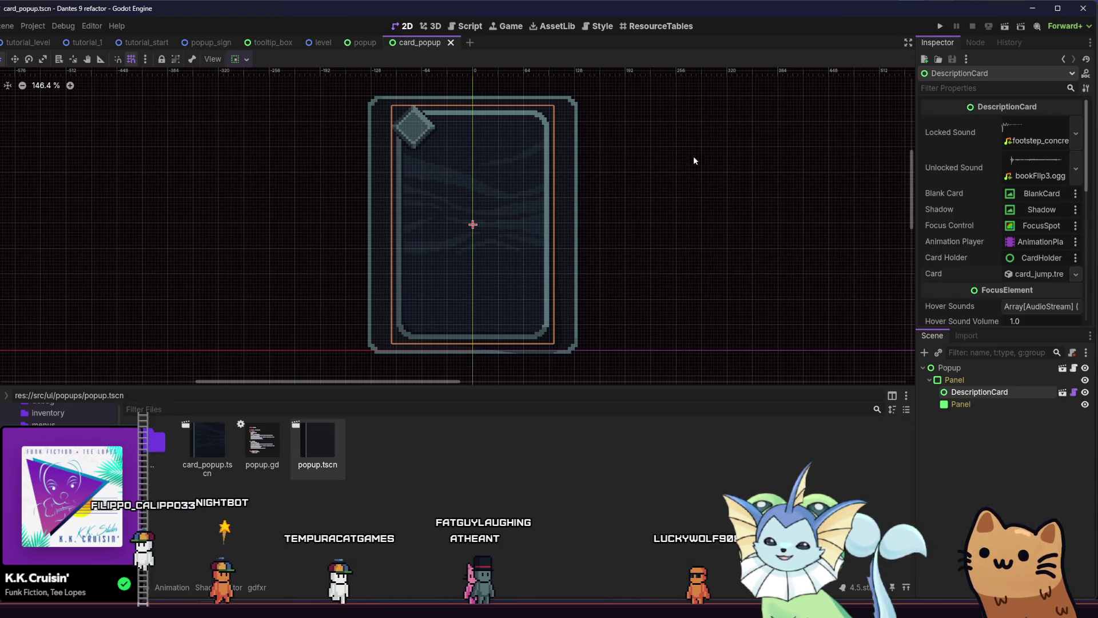
{"action": "key", "text": "ctrl+s"}
- In popup_sign, quick-load card_popup.tscn into PopupSign's Popup Scene, then save and run with F5
{"action": "left_click", "coordinate": [210, 43]}
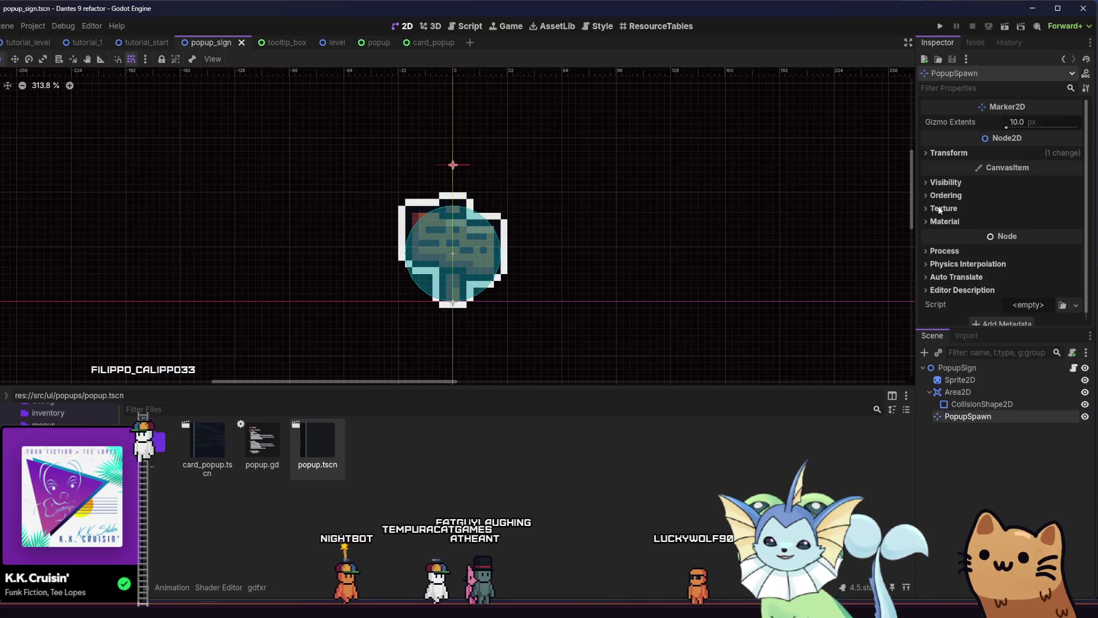
{"action": "left_click", "coordinate": [990, 368]}
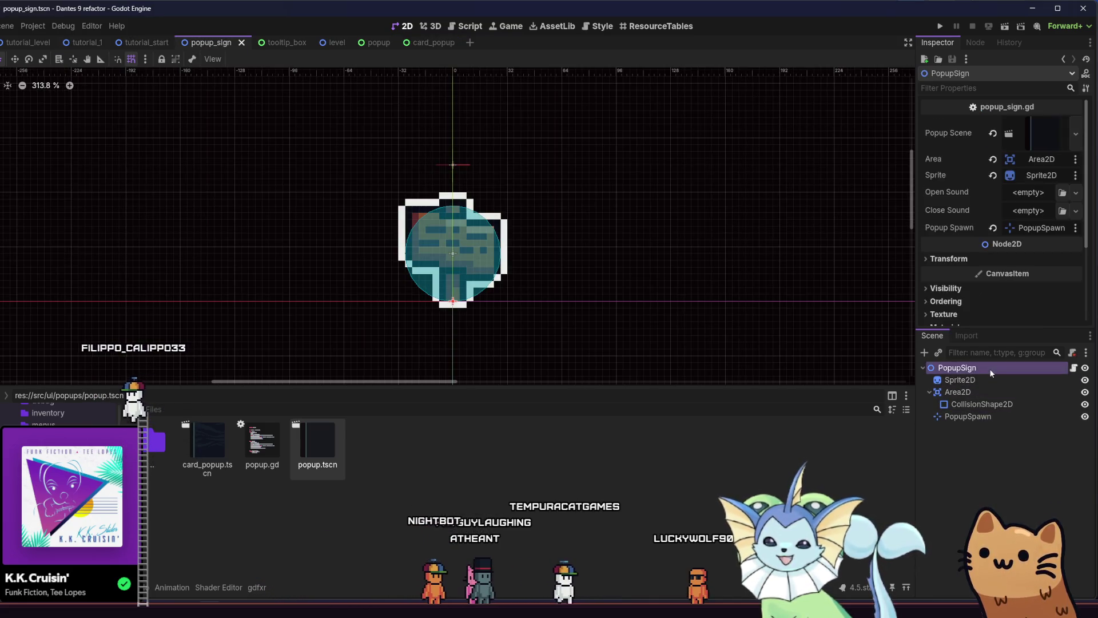
{"action": "left_click", "coordinate": [1076, 133]}
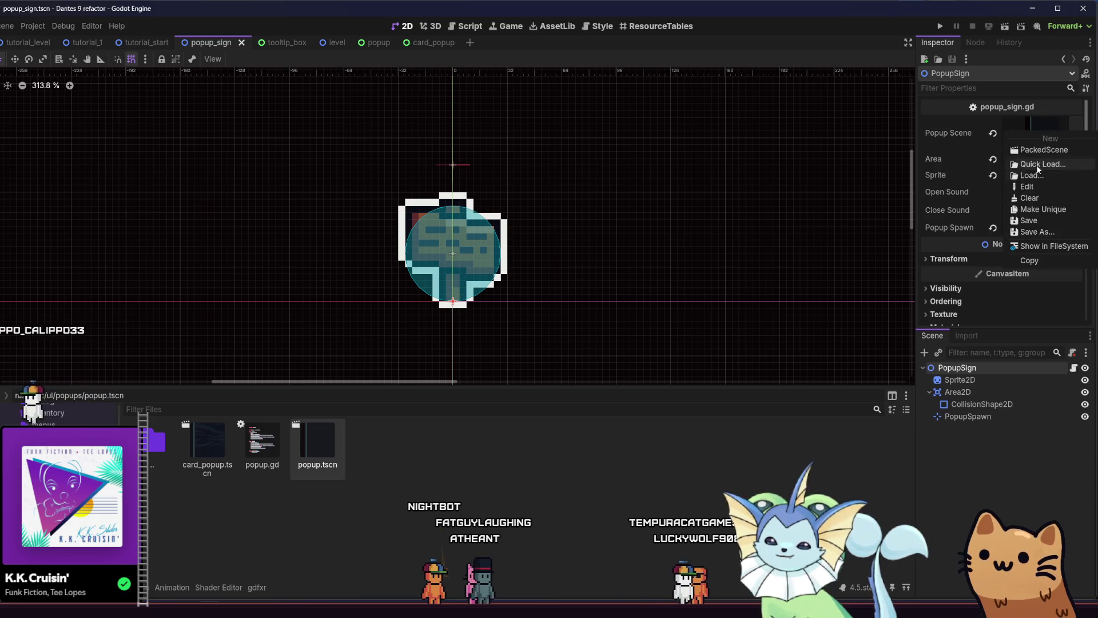
{"action": "left_click", "coordinate": [1039, 170]}
{"action": "type", "text": "popup"}
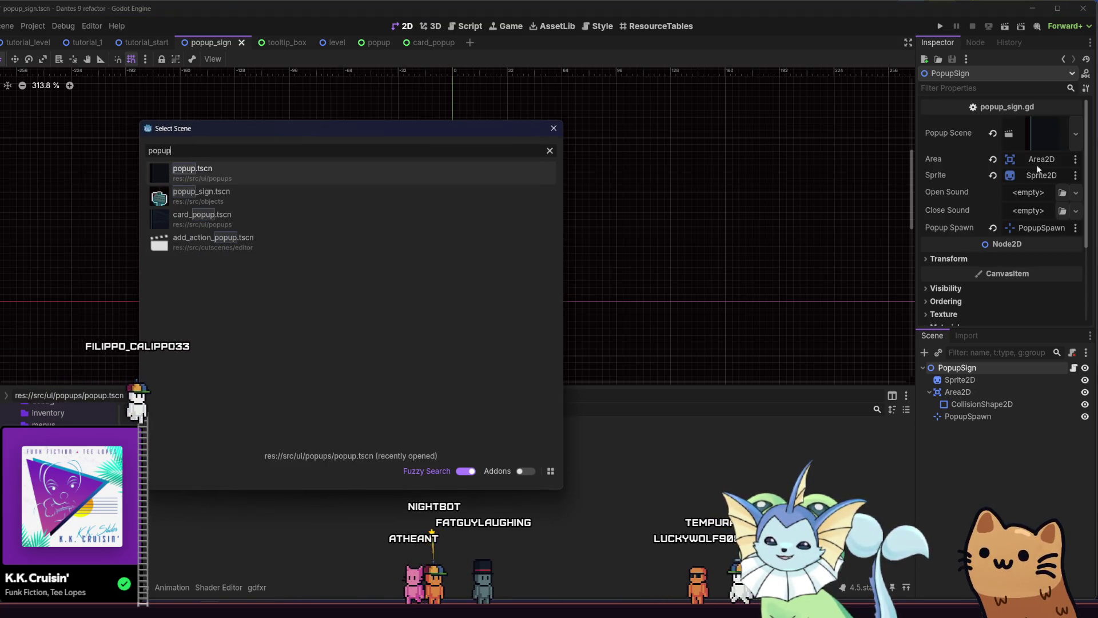
{"action": "left_click", "coordinate": [338, 216]}
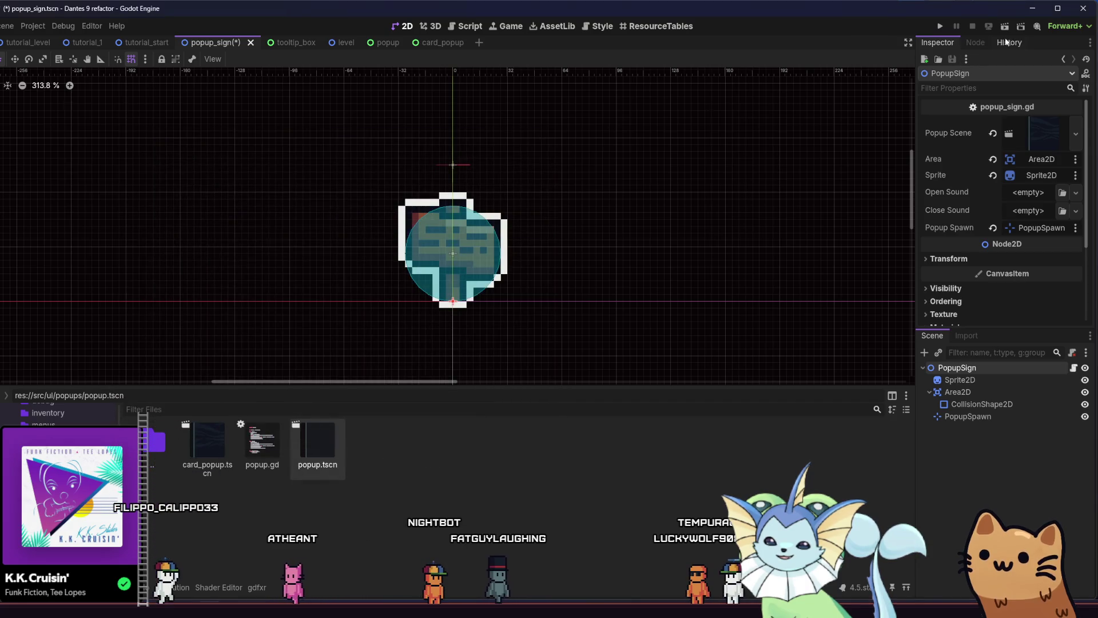
{"action": "key", "text": "F5"}
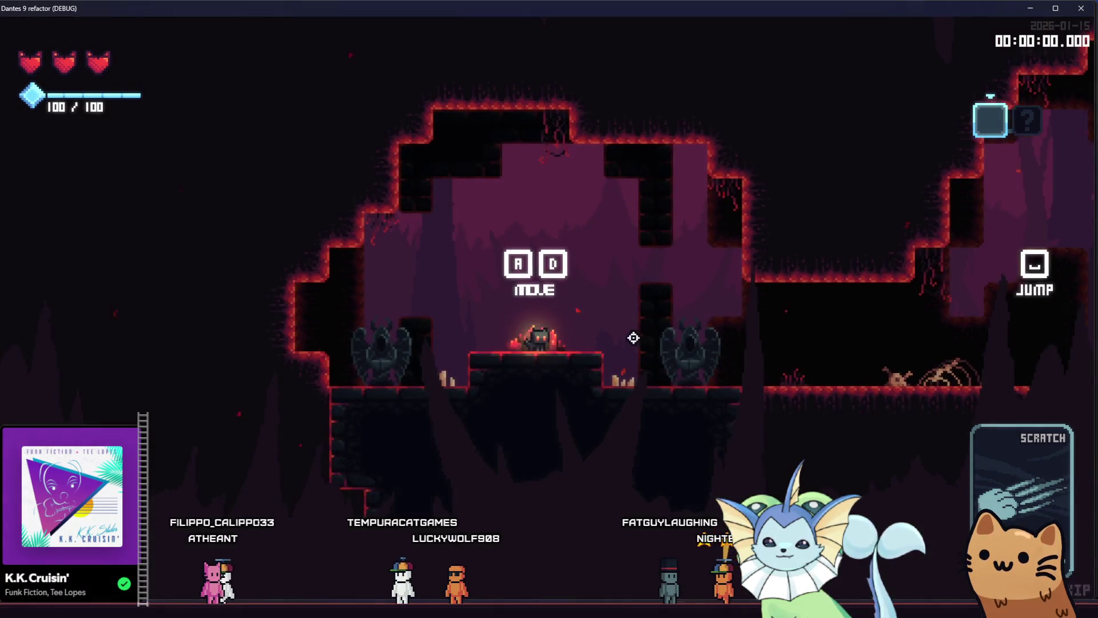
- Walk the player to the signpost to trigger the card popup, then quit and return to card_popup
{"action": "key", "text": "d"}
{"action": "key", "text": "space"}
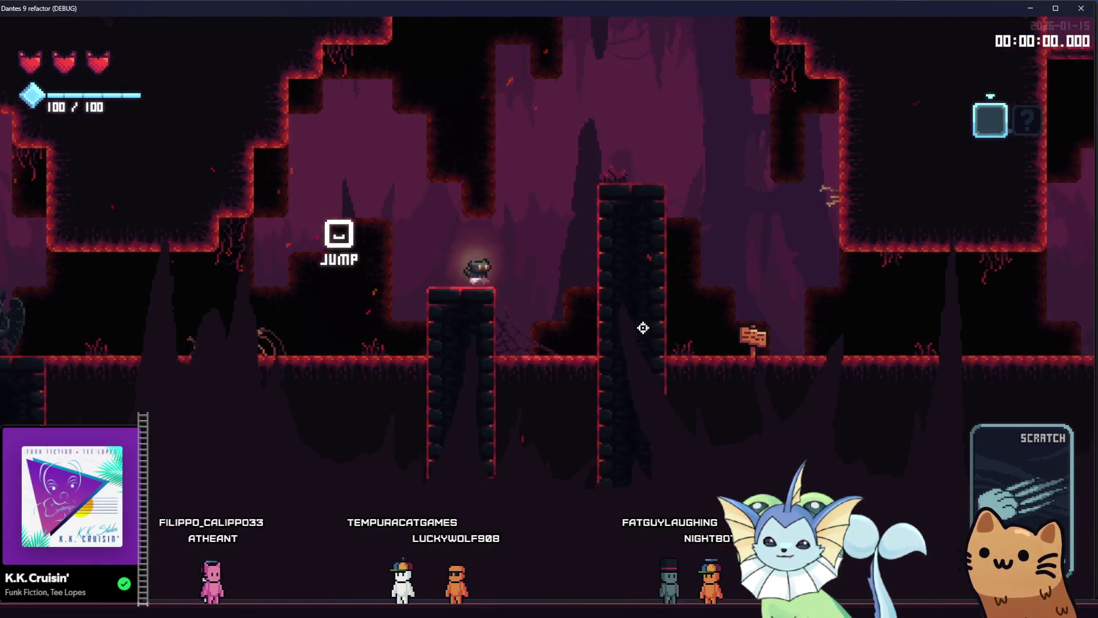
{"action": "key", "text": "d"}
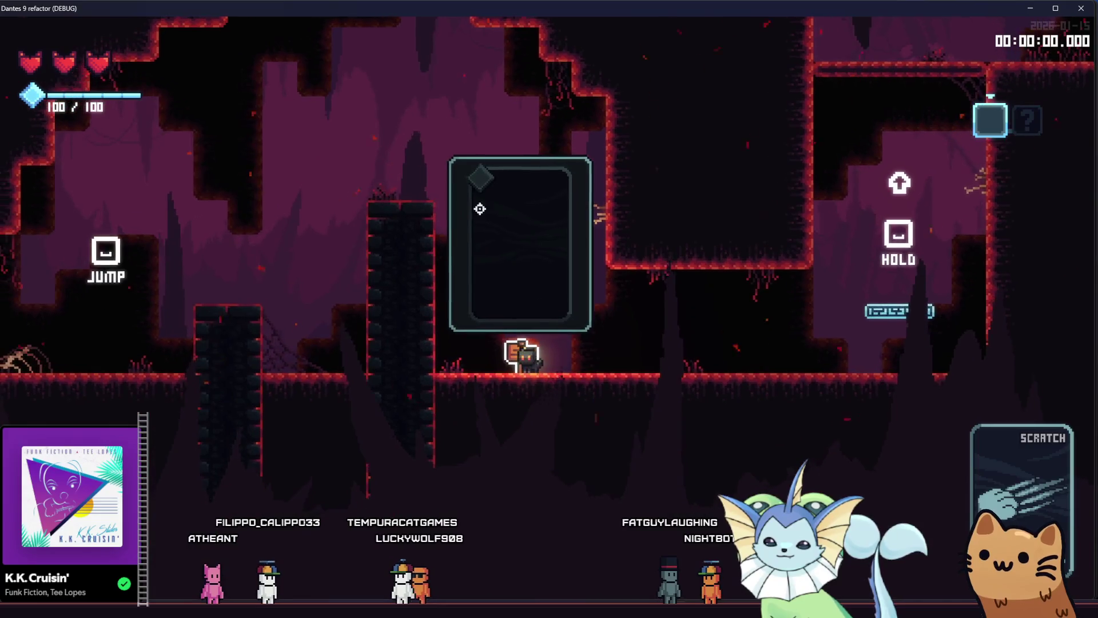
{"action": "key", "text": "a"}
{"action": "key", "text": "d"}
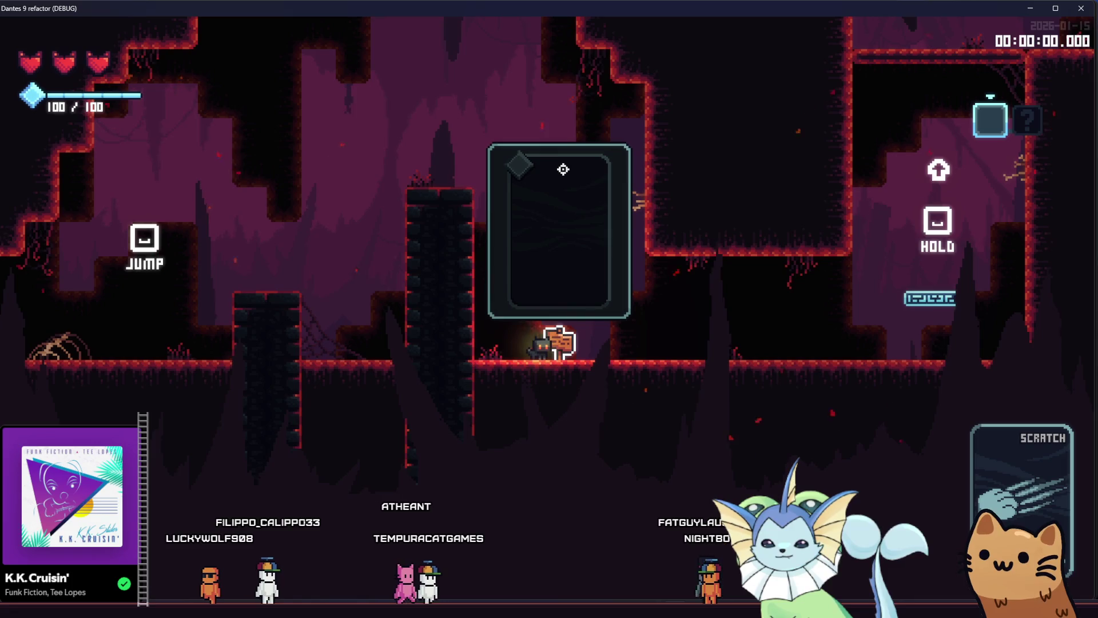
{"action": "key", "text": "d"}
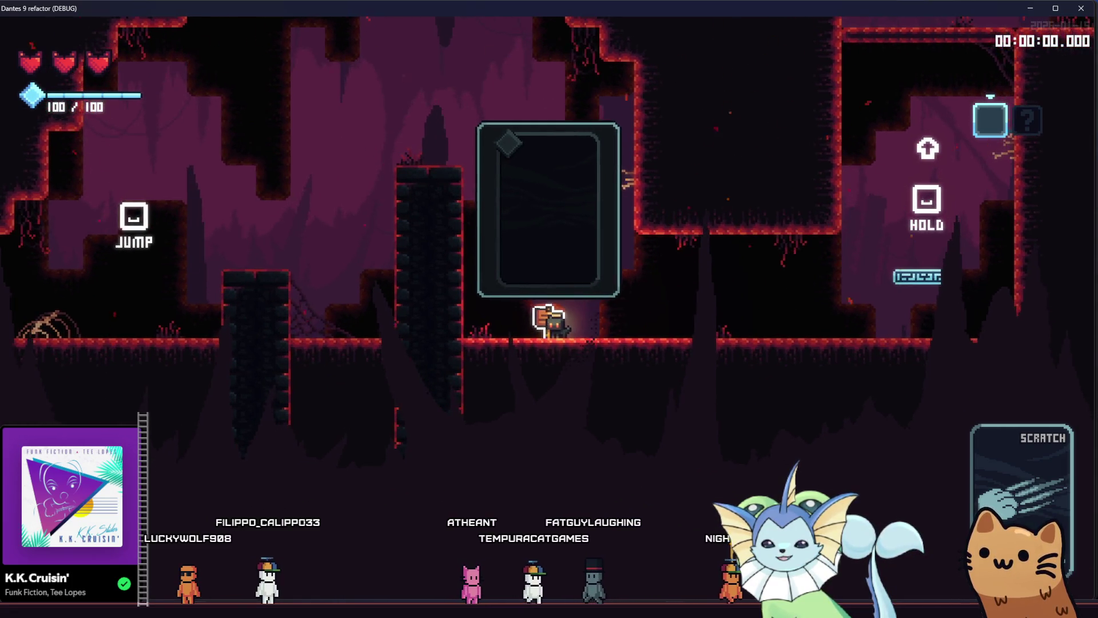
{"action": "key", "text": "alt+F4"}
{"action": "left_click", "coordinate": [437, 44]}
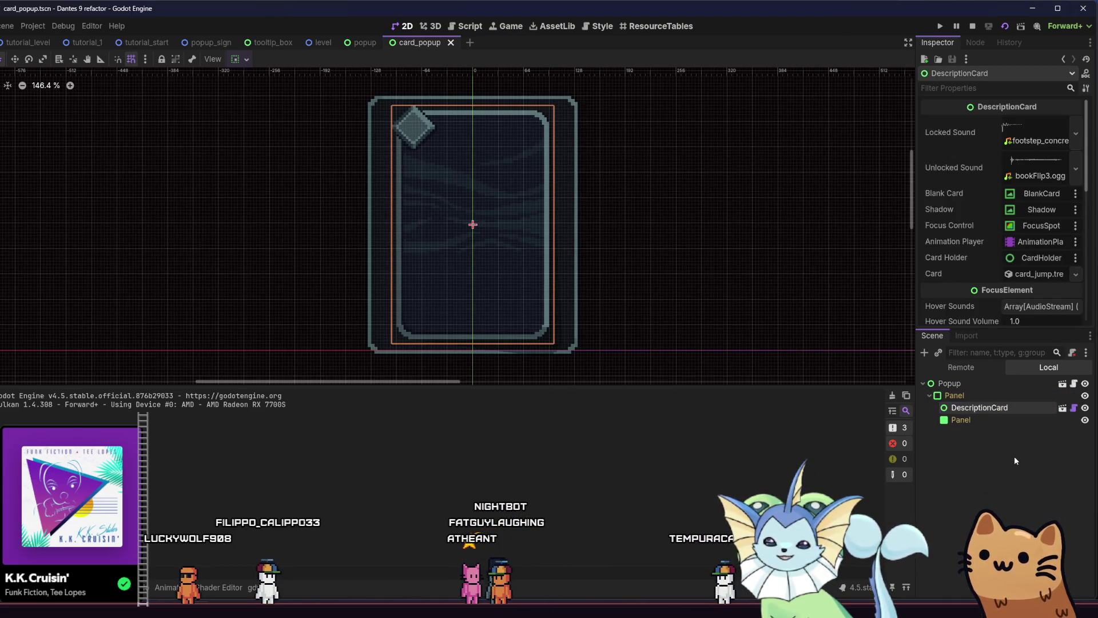
{"action": "left_click", "coordinate": [1063, 407]}
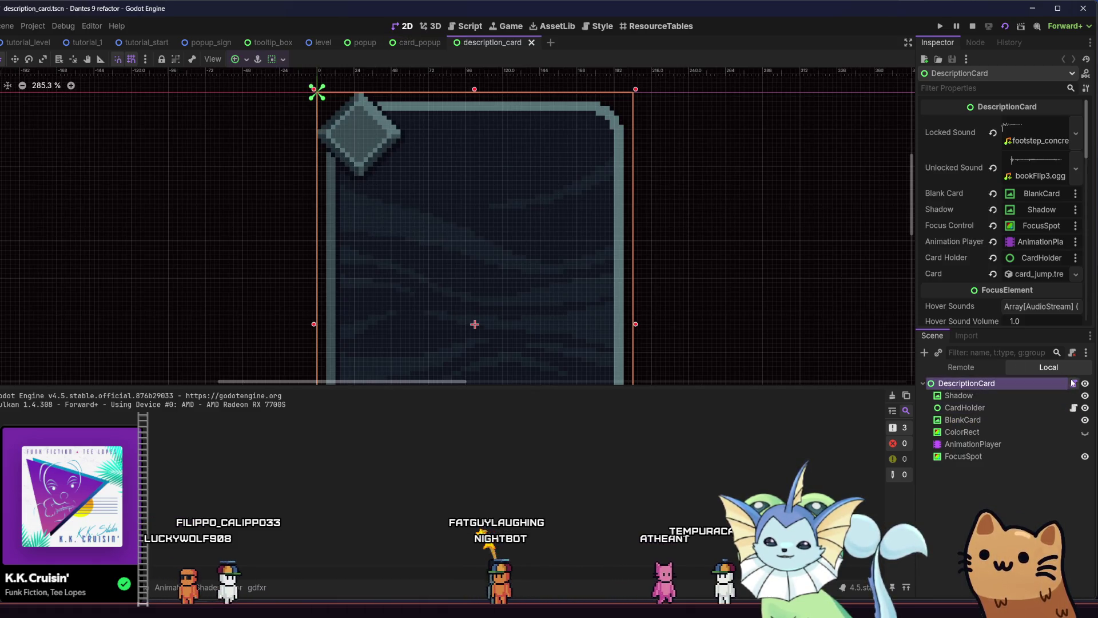
{"action": "left_click", "coordinate": [1073, 382]}
{"action": "left_click_drag", "start_coordinate": [895, 228], "coordinate": [898, 74]}
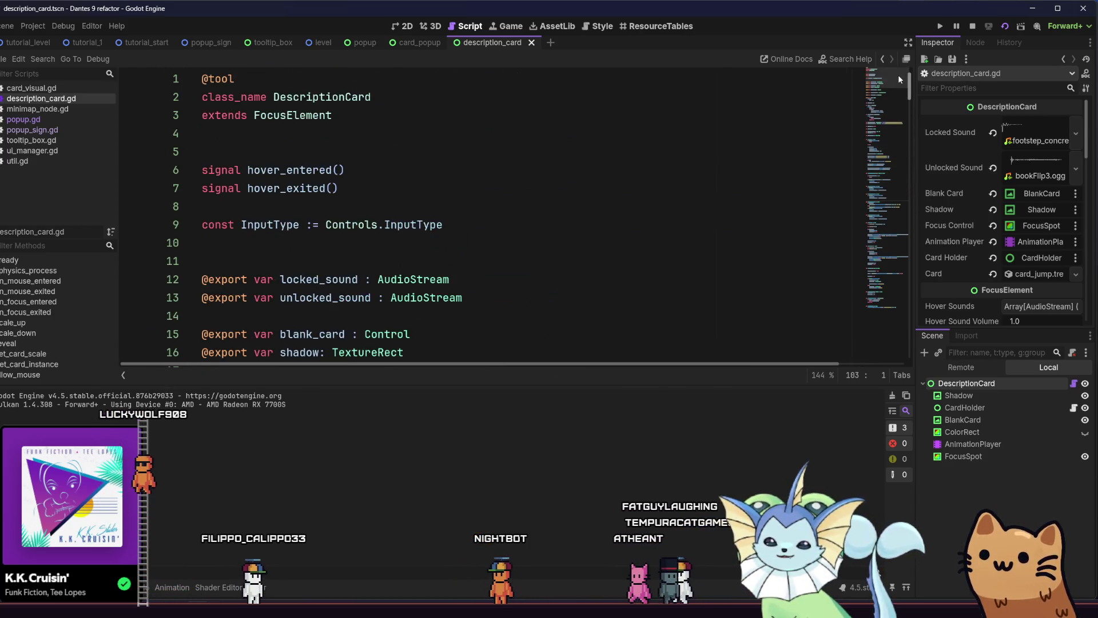
{"action": "scroll", "coordinate": [534, 208], "scroll_direction": "down", "scroll_amount": 3}
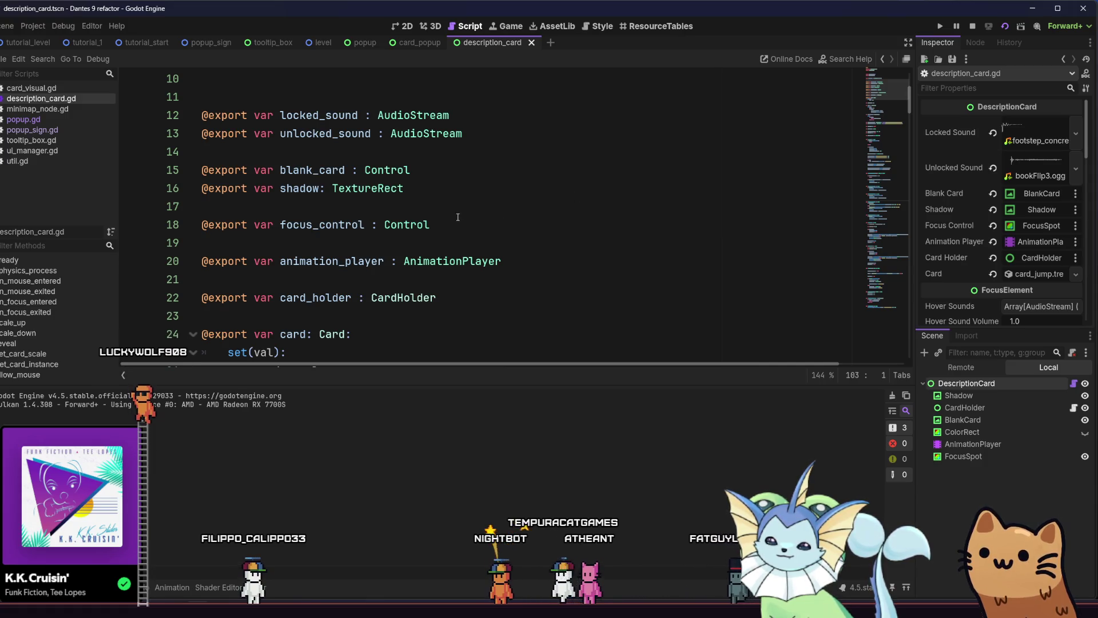
{"action": "scroll", "coordinate": [457, 217], "scroll_direction": "down", "scroll_amount": 9}
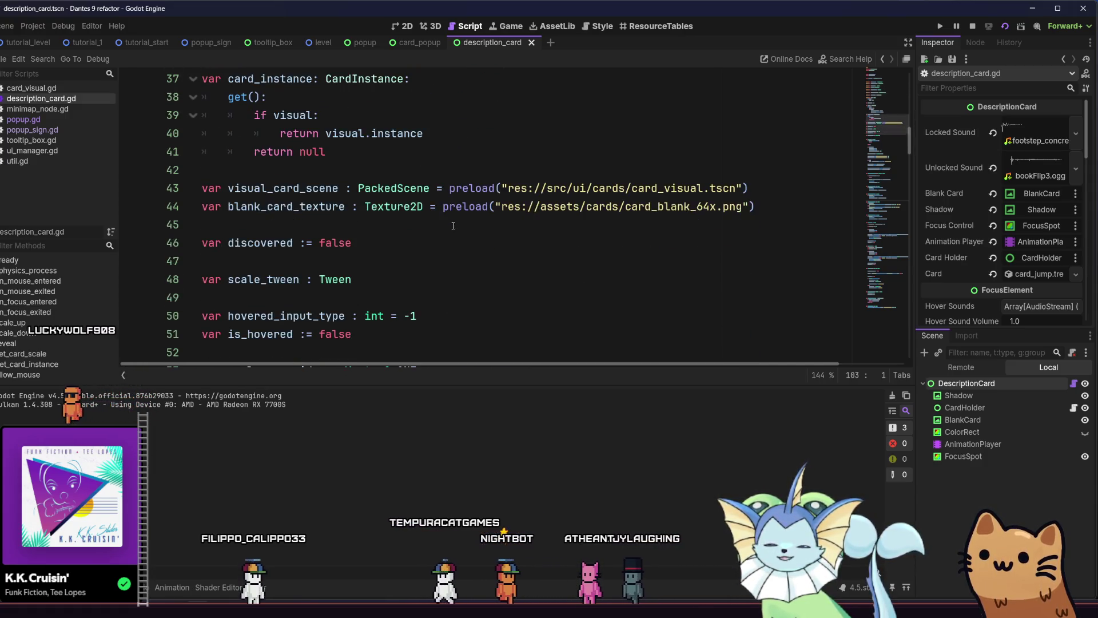
{"action": "scroll", "coordinate": [453, 226], "scroll_direction": "down", "scroll_amount": 1}
{"action": "left_click", "coordinate": [204, 193]}
{"action": "type", "text": "@export"}
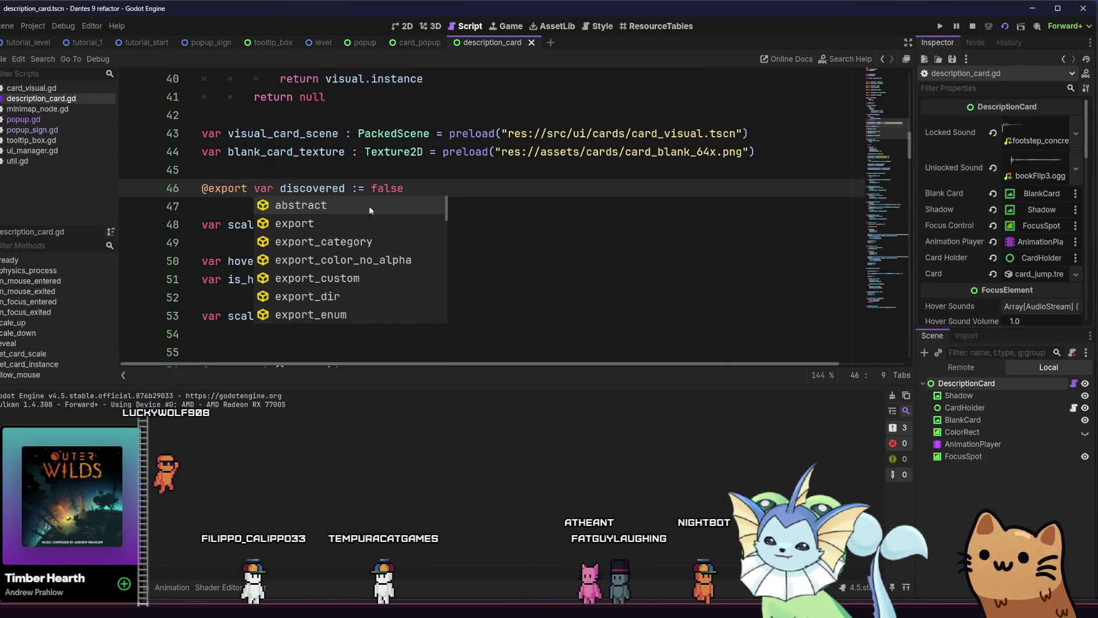
{"action": "left_click", "coordinate": [400, 189]}
{"action": "key", "text": "ctrl+s"}
- In card_popup's 2D view, tick Discovered on DescriptionCard and run the game
{"action": "left_click", "coordinate": [417, 44]}
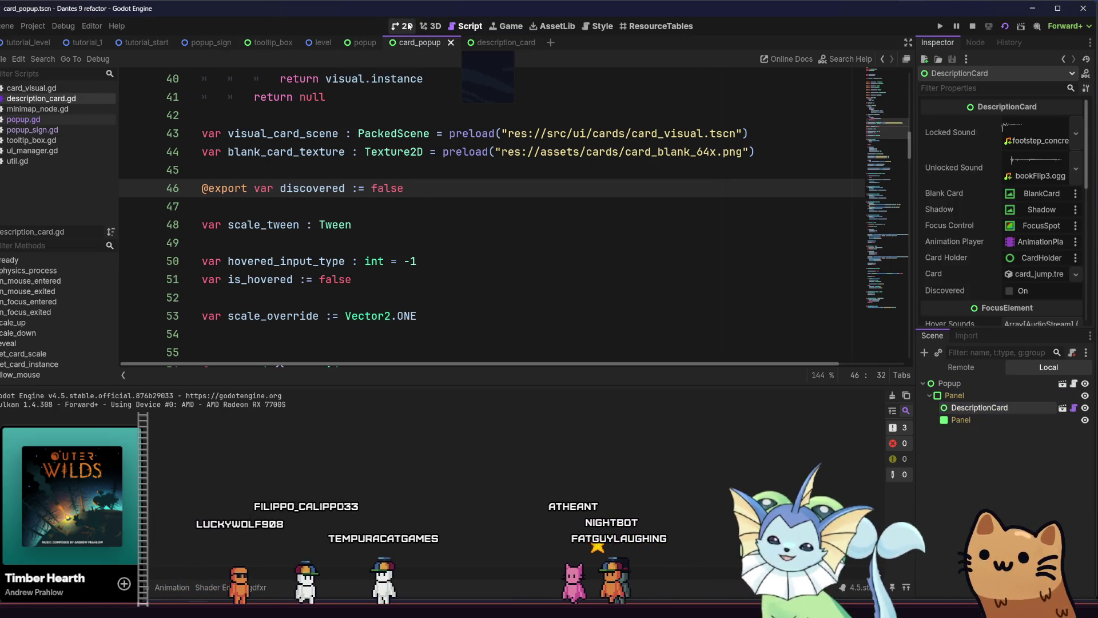
{"action": "left_click", "coordinate": [407, 25]}
{"action": "left_click", "coordinate": [1009, 291]}
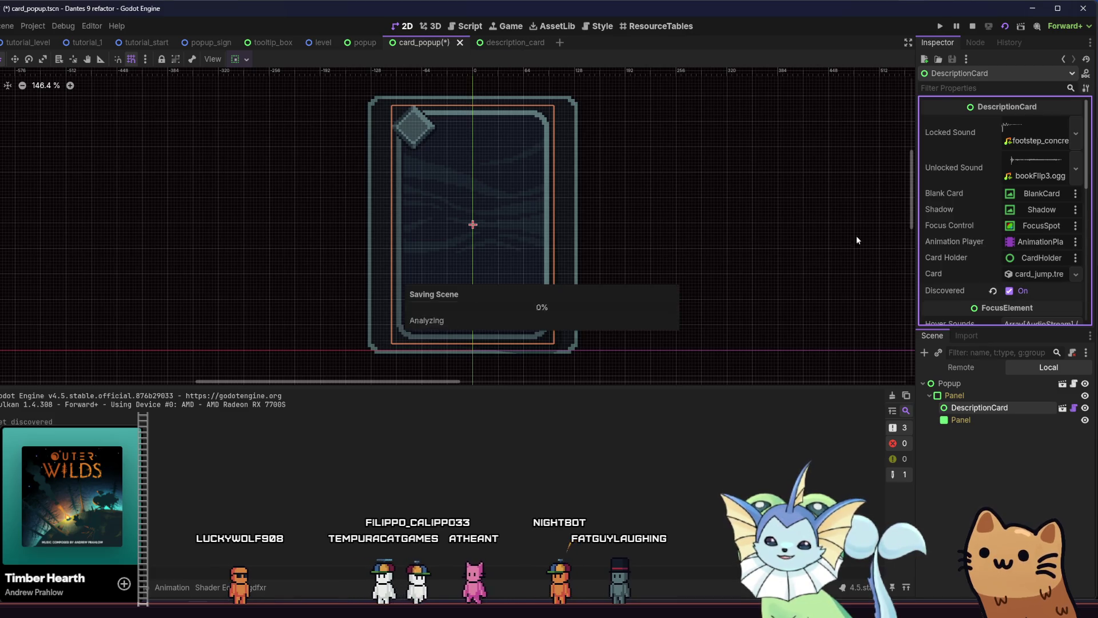
{"action": "left_click", "coordinate": [997, 31]}
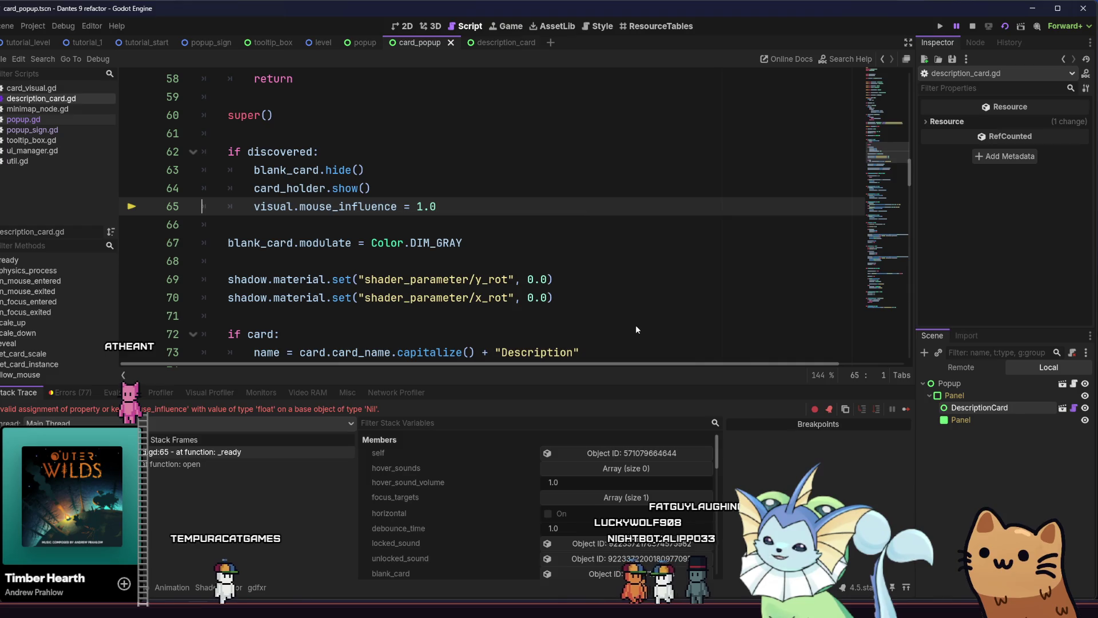
- Review the mouse_influence error at line 65 of description_card.gd, then return to the 2D canvas
{"action": "scroll", "coordinate": [636, 327], "scroll_direction": "up", "scroll_amount": 4}
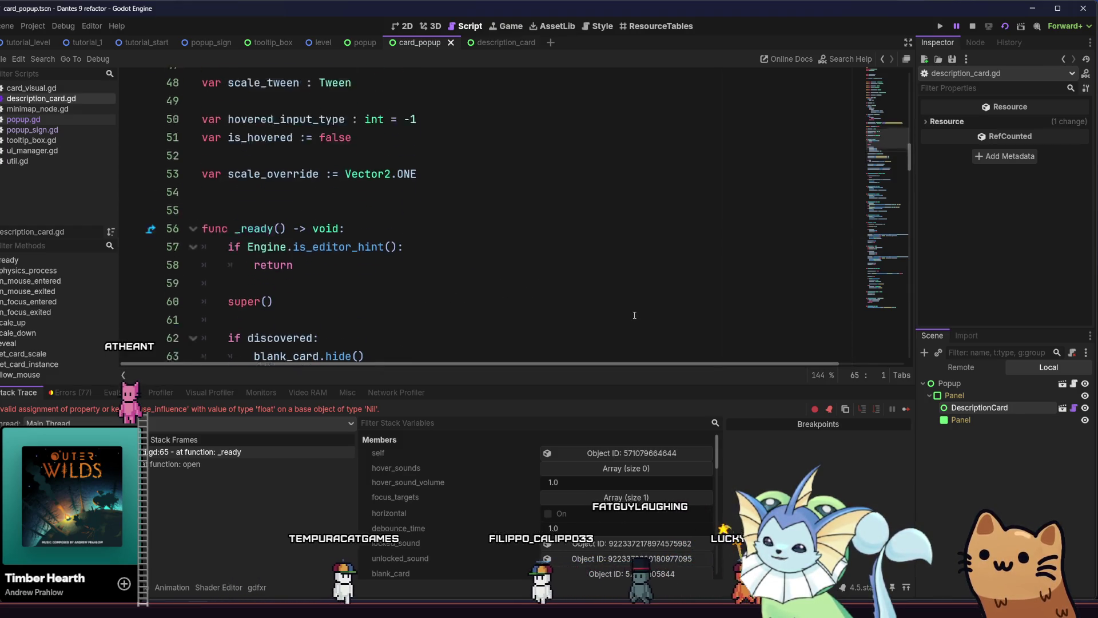
{"action": "scroll", "coordinate": [634, 315], "scroll_direction": "up", "scroll_amount": 9}
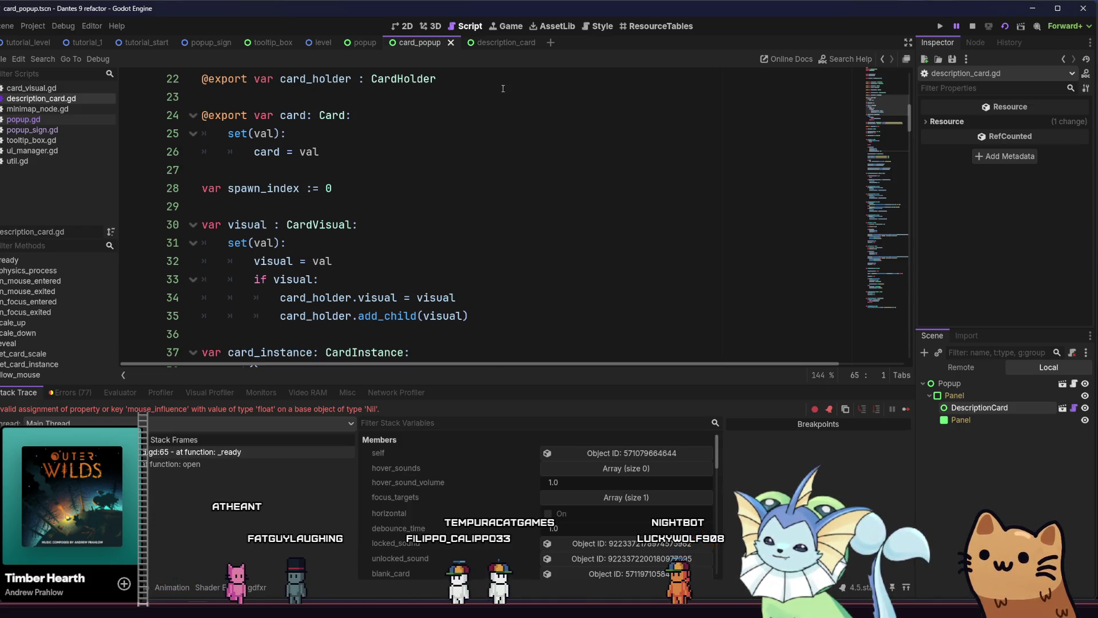
{"action": "left_click", "coordinate": [403, 26]}
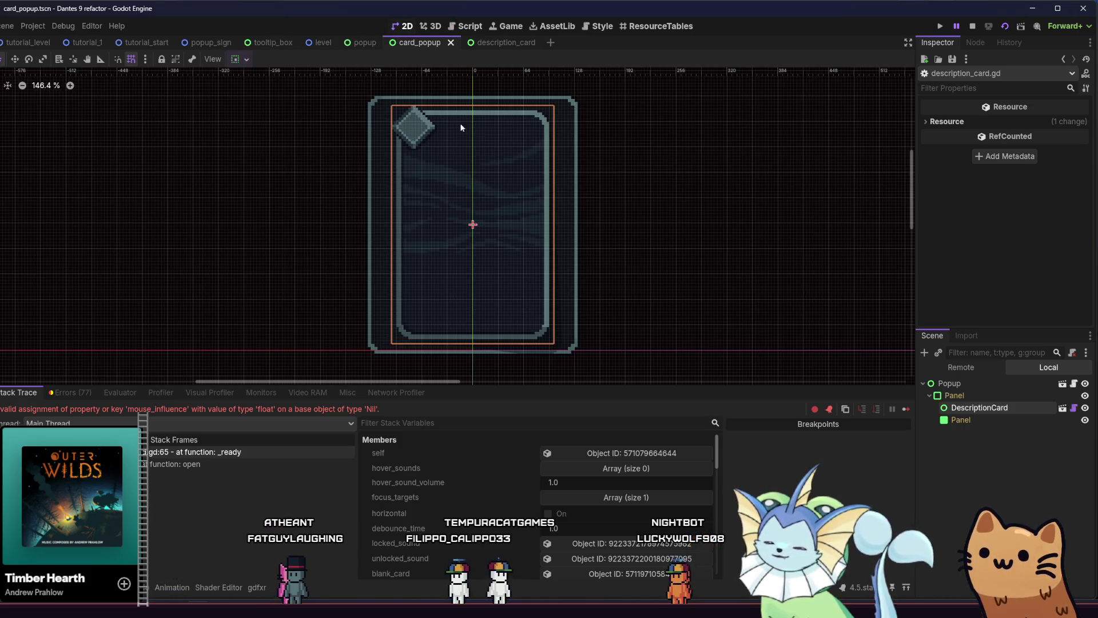
- Inspect DescriptionCard's properties, then open description_card and select its CardHolder node
{"action": "left_click", "coordinate": [984, 410]}
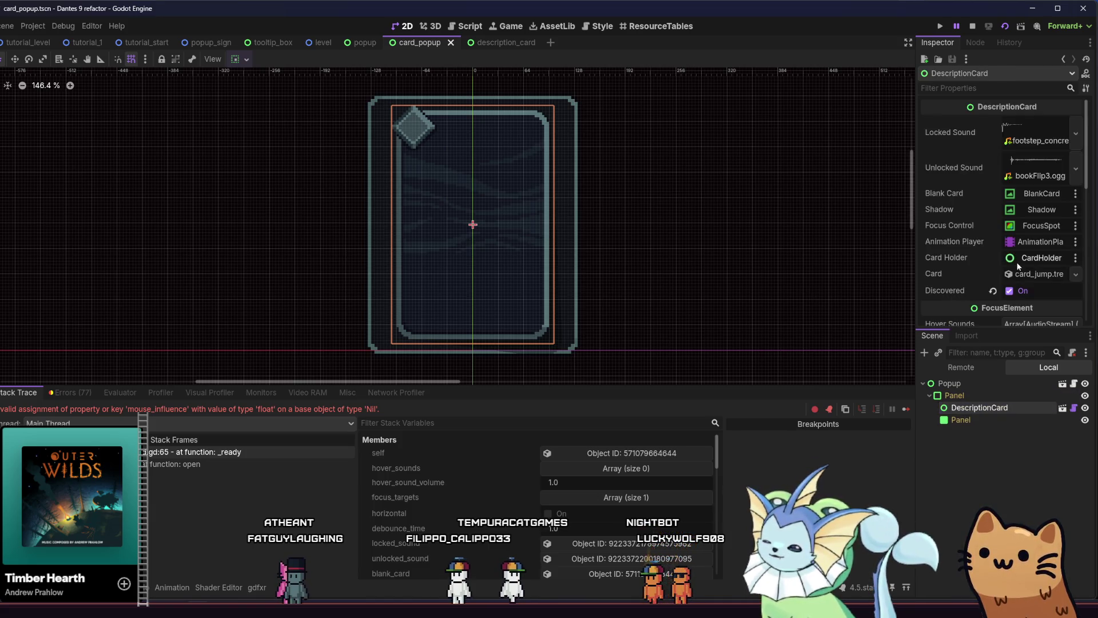
{"action": "left_click", "coordinate": [1063, 407]}
{"action": "left_click", "coordinate": [1032, 408]}
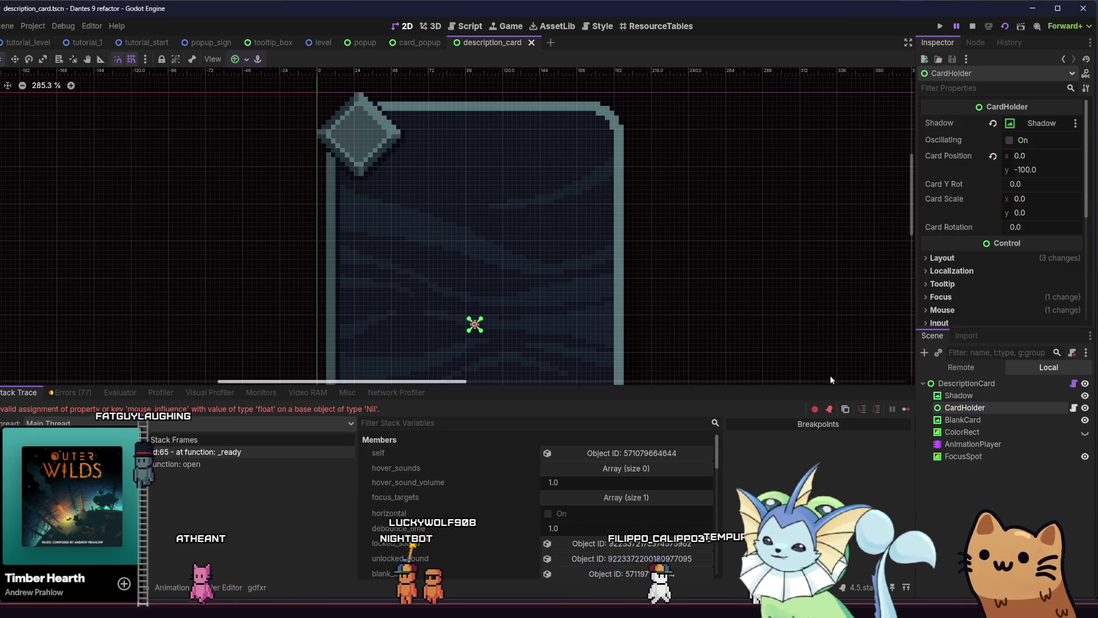
{"action": "scroll", "coordinate": [786, 327], "scroll_direction": "down", "scroll_amount": 2}
{"action": "scroll", "coordinate": [786, 332], "scroll_direction": "down", "scroll_amount": 9}
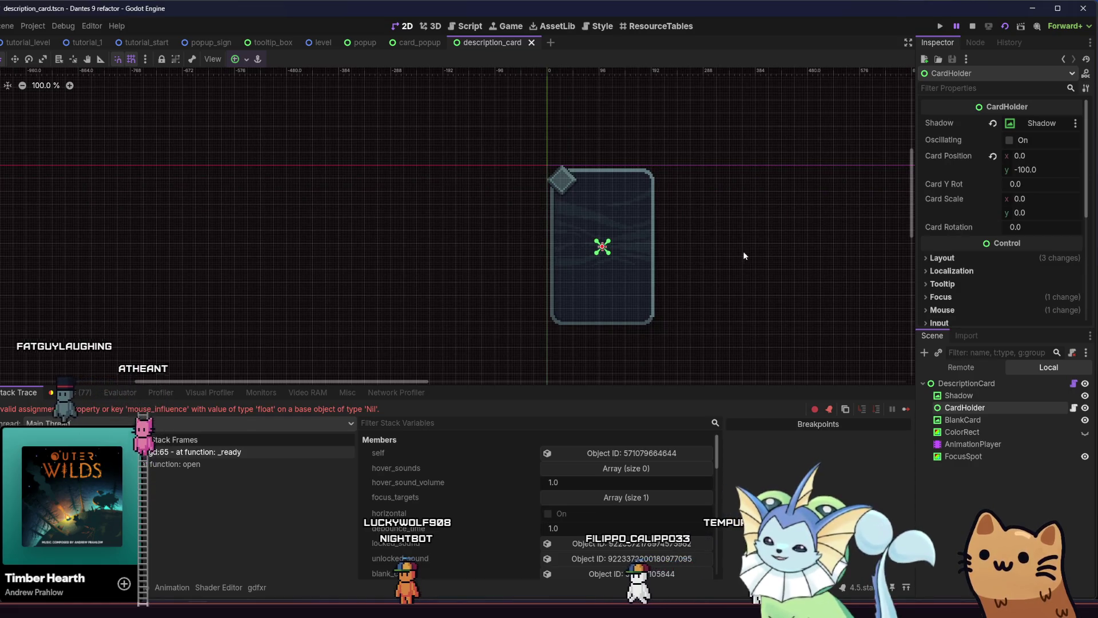
- Compare the popup, card_popup and description_card scenes, selecting the DescriptionCard root
{"action": "left_click", "coordinate": [370, 42]}
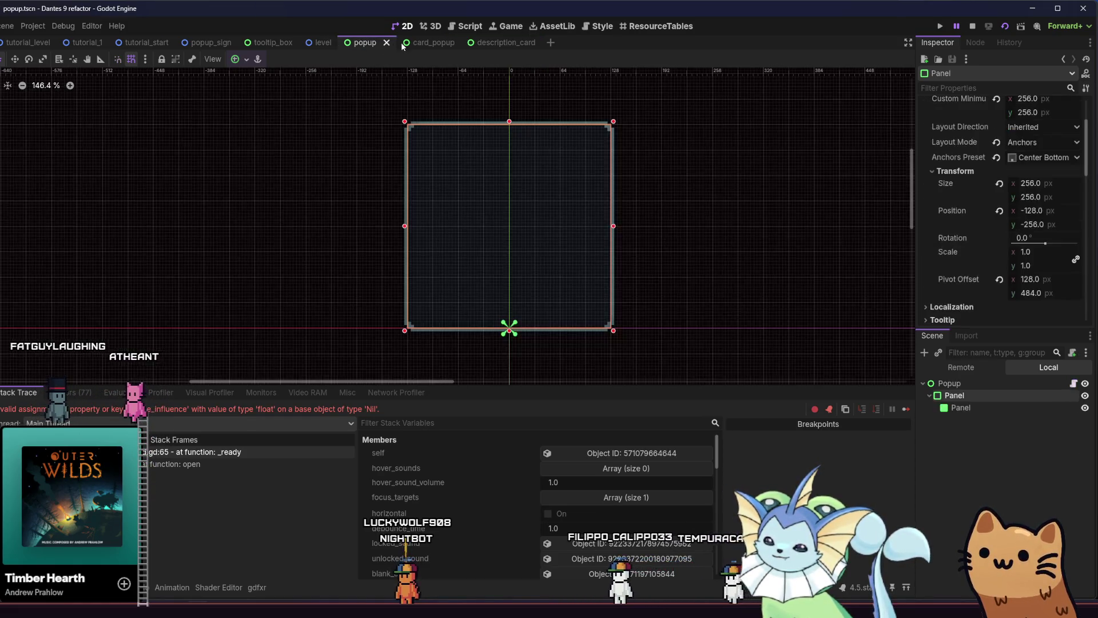
{"action": "left_click", "coordinate": [499, 43]}
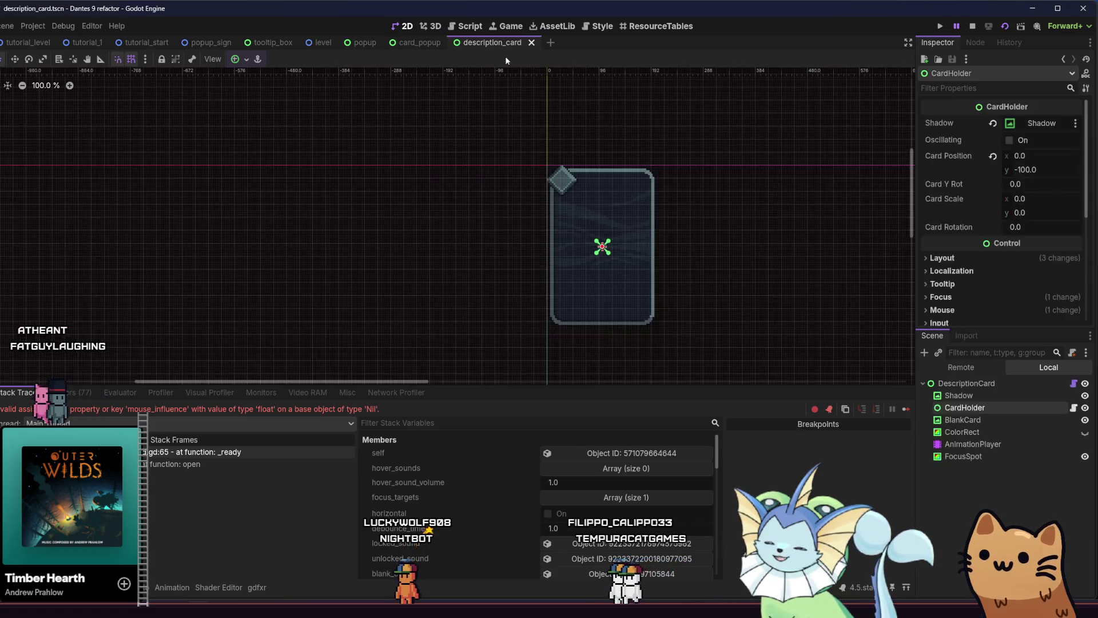
{"action": "left_click", "coordinate": [372, 43]}
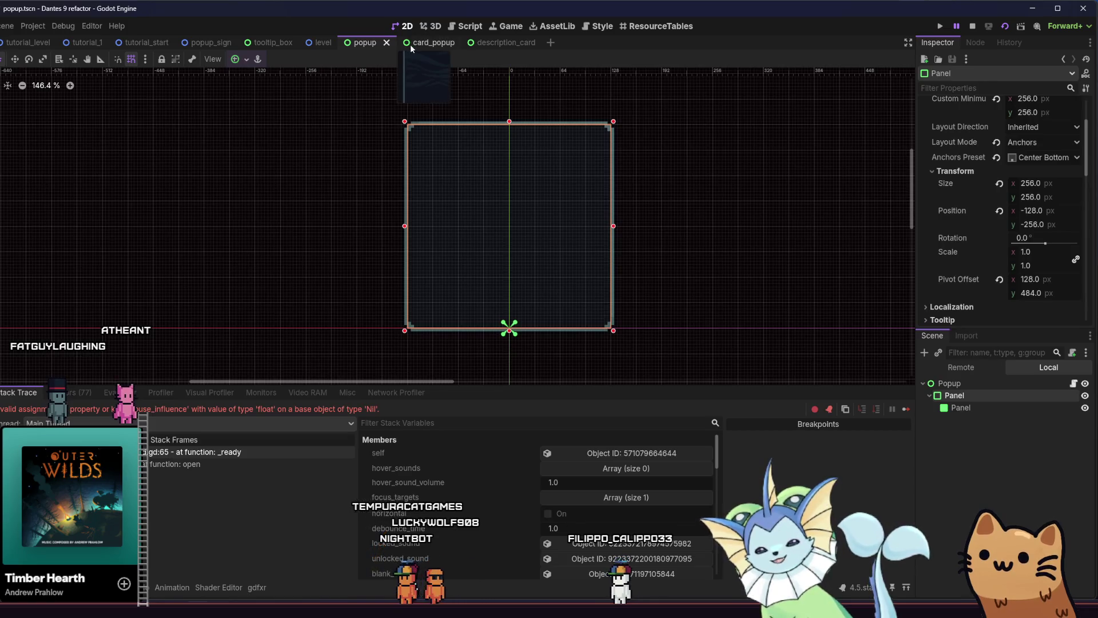
{"action": "left_click", "coordinate": [410, 44]}
{"action": "left_click", "coordinate": [483, 44]}
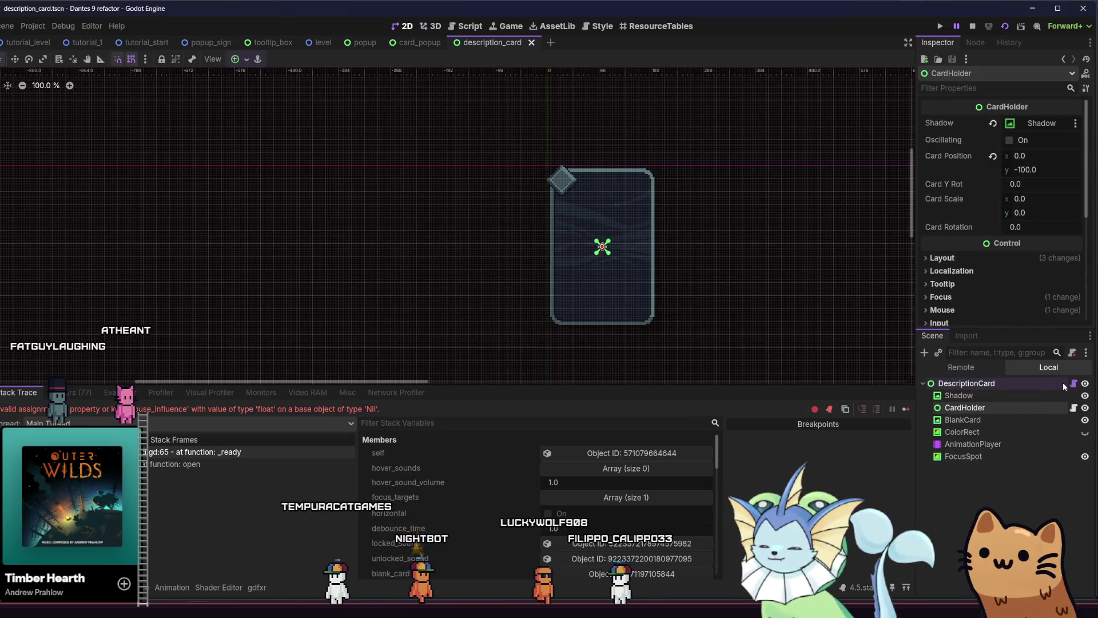
{"action": "left_click", "coordinate": [1008, 383]}
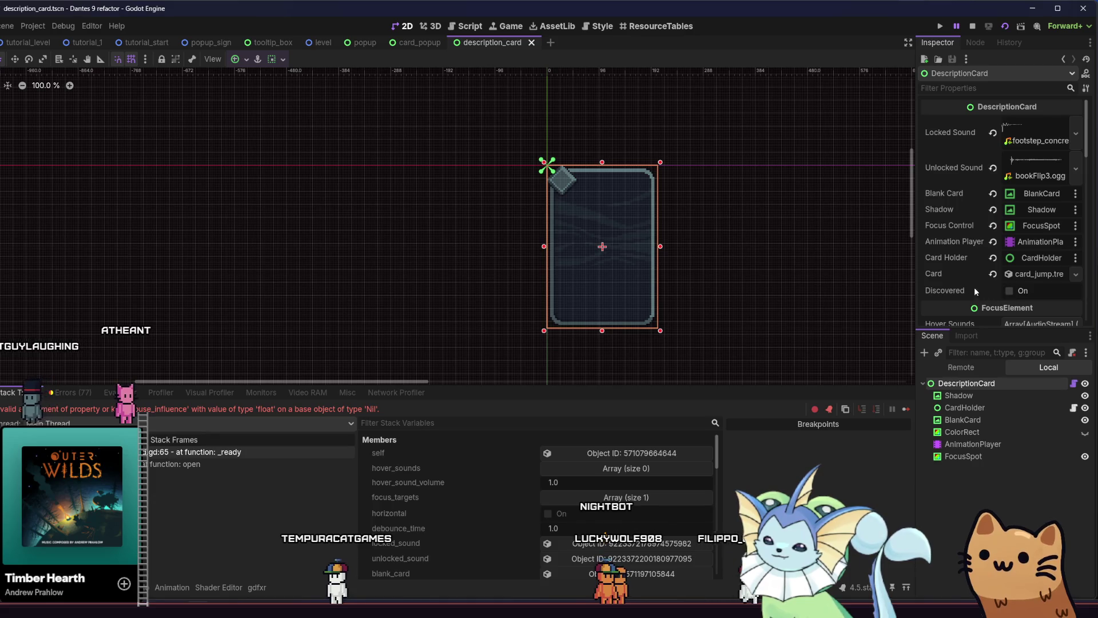
- Save card_popup with Ctrl+S and go back to the description card script
{"action": "left_click", "coordinate": [419, 42]}
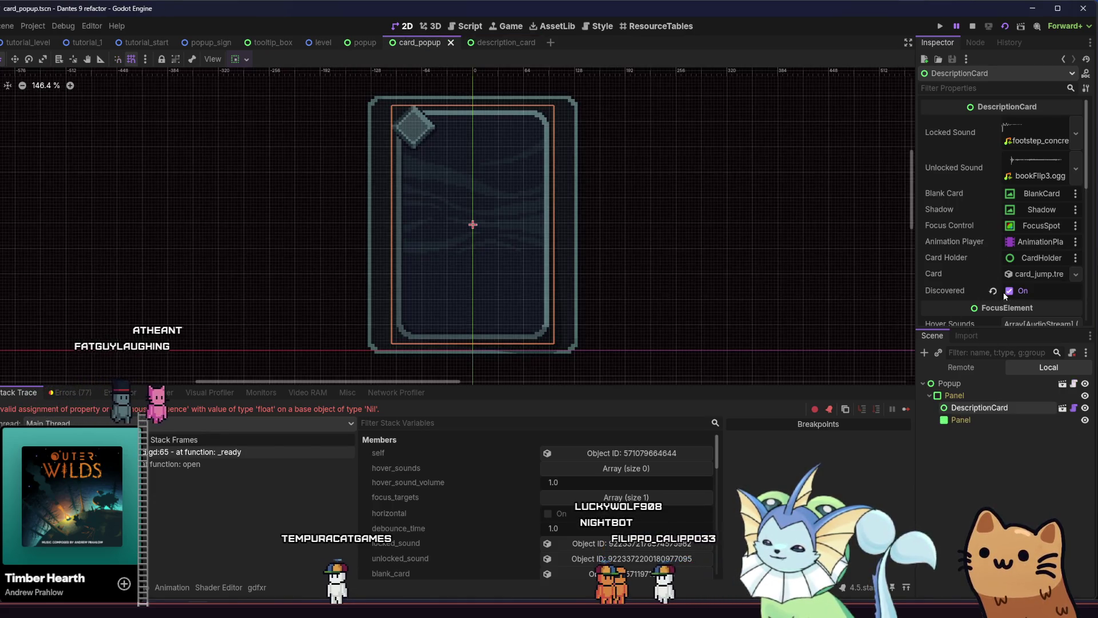
{"action": "key", "text": "ctrl+s"}
{"action": "key", "text": "ctrl+Tab"}
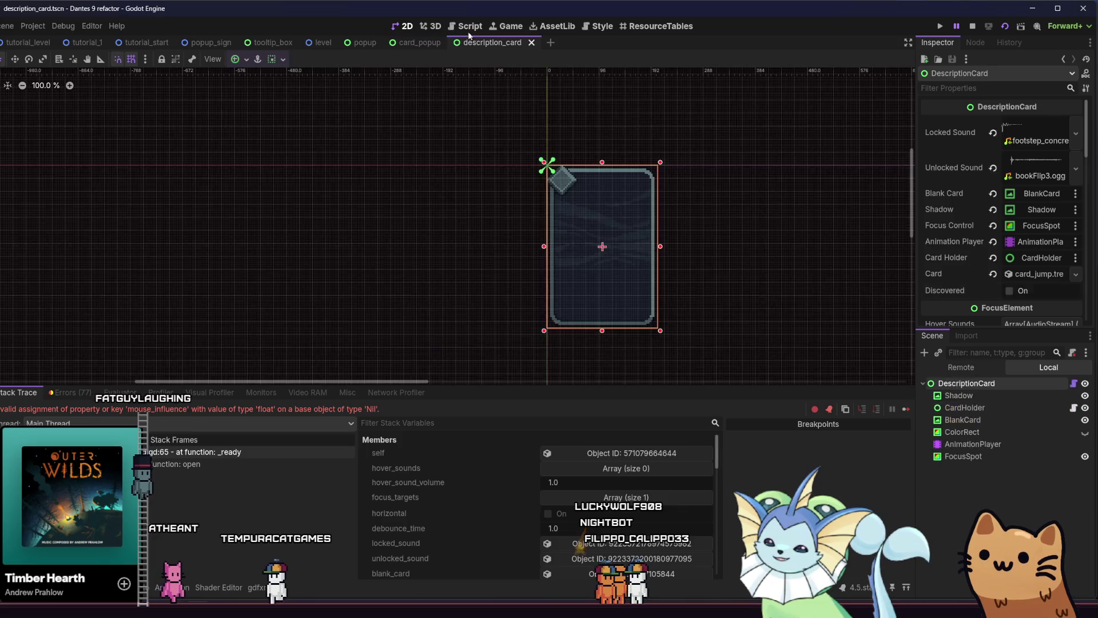
{"action": "scroll", "coordinate": [258, 135], "scroll_direction": "down", "scroll_amount": 2}
{"action": "scroll", "coordinate": [258, 134], "scroll_direction": "up", "scroll_amount": 8}
{"action": "scroll", "coordinate": [261, 180], "scroll_direction": "down", "scroll_amount": 12}
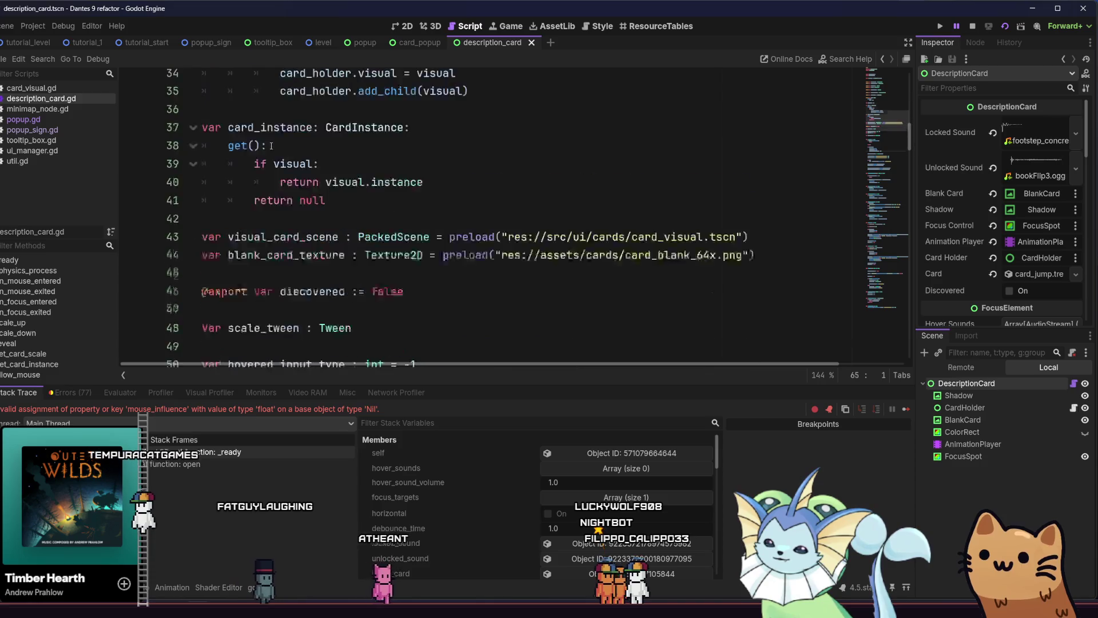
{"action": "left_click_drag", "start_coordinate": [254, 189], "coordinate": [202, 192]}
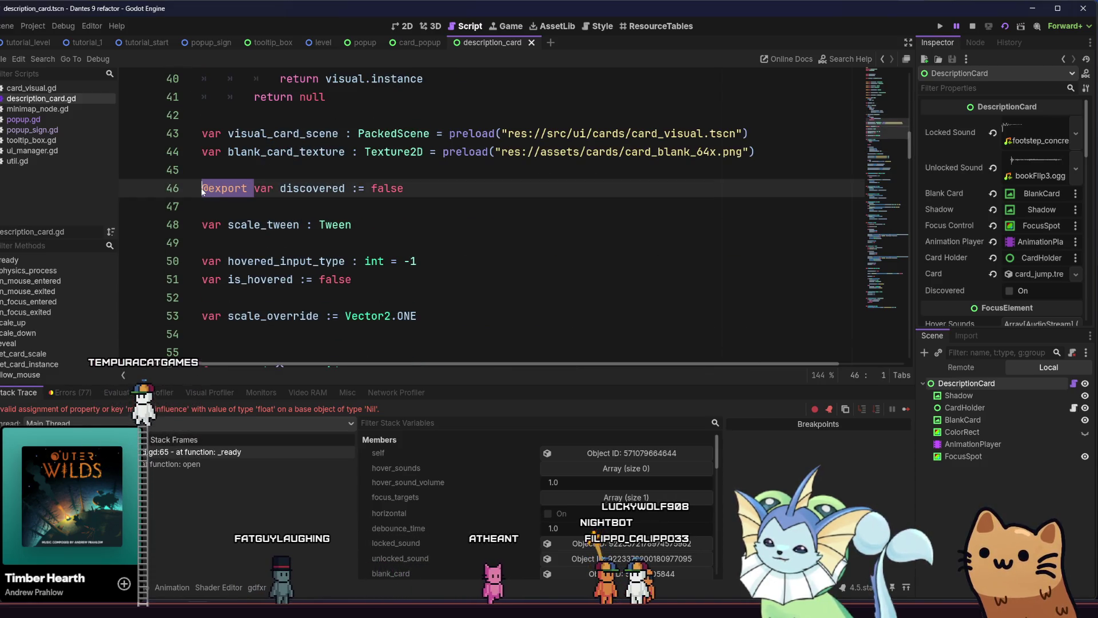
{"action": "key", "text": "BackSpace"}
{"action": "left_click", "coordinate": [394, 240]}
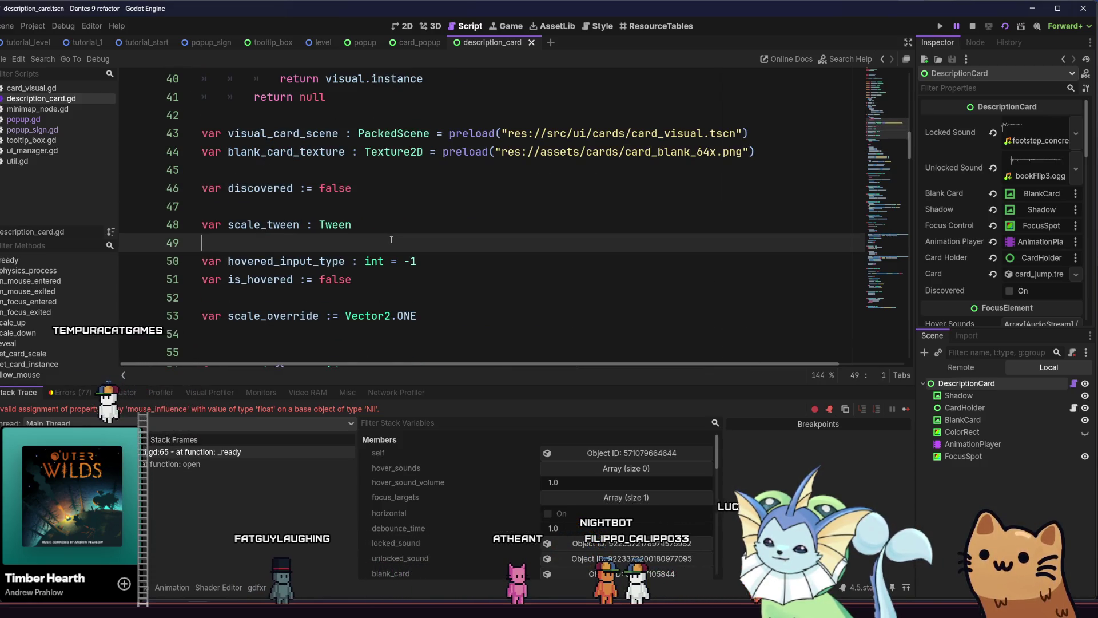
{"action": "scroll", "coordinate": [394, 237], "scroll_direction": "down", "scroll_amount": 6}
{"action": "left_click", "coordinate": [452, 207]}
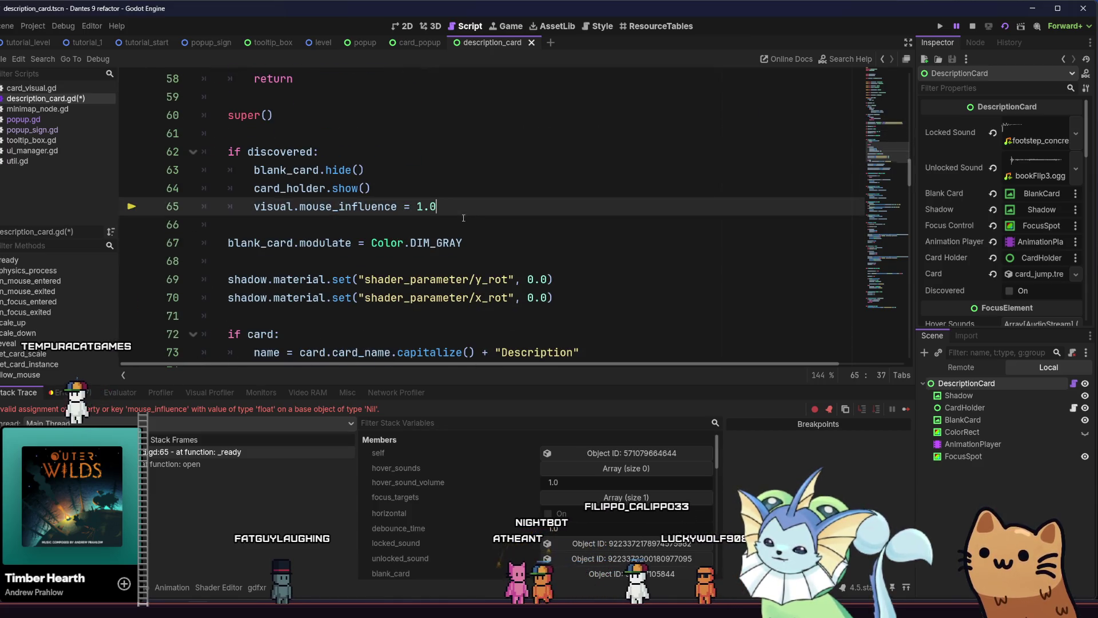
{"action": "scroll", "coordinate": [463, 218], "scroll_direction": "up", "scroll_amount": 2}
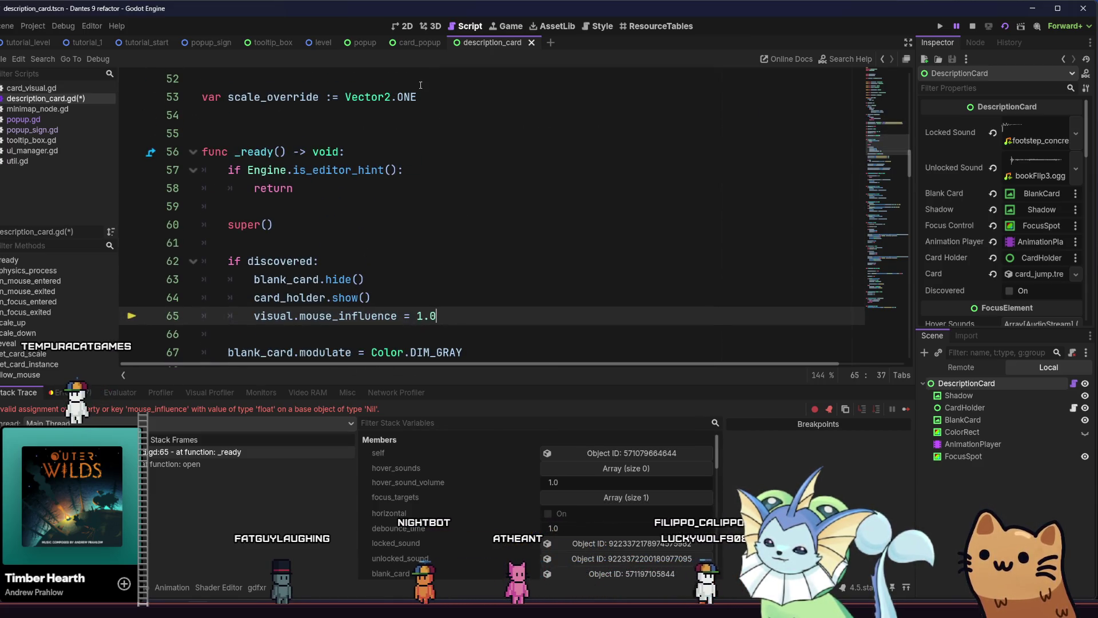
- Clear the description card's Card property and quick-load card_knife.tres into it
{"action": "left_click", "coordinate": [992, 275]}
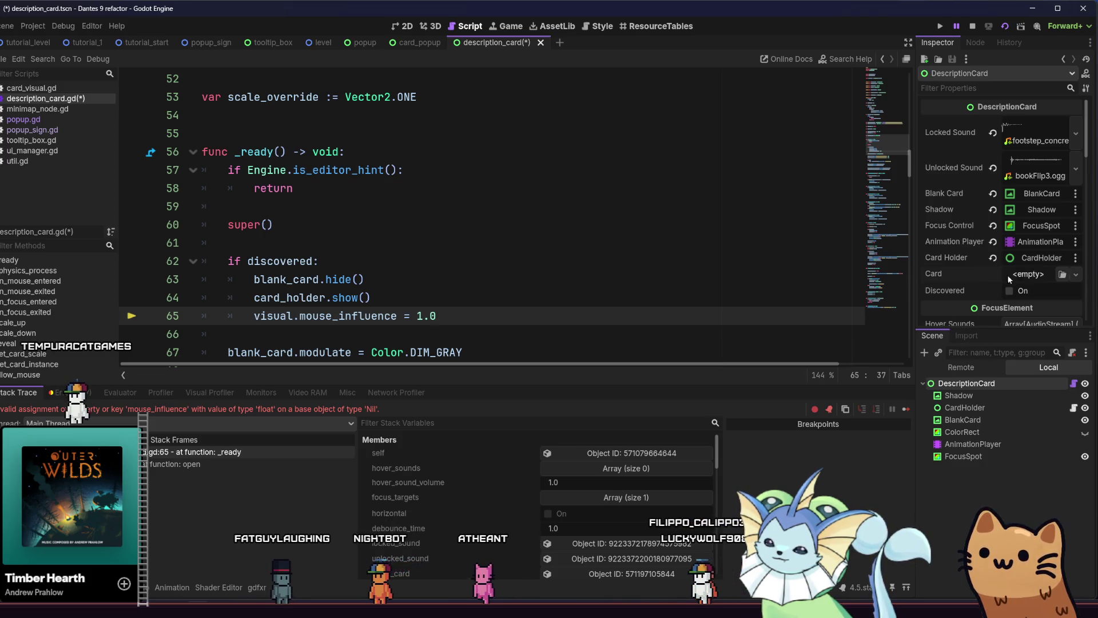
{"action": "left_click", "coordinate": [1057, 274]}
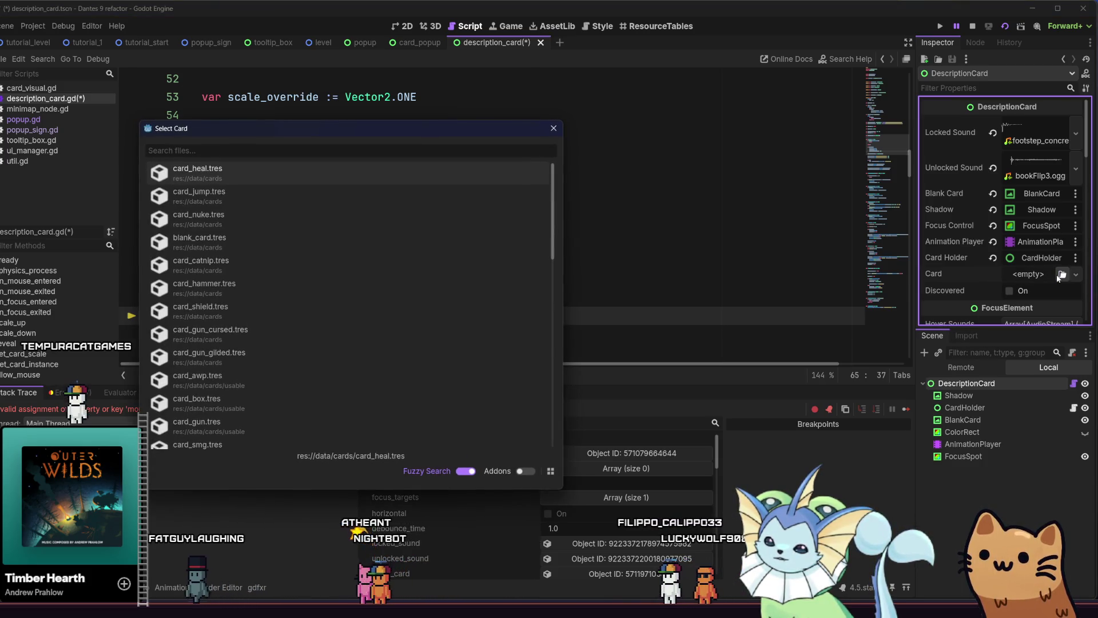
{"action": "type", "text": "knife"}
{"action": "left_click", "coordinate": [277, 174]}
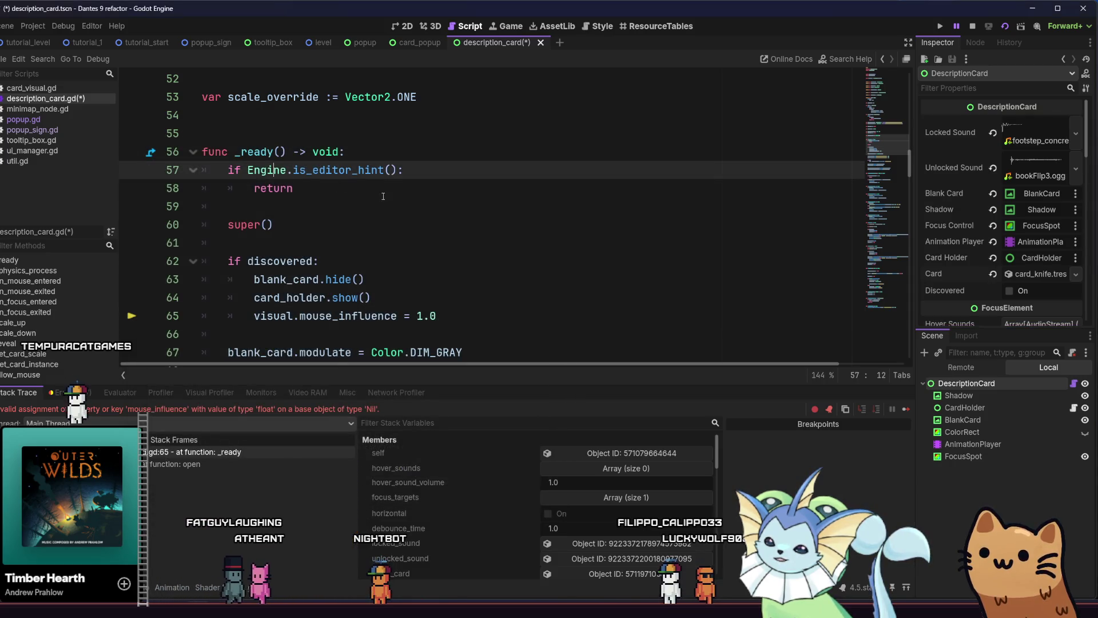
{"action": "left_click", "coordinate": [940, 26]}
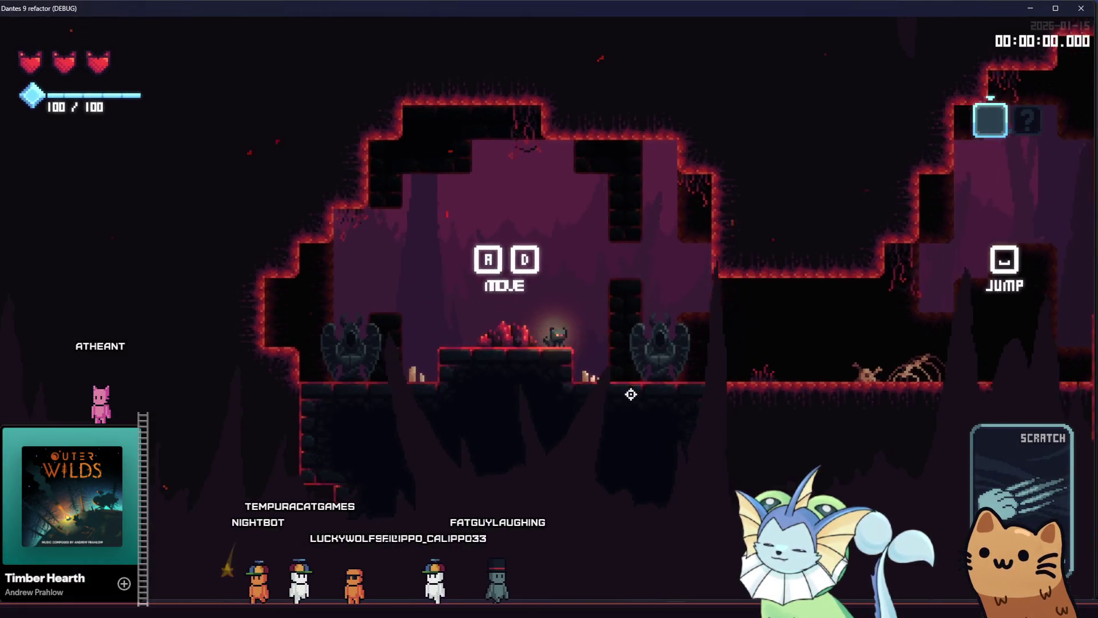
- Run and jump the player through the cave onto and off the signpost, then close the game
{"action": "key", "text": "d"}
{"action": "key", "text": "space"}
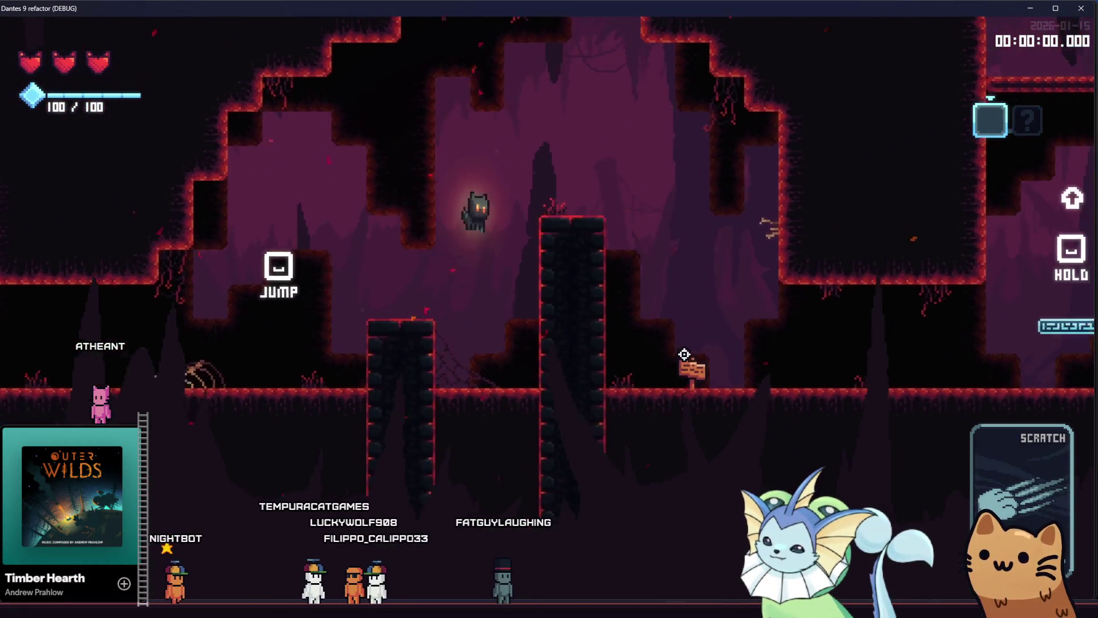
{"action": "key", "text": "d"}
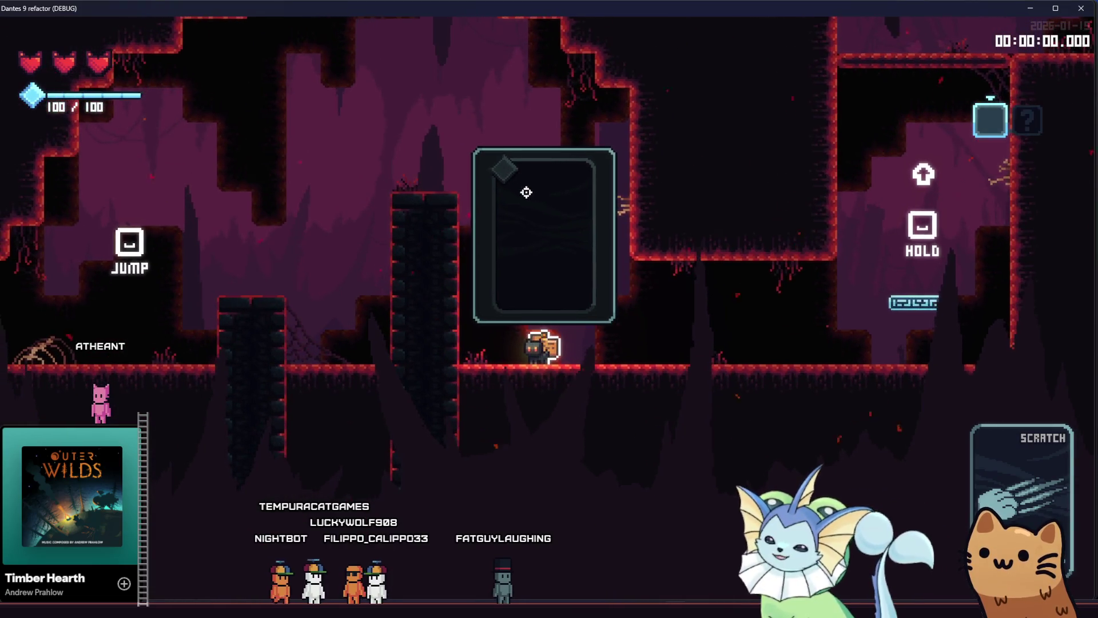
{"action": "key", "text": "a"}
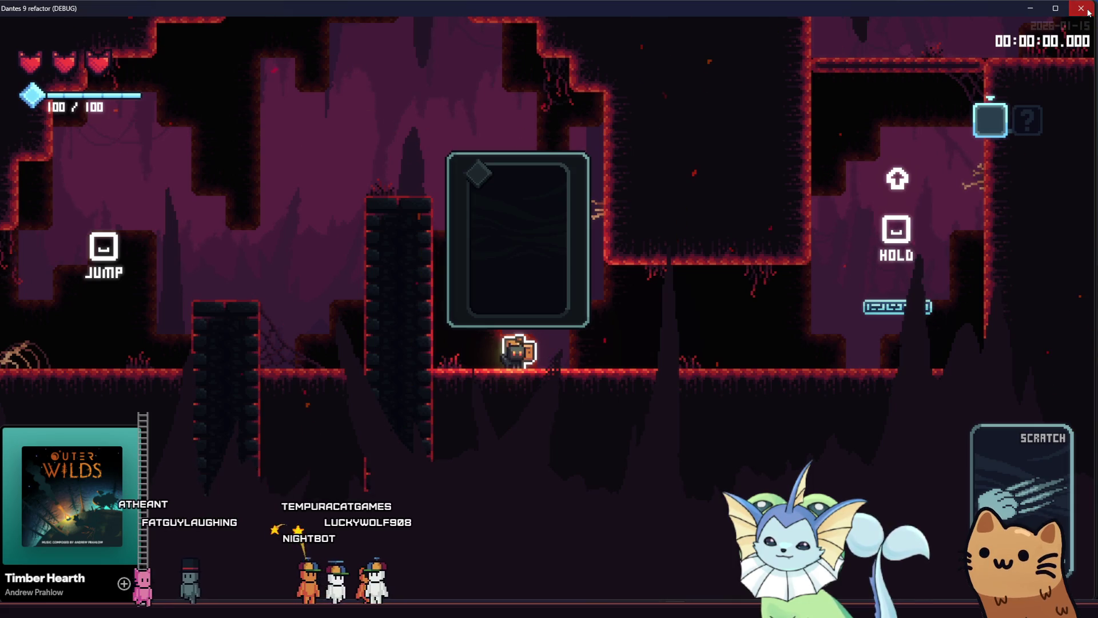
{"action": "left_click", "coordinate": [1088, 13]}
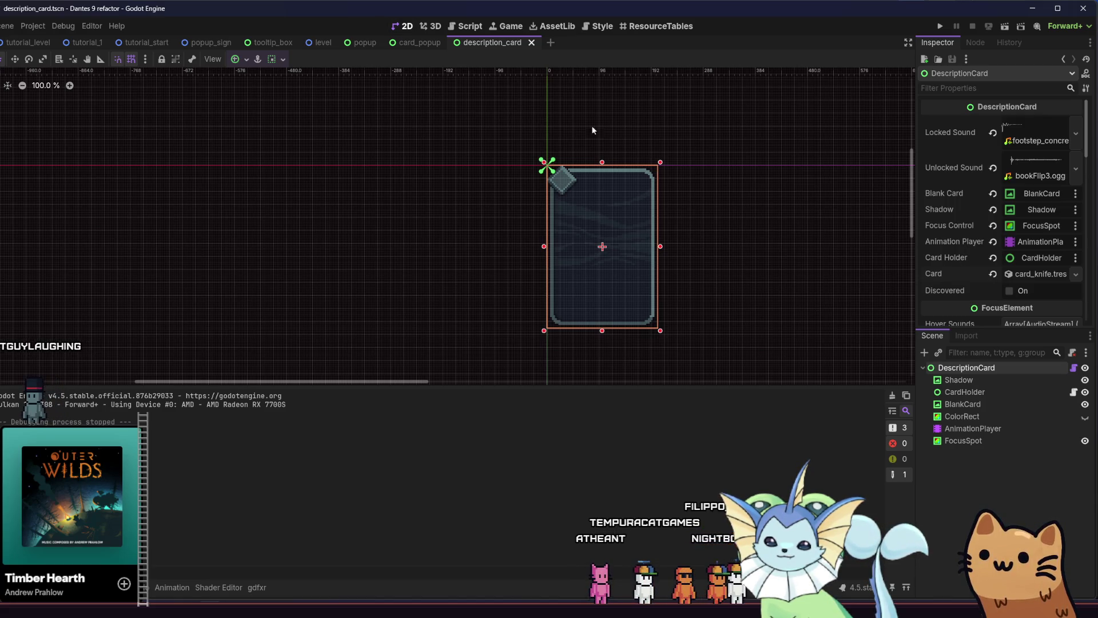
- In card_popup, instance cards_display.tscn under DescriptionCard, then undo the addition
{"action": "left_click", "coordinate": [403, 43]}
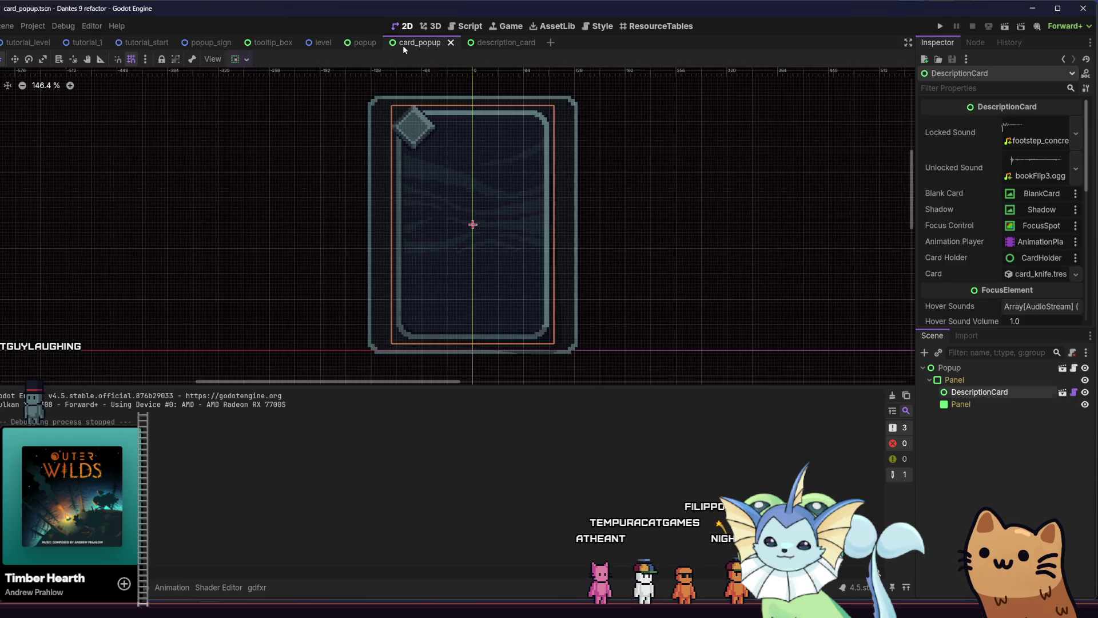
{"action": "left_click", "coordinate": [939, 352]}
{"action": "type", "text": "card"}
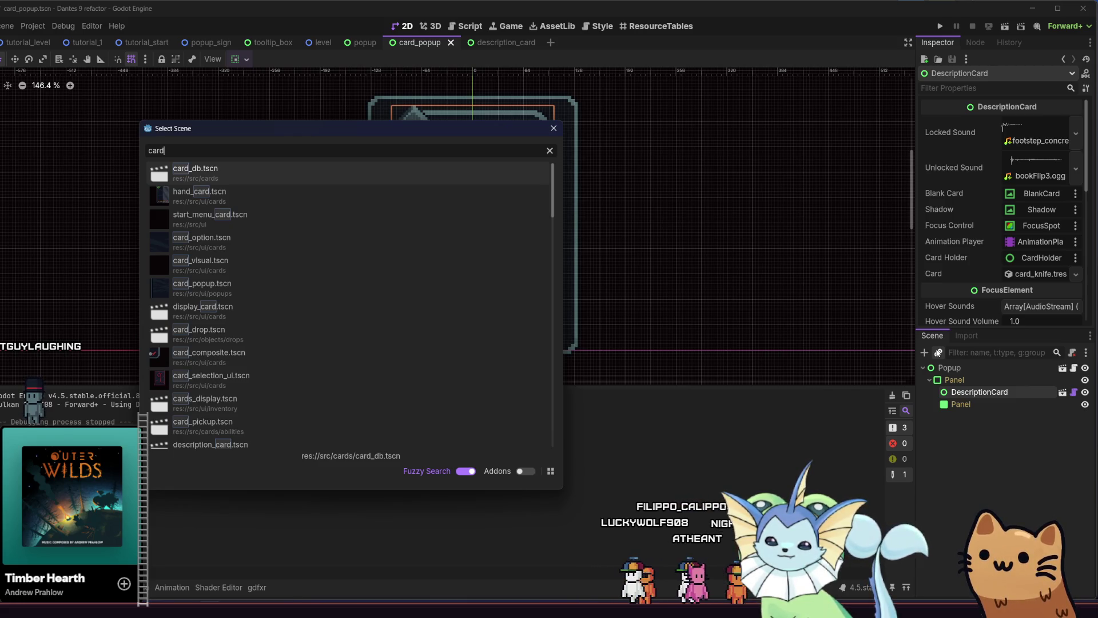
{"action": "key", "text": "BackSpace"}
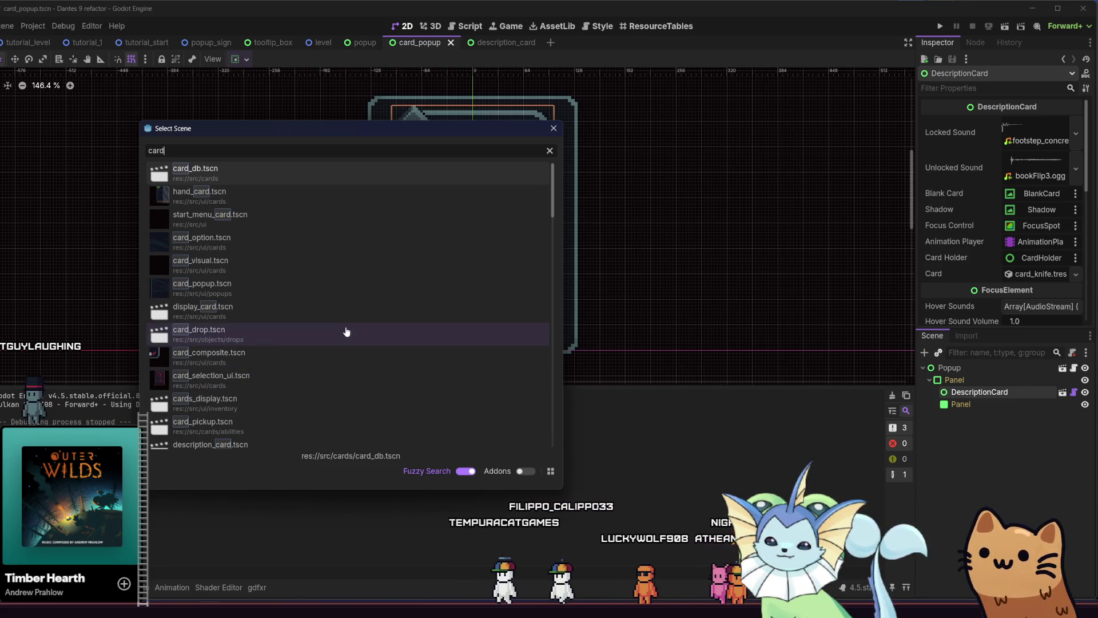
{"action": "key", "text": "BackSpace"}
{"action": "key", "text": "BackSpace"}
{"action": "key", "text": "BackSpace"}
{"action": "type", "text": "Invent"}
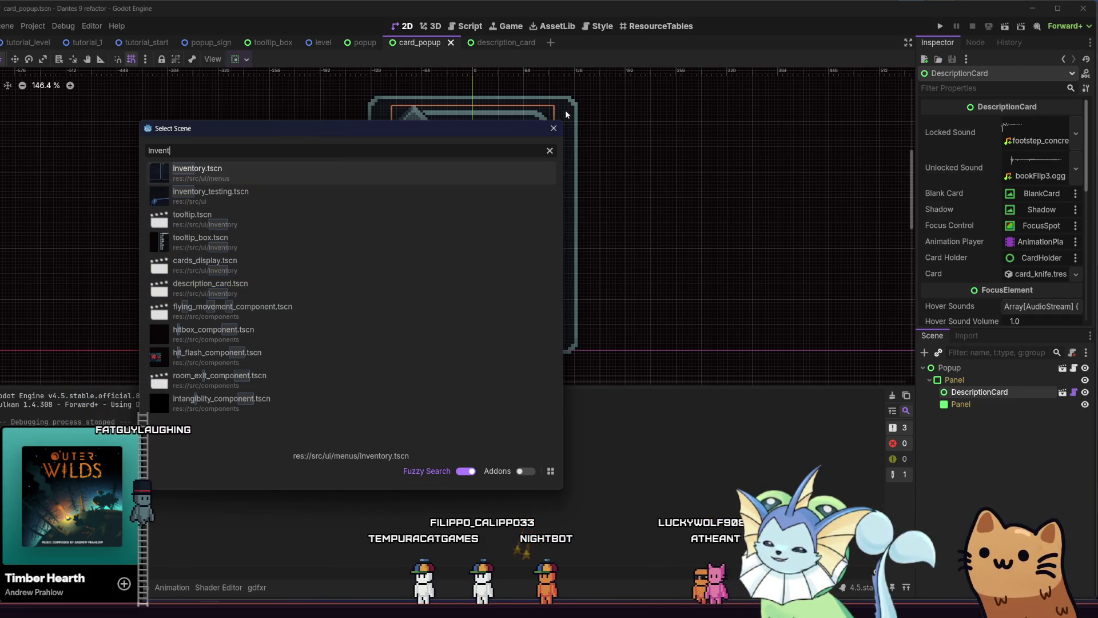
{"action": "left_click", "coordinate": [284, 269]}
{"action": "key", "text": "ctrl+z"}
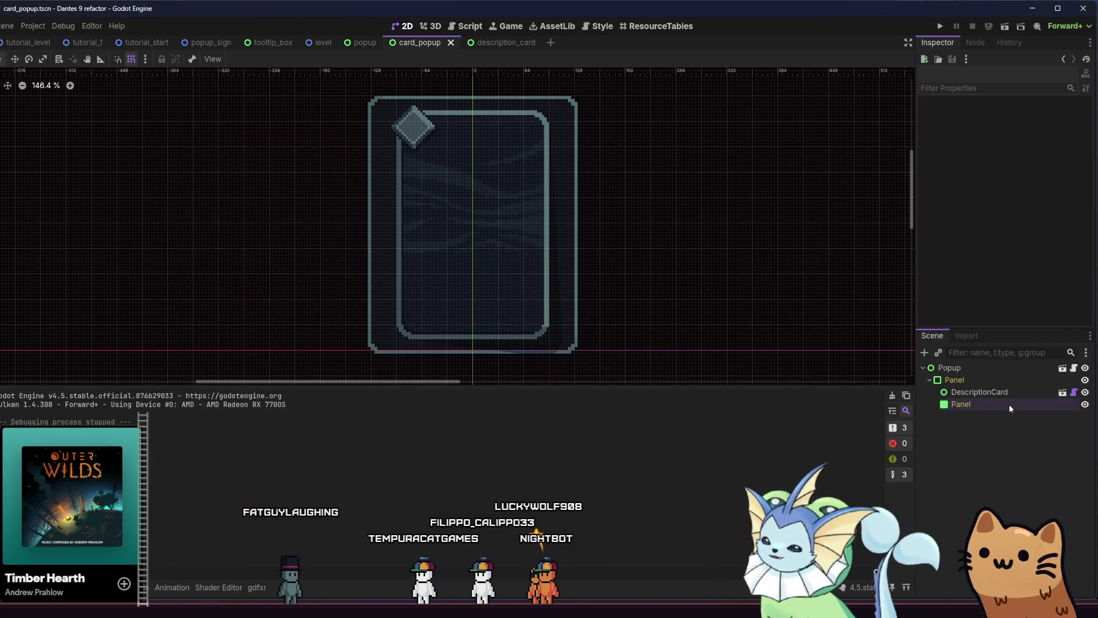
- Instance card_composite.tscn under DescriptionCard, searching for 'card_com'
{"action": "left_click", "coordinate": [966, 394]}
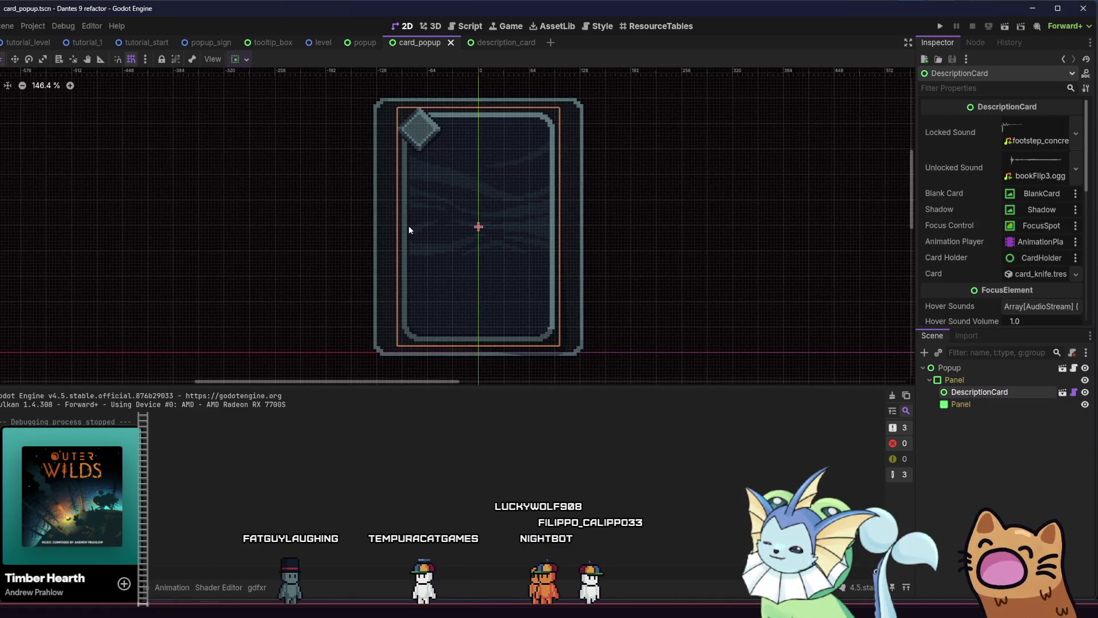
{"action": "scroll", "coordinate": [409, 230], "scroll_direction": "up", "scroll_amount": 1}
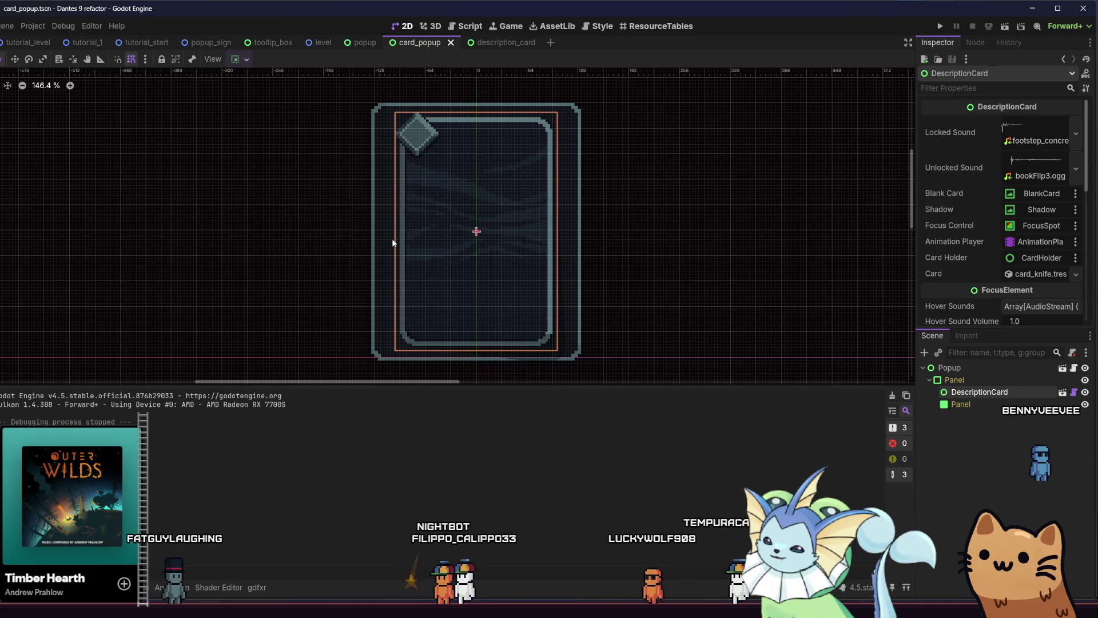
{"action": "left_click", "coordinate": [938, 353]}
{"action": "type", "text": "card_"}
{"action": "key", "text": "BackSpace"}
{"action": "key", "text": "BackSpace"}
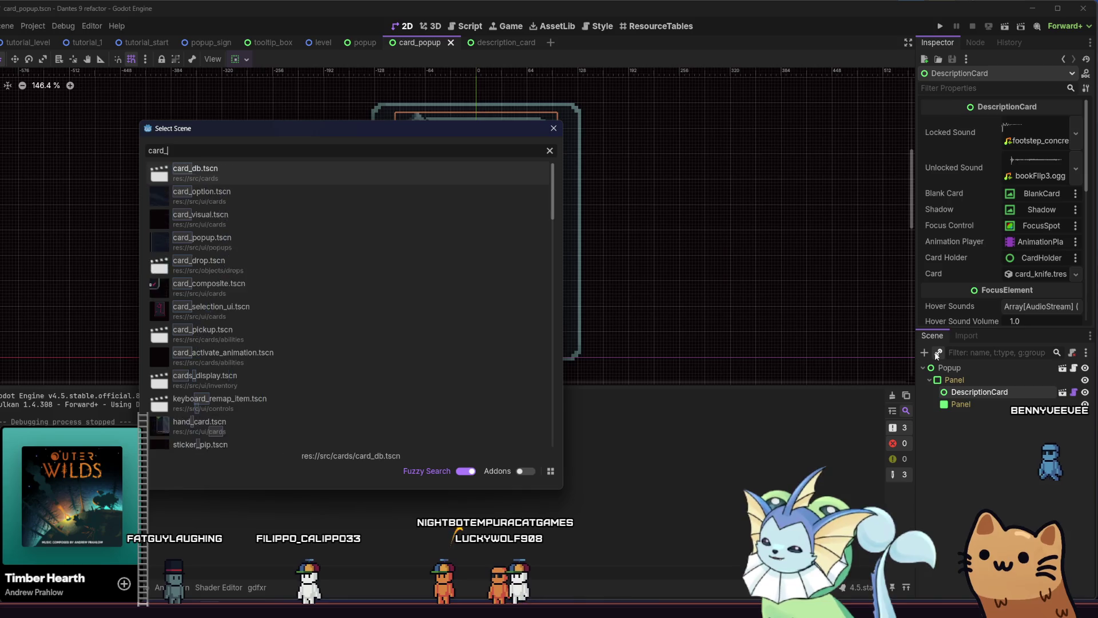
{"action": "type", "text": "cpm"}
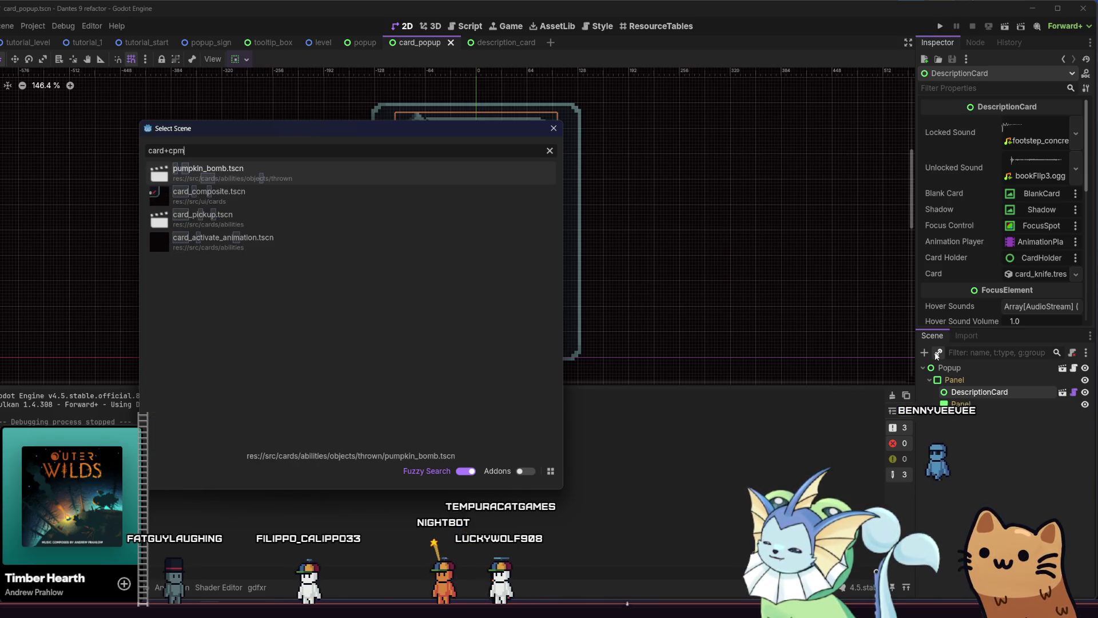
{"action": "key", "text": "BackSpace"}
{"action": "key", "text": "BackSpace"}
{"action": "key", "text": "BackSpace"}
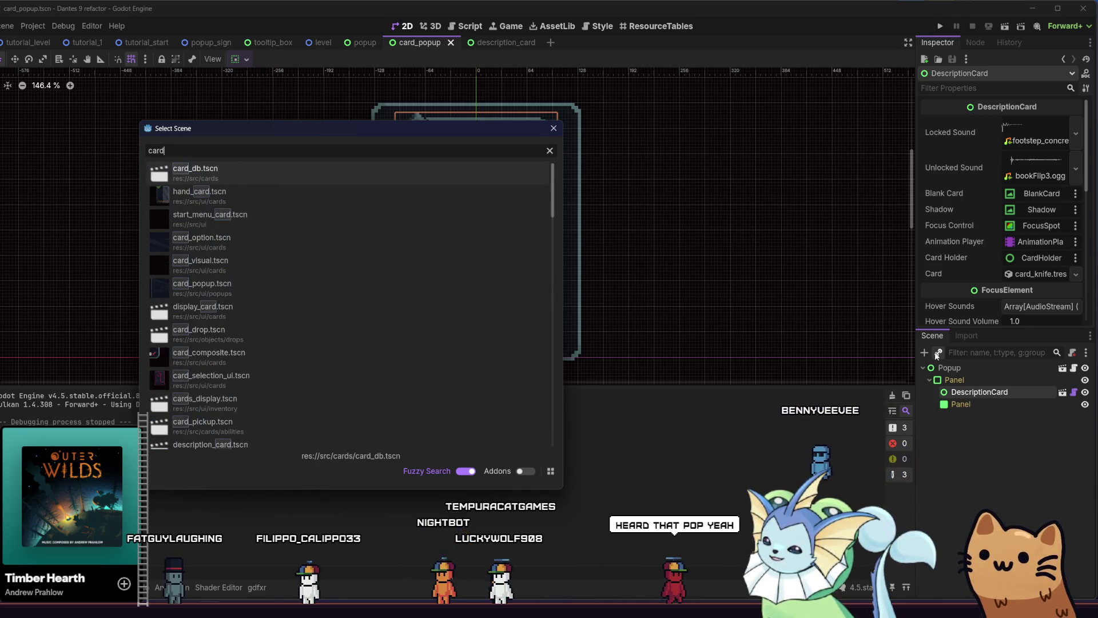
{"action": "type", "text": "_com"}
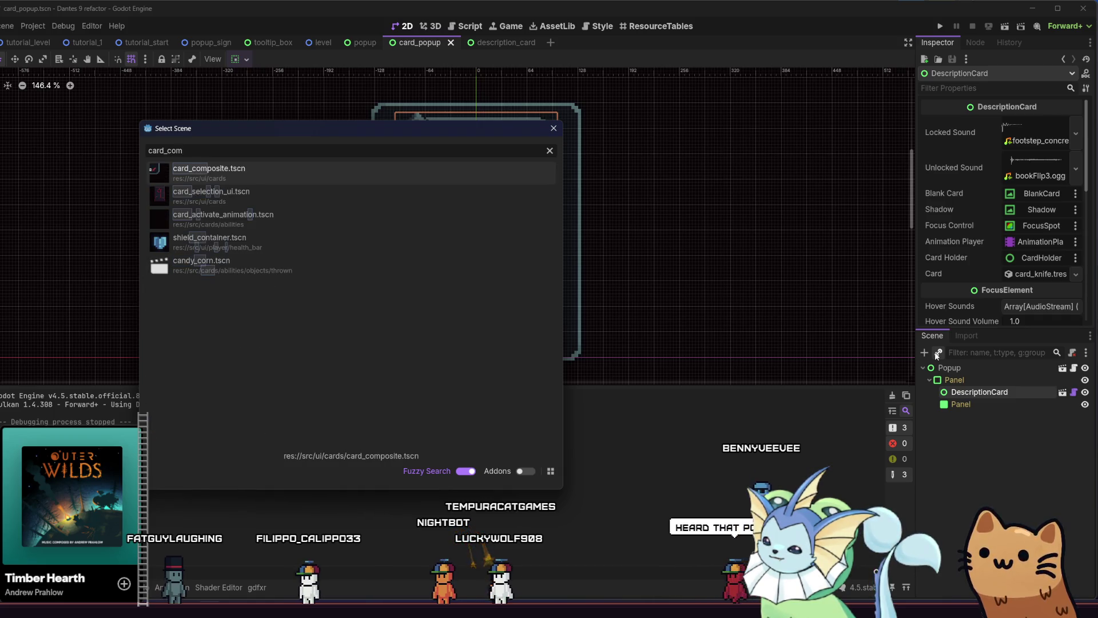
{"action": "double_click", "coordinate": [394, 175]}
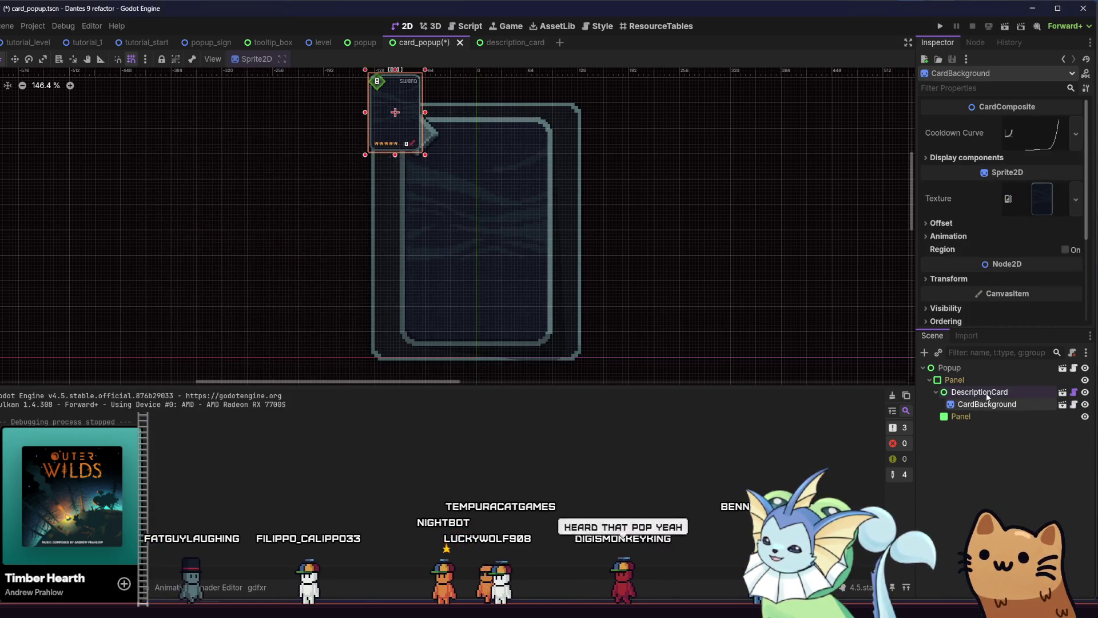
- Move CardBackground up as Panel's direct child and delete DescriptionCard
{"action": "left_click", "coordinate": [1002, 392]}
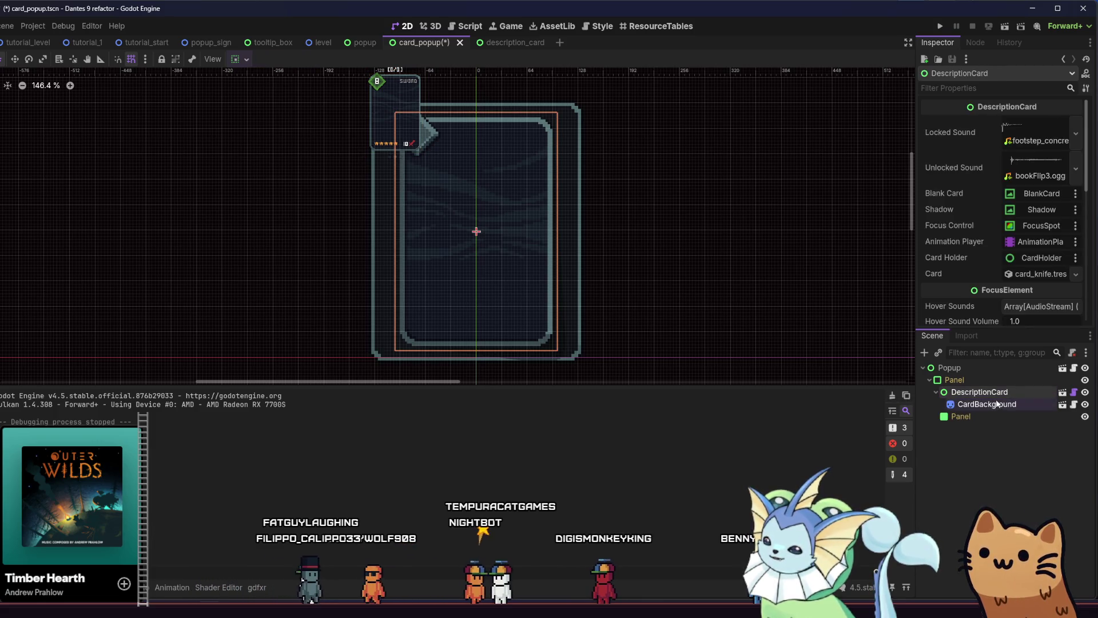
{"action": "left_click", "coordinate": [996, 404]}
{"action": "left_click", "coordinate": [980, 392]}
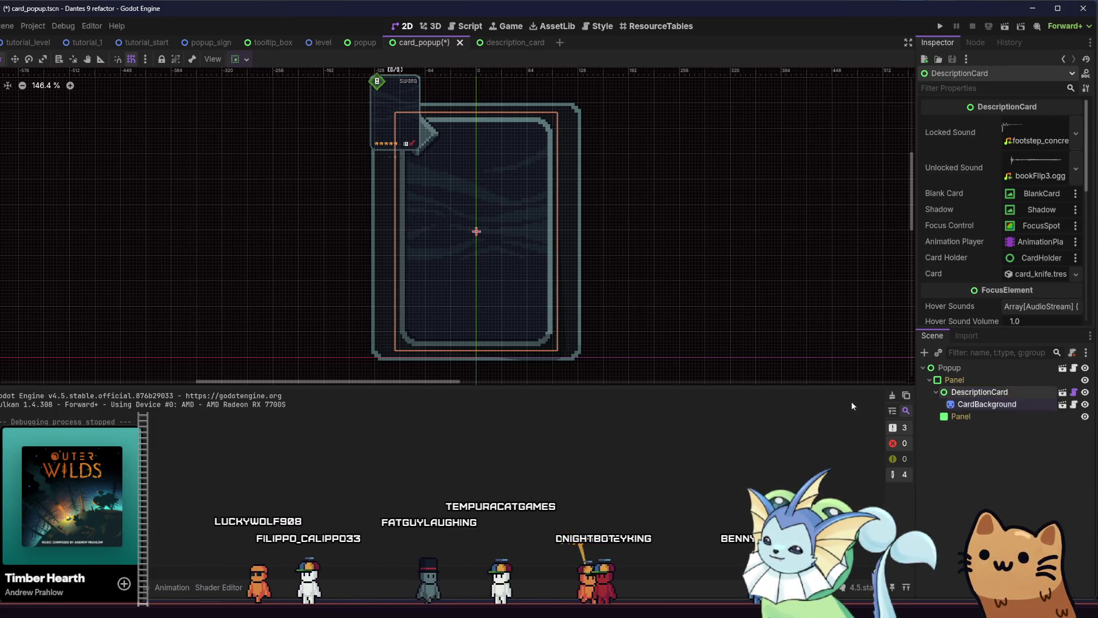
{"action": "left_click", "coordinate": [984, 407]}
{"action": "left_click_drag", "start_coordinate": [989, 405], "coordinate": [1001, 390]}
{"action": "left_click", "coordinate": [979, 405]}
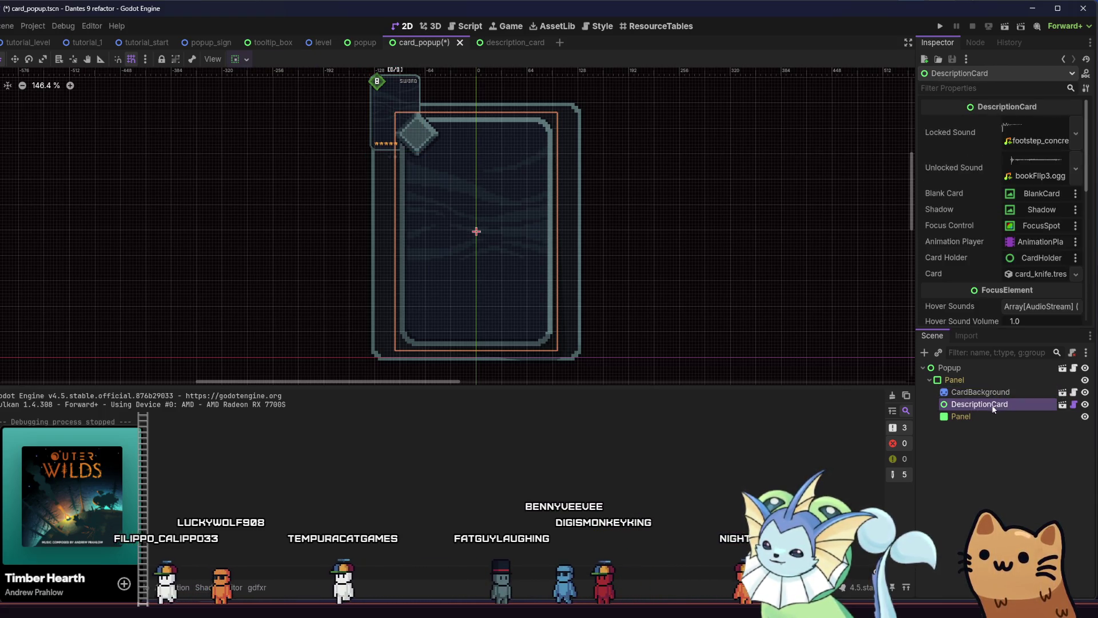
{"action": "key", "text": "Delete"}
{"action": "left_click", "coordinate": [328, 325]}
- Inspect CardBackground's display components and offset settings in the Inspector
{"action": "left_click", "coordinate": [1004, 393]}
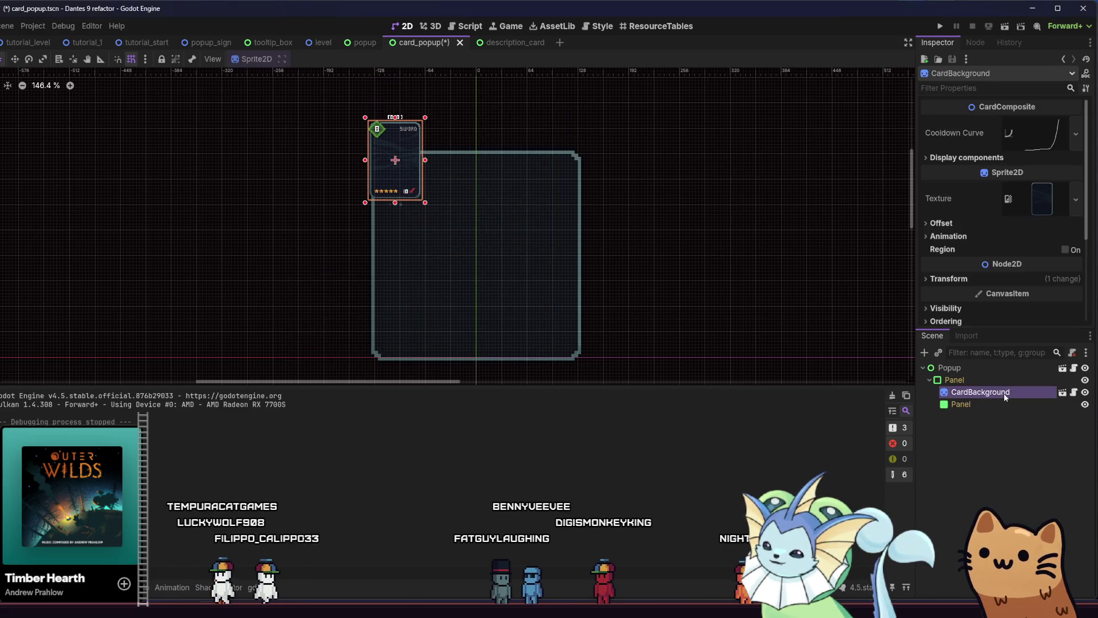
{"action": "left_click", "coordinate": [973, 161]}
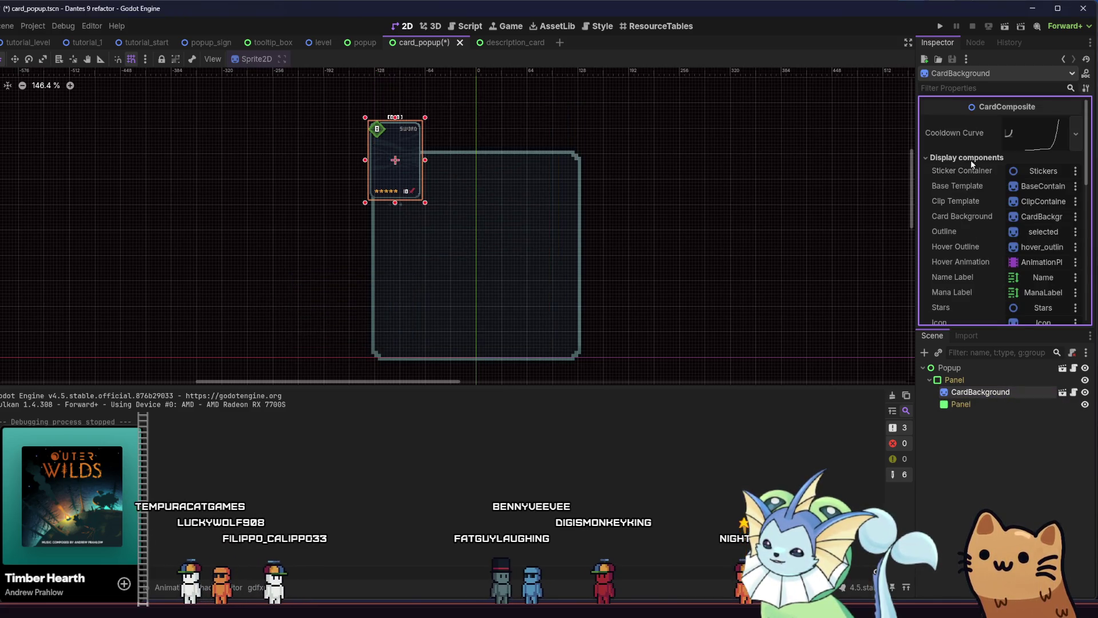
{"action": "left_click", "coordinate": [971, 160]}
{"action": "left_click", "coordinate": [971, 223]}
{"action": "left_click", "coordinate": [969, 220]}
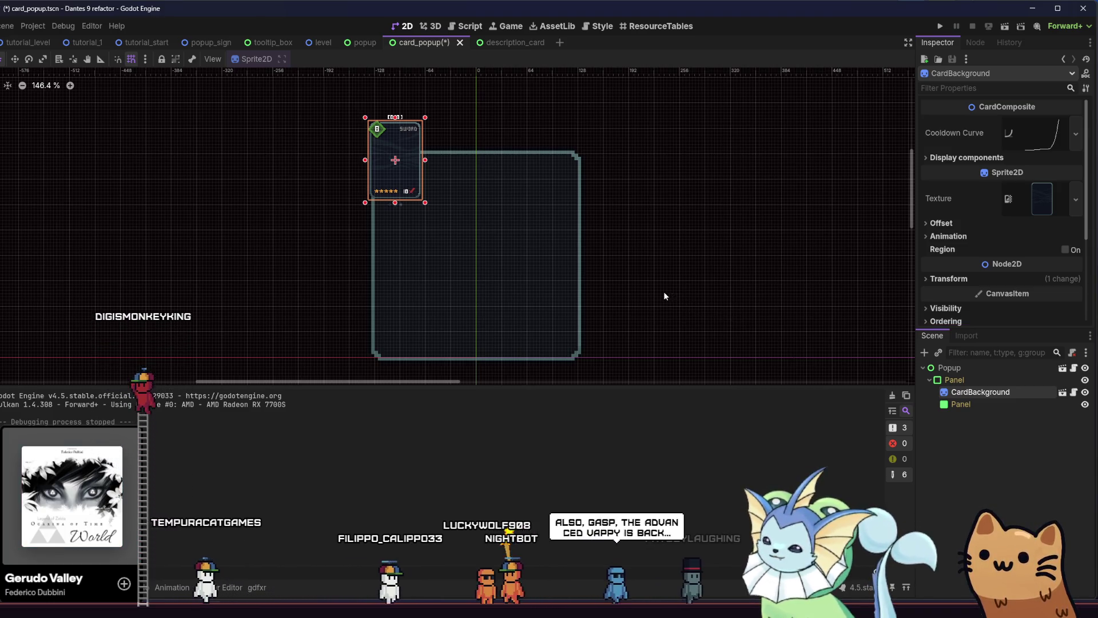
{"action": "mouse_move", "coordinate": [662, 292]}
{"action": "left_mouse_down"}
{"action": "mouse_move", "coordinate": [647, 284]}
{"action": "mouse_move", "coordinate": [668, 294]}
{"action": "left_mouse_up"}
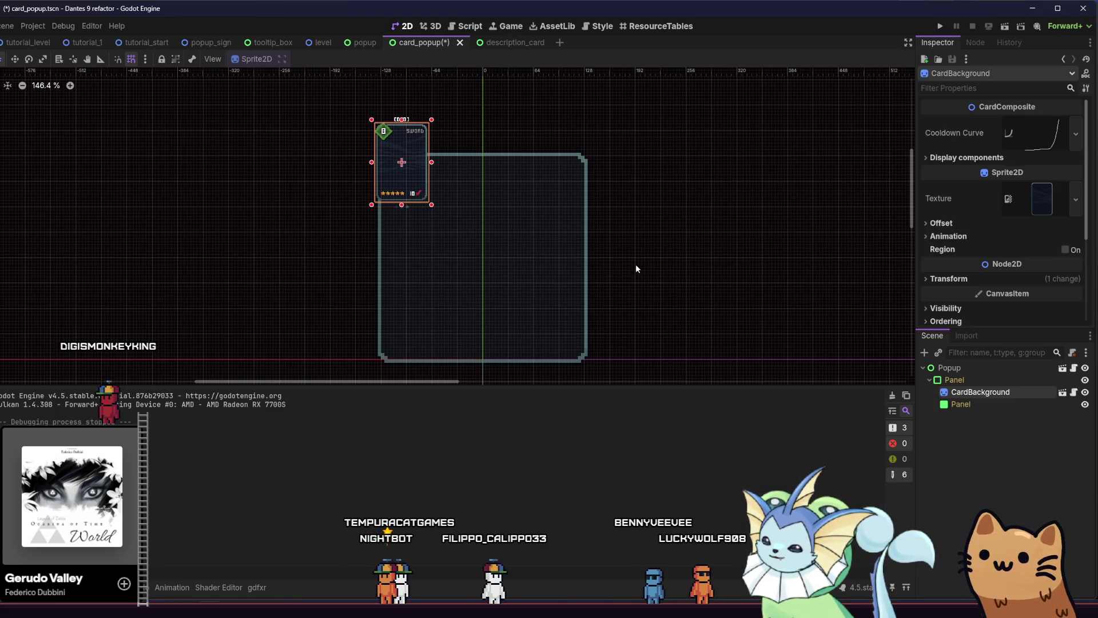
- Add a Control node under Panel with CardBackground nested inside it
{"action": "left_click", "coordinate": [927, 355]}
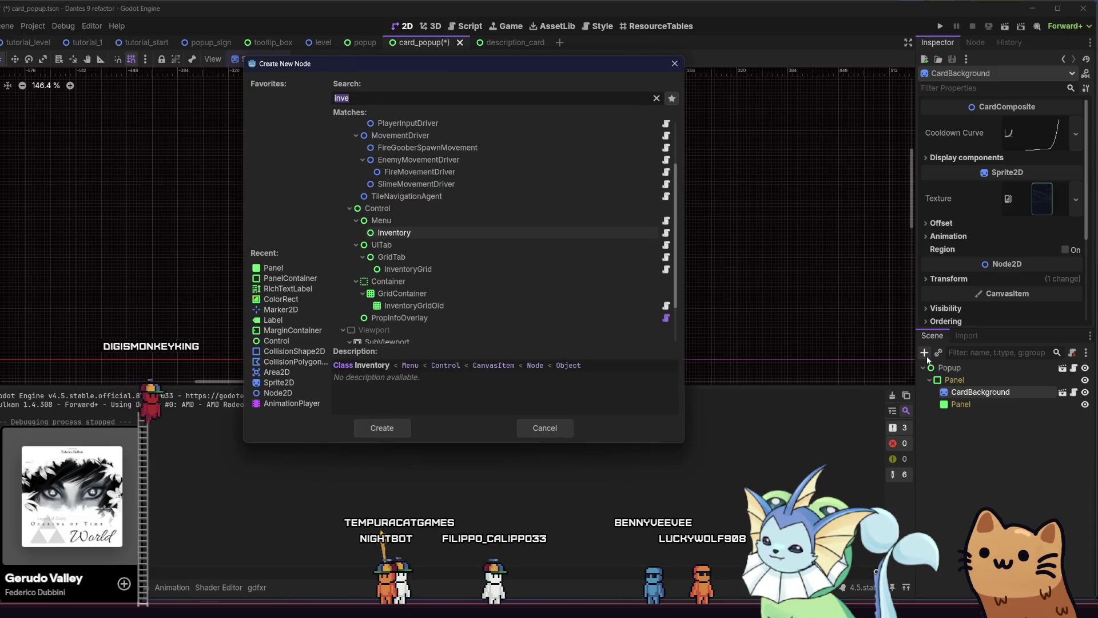
{"action": "type", "text": "control"}
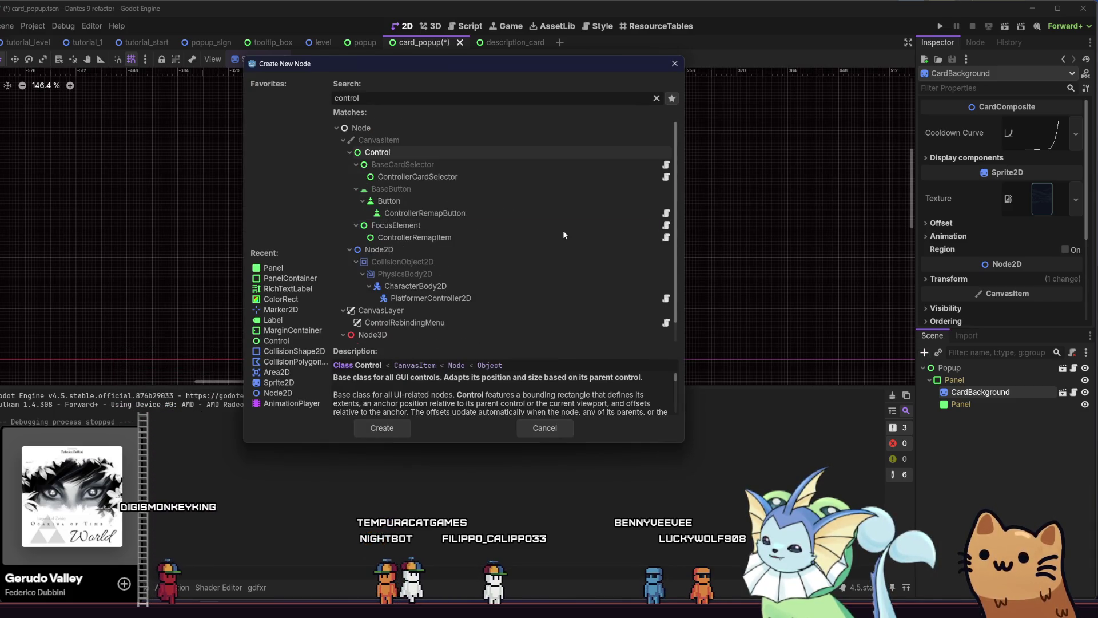
{"action": "double_click", "coordinate": [396, 150]}
{"action": "mouse_move", "coordinate": [938, 391]}
{"action": "left_mouse_down"}
{"action": "mouse_move", "coordinate": [976, 407]}
{"action": "mouse_move", "coordinate": [978, 391]}
{"action": "left_mouse_up"}
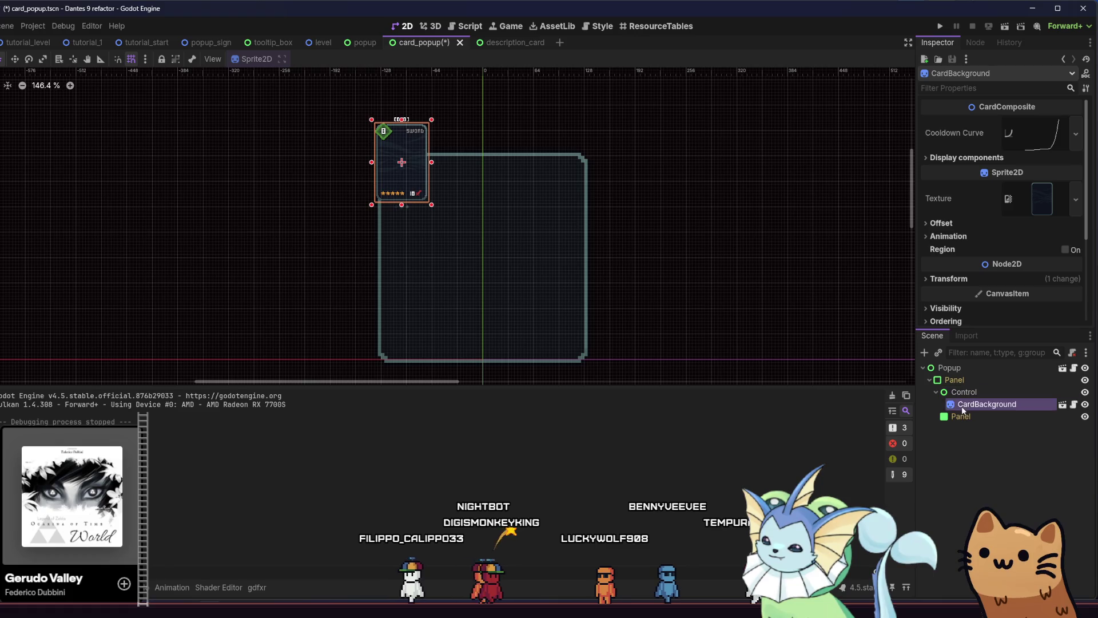
{"action": "left_click", "coordinate": [964, 392]}
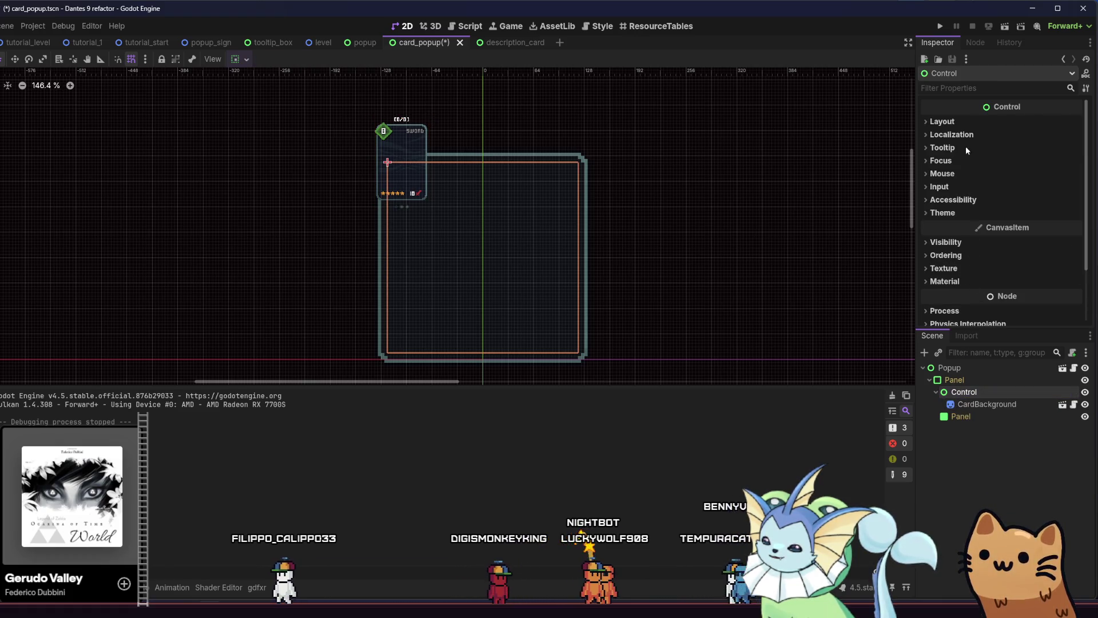
{"action": "left_click", "coordinate": [960, 121]}
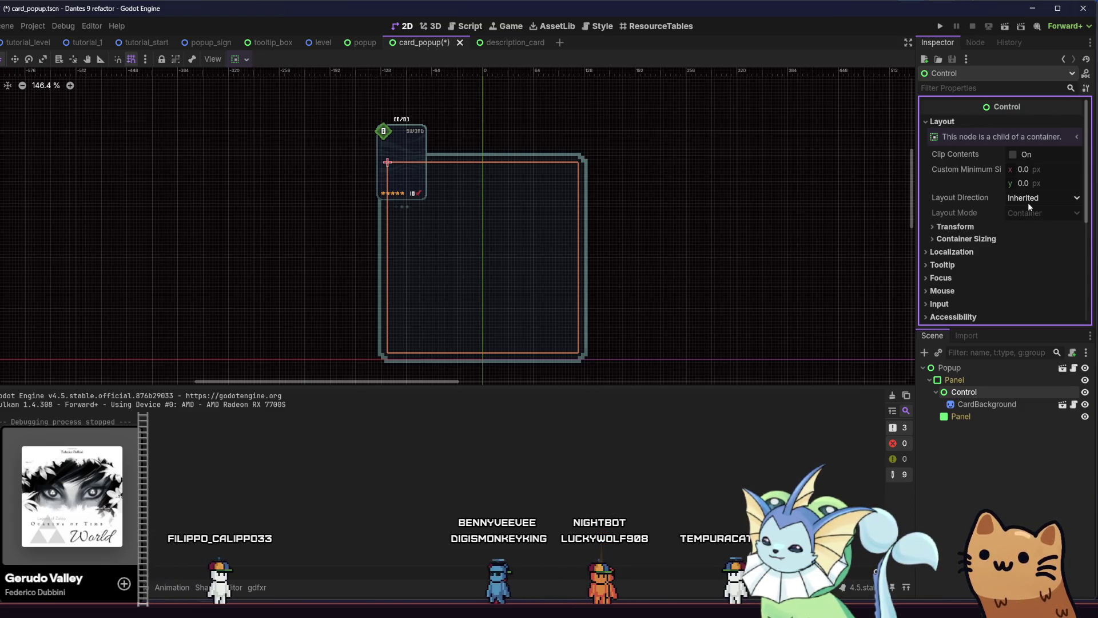
- Drag the card to the centre of the panel and save the scene
{"action": "left_click", "coordinate": [1005, 405]}
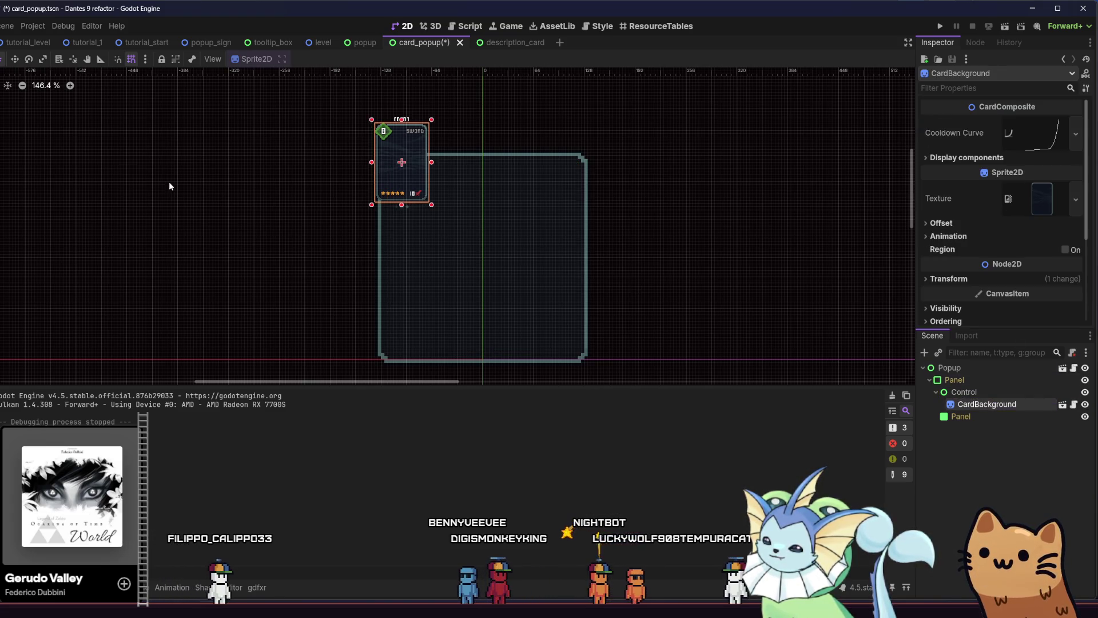
{"action": "mouse_move", "coordinate": [98, 178]}
{"action": "left_mouse_down"}
{"action": "mouse_move", "coordinate": [197, 226]}
{"action": "mouse_move", "coordinate": [158, 281]}
{"action": "mouse_move", "coordinate": [160, 270]}
{"action": "left_mouse_up"}
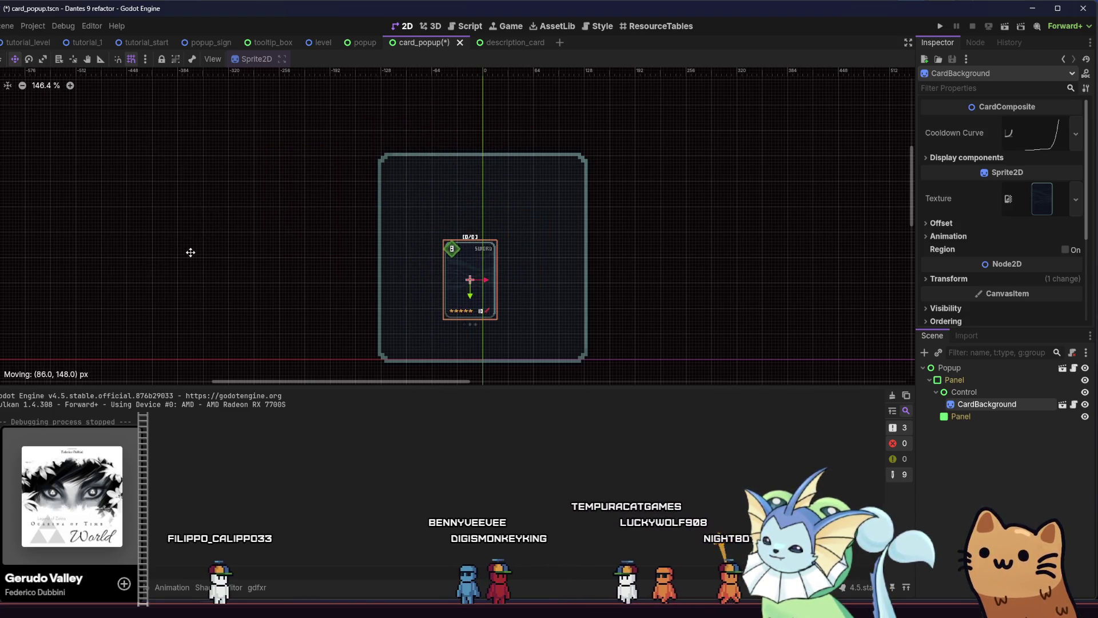
{"action": "key", "text": "ctrl+z"}
{"action": "left_click_drag", "start_coordinate": [289, 192], "coordinate": [369, 285]}
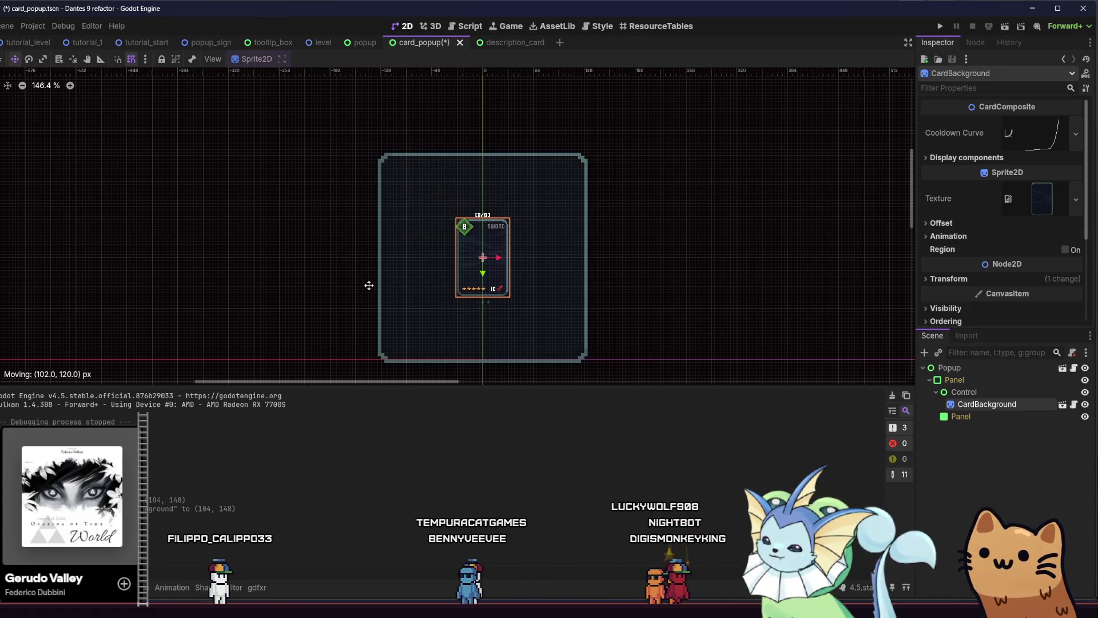
{"action": "key", "text": "ctrl+s"}
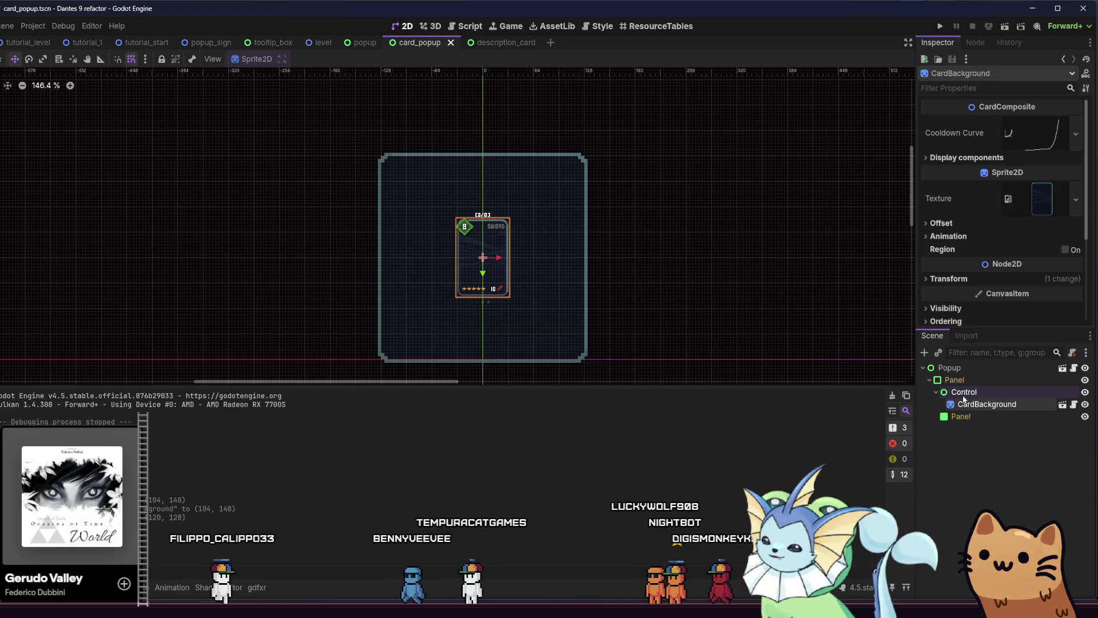
- Set CardBackground's Transform scale to 4, then settle on 3, saving each time
{"action": "left_click", "coordinate": [987, 404]}
{"action": "left_click", "coordinate": [949, 278]}
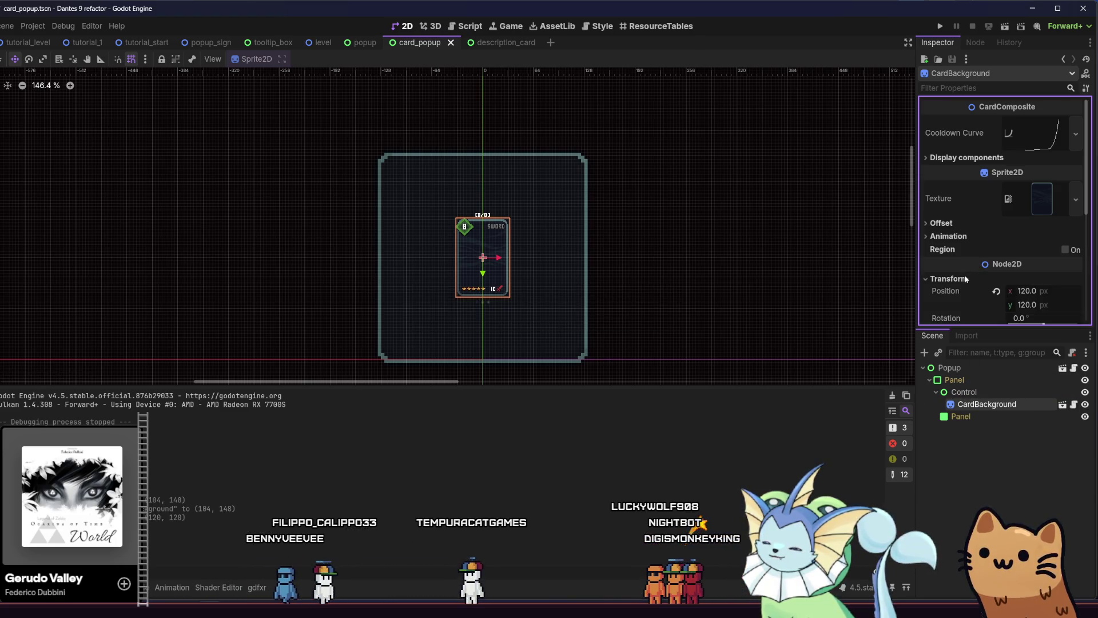
{"action": "scroll", "coordinate": [1011, 296], "scroll_direction": "down", "scroll_amount": 3}
{"action": "type", "text": "4"}
{"action": "key", "text": "Return"}
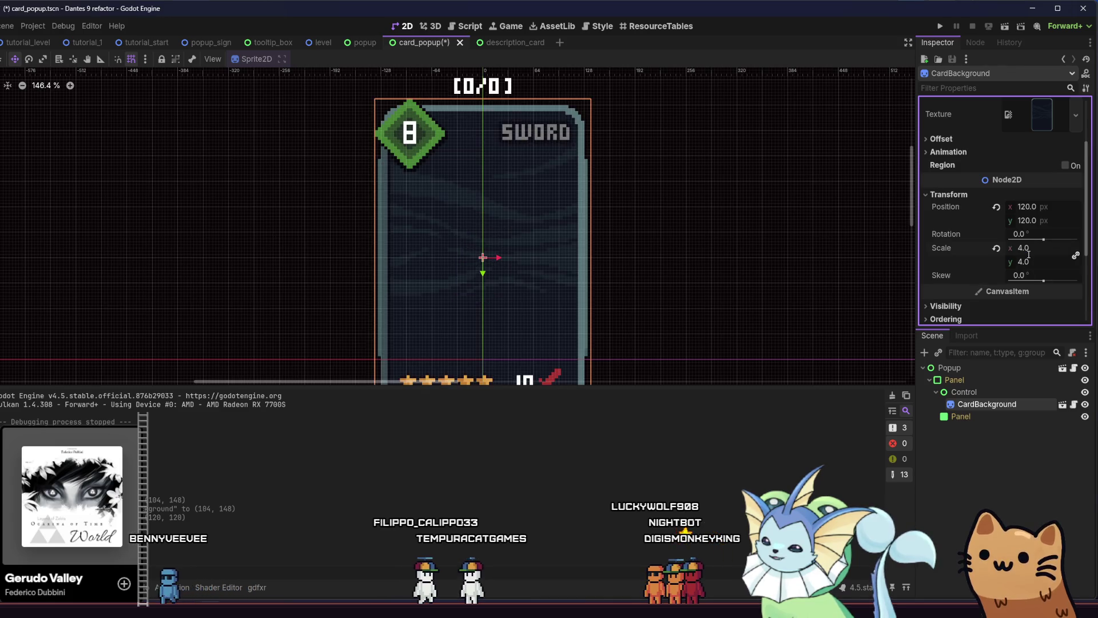
{"action": "key", "text": "ctrl+s"}
{"action": "left_click", "coordinate": [1028, 250]}
{"action": "type", "text": "3"}
{"action": "key", "text": "Return"}
{"action": "key", "text": "ctrl+s"}
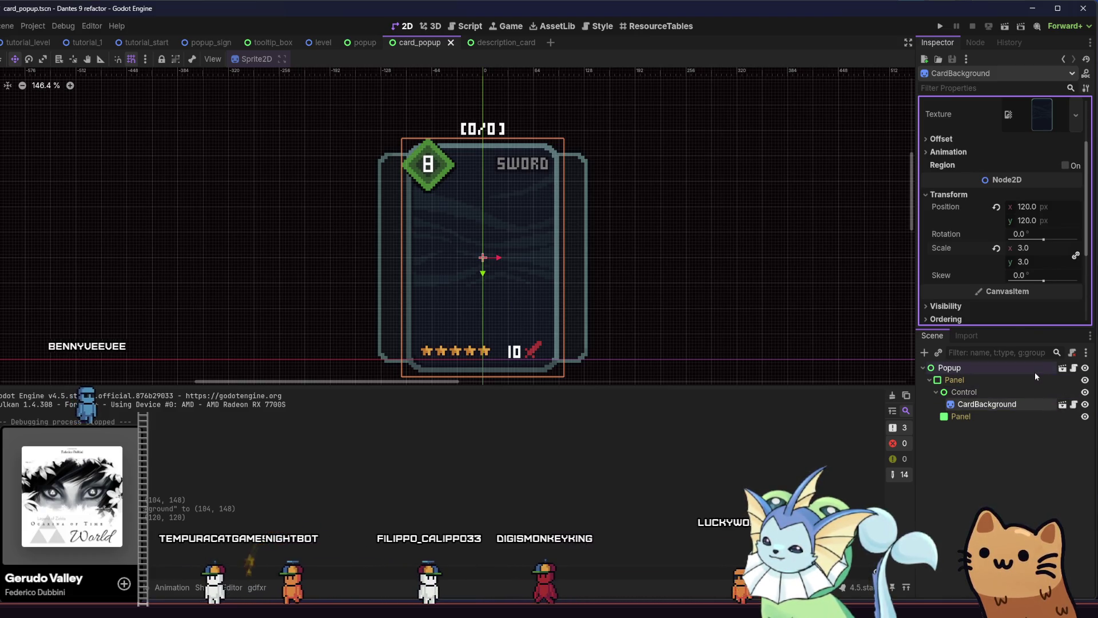
- Select the Popup root node and open the Create New Node dialog
{"action": "left_click", "coordinate": [978, 404], "text": "ctrl"}
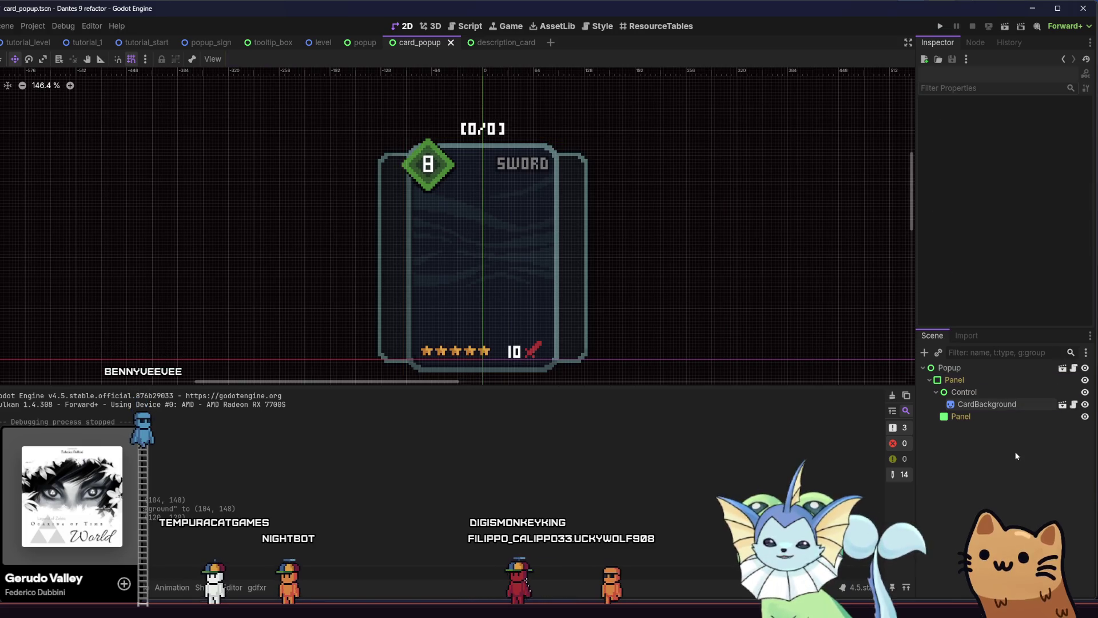
{"action": "left_click", "coordinate": [976, 404]}
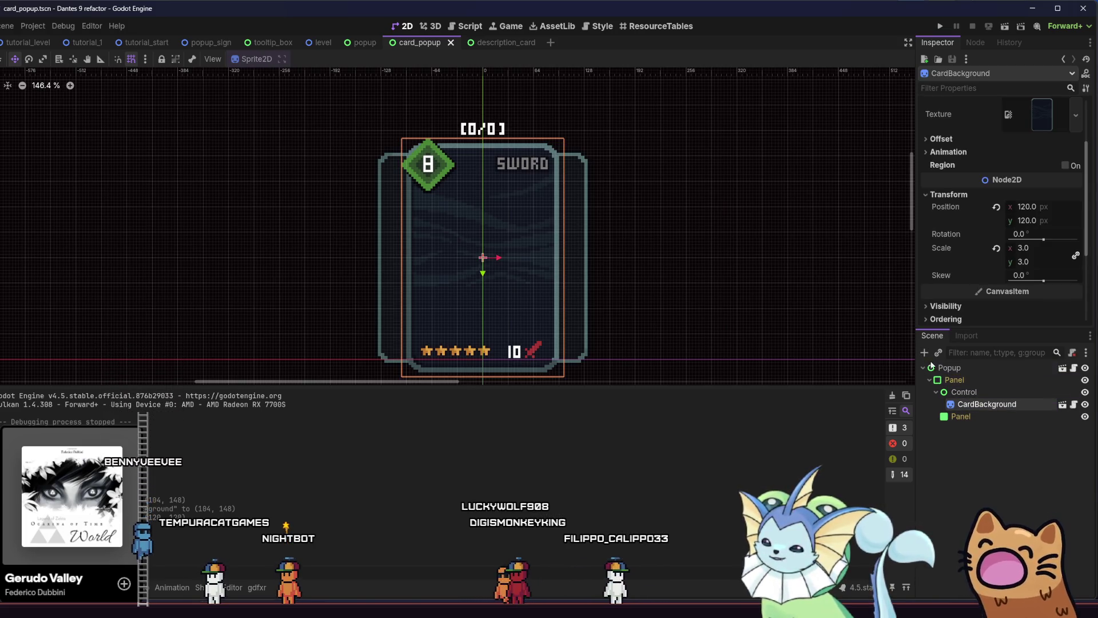
{"action": "left_click", "coordinate": [944, 367]}
{"action": "left_click", "coordinate": [926, 356]}
- Add a plain Node under Popup and attach a new card_popup.gd script
{"action": "left_click", "coordinate": [383, 127]}
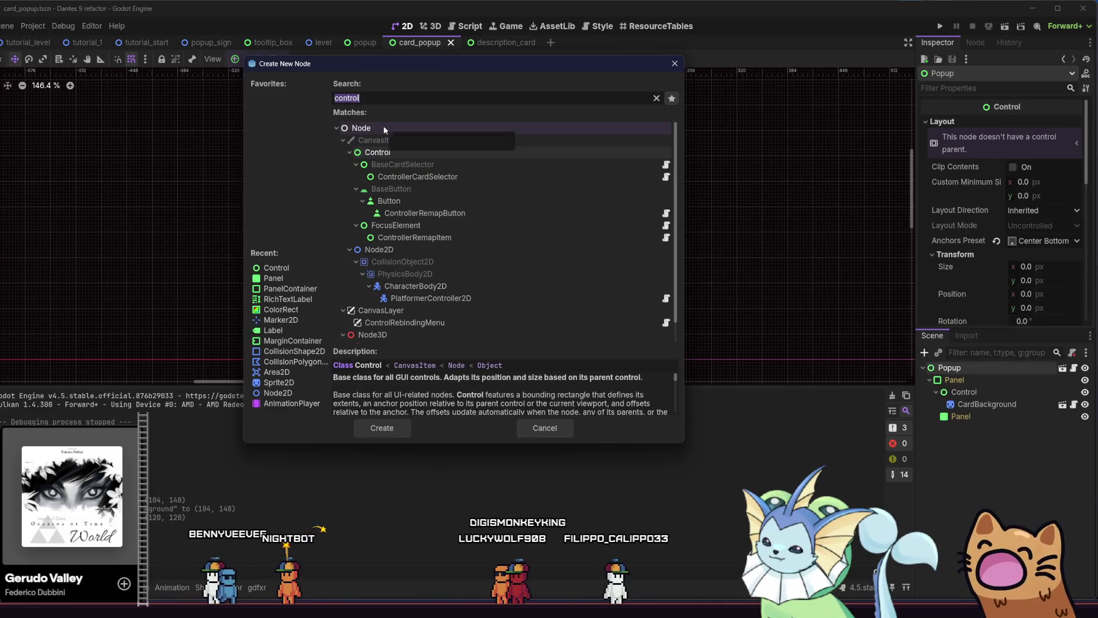
{"action": "double_click", "coordinate": [384, 128]}
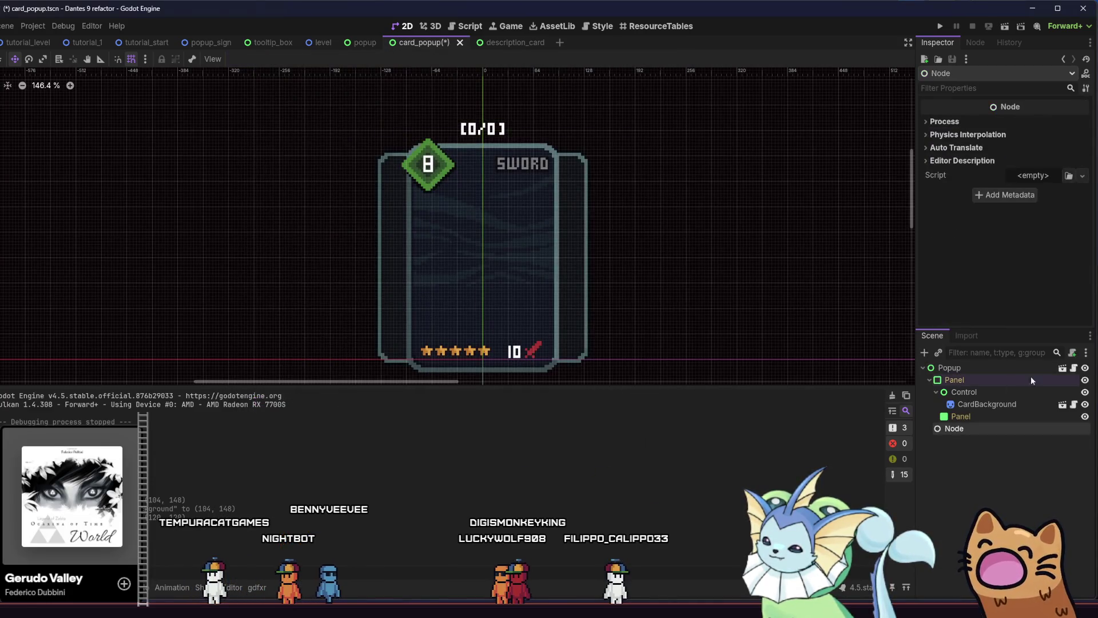
{"action": "left_click", "coordinate": [1073, 353]}
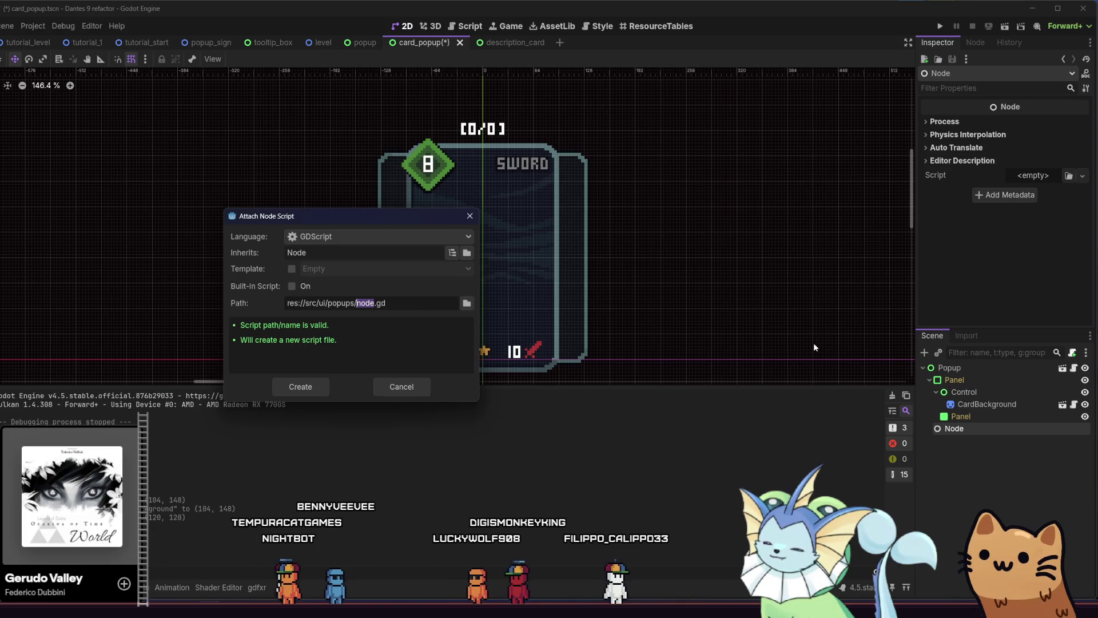
{"action": "type", "text": "card_pop"}
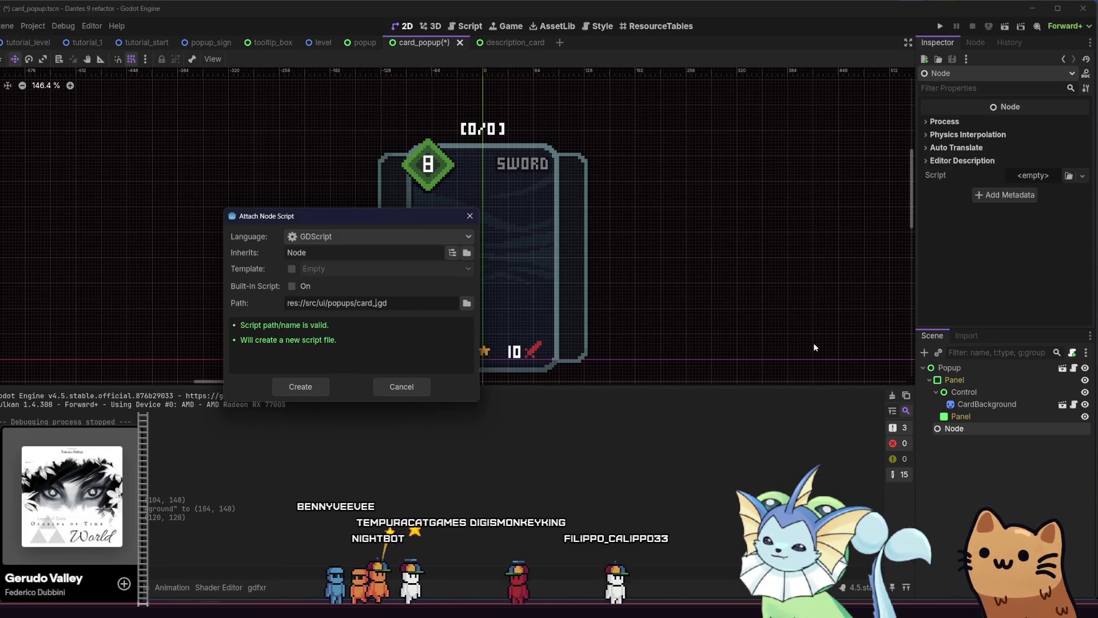
{"action": "type", "text": "up"}
{"action": "key", "text": "Return"}
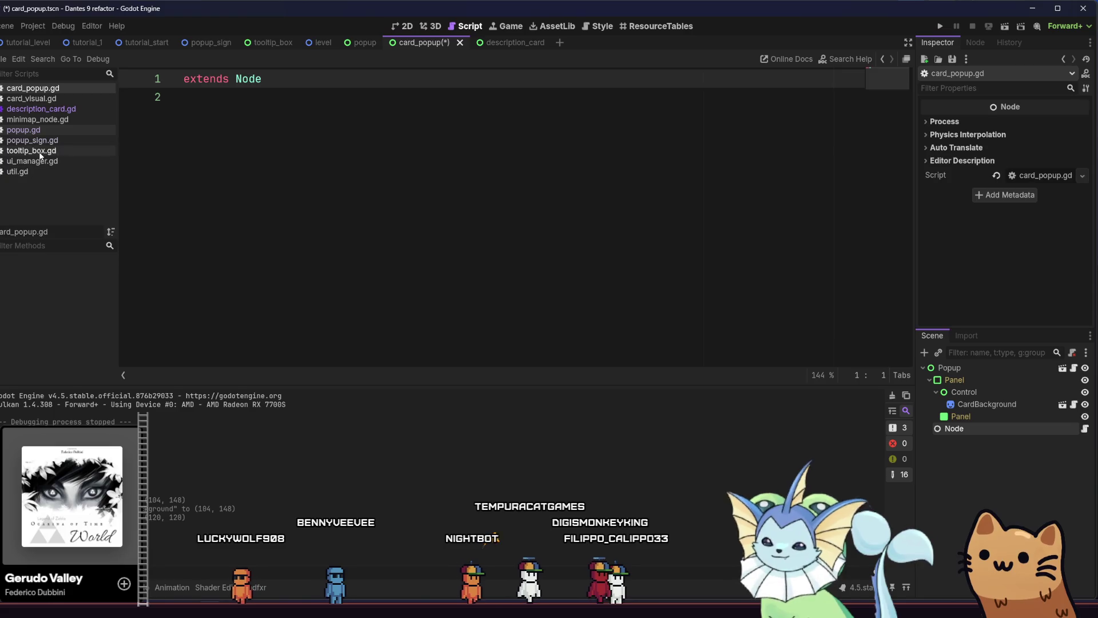
- Check tooltip_box.gd for reference, then return to card_popup.gd
{"action": "left_click", "coordinate": [32, 150]}
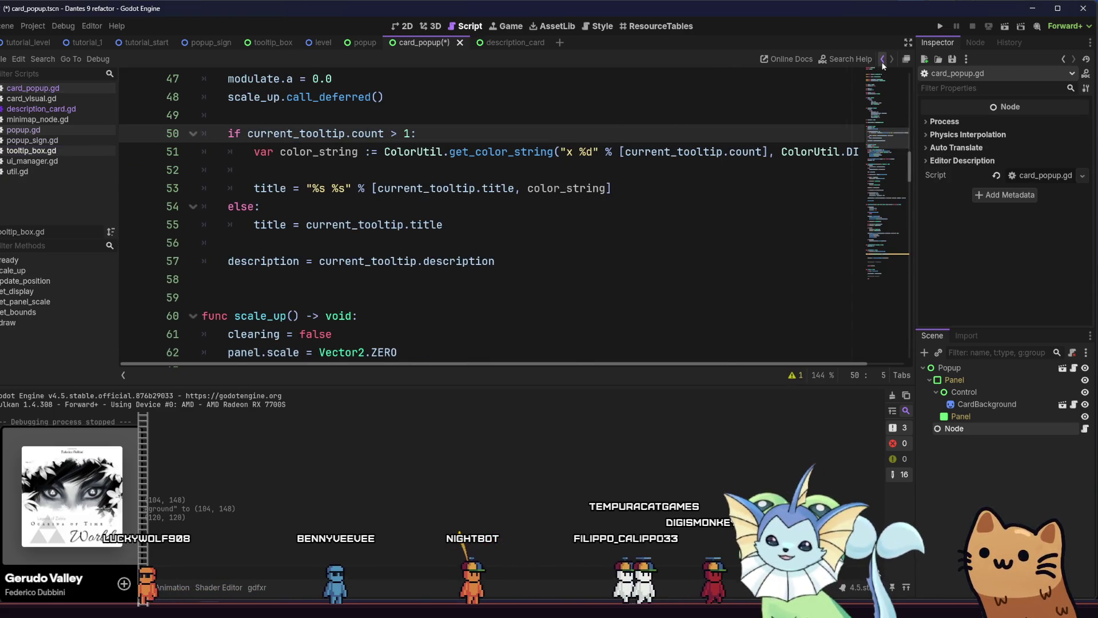
{"action": "scroll", "coordinate": [661, 119], "scroll_direction": "down", "scroll_amount": 3}
{"action": "left_click", "coordinate": [661, 119]}
{"action": "left_click", "coordinate": [32, 87]}
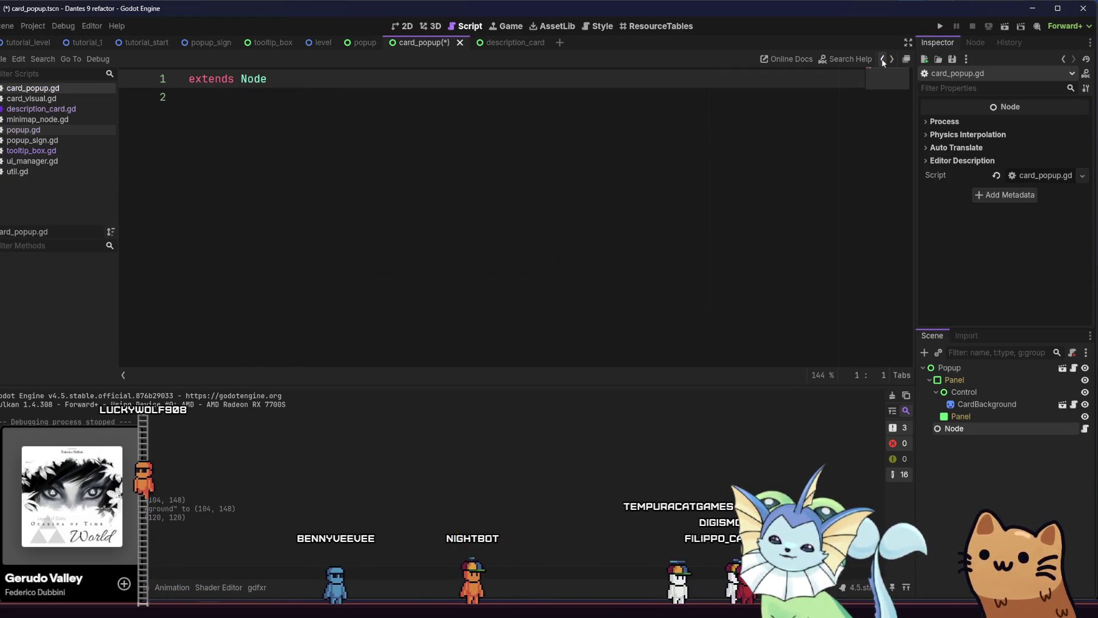
{"action": "left_click", "coordinate": [78, 129]}
{"action": "left_click", "coordinate": [70, 87]}
{"action": "key", "text": "Down"}
{"action": "left_click", "coordinate": [70, 88]}
{"action": "left_click", "coordinate": [288, 151]}
{"action": "key", "text": "Return"}
{"action": "type", "text": "@export v"}
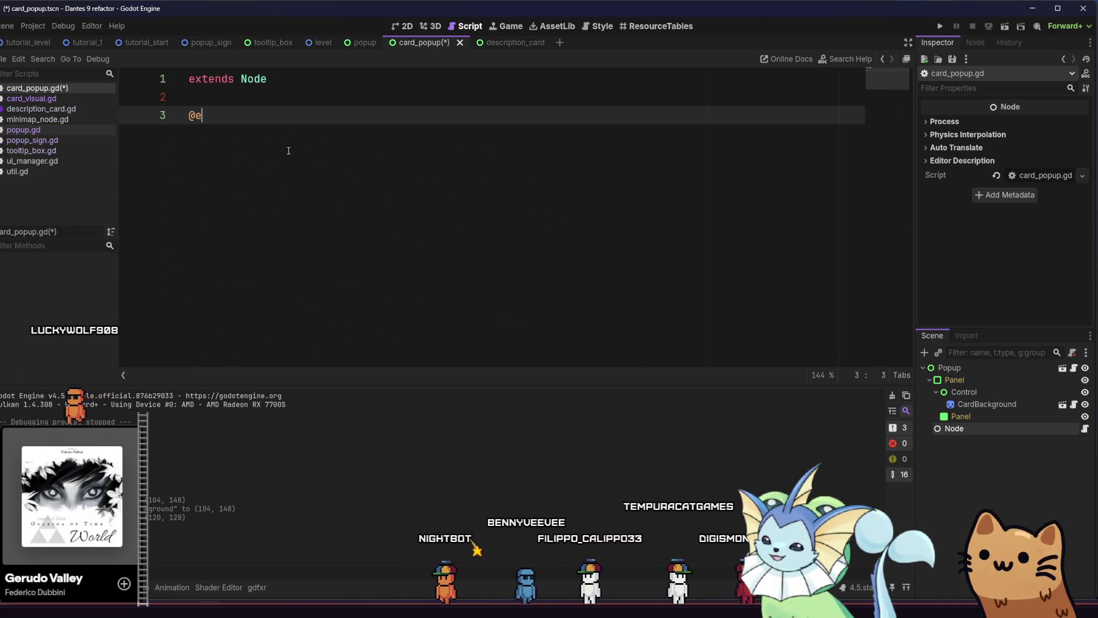
{"action": "type", "text": "ar"}
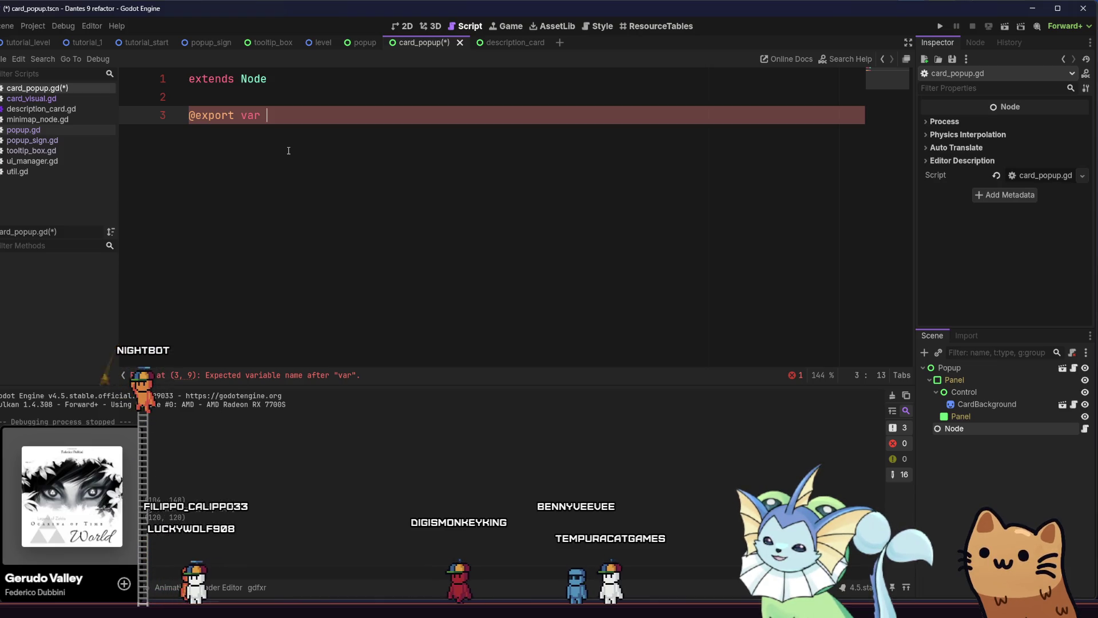
{"action": "type", "text": "card : C"}
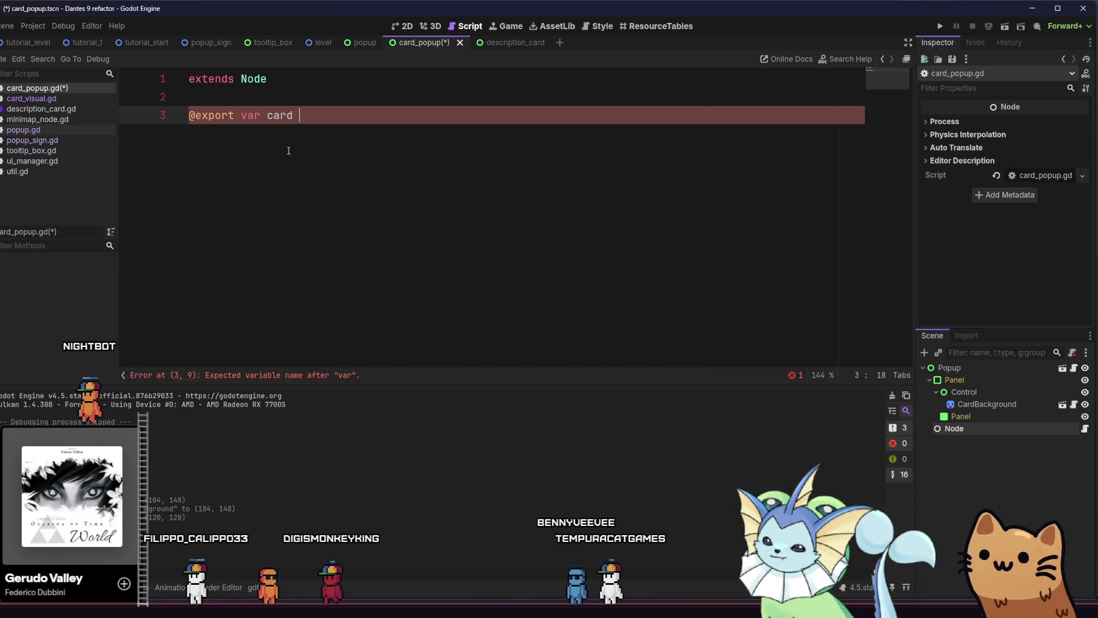
{"action": "type", "text": "ardB"}
{"action": "key", "text": "BackSpace"}
{"action": "key", "text": "BackSpace"}
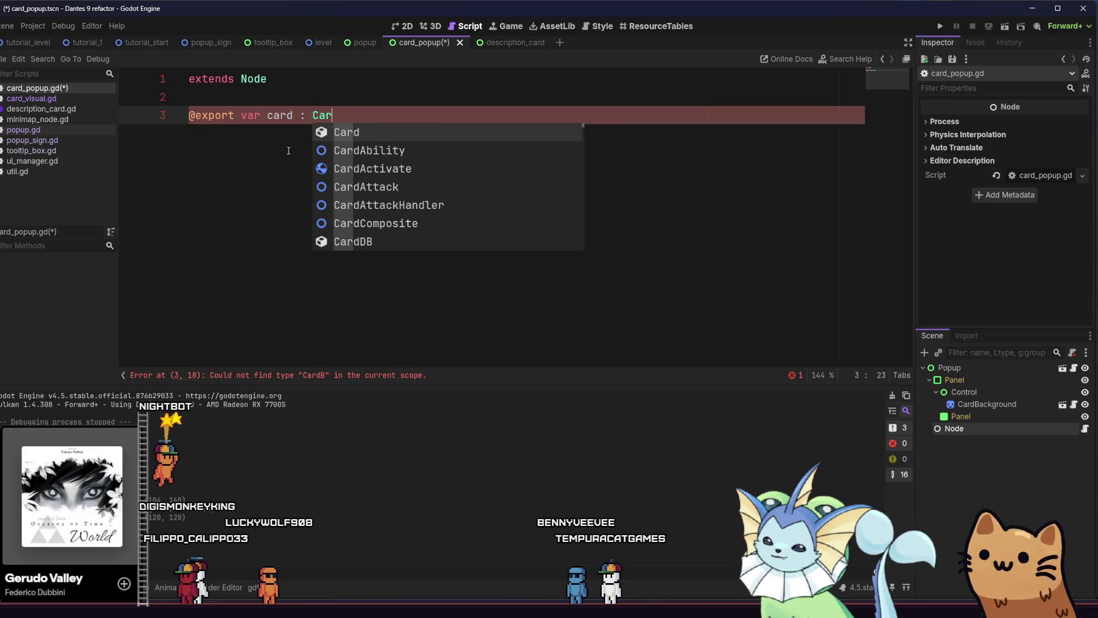
{"action": "type", "text": "dC"}
{"action": "key", "text": "Return"}
{"action": "key", "text": "Return"}
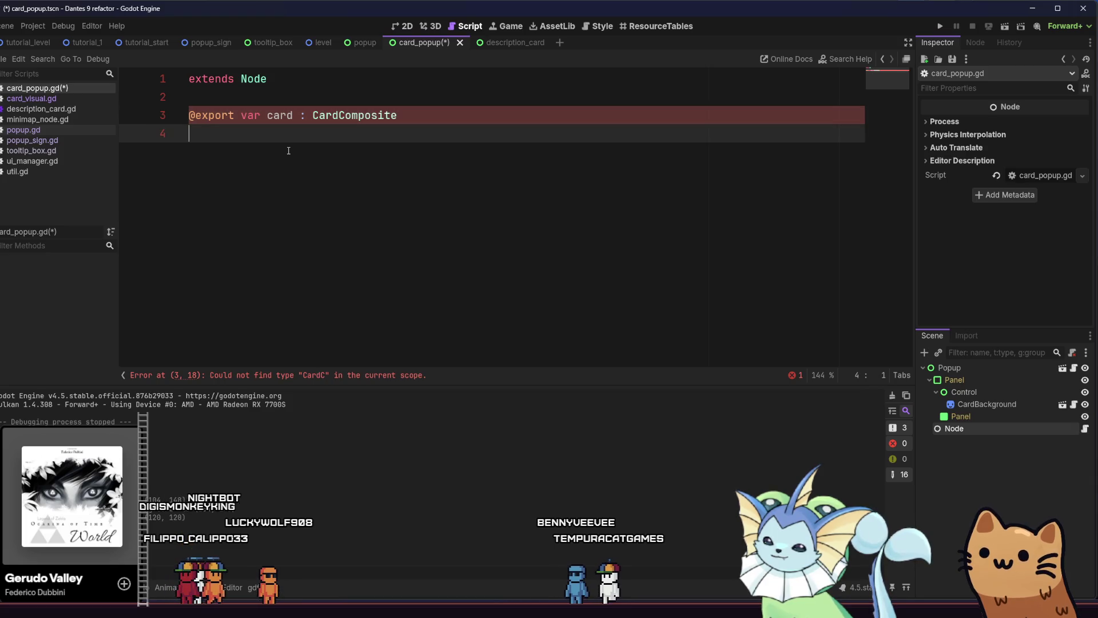
{"action": "key", "text": "Return"}
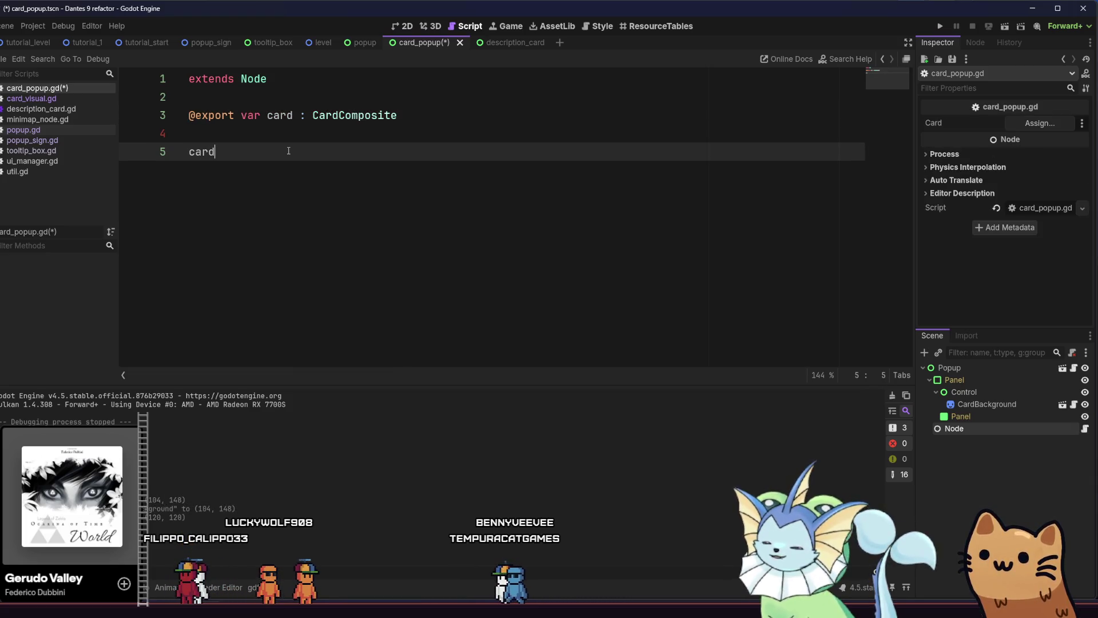
- Write a _ready() function whose body begins with card.instance
{"action": "type", "text": "."}
{"action": "key", "text": "BackSpace"}
{"action": "key", "text": "BackSpace"}
{"action": "key", "text": "BackSpace"}
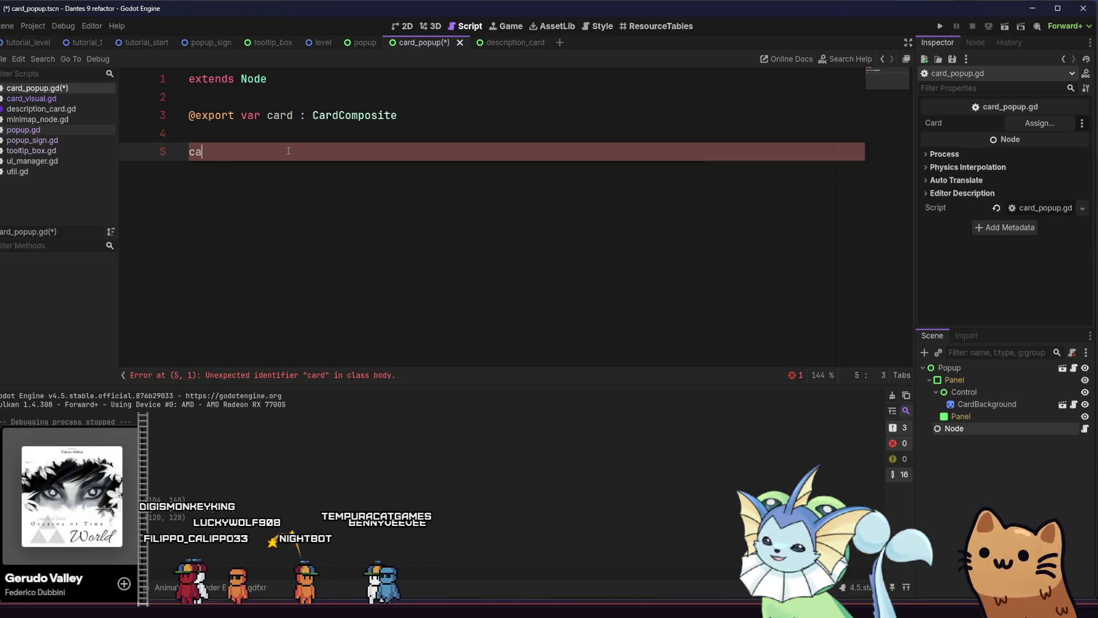
{"action": "type", "text": "func _re"}
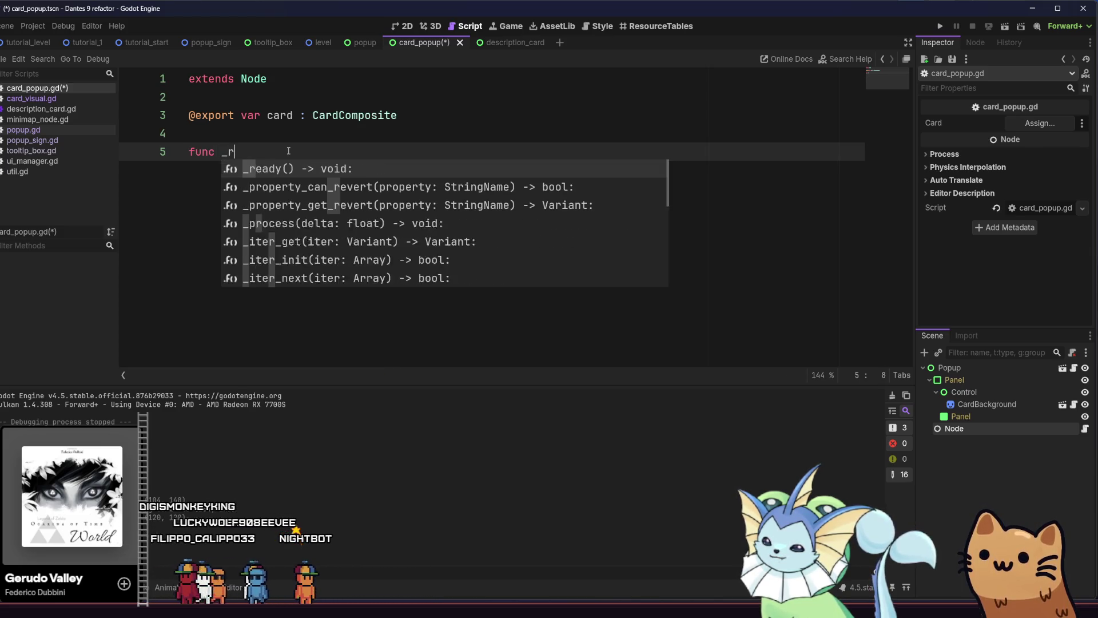
{"action": "key", "text": "Return"}
{"action": "key", "text": "Return"}
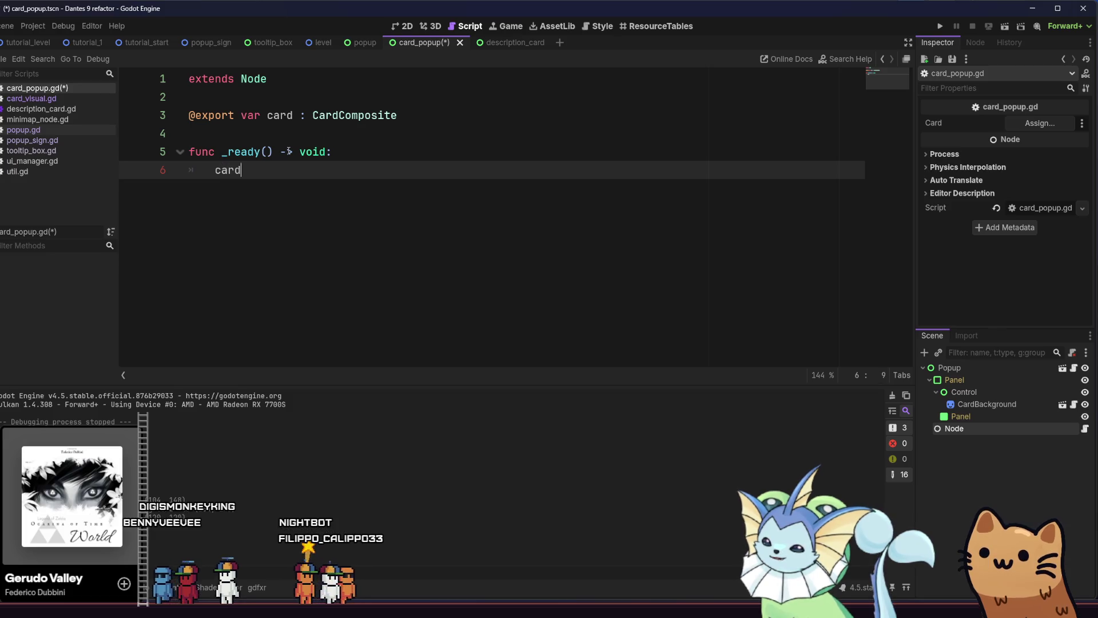
{"action": "type", "text": ".c"}
{"action": "key", "text": "BackSpace"}
{"action": "type", "text": "inst"}
{"action": "key", "text": "Return"}
- Assign CardInstance.from_card() to card.instance in _ready()
{"action": "type", "text": "= "}
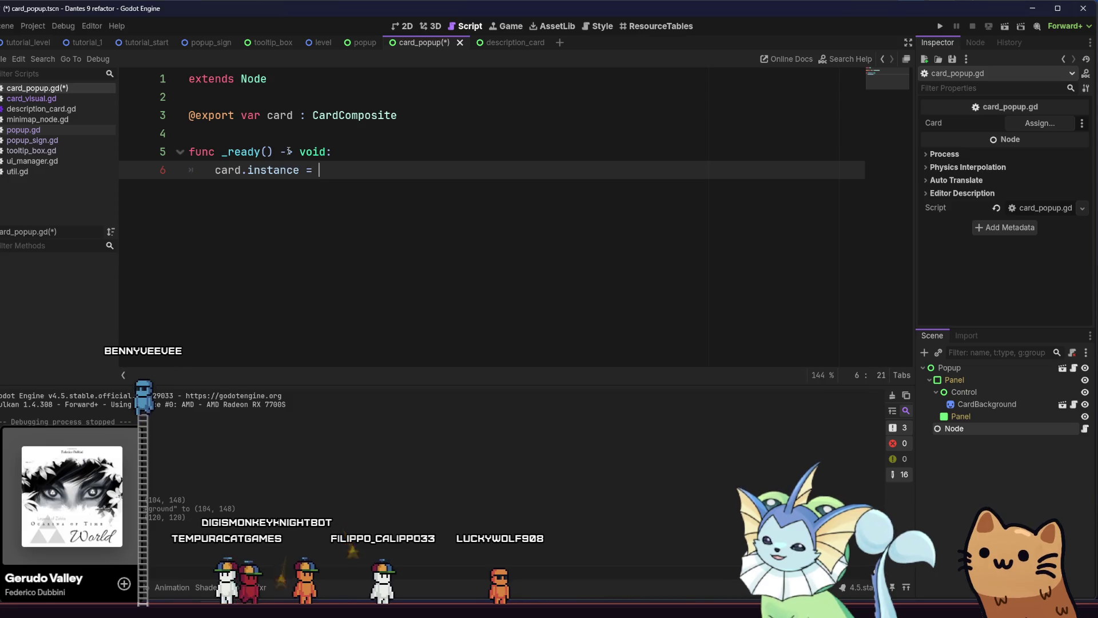
{"action": "type", "text": "Card"}
{"action": "key", "text": "BackSpace"}
{"action": "key", "text": "BackSpace"}
{"action": "key", "text": "BackSpace"}
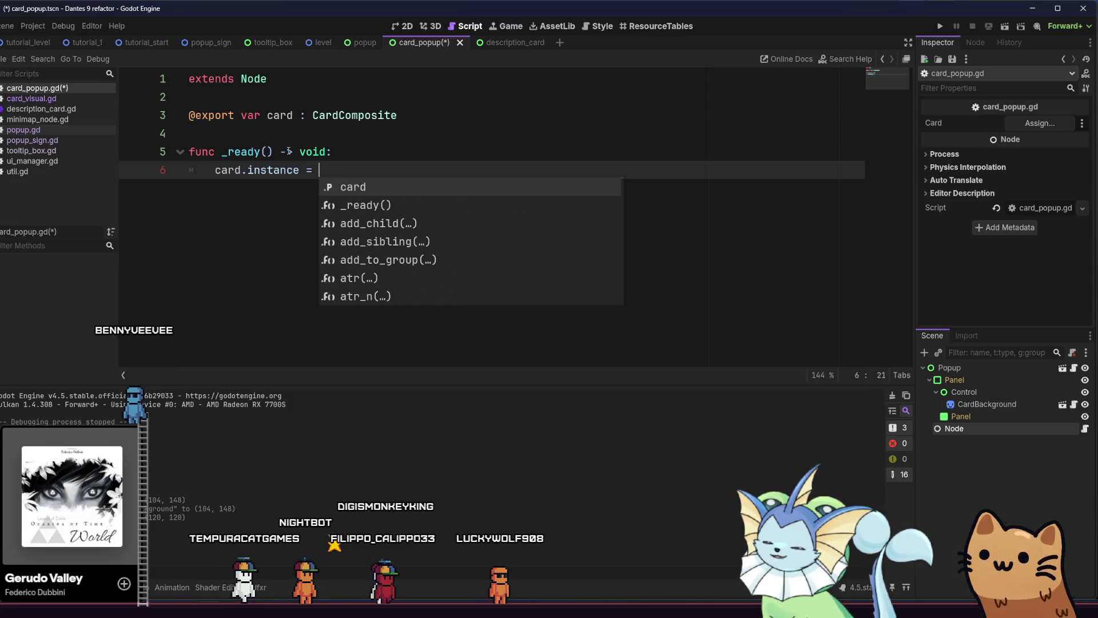
{"action": "type", "text": "CardI"}
{"action": "key", "text": "Return"}
{"action": "type", "text": ".from"}
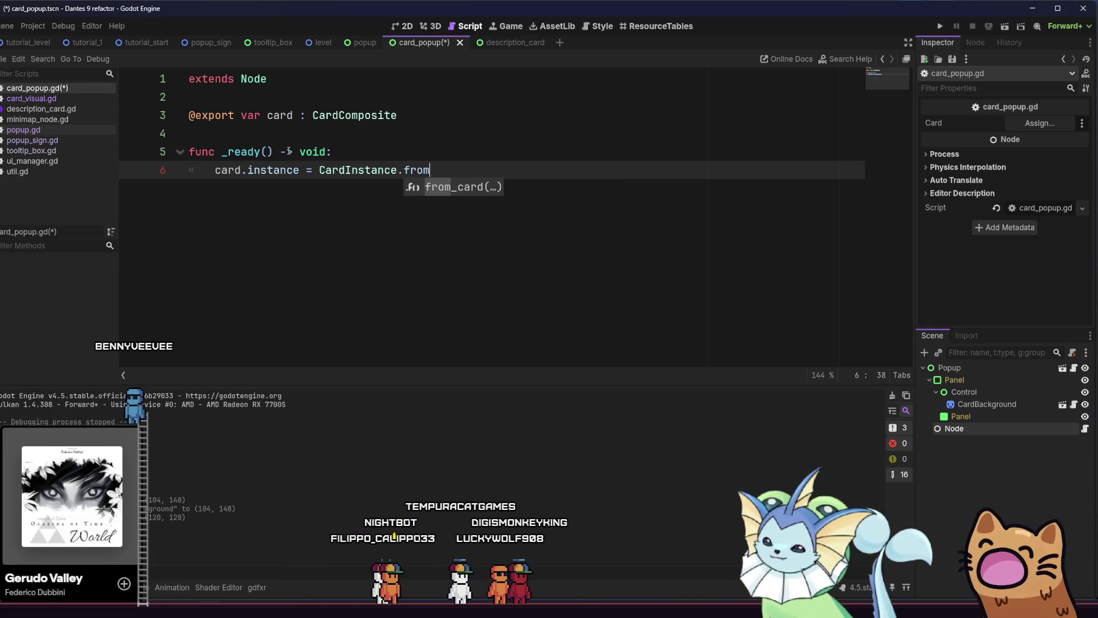
{"action": "key", "text": "Return"}
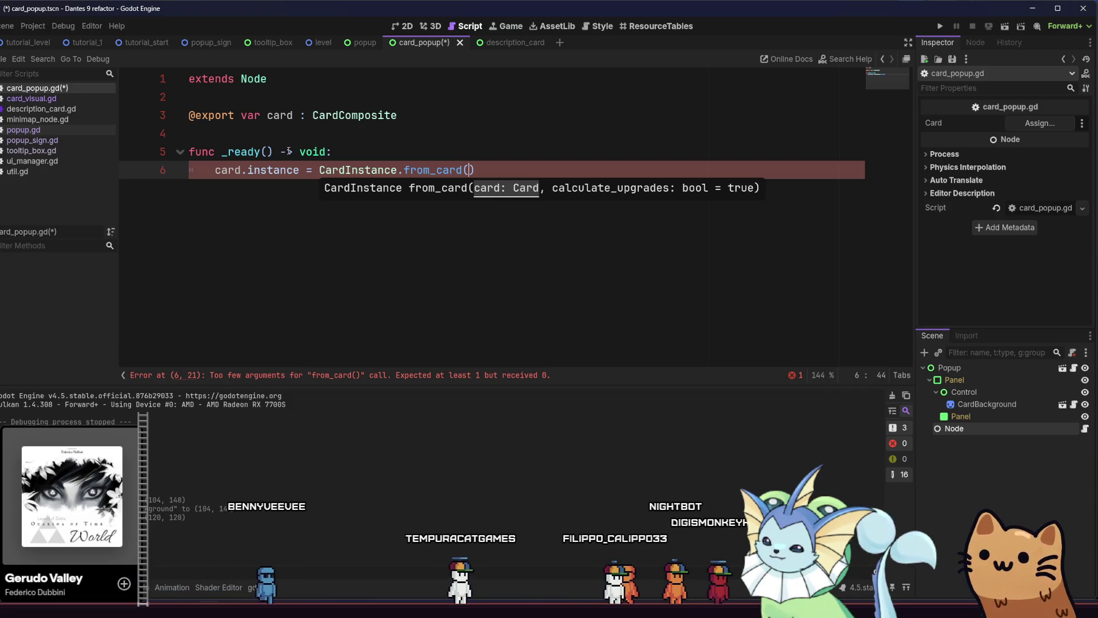
- Try CardDB, then card, as the from_card argument before clearing it again
{"action": "type", "text": "card(Card"}
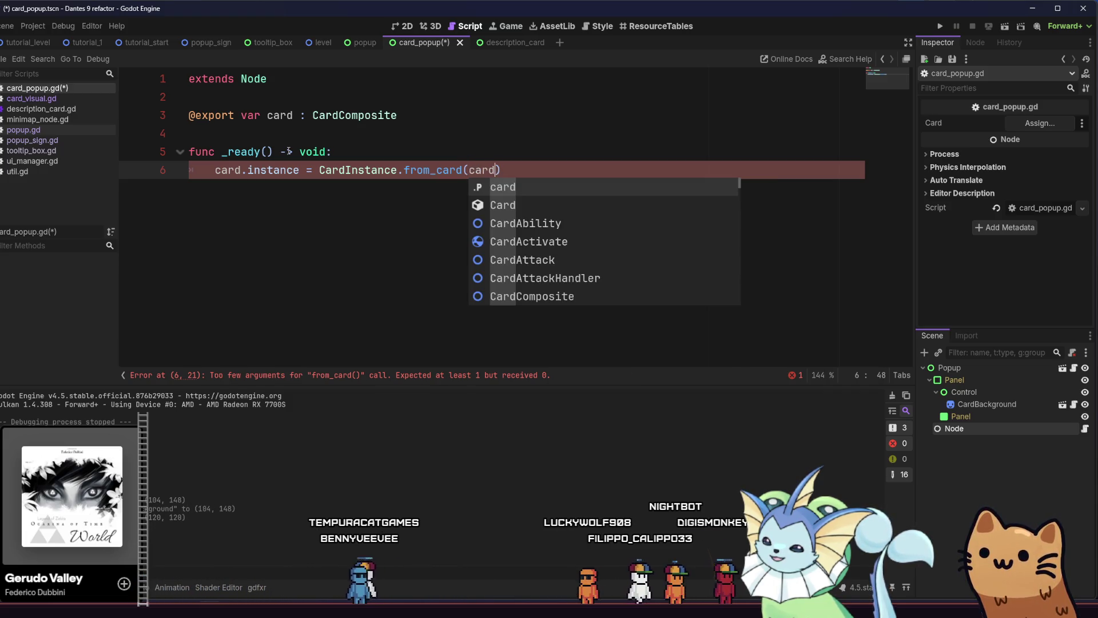
{"action": "type", "text": "DB"}
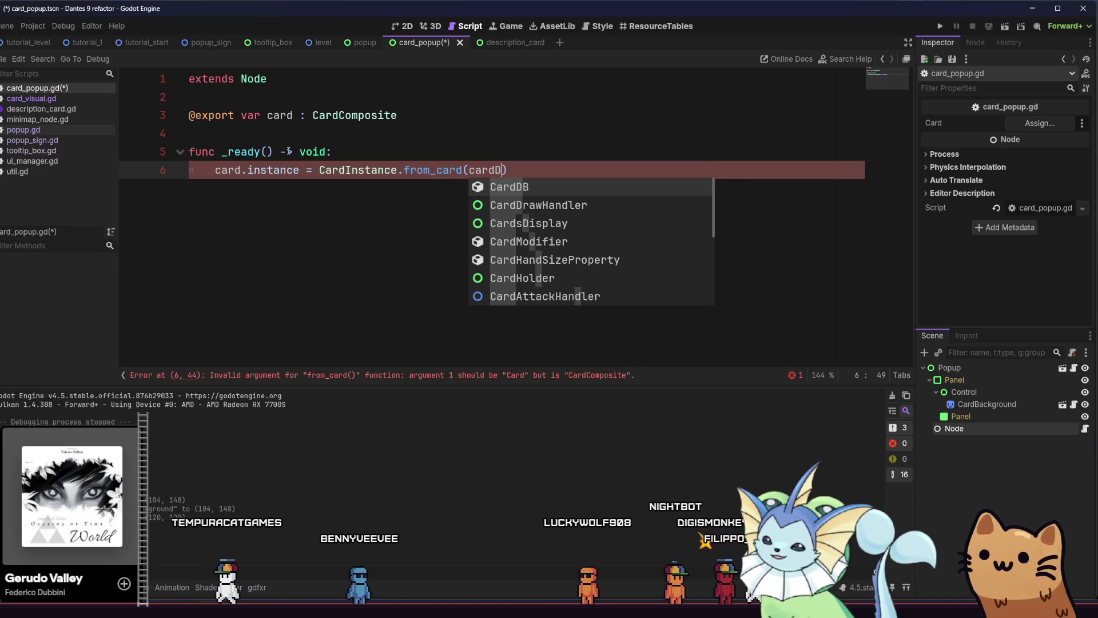
{"action": "key", "text": "Return"}
{"action": "type", "text": "."}
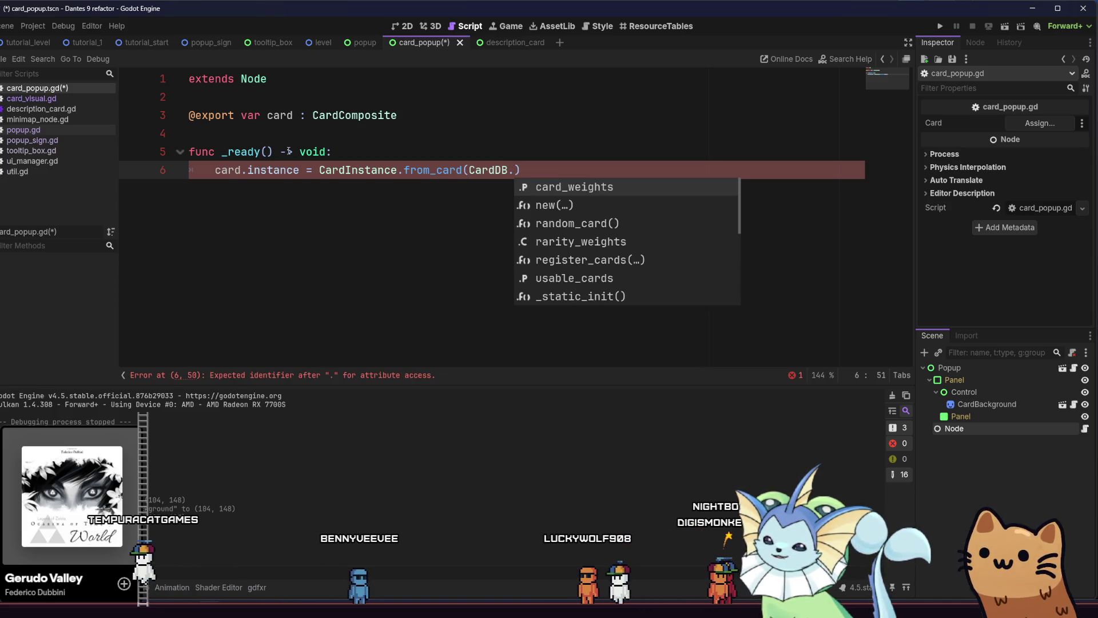
{"action": "scroll", "coordinate": [670, 264], "scroll_direction": "down", "scroll_amount": 3}
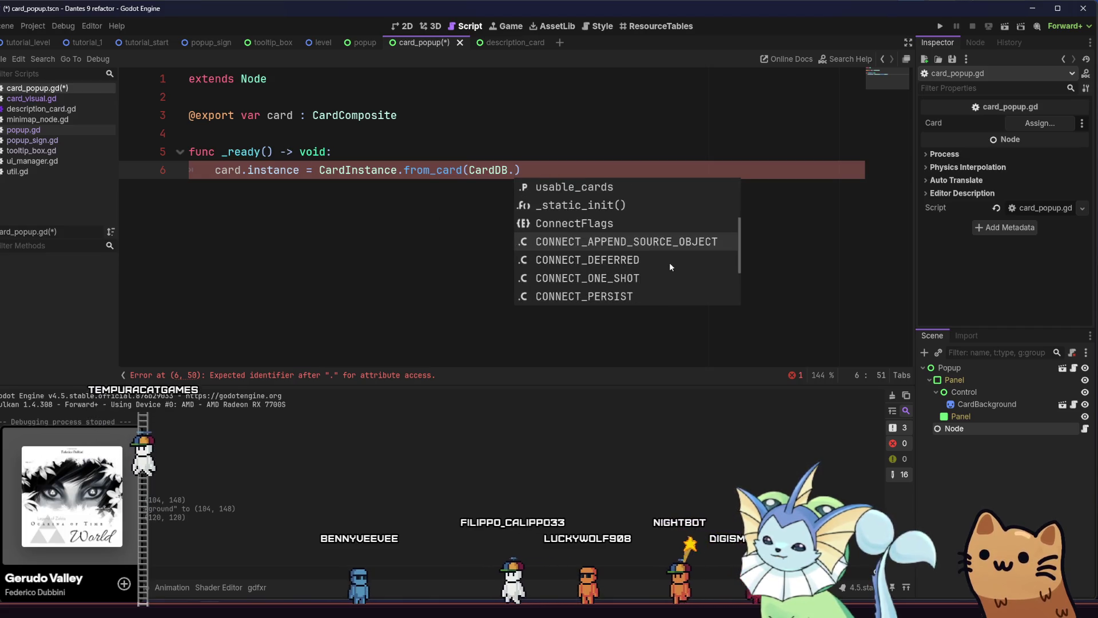
{"action": "scroll", "coordinate": [669, 263], "scroll_direction": "up", "scroll_amount": 3}
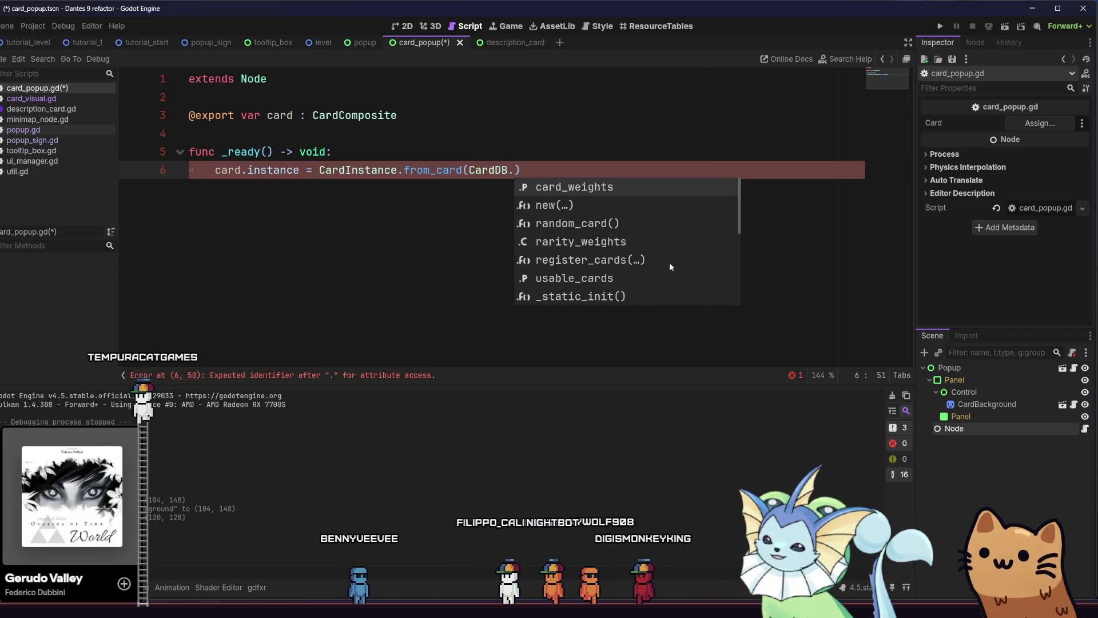
{"action": "key", "text": "BackSpace"}
{"action": "key", "text": "BackSpace"}
{"action": "key", "text": "BackSpace"}
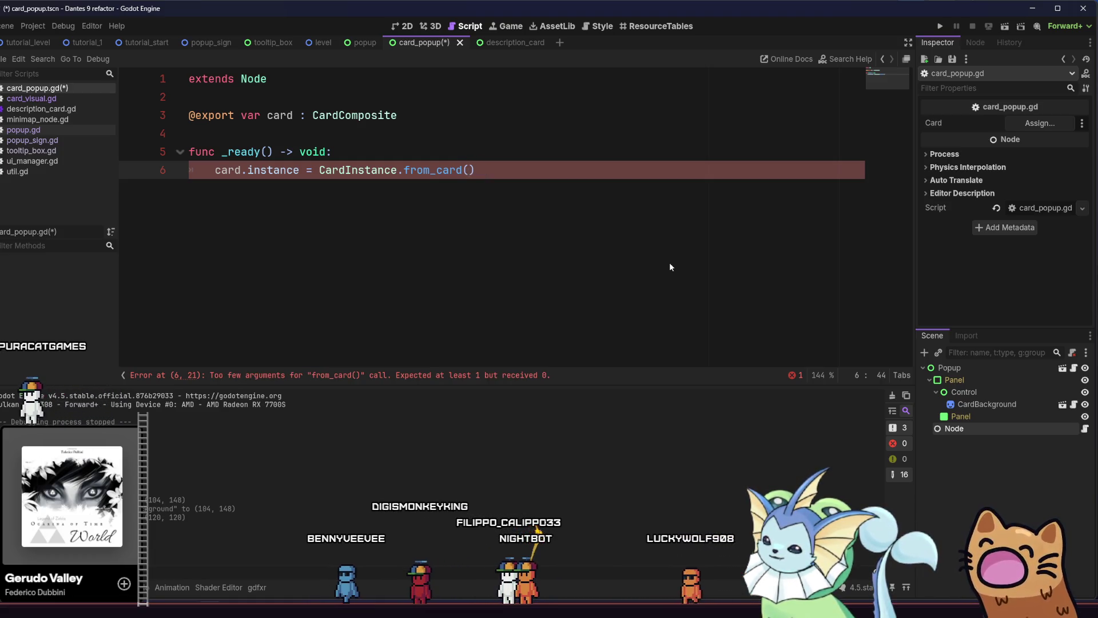
{"action": "type", "text": "card"}
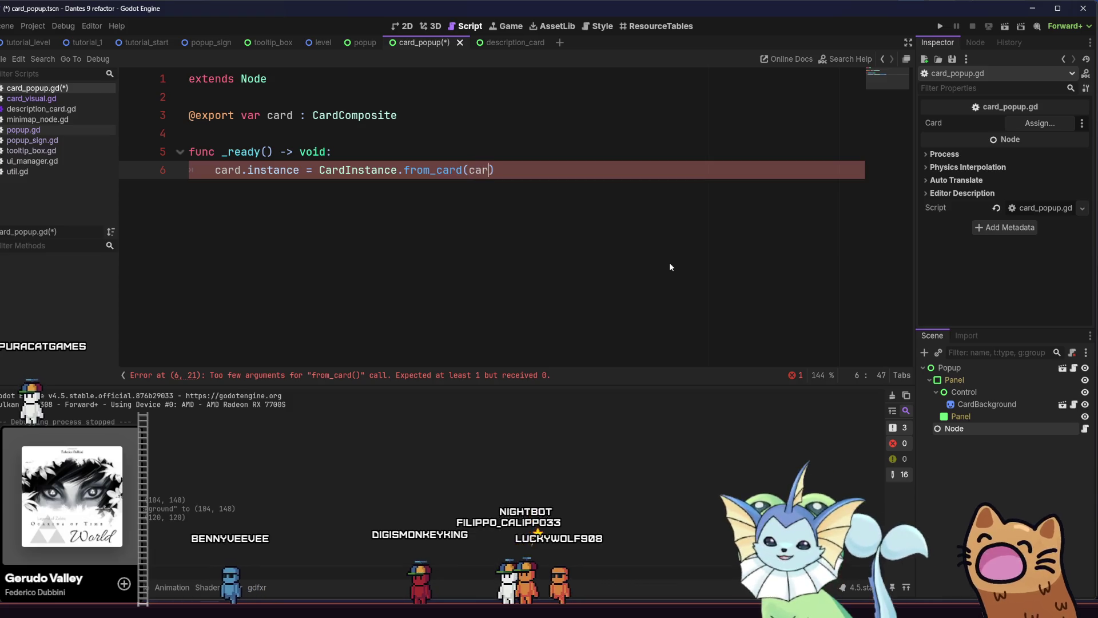
{"action": "key", "text": "BackSpace"}
{"action": "key", "text": "BackSpace"}
{"action": "key", "text": "BackSpace"}
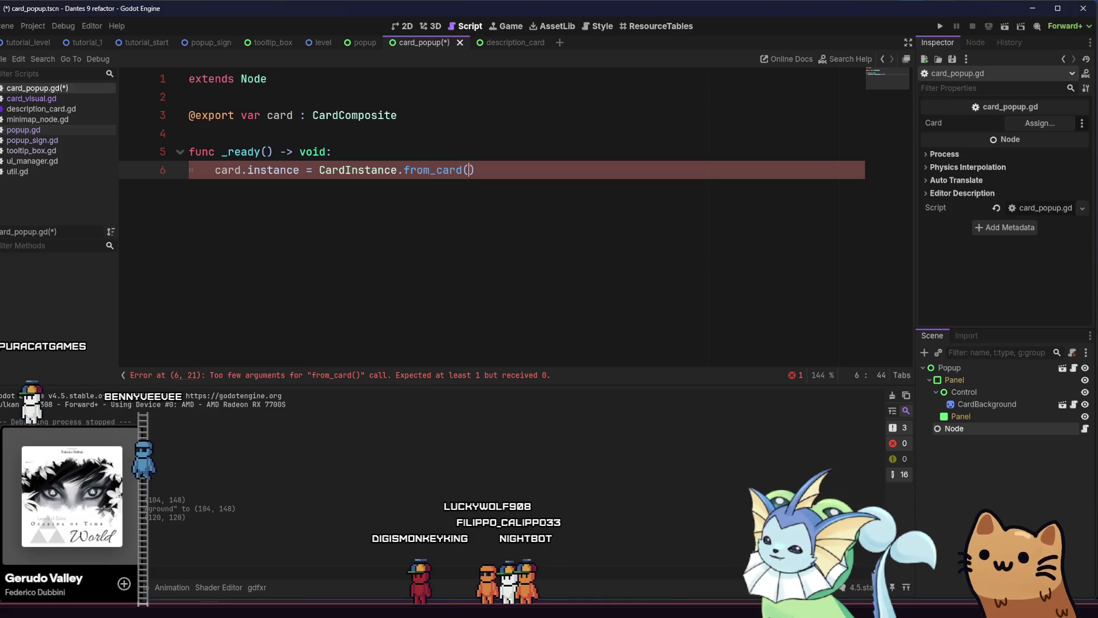
{"action": "key", "text": "alt+f"}
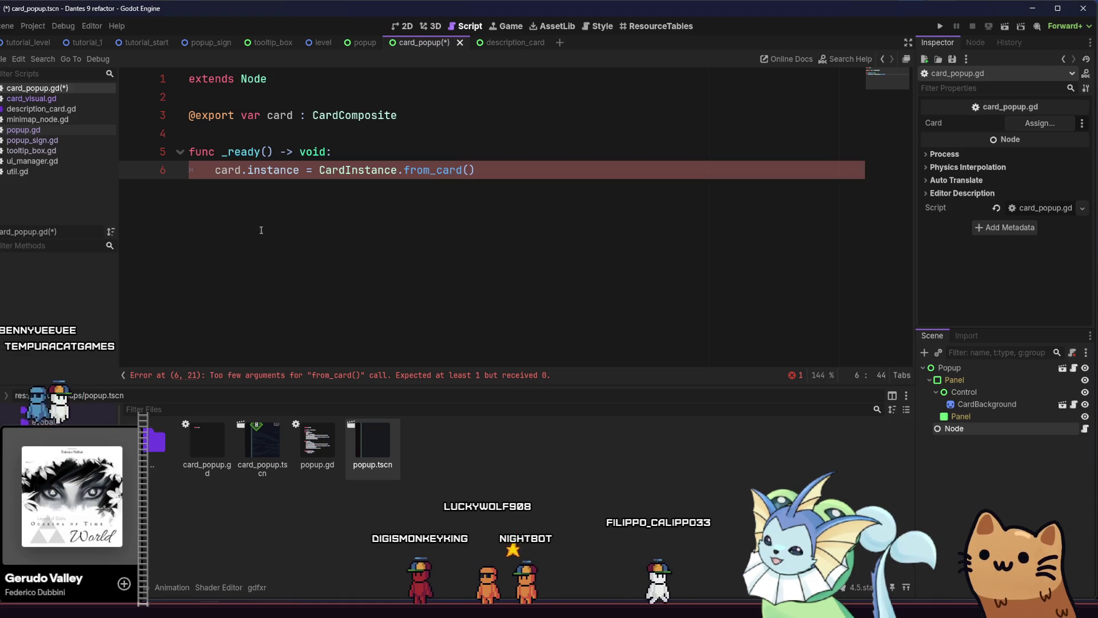
{"action": "left_click", "coordinate": [411, 132]}
{"action": "key", "text": "Return"}
{"action": "key", "text": "Up"}
{"action": "type", "text": "@e"}
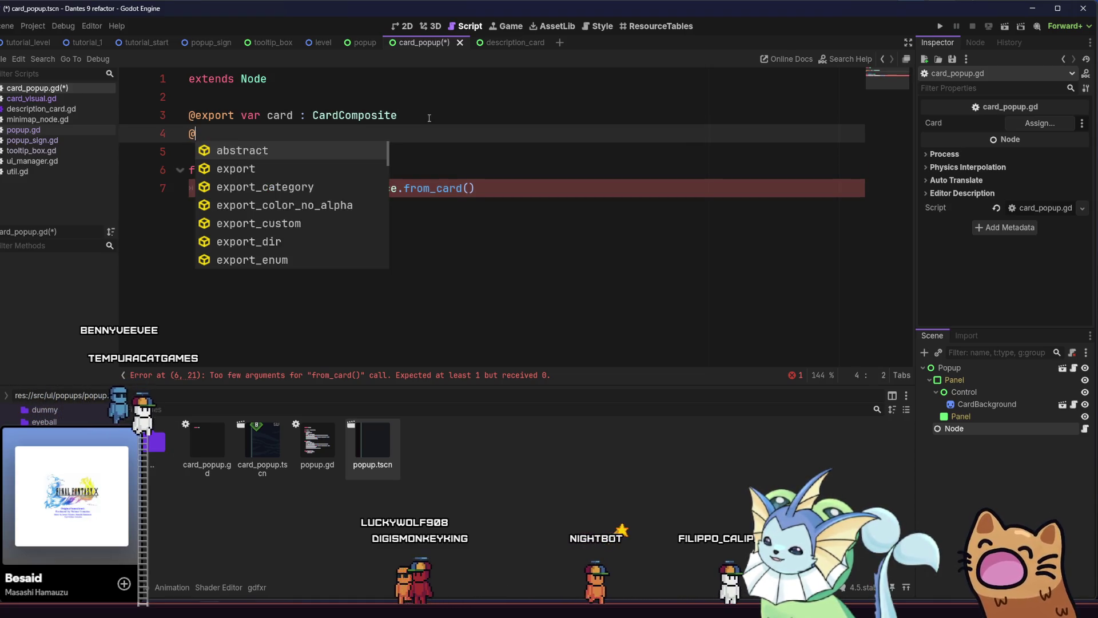
{"action": "key", "text": "Return"}
{"action": "type", "text": "var card"}
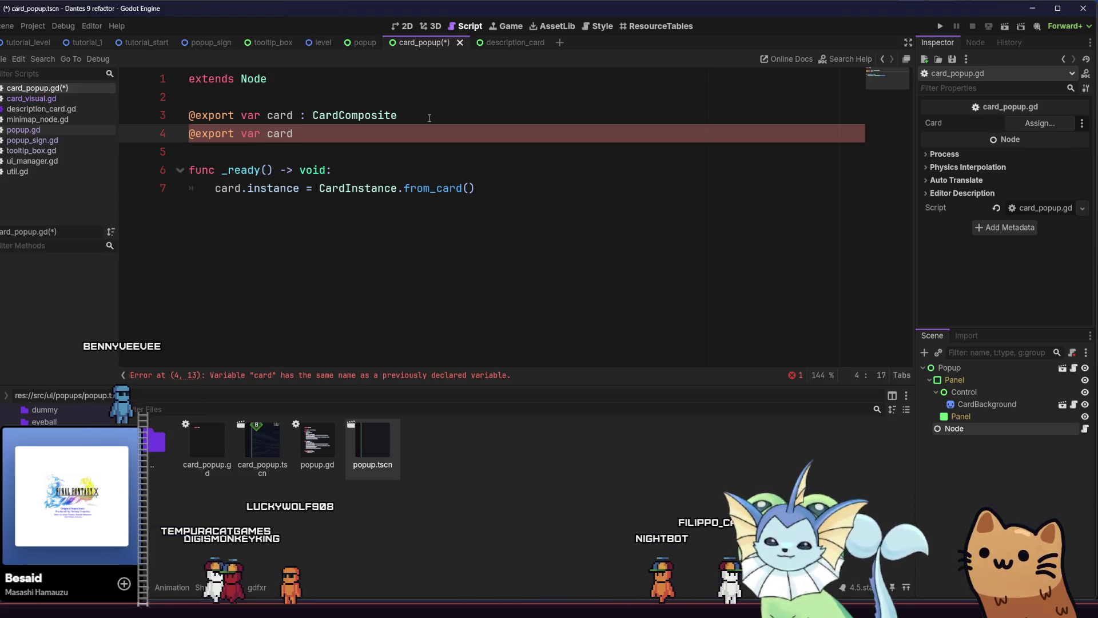
{"action": "type", "text": "_res : C"}
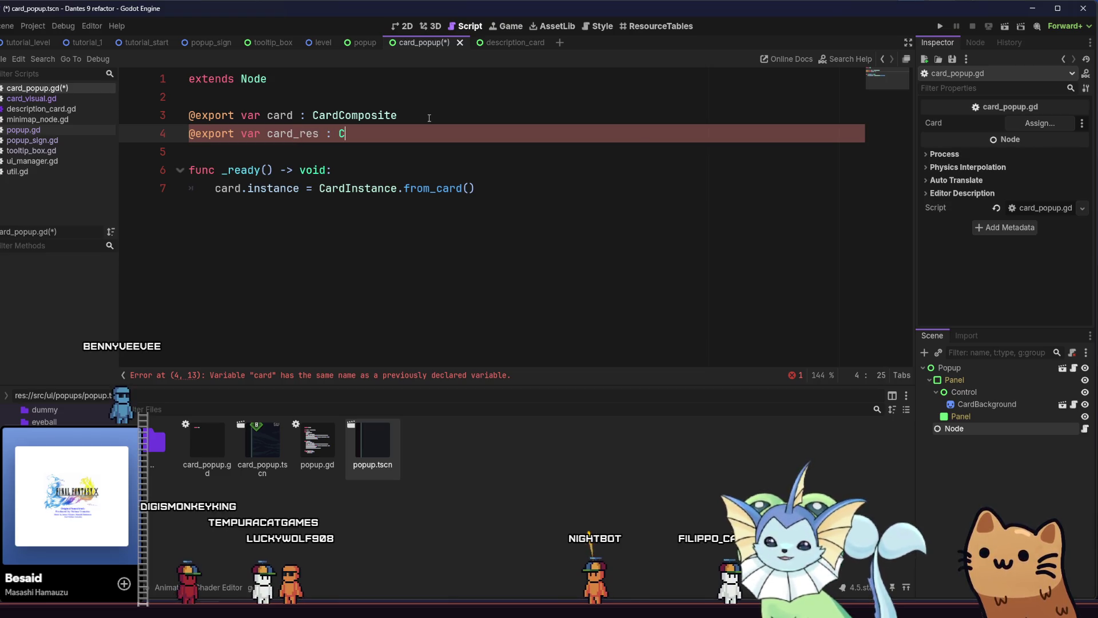
{"action": "type", "text": "ard"}
- Pass card_res as the from_card argument and save the script
{"action": "left_click", "coordinate": [464, 189]}
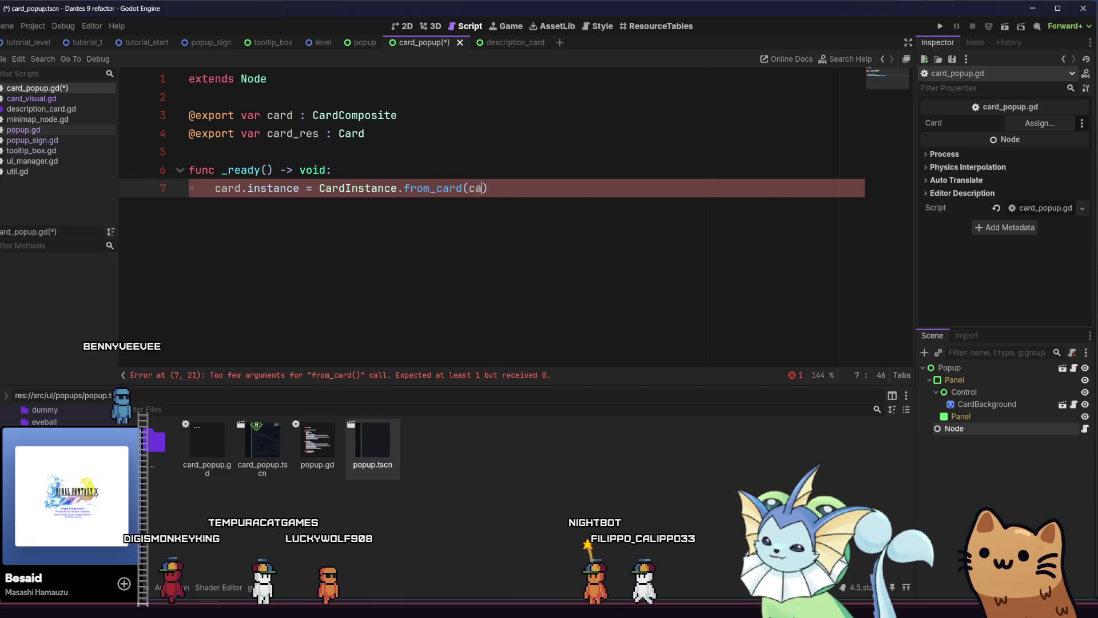
{"action": "key", "text": "Down"}
{"action": "key", "text": "Return"}
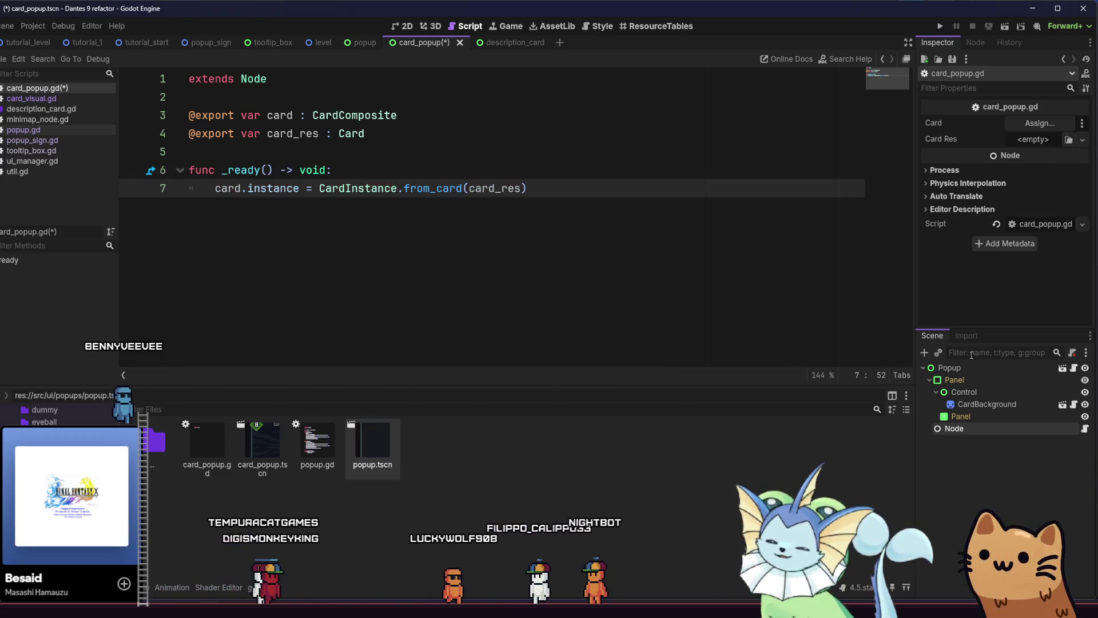
{"action": "key", "text": "ctrl+s"}
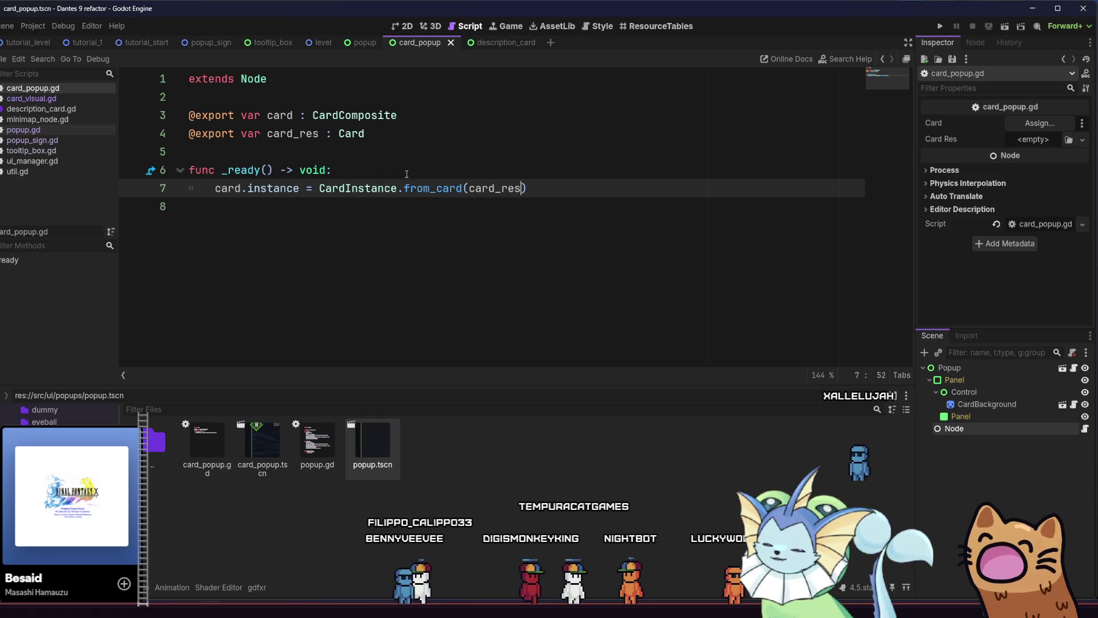
{"action": "key", "text": "alt+Tab"}
- Scroll through the JW Dec 16 - Jan 6 note's task lists in Obsidian, then return to Godot
{"action": "scroll", "coordinate": [63, 254], "scroll_direction": "down", "scroll_amount": 3}
{"action": "key", "text": "ctrl+alt+Left"}
{"action": "scroll", "coordinate": [307, 339], "scroll_direction": "down", "scroll_amount": 10}
{"action": "scroll", "coordinate": [314, 332], "scroll_direction": "down", "scroll_amount": 6}
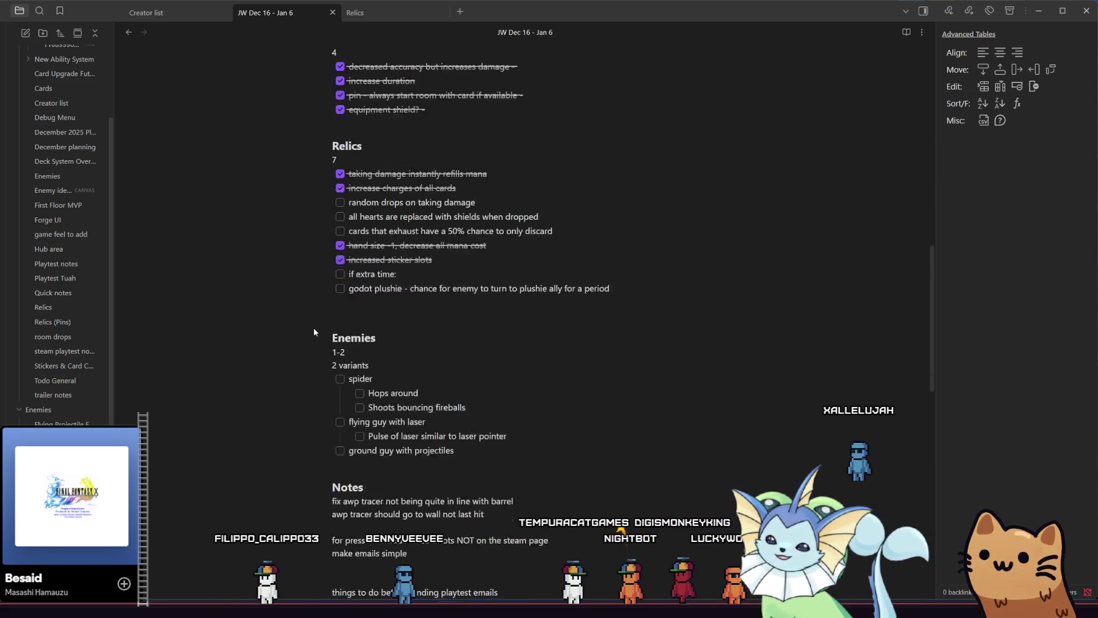
{"action": "scroll", "coordinate": [306, 324], "scroll_direction": "down", "scroll_amount": 7}
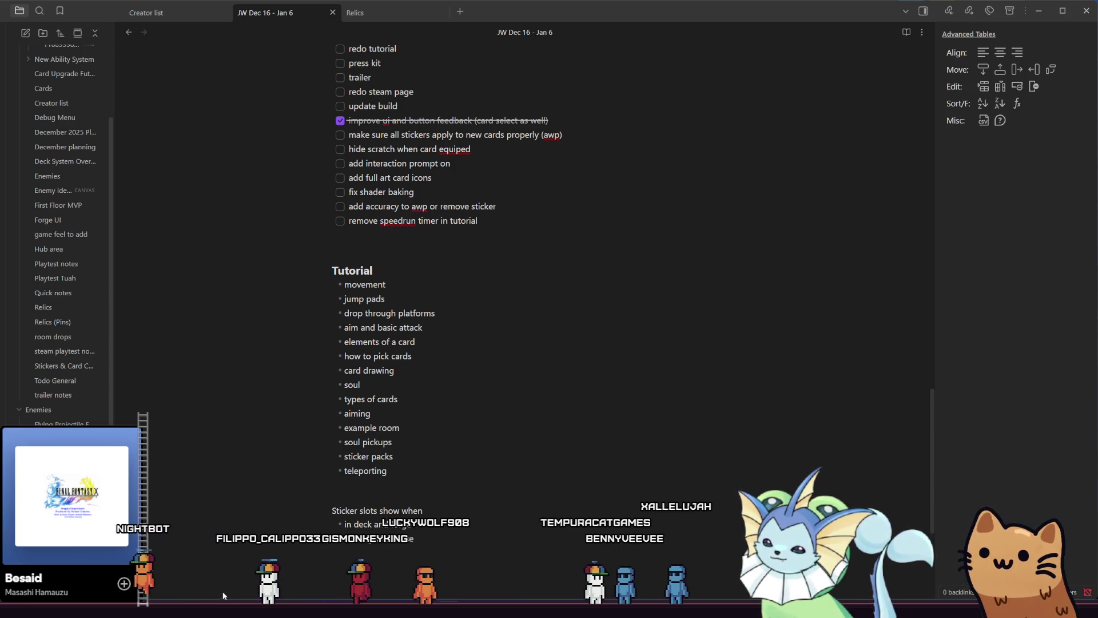
{"action": "key", "text": "alt+Tab"}
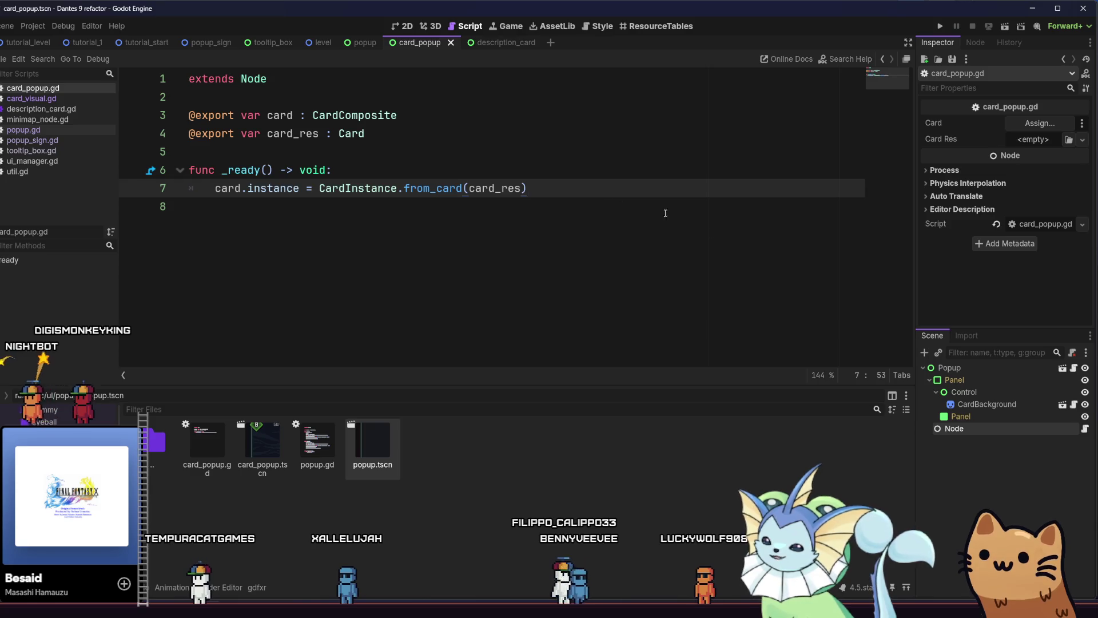
- Assign CardBackground to Card and card_rusty_pistol.tres to Card Res, then save the scene
{"action": "left_click", "coordinate": [1040, 123]}
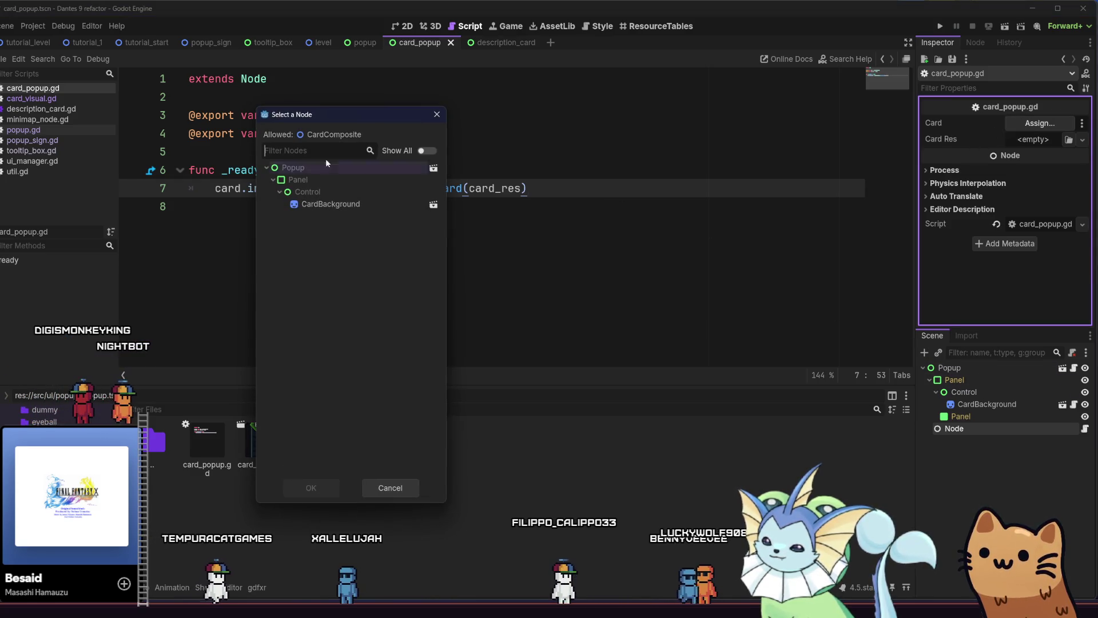
{"action": "double_click", "coordinate": [319, 203]}
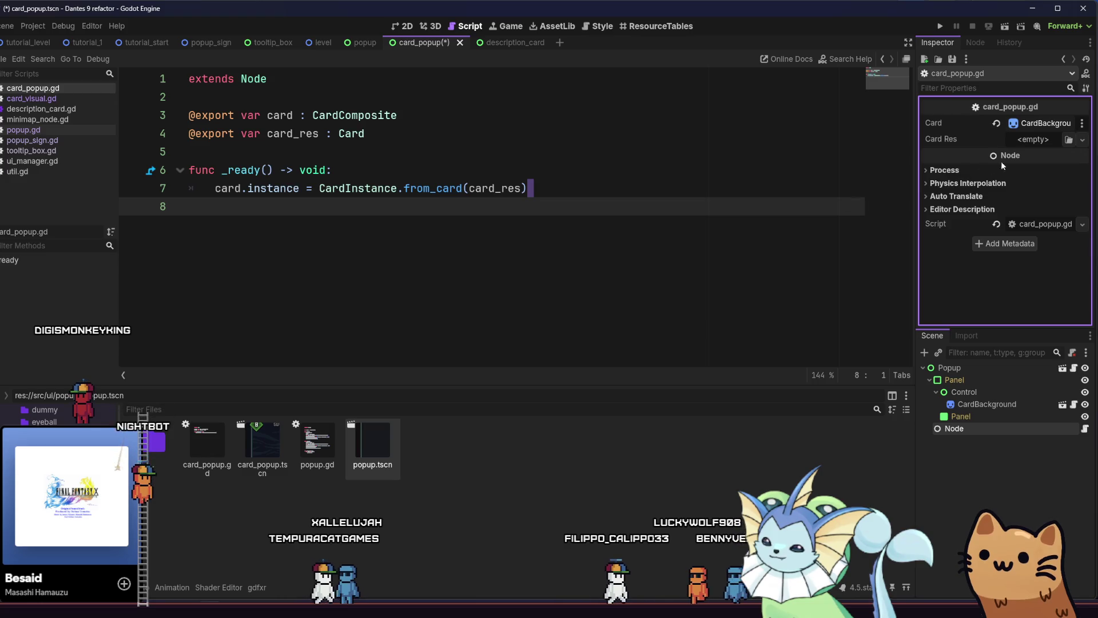
{"action": "left_click", "coordinate": [1069, 139]}
{"action": "type", "text": "cr"}
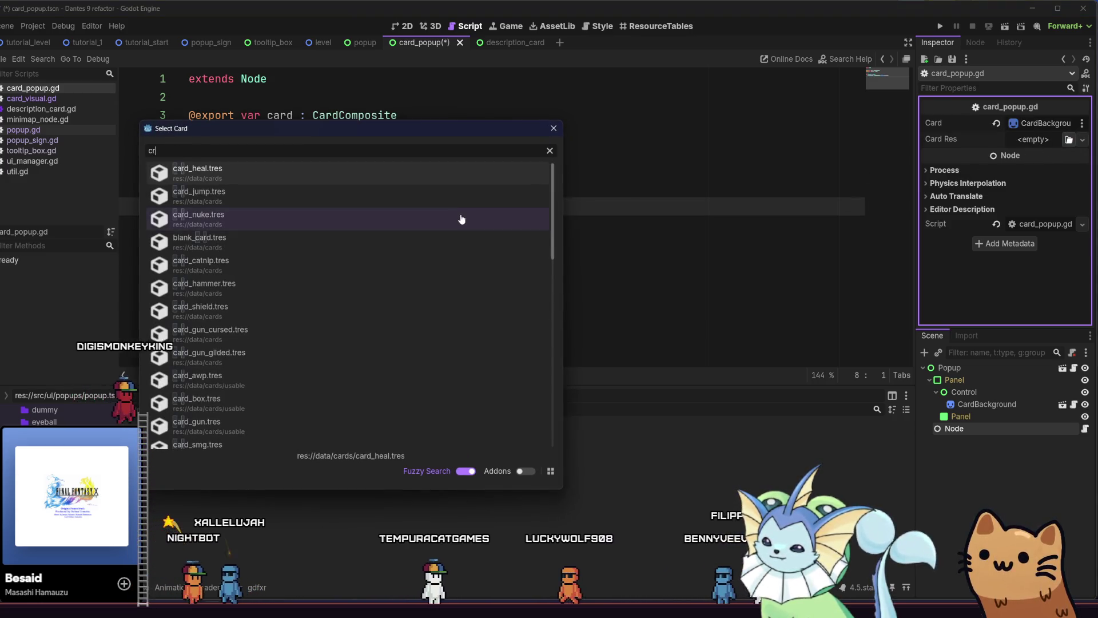
{"action": "key", "text": "BackSpace"}
{"action": "key", "text": "BackSpace"}
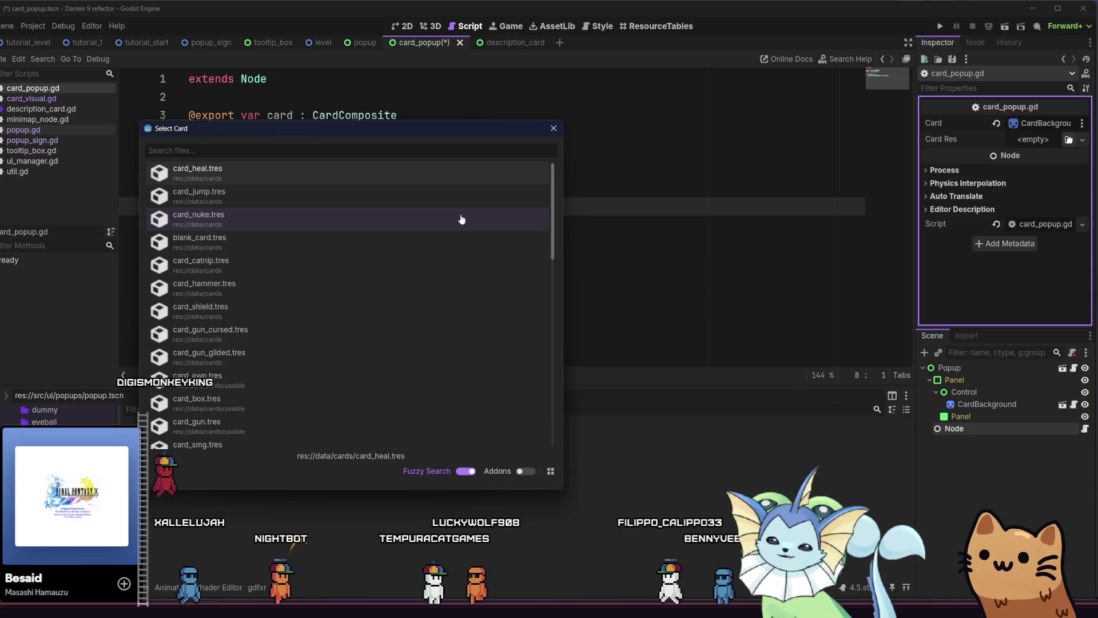
{"action": "type", "text": "pos"}
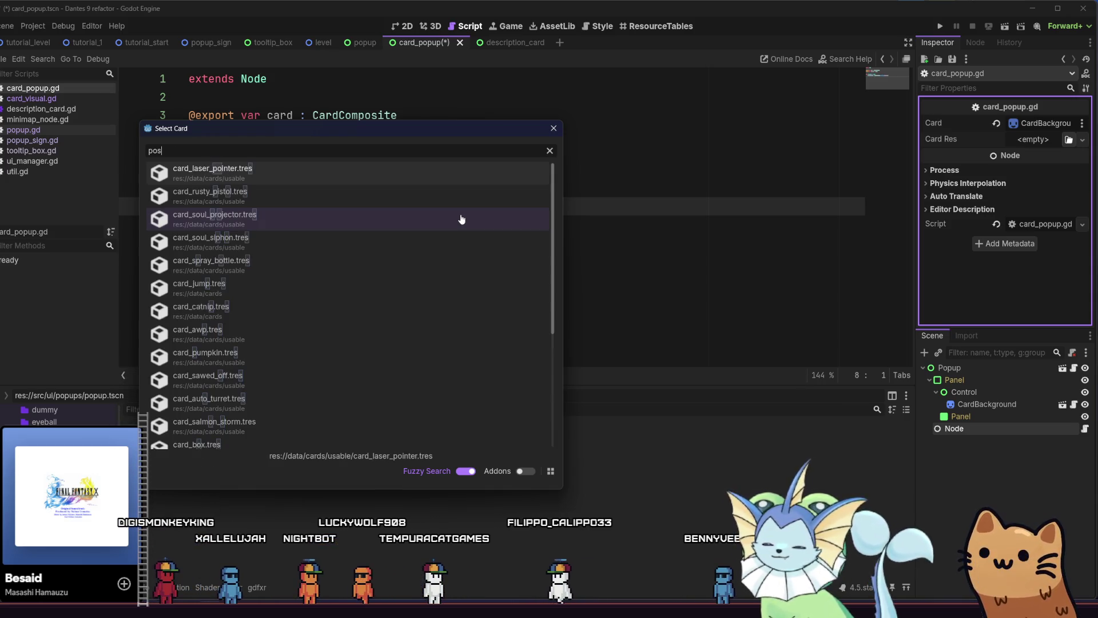
{"action": "key", "text": "BackSpace"}
{"action": "key", "text": "BackSpace"}
{"action": "key", "text": "BackSpace"}
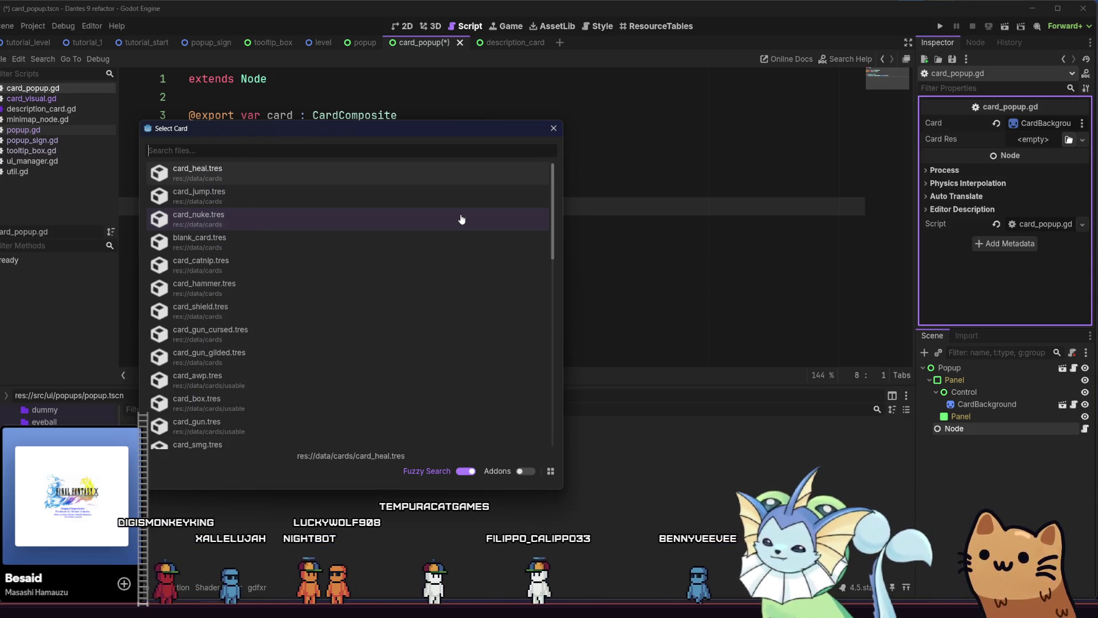
{"action": "type", "text": "rust"}
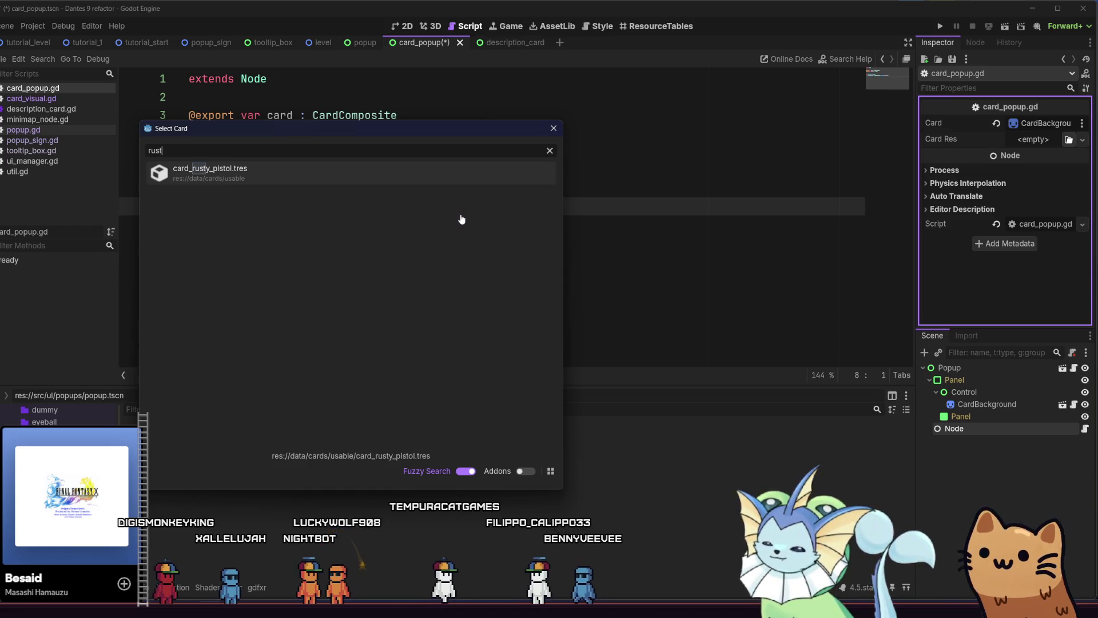
{"action": "key", "text": "Return"}
{"action": "left_click", "coordinate": [559, 179]}
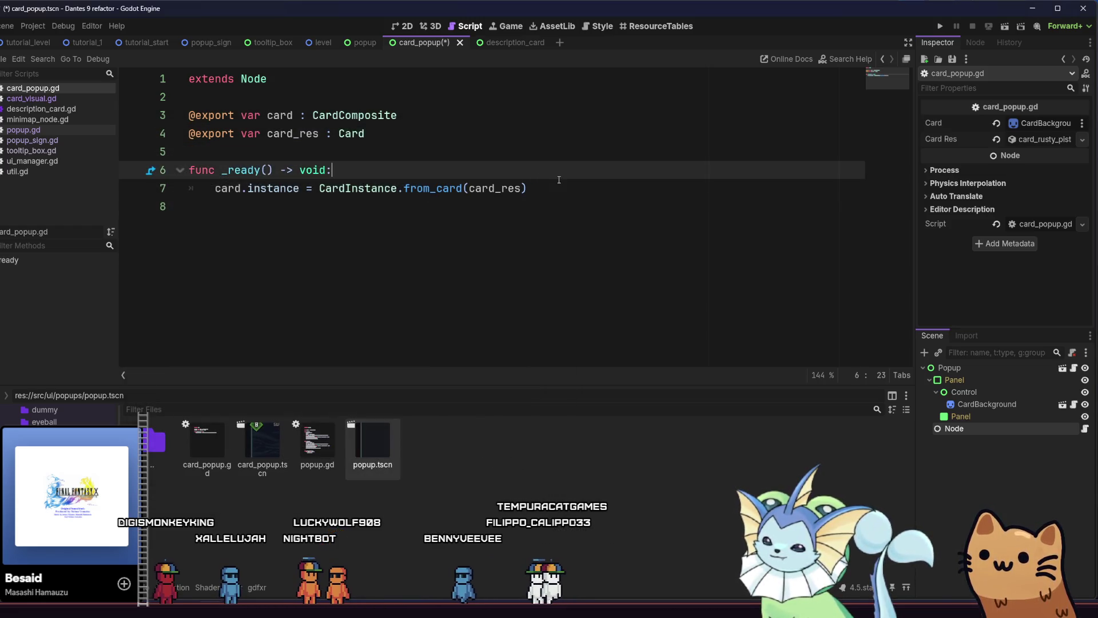
{"action": "key", "text": "ctrl+s"}
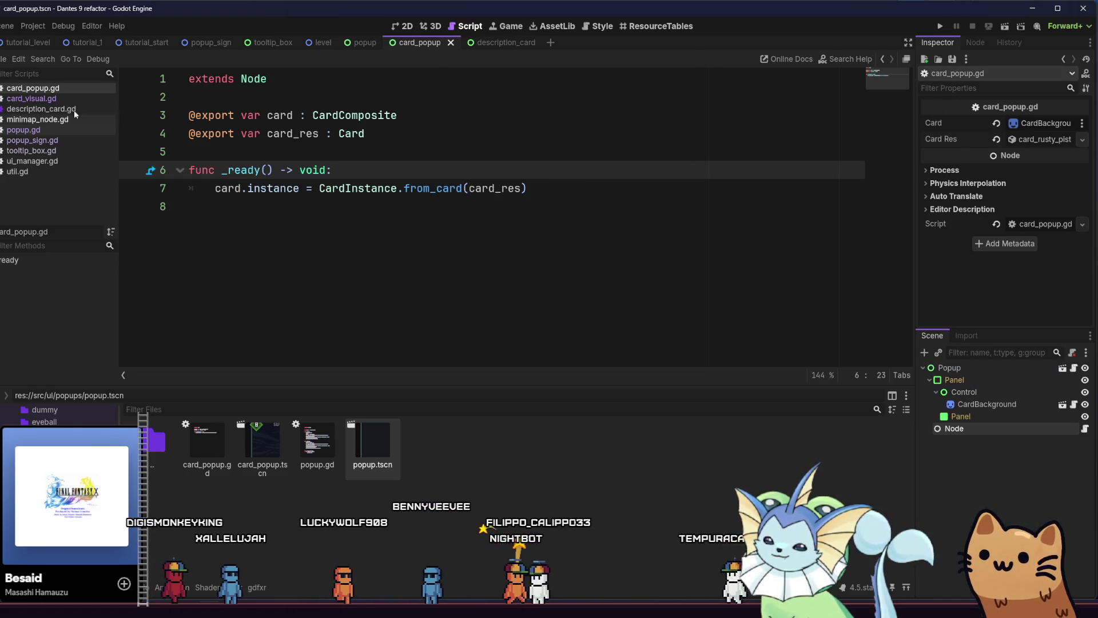
- In the 2D view, give the Control wrapping CardBackground a Custom Minimum Size of 200 × 400 px
{"action": "left_click", "coordinate": [403, 25]}
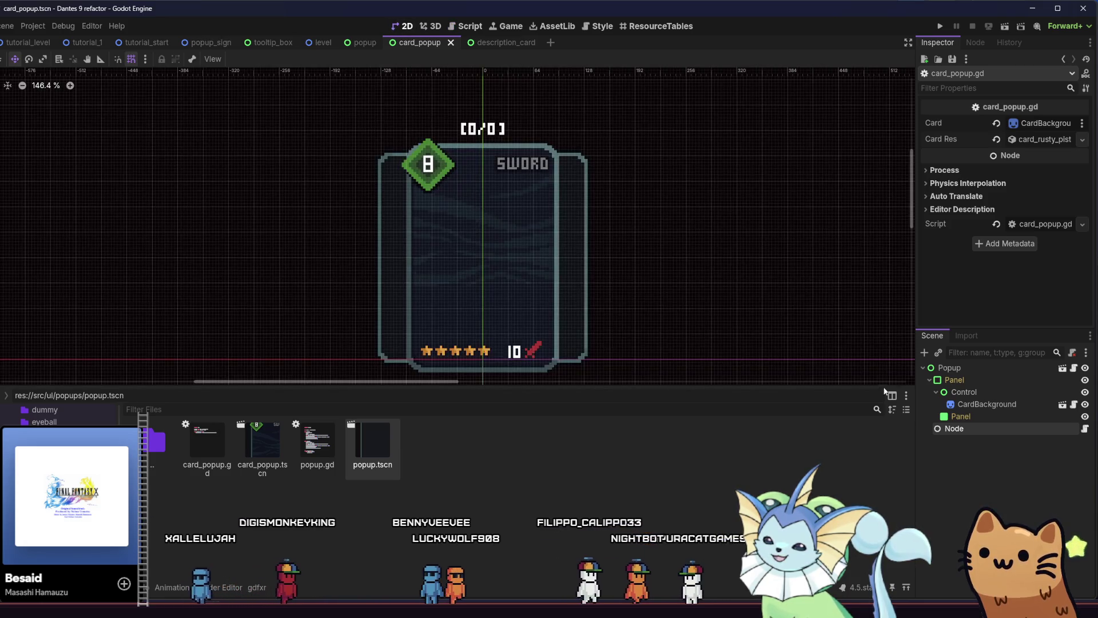
{"action": "left_click", "coordinate": [964, 391]}
{"action": "left_click", "coordinate": [1035, 170]}
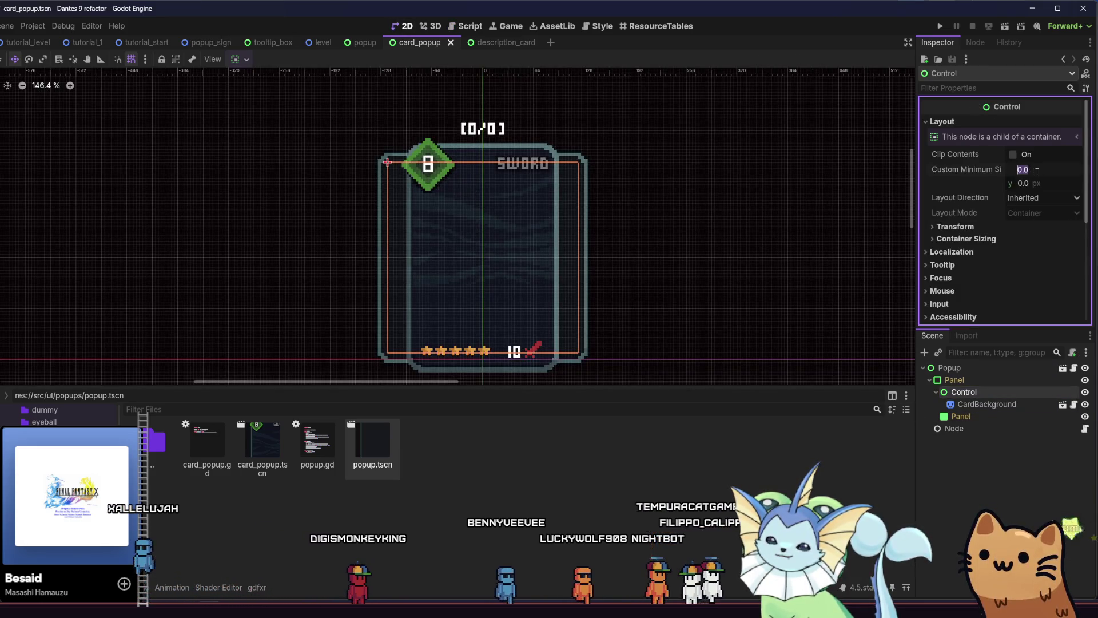
{"action": "key", "text": "Return"}
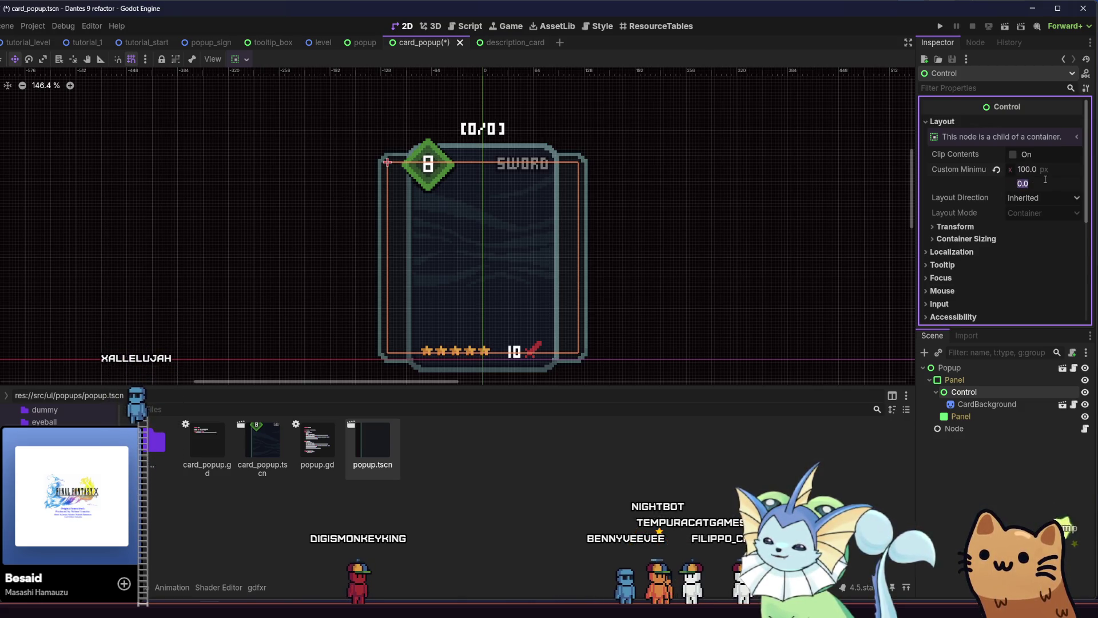
{"action": "type", "text": "00"}
{"action": "key", "text": "Return"}
{"action": "left_click", "coordinate": [1045, 179]}
{"action": "type", "text": "0"}
{"action": "key", "text": "Return"}
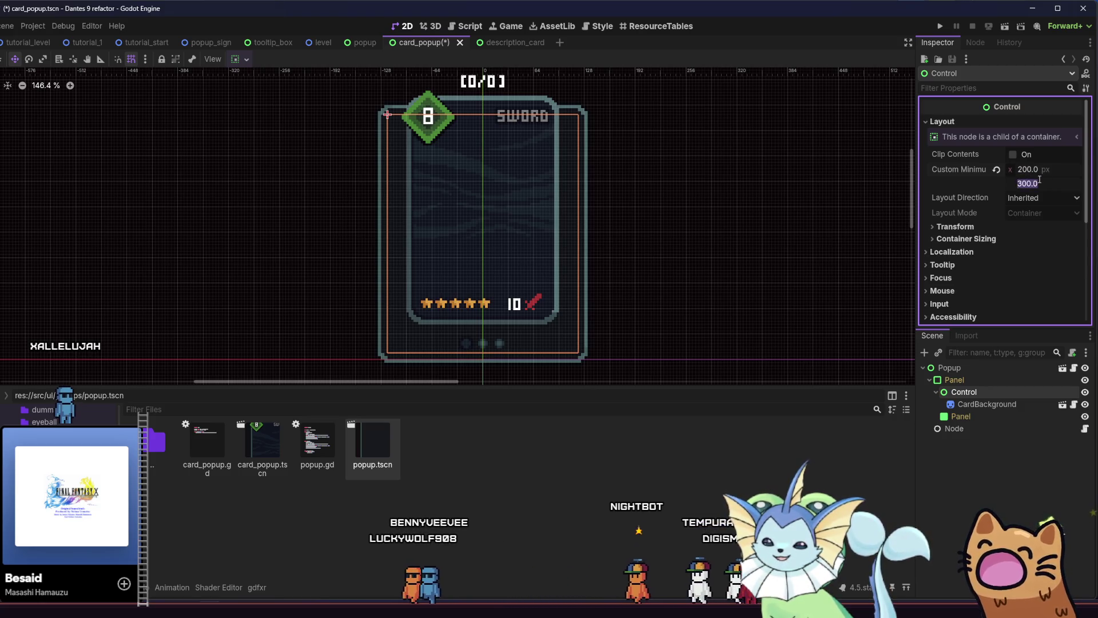
{"action": "key", "text": "Return"}
{"action": "scroll", "coordinate": [701, 204], "scroll_direction": "down", "scroll_amount": 2}
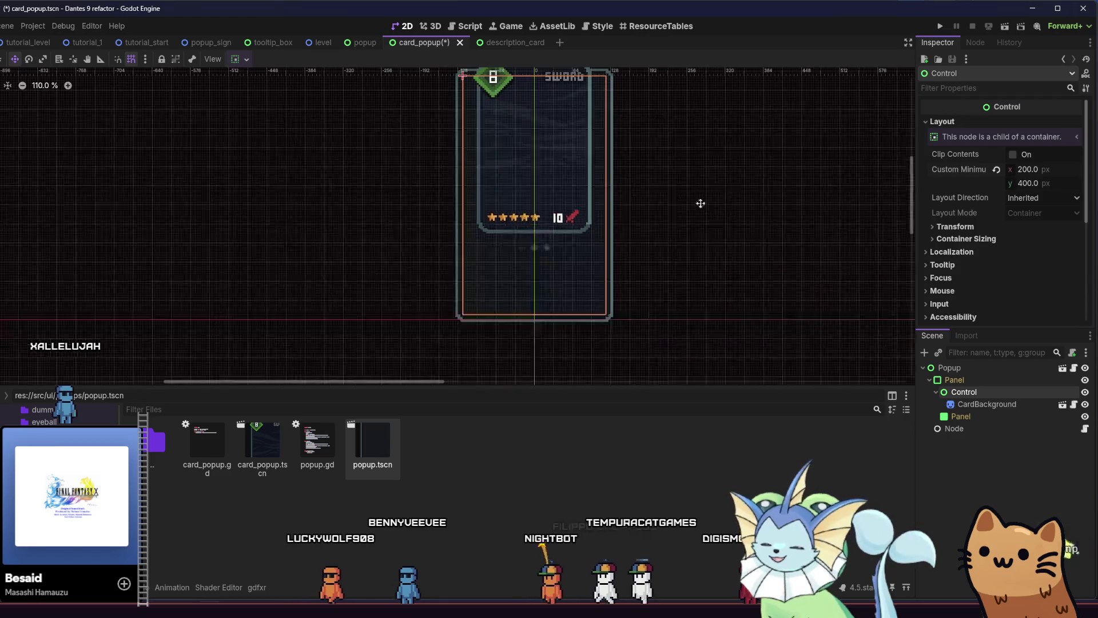
{"action": "left_click", "coordinate": [987, 404]}
{"action": "scroll", "coordinate": [804, 325], "scroll_direction": "up", "scroll_amount": 2}
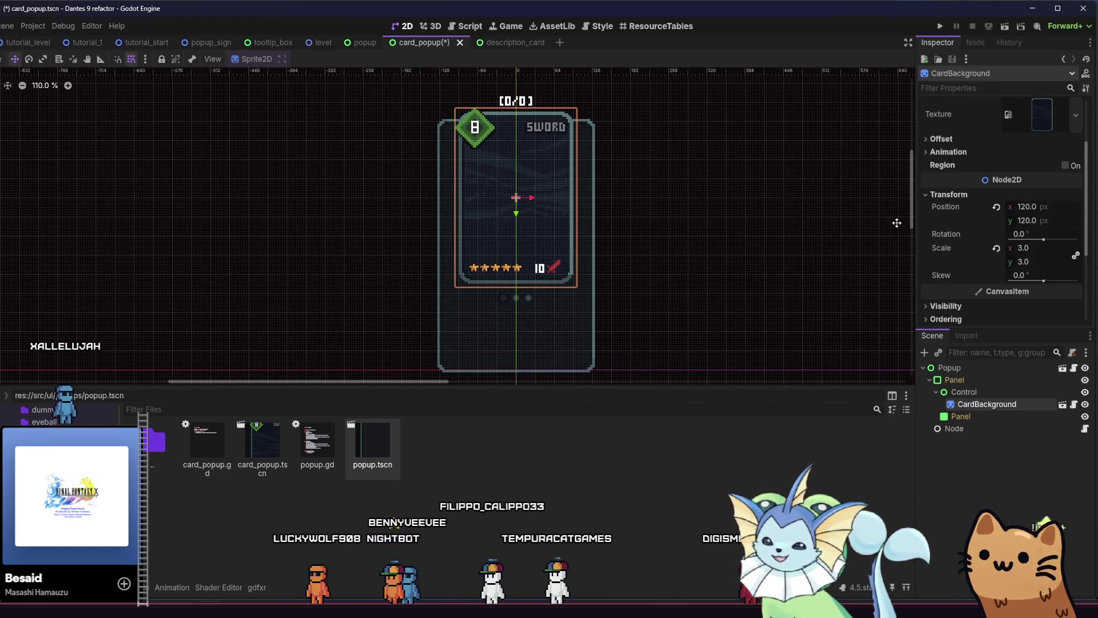
{"action": "left_click", "coordinate": [997, 207]}
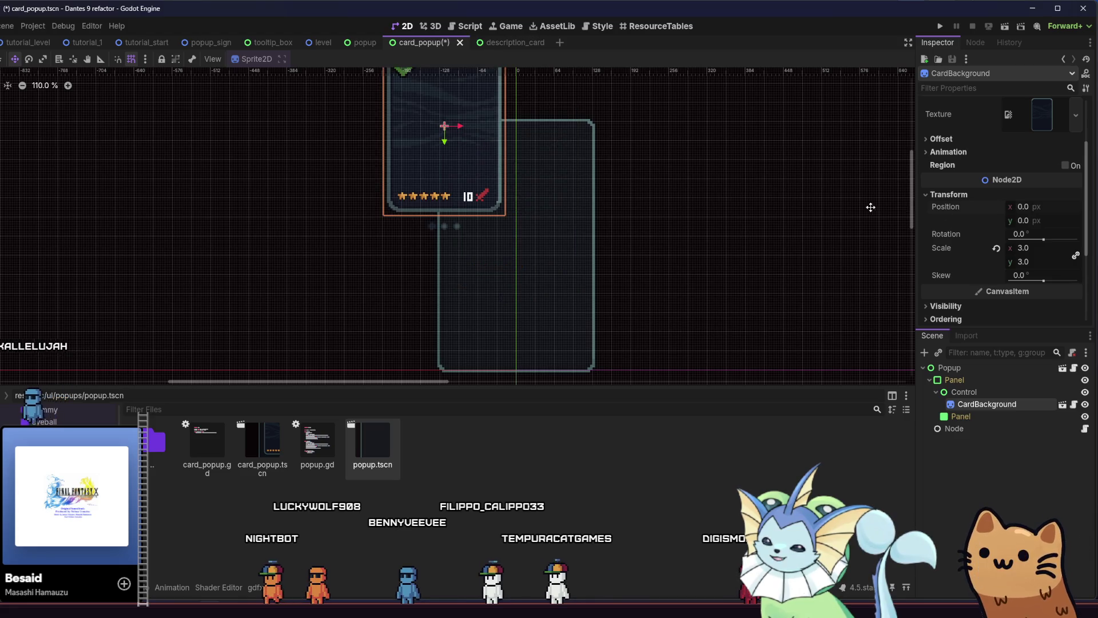
{"action": "scroll", "coordinate": [817, 228], "scroll_direction": "right", "scroll_amount": 2}
{"action": "key", "text": "ctrl+z"}
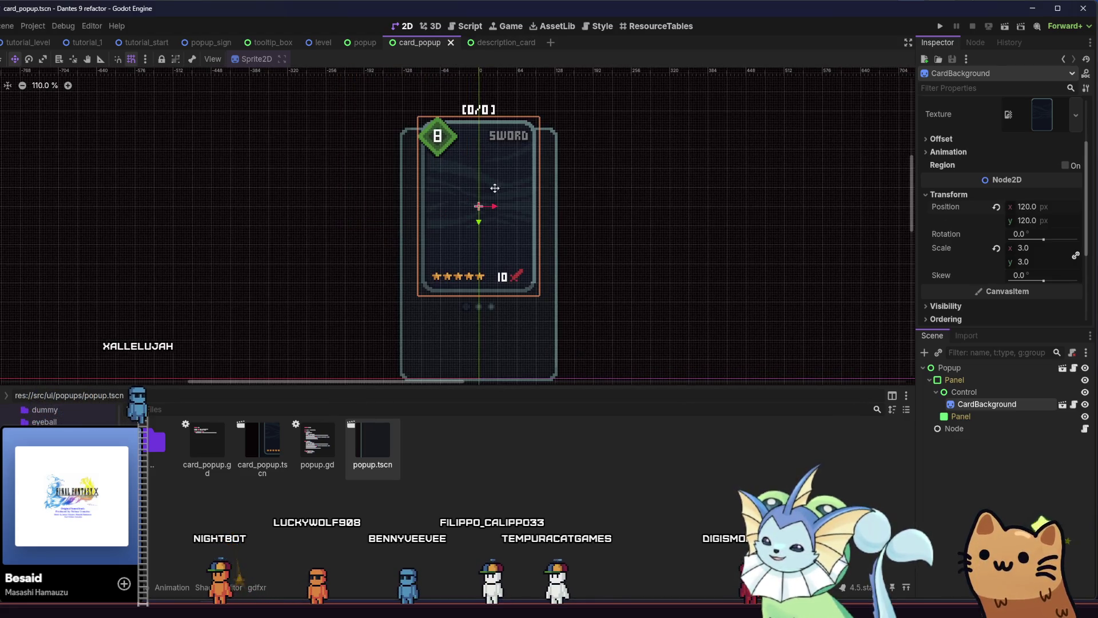
{"action": "scroll", "coordinate": [393, 245], "scroll_direction": "up", "scroll_amount": 1}
{"action": "mouse_move", "coordinate": [372, 218]}
{"action": "left_mouse_down"}
{"action": "mouse_move", "coordinate": [387, 216]}
{"action": "mouse_move", "coordinate": [385, 238]}
{"action": "left_mouse_up"}
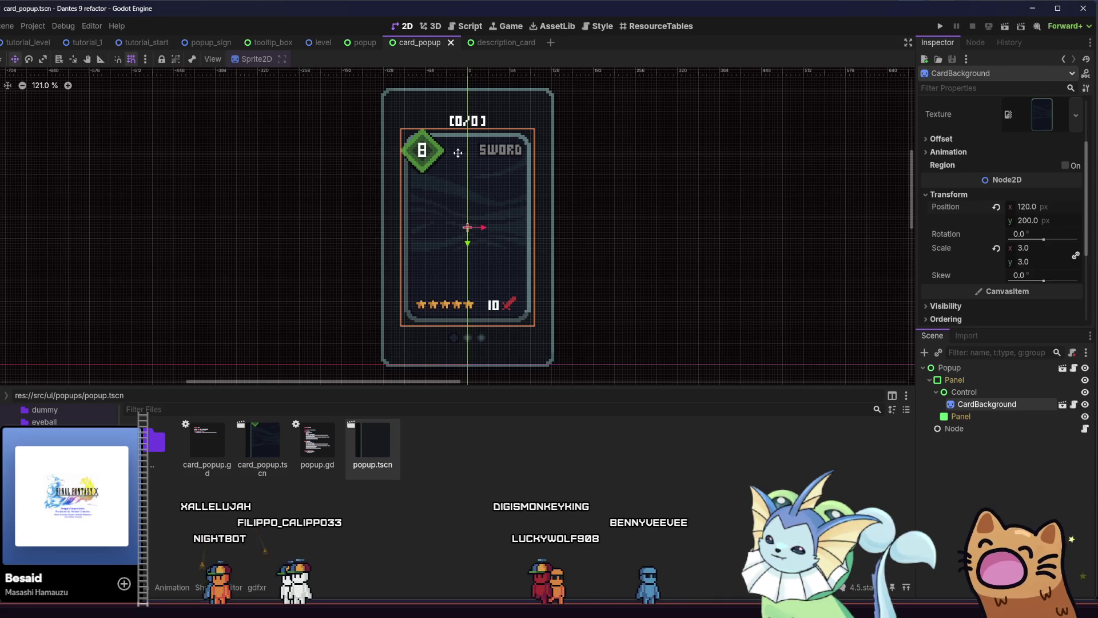
{"action": "scroll", "coordinate": [457, 153], "scroll_direction": "right", "scroll_amount": 3}
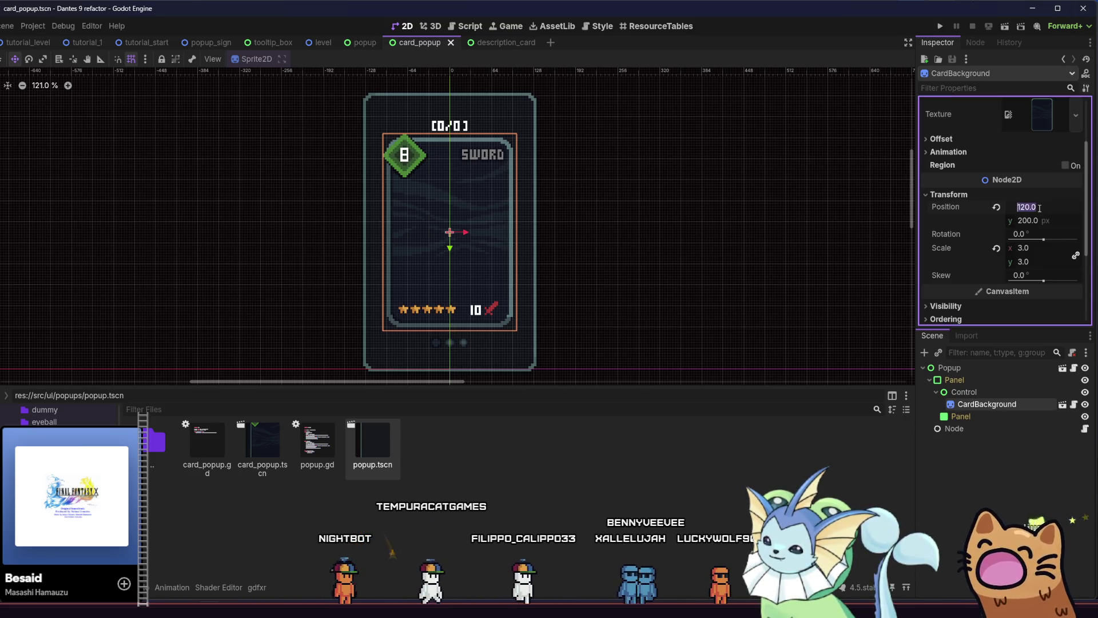
{"action": "type", "text": "150"}
{"action": "key", "text": "Return"}
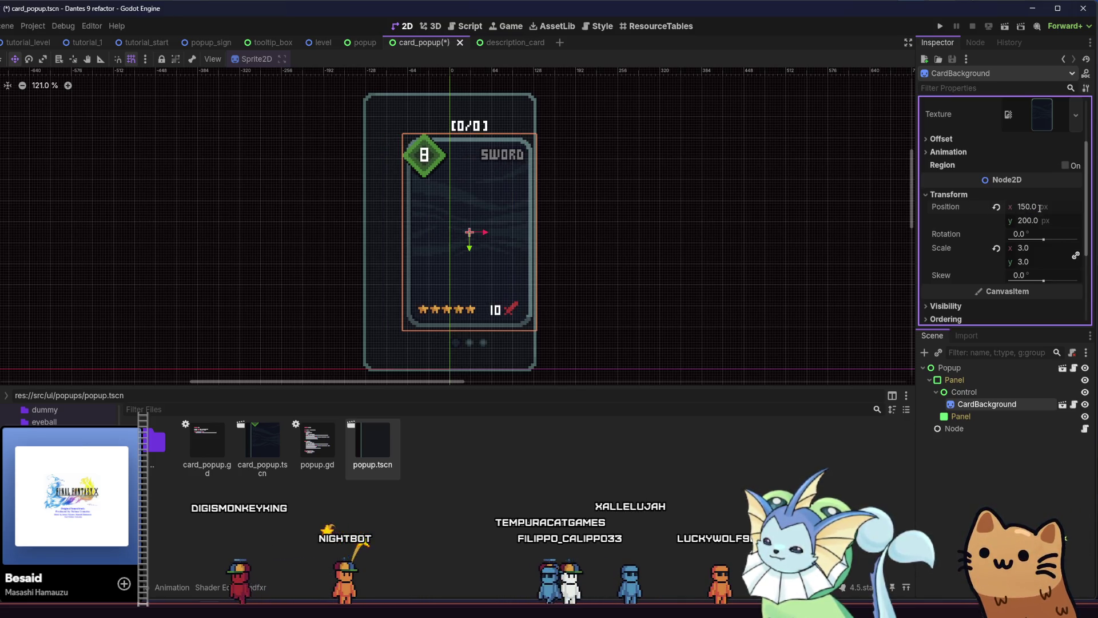
{"action": "key", "text": "ctrl+z"}
{"action": "left_click", "coordinate": [965, 391]}
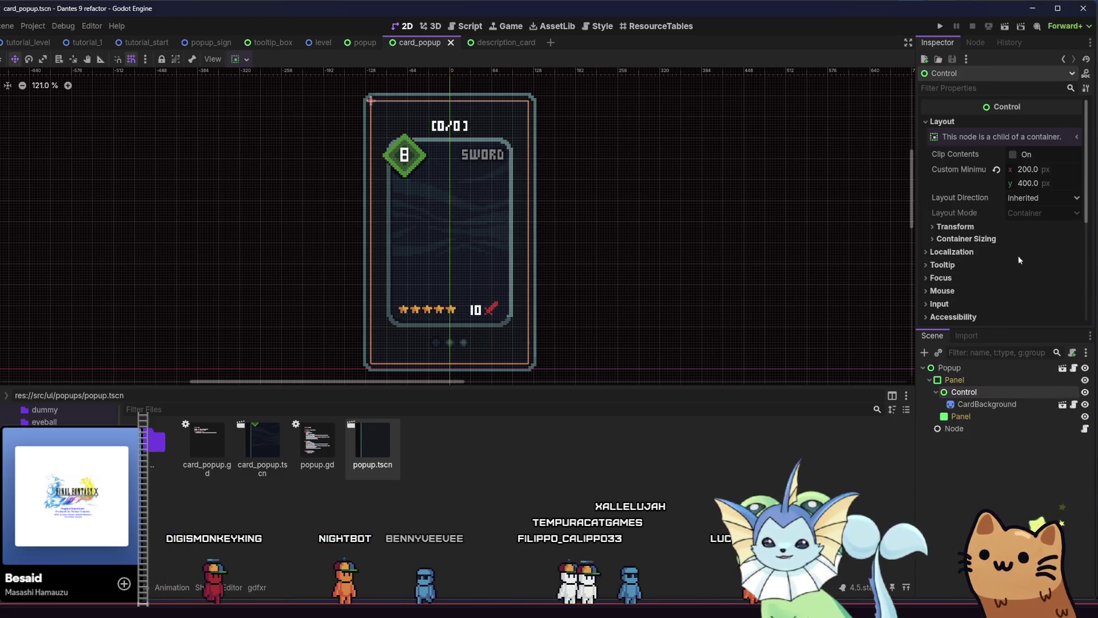
{"action": "left_click", "coordinate": [1044, 171]}
{"action": "type", "text": "300"}
{"action": "key", "text": "Return"}
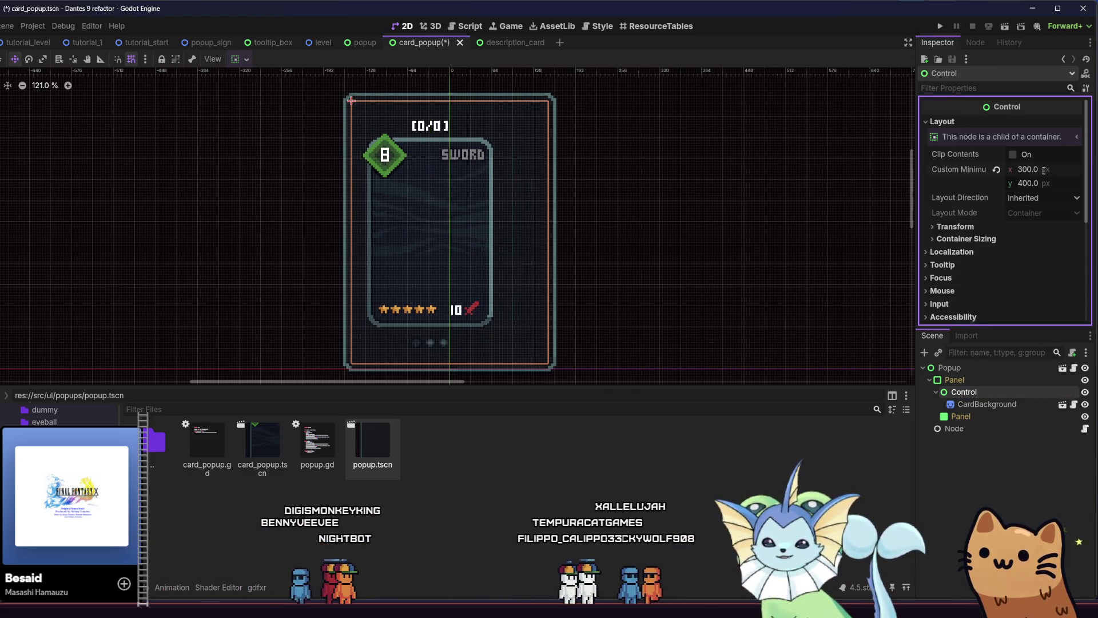
{"action": "left_click", "coordinate": [1005, 405]}
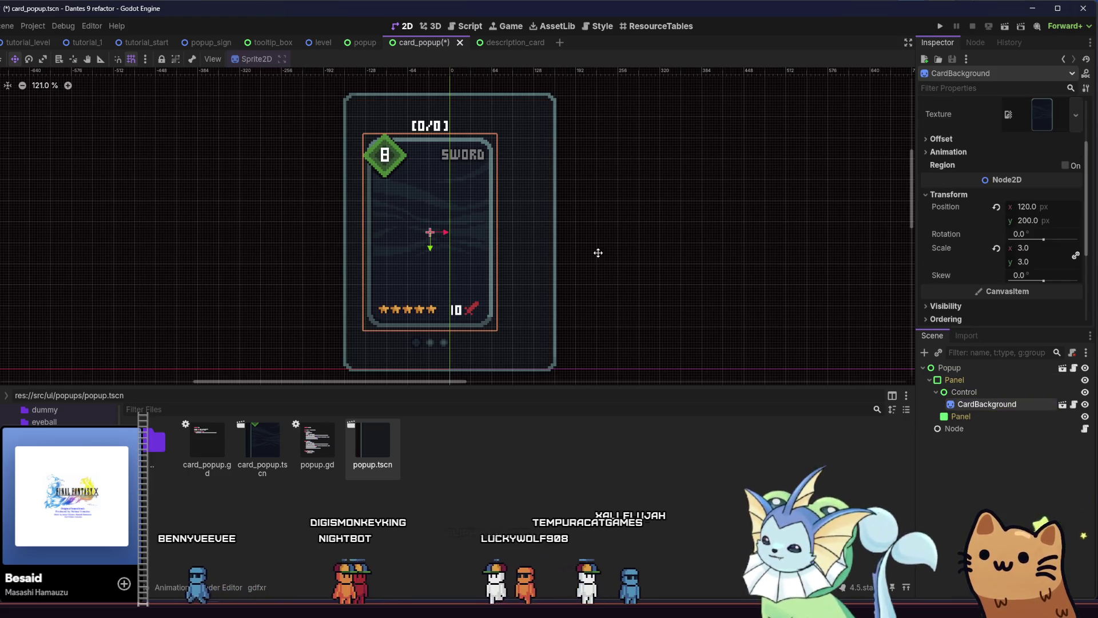
{"action": "scroll", "coordinate": [426, 242], "scroll_direction": "up", "scroll_amount": 2}
{"action": "left_click_drag", "start_coordinate": [422, 243], "coordinate": [441, 246]}
{"action": "key", "text": "ctrl+s"}
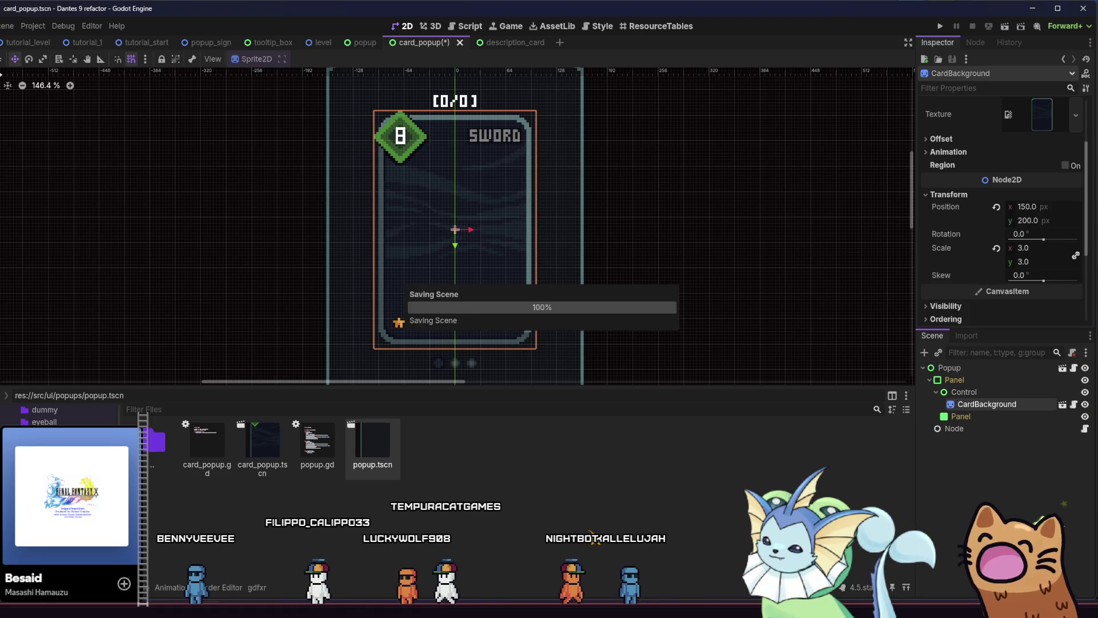
{"action": "left_click", "coordinate": [171, 150]}
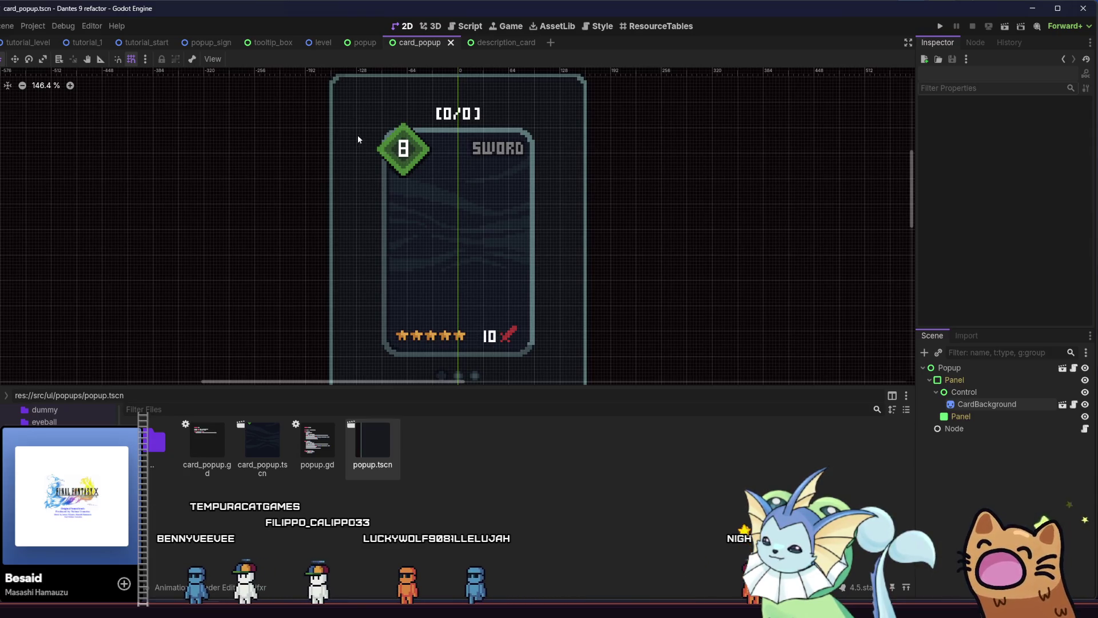
{"action": "scroll", "coordinate": [360, 140], "scroll_direction": "down", "scroll_amount": 2}
{"action": "scroll", "coordinate": [382, 277], "scroll_direction": "up", "scroll_amount": 1}
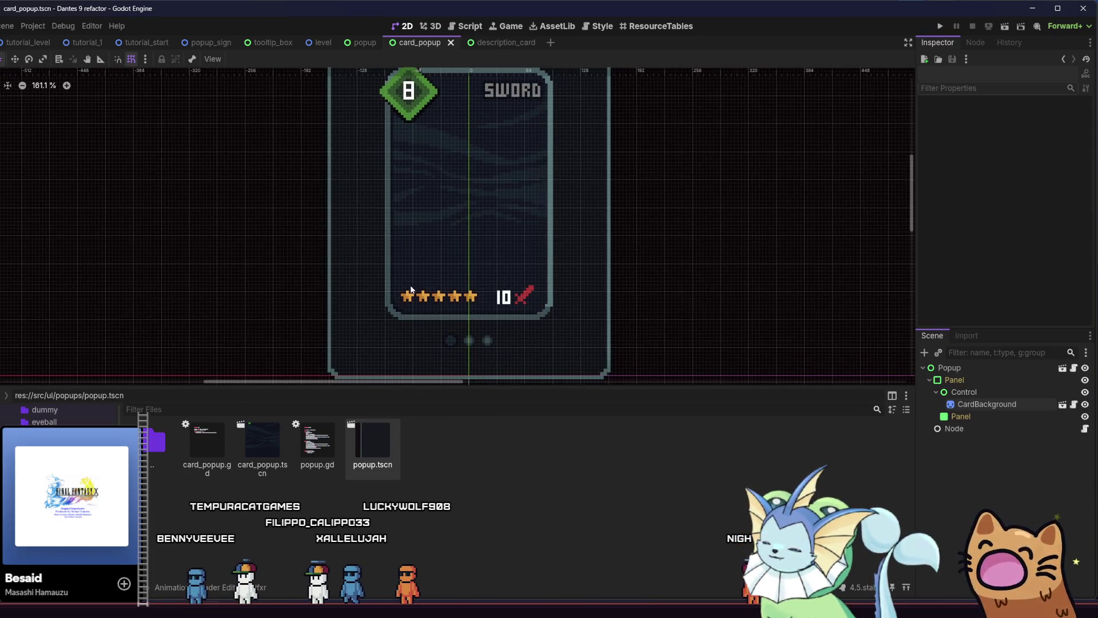
{"action": "scroll", "coordinate": [594, 275], "scroll_direction": "down", "scroll_amount": 1}
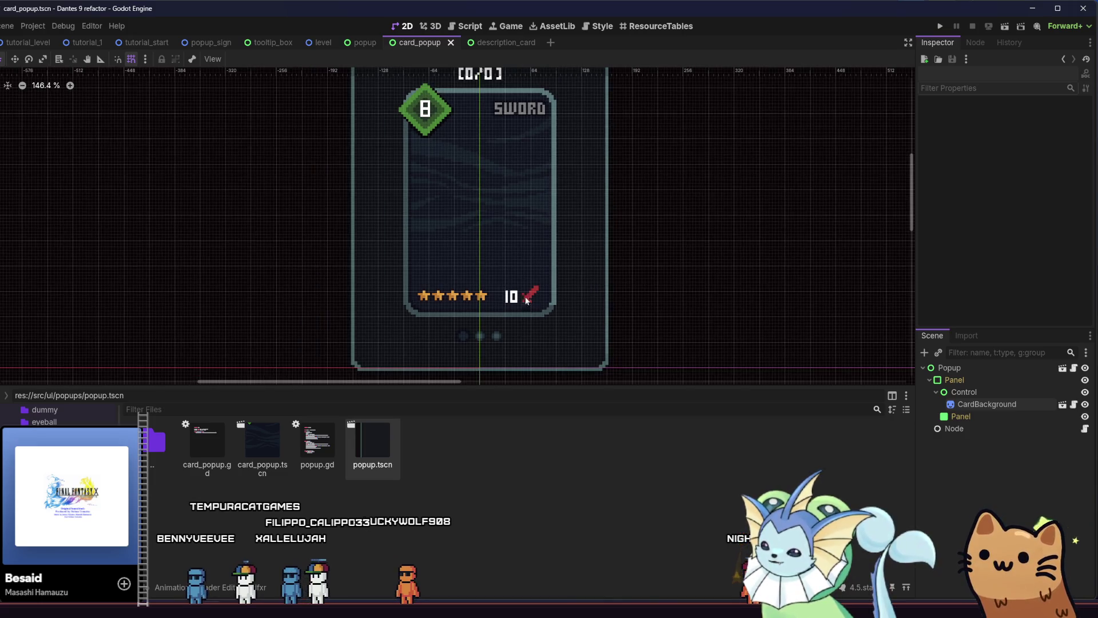
{"action": "scroll", "coordinate": [470, 352], "scroll_direction": "up", "scroll_amount": 1}
{"action": "scroll", "coordinate": [452, 265], "scroll_direction": "down", "scroll_amount": 4}
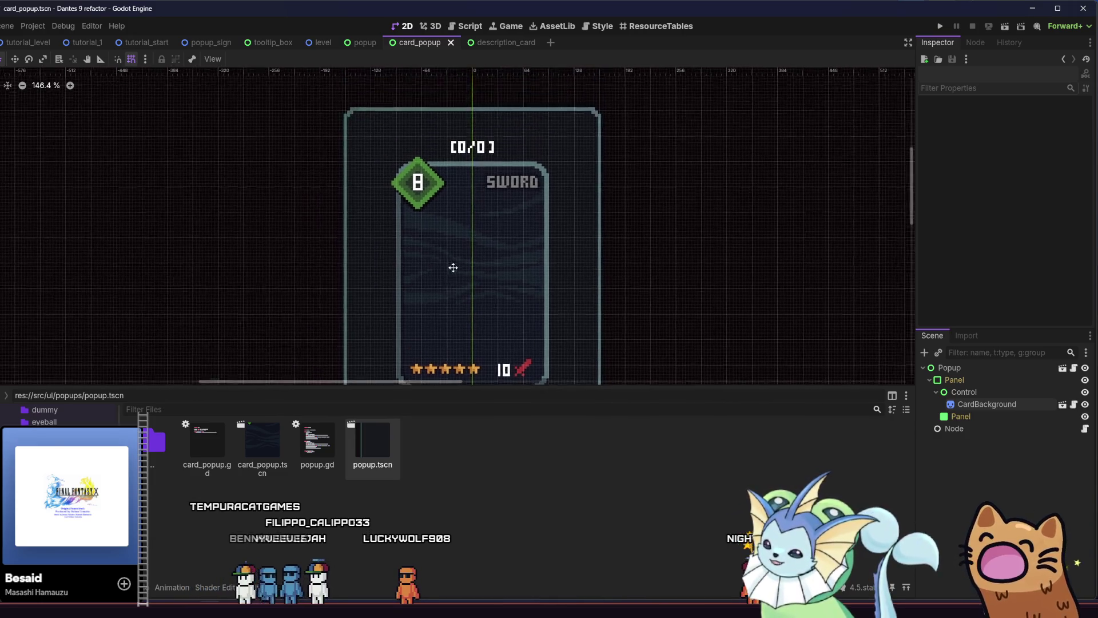
{"action": "scroll", "coordinate": [346, 201], "scroll_direction": "up", "scroll_amount": 2}
{"action": "scroll", "coordinate": [346, 200], "scroll_direction": "right", "scroll_amount": 3}
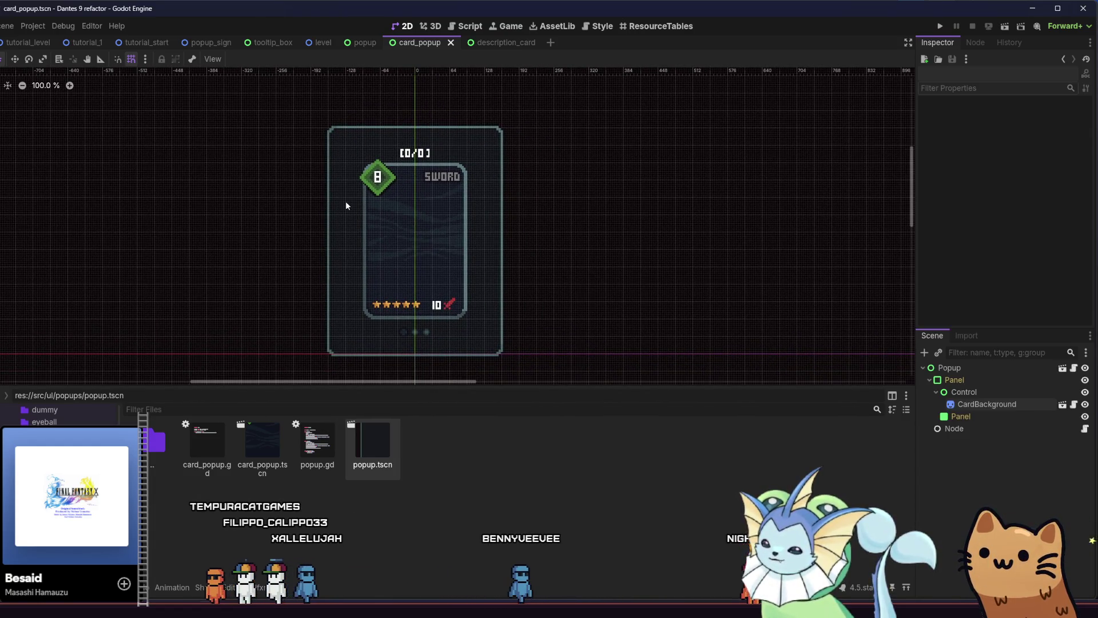
{"action": "scroll", "coordinate": [284, 174], "scroll_direction": "down", "scroll_amount": 1}
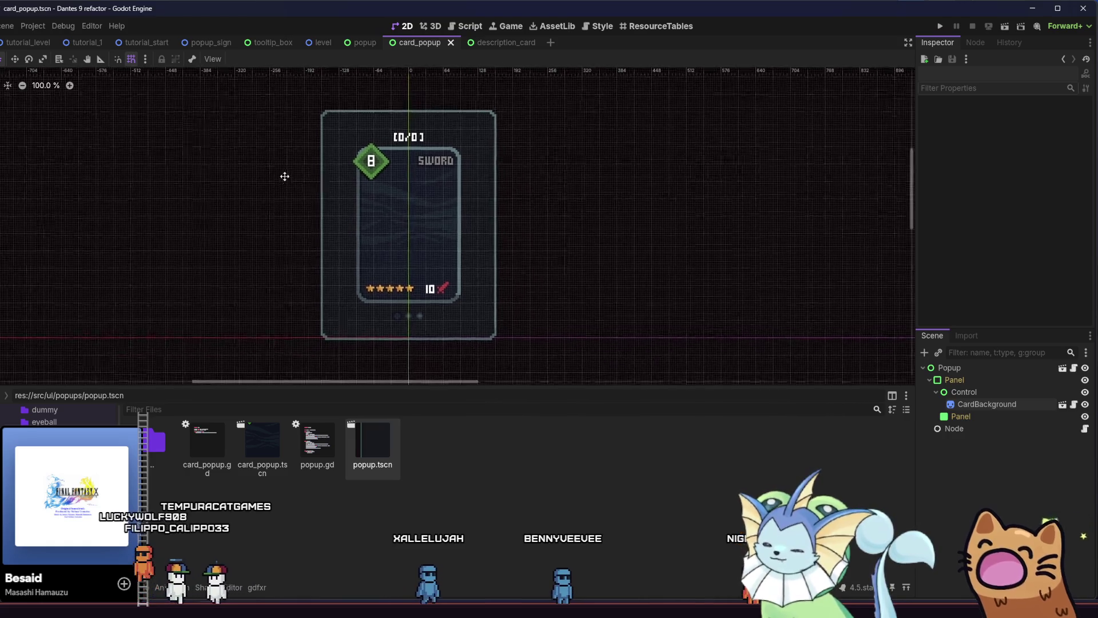
{"action": "scroll", "coordinate": [284, 187], "scroll_direction": "left", "scroll_amount": 1}
{"action": "scroll", "coordinate": [337, 180], "scroll_direction": "up", "scroll_amount": 3}
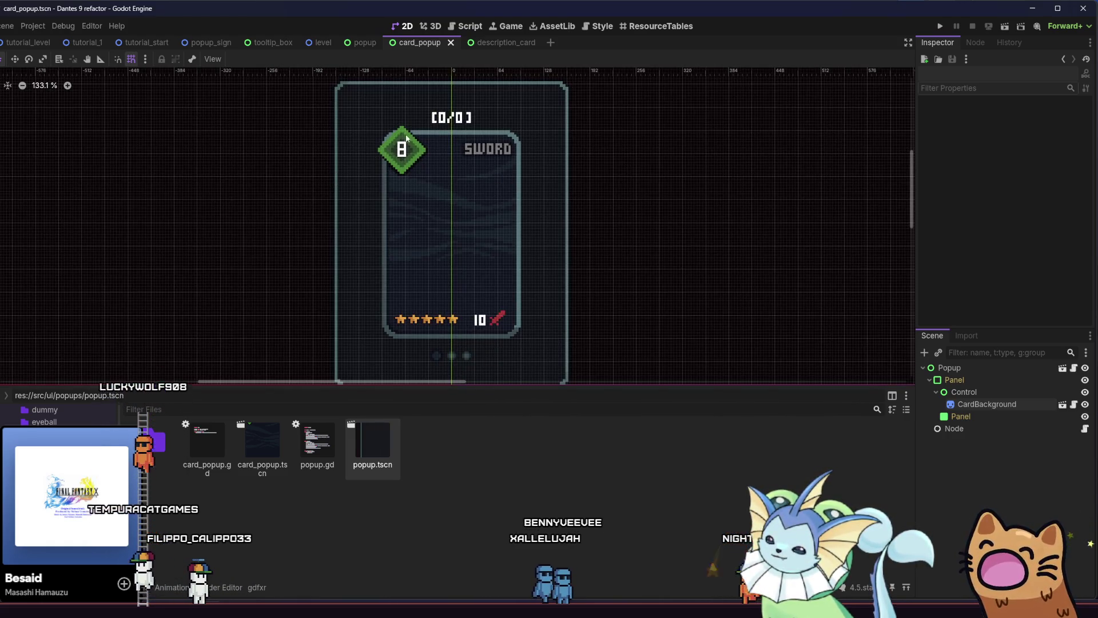
{"action": "scroll", "coordinate": [469, 188], "scroll_direction": "up", "scroll_amount": 1}
{"action": "mouse_move", "coordinate": [469, 189]}
{"action": "left_mouse_down"}
{"action": "mouse_move", "coordinate": [538, 166]}
{"action": "mouse_move", "coordinate": [520, 196]}
{"action": "mouse_move", "coordinate": [527, 173]}
{"action": "left_mouse_up"}
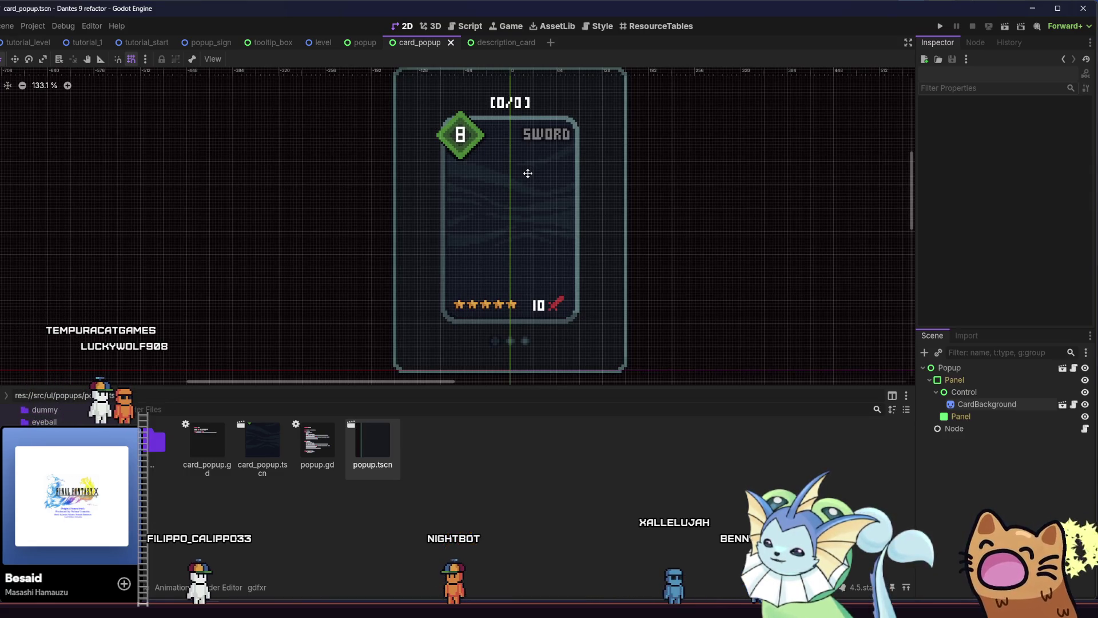
{"action": "left_click_drag", "start_coordinate": [527, 173], "coordinate": [527, 173]}
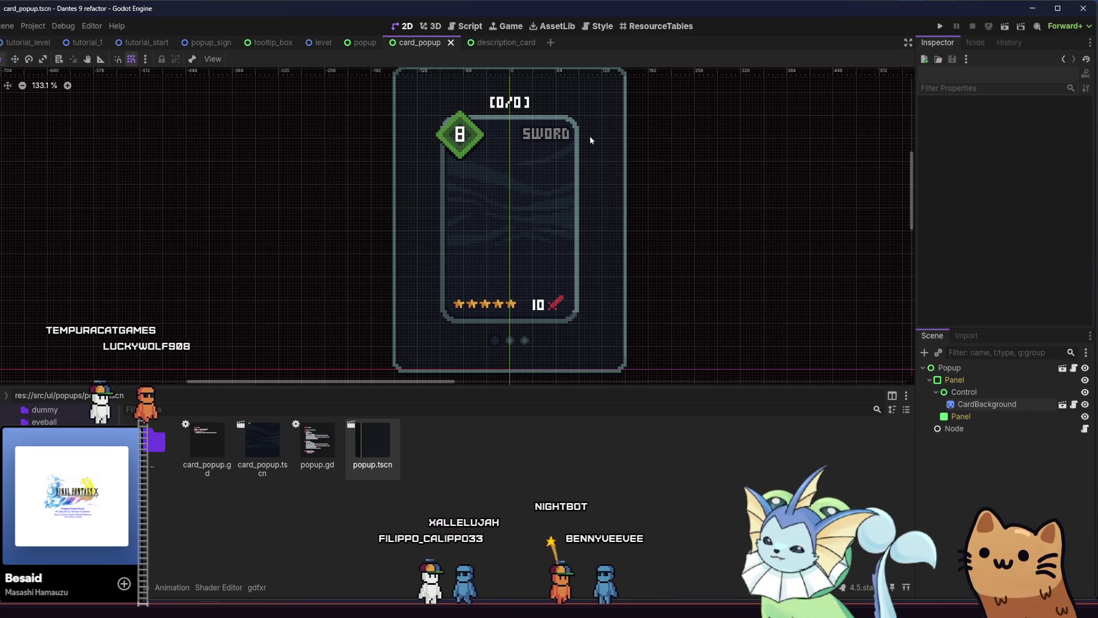
{"action": "mouse_move", "coordinate": [537, 203]}
{"action": "left_mouse_down"}
{"action": "mouse_move", "coordinate": [507, 191]}
{"action": "mouse_move", "coordinate": [519, 196]}
{"action": "left_mouse_up"}
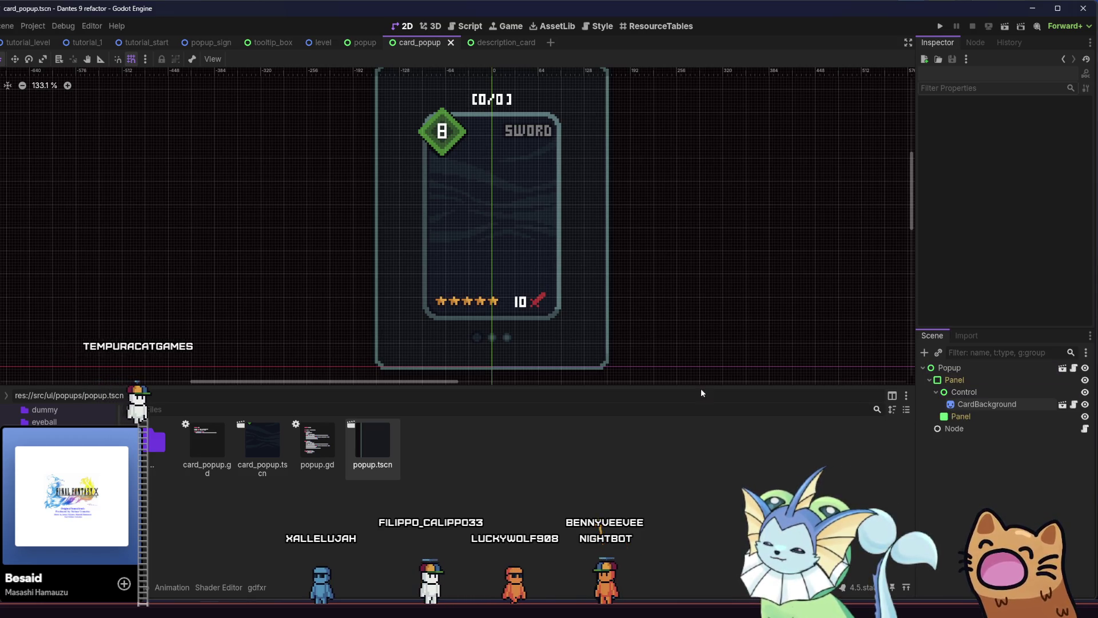
- Set the Control's minimum width to 400 px, making it 400 × 400
{"action": "left_click", "coordinate": [958, 380]}
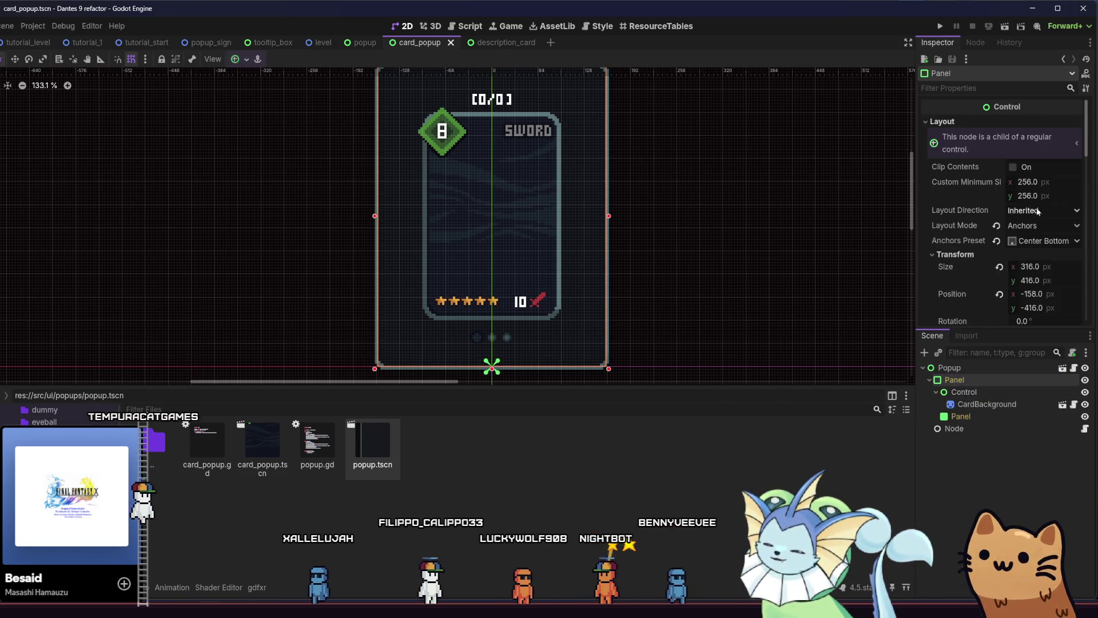
{"action": "left_click", "coordinate": [964, 392]}
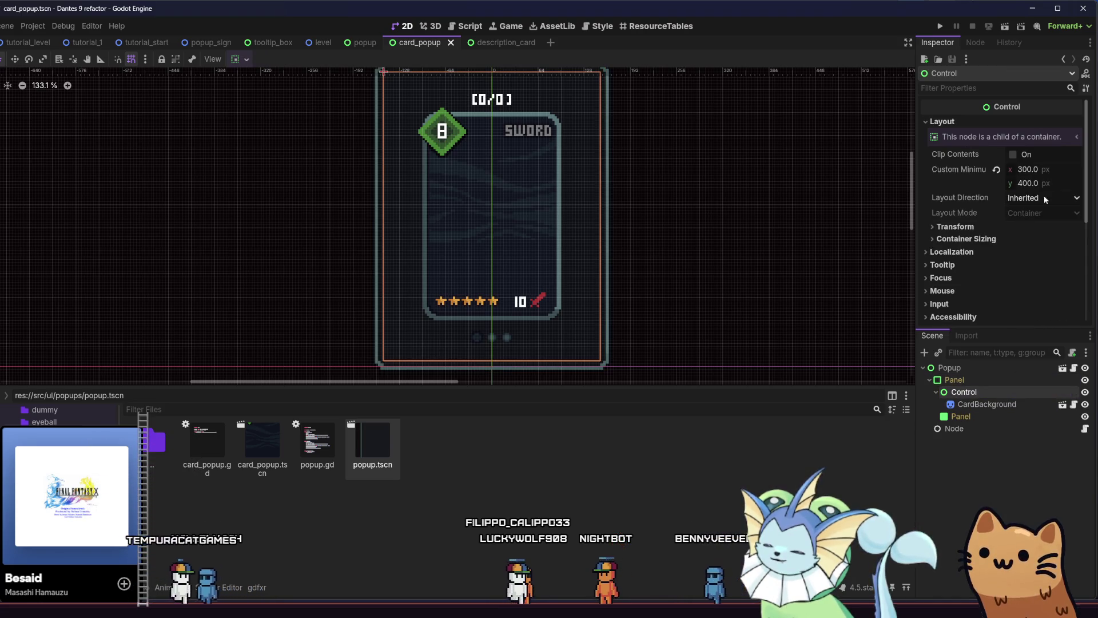
{"action": "left_click", "coordinate": [1045, 171]}
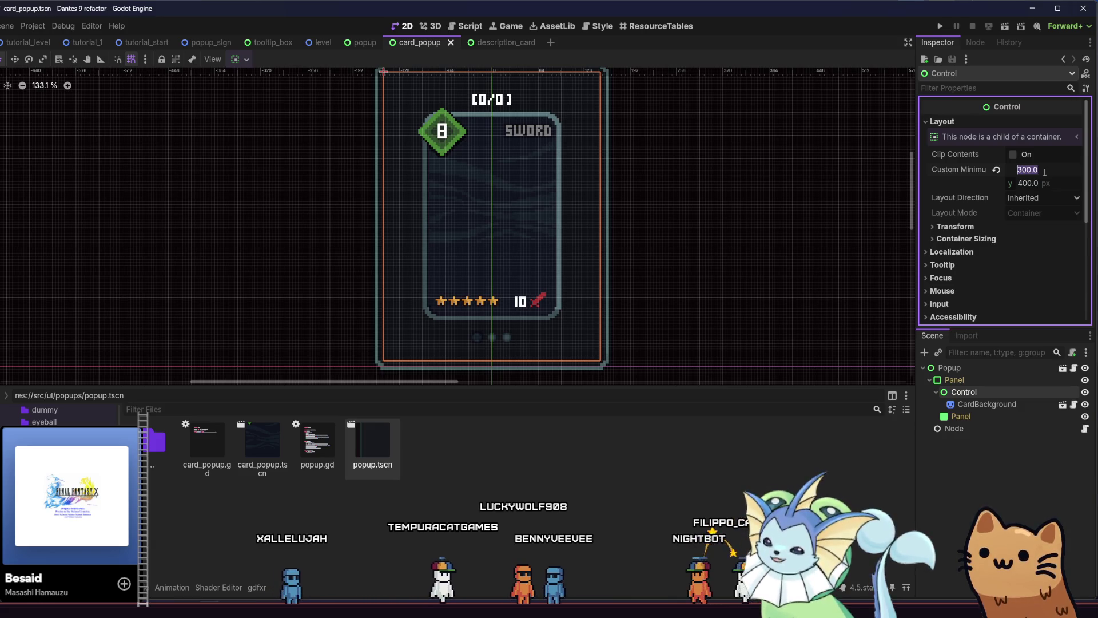
{"action": "type", "text": "400"}
{"action": "key", "text": "Return"}
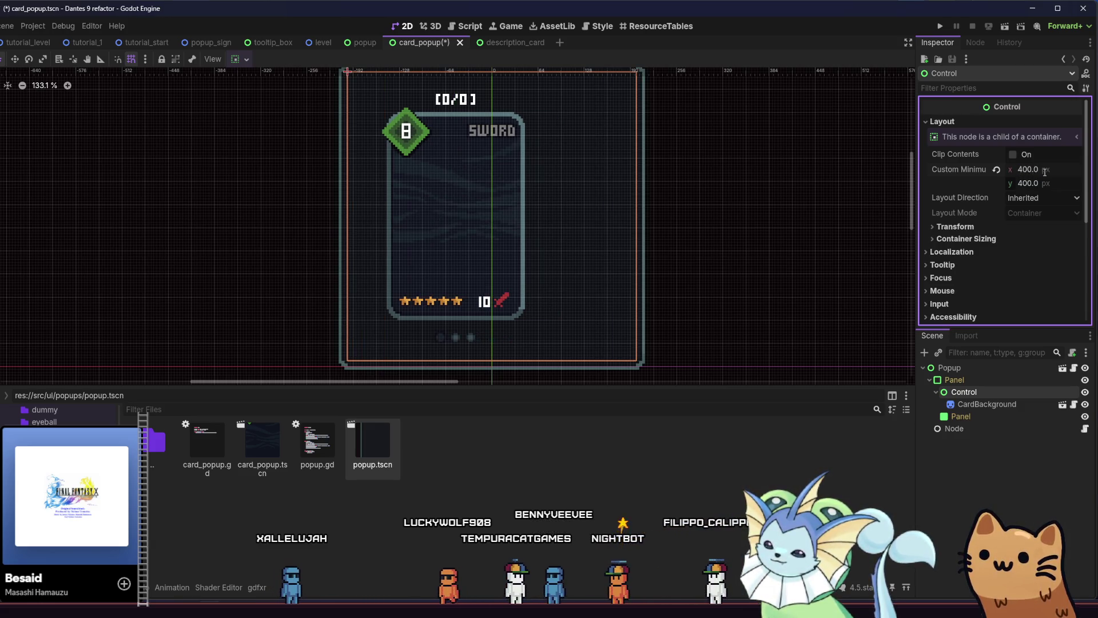
- Move CardBackground to position 200, 200 and save card_popup
{"action": "left_click", "coordinate": [1002, 407]}
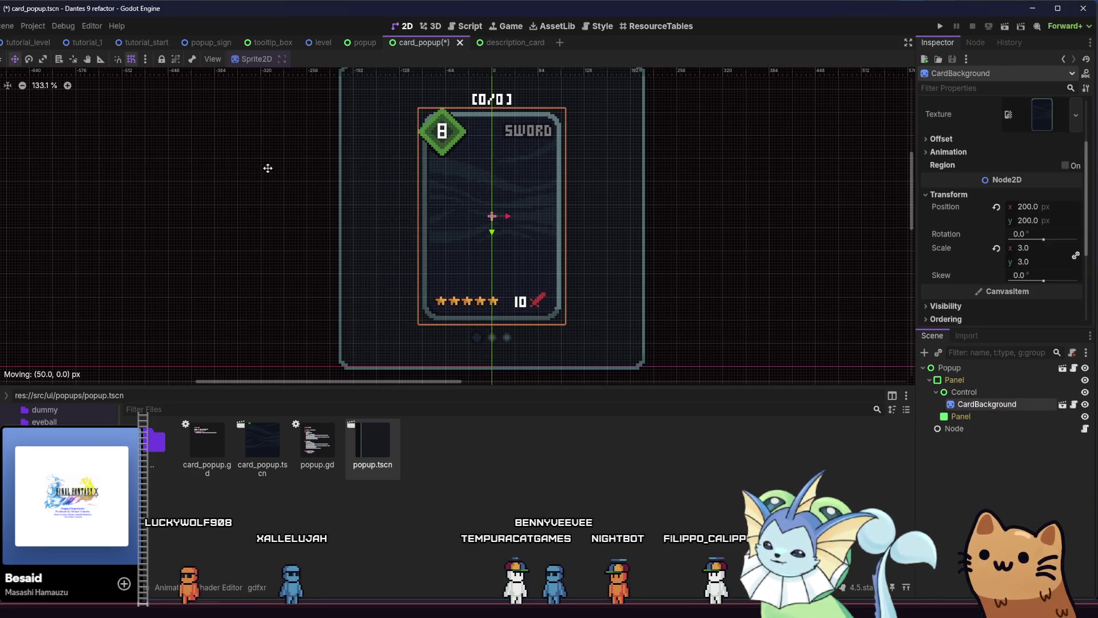
{"action": "scroll", "coordinate": [268, 168], "scroll_direction": "down", "scroll_amount": 2}
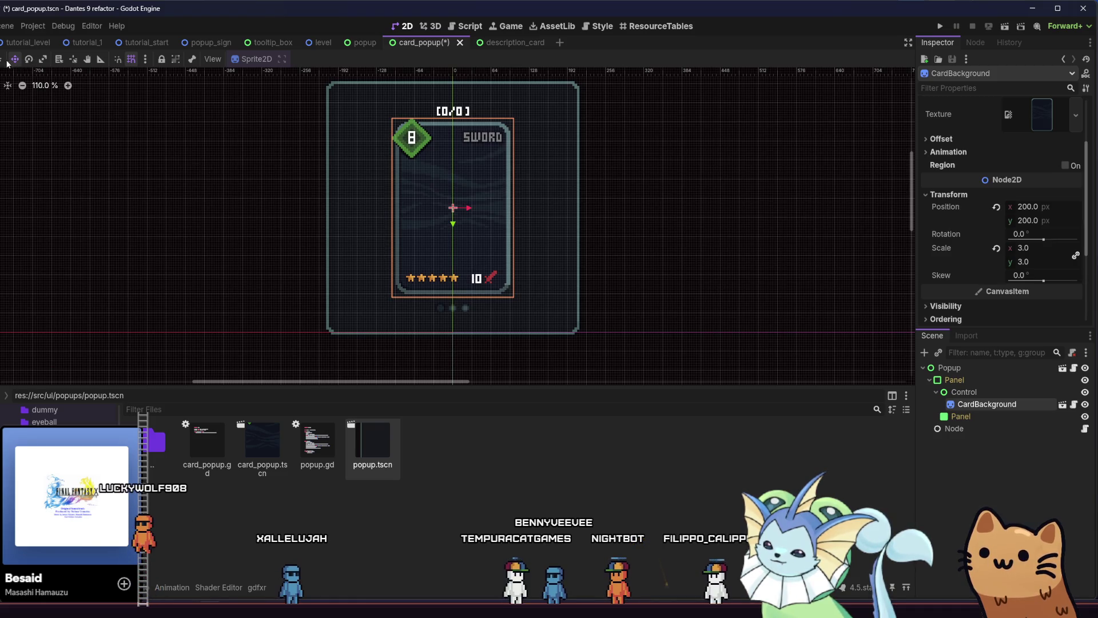
{"action": "left_click", "coordinate": [202, 179]}
{"action": "mouse_move", "coordinate": [202, 179]}
{"action": "left_mouse_down"}
{"action": "mouse_move", "coordinate": [273, 233]}
{"action": "mouse_move", "coordinate": [375, 228]}
{"action": "mouse_move", "coordinate": [366, 228]}
{"action": "left_mouse_up"}
{"action": "key", "text": "ctrl+s"}
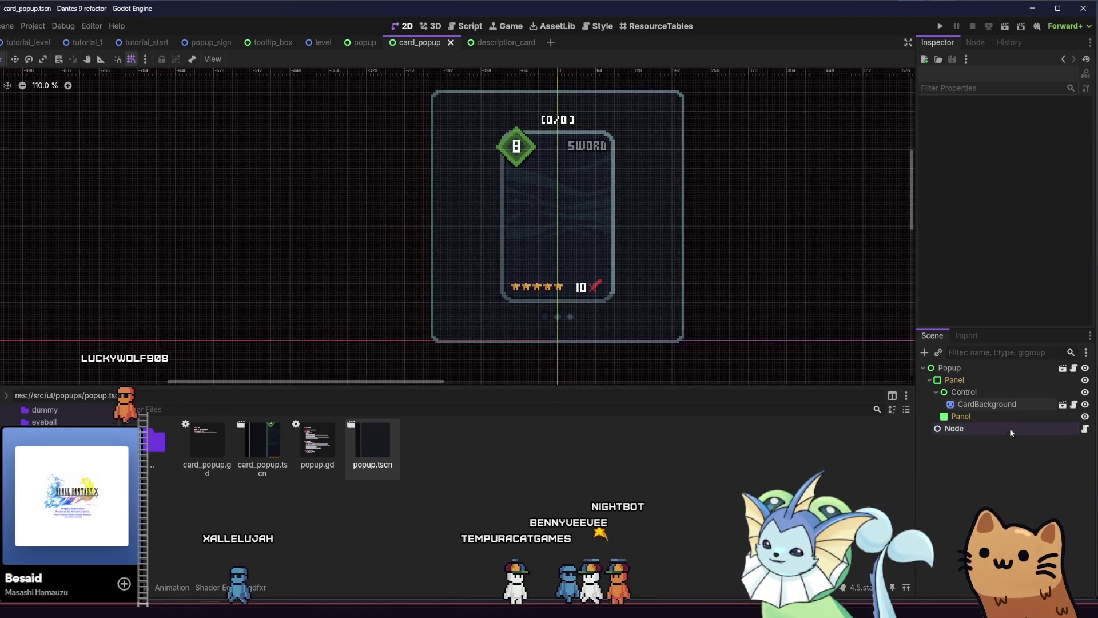
{"action": "left_click", "coordinate": [997, 378]}
- Add a CenterContainer under Panel, move the Control into it, and place it first
{"action": "left_click", "coordinate": [923, 353]}
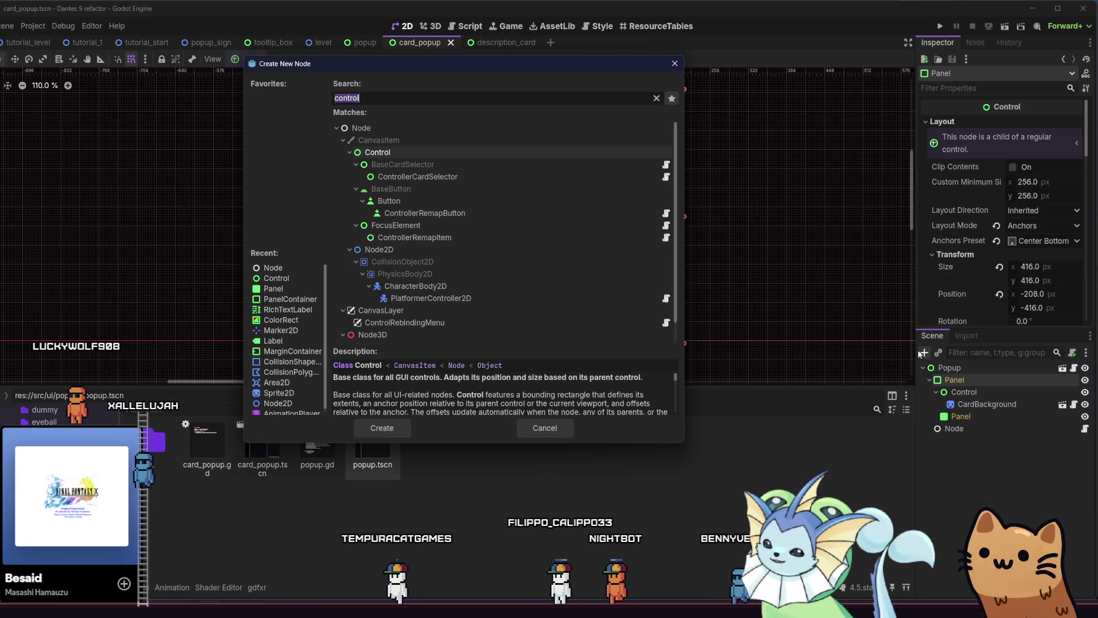
{"action": "type", "text": "cen"}
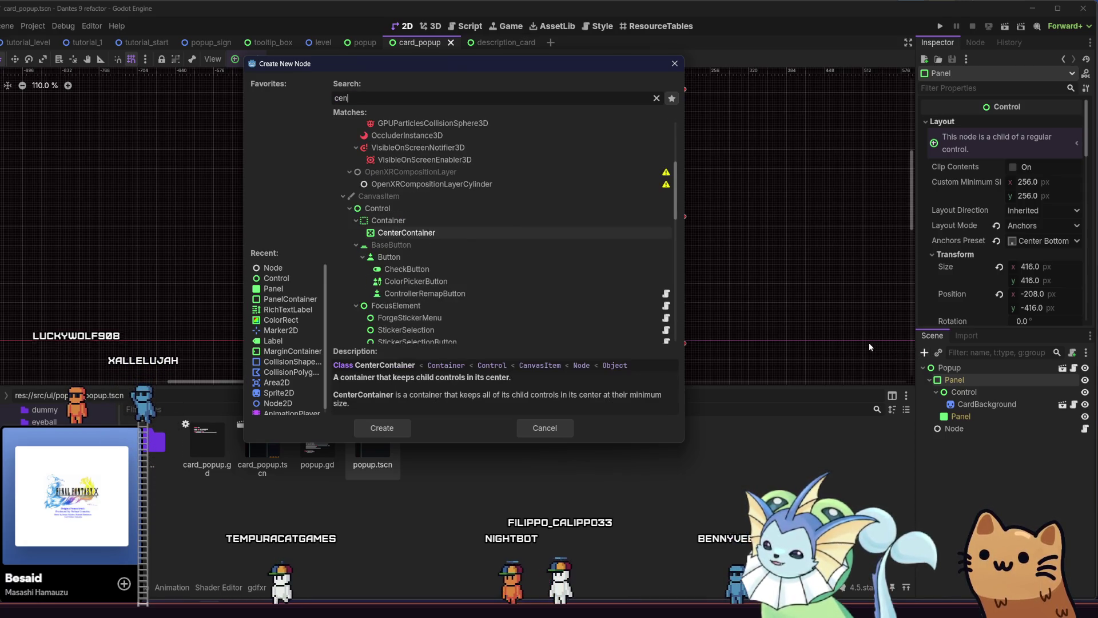
{"action": "double_click", "coordinate": [471, 228]}
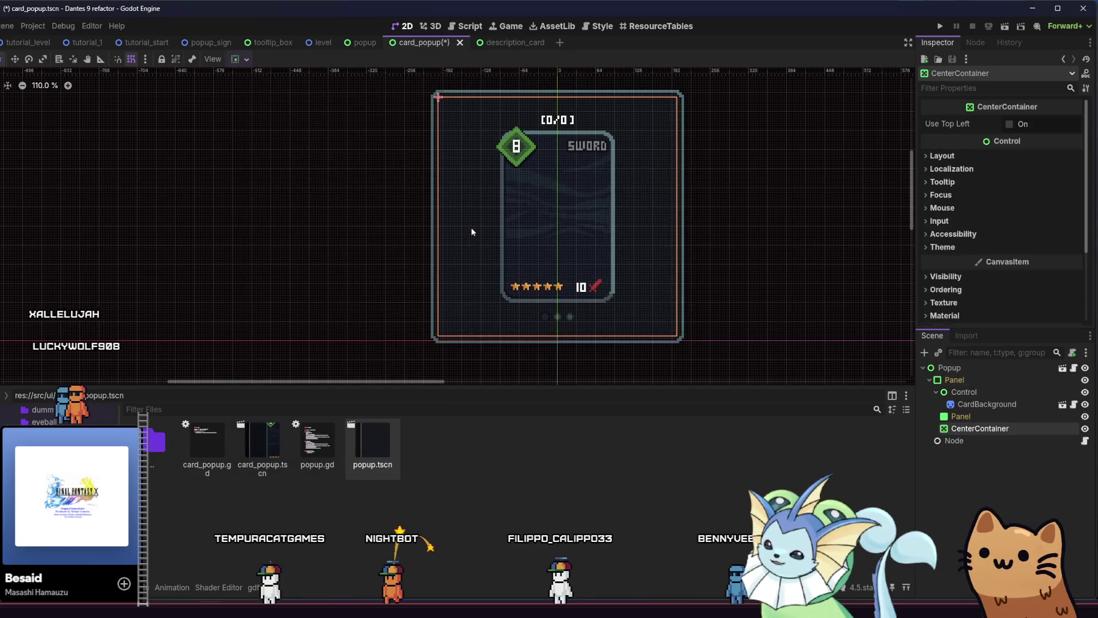
{"action": "left_click", "coordinate": [971, 392]}
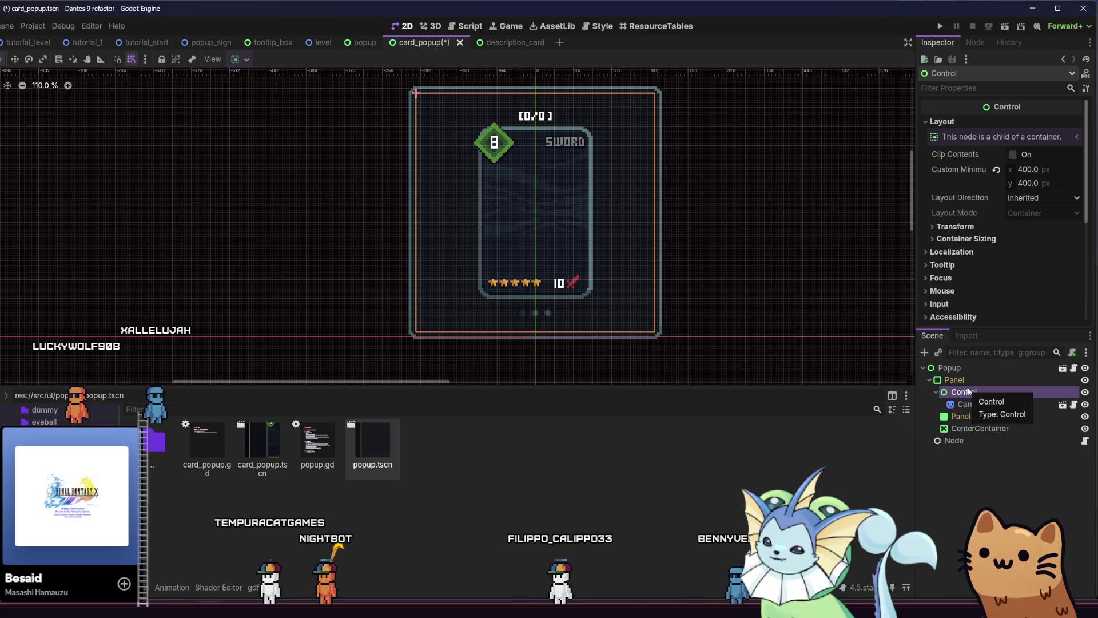
{"action": "left_click_drag", "start_coordinate": [980, 429], "coordinate": [988, 394]}
{"action": "left_click", "coordinate": [980, 404]}
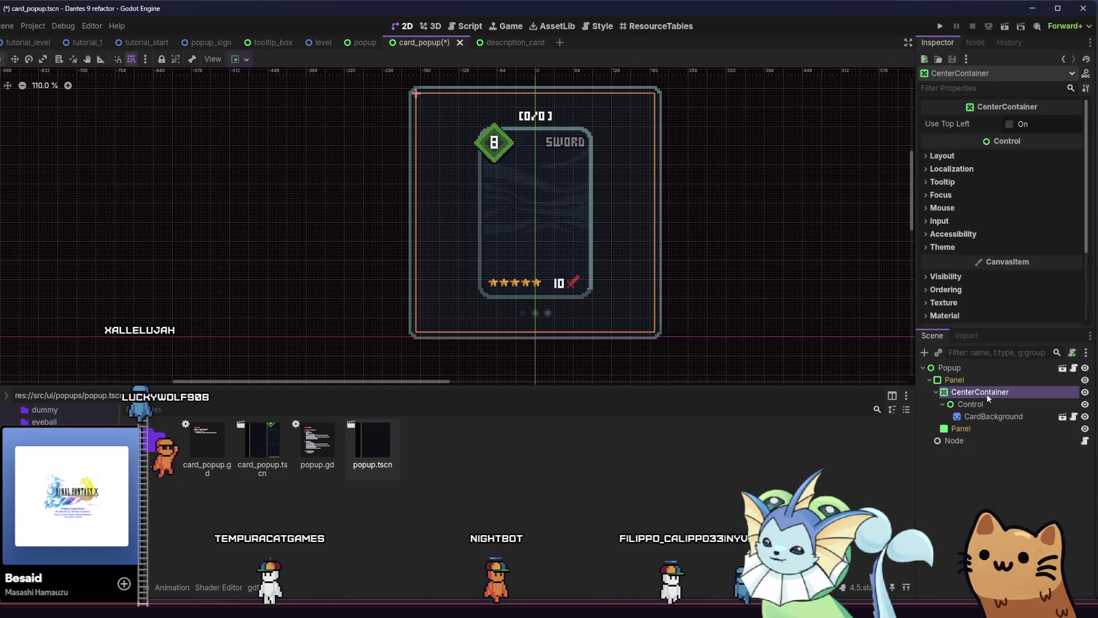
- Set the Control's Custom Minimum Size to 0 × 0
{"action": "left_click", "coordinate": [970, 404]}
{"action": "left_click", "coordinate": [1036, 169]}
{"action": "type", "text": "0"}
{"action": "left_click", "coordinate": [1032, 183]}
{"action": "type", "text": "0"}
{"action": "key", "text": "Return"}
{"action": "left_click", "coordinate": [977, 405]}
{"action": "left_click", "coordinate": [985, 416]}
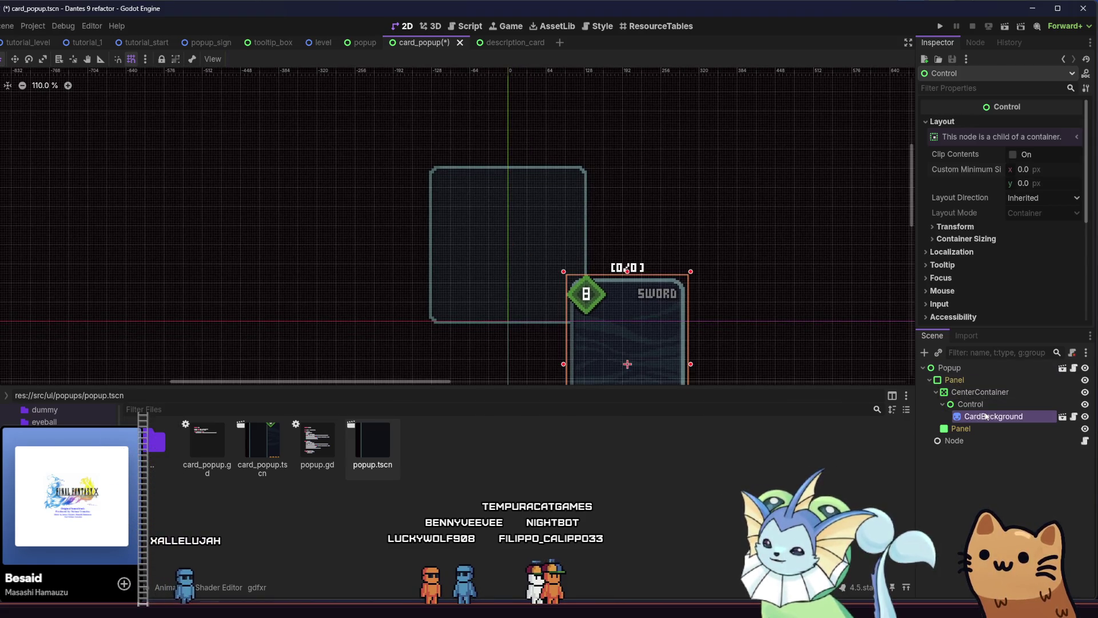
- Reset CardBackground to the origin, give CenterContainer a 300 × 400 px minimum size, and save
{"action": "left_click", "coordinate": [996, 207]}
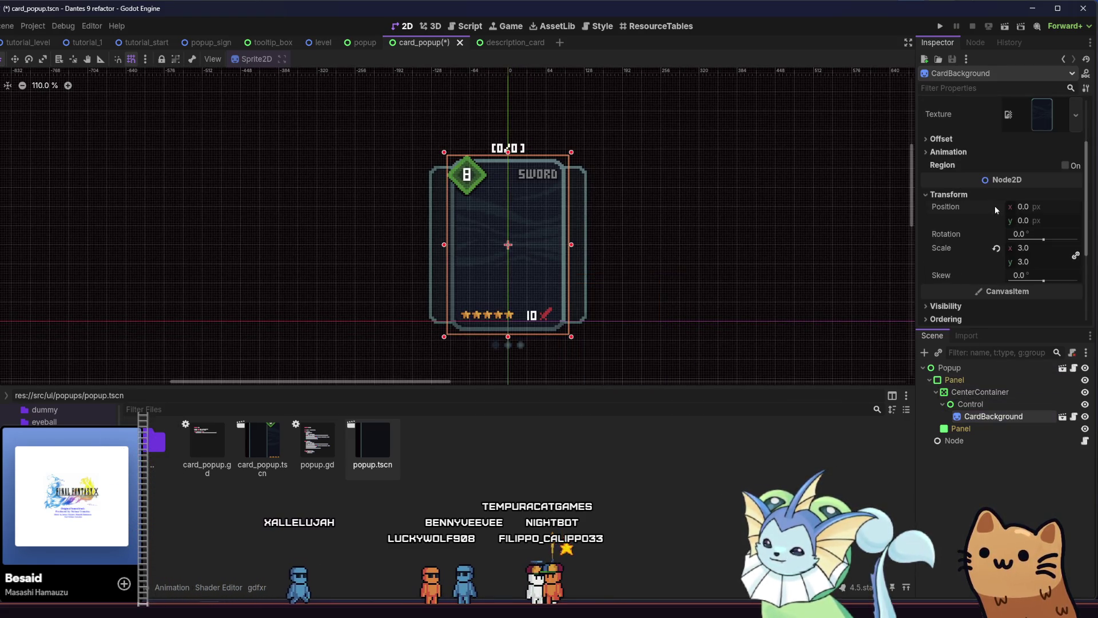
{"action": "scroll", "coordinate": [753, 263], "scroll_direction": "left", "scroll_amount": 2}
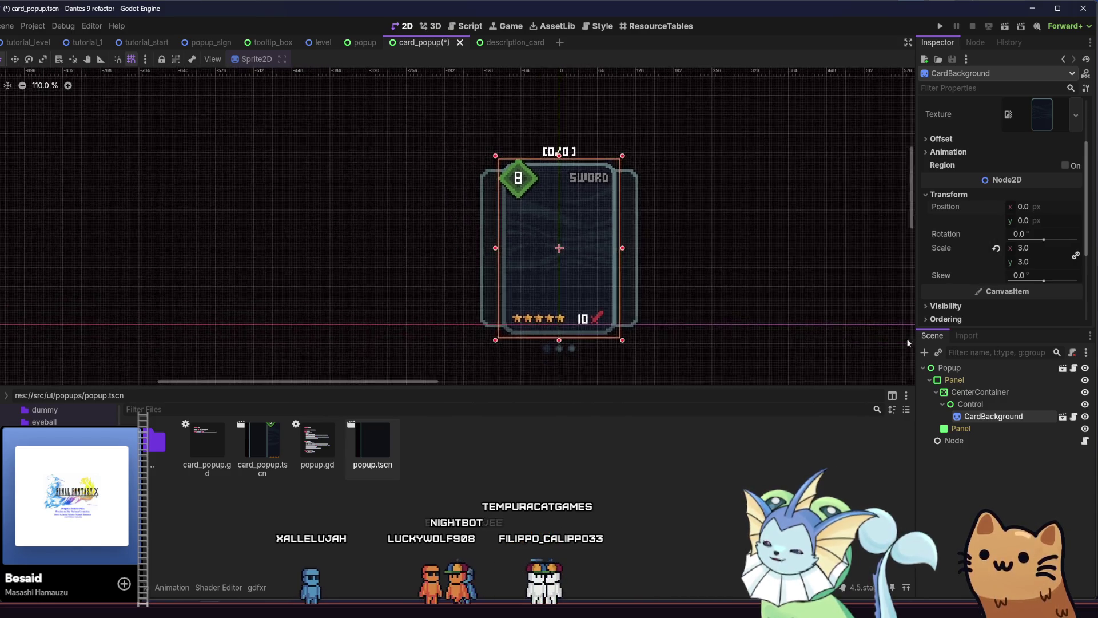
{"action": "left_click", "coordinate": [979, 403]}
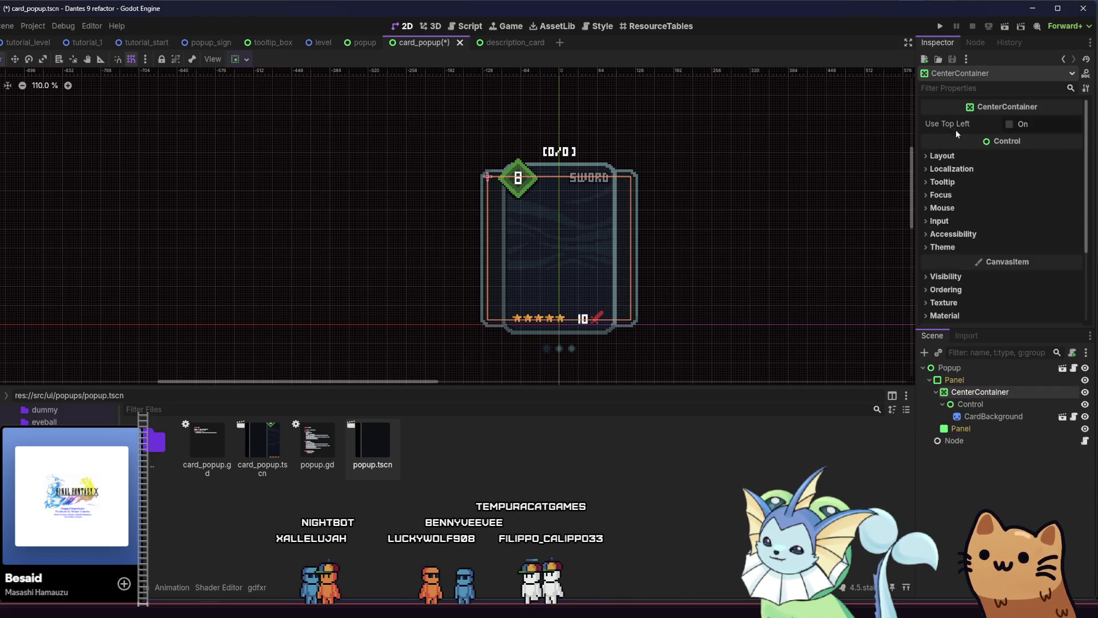
{"action": "left_click", "coordinate": [965, 155]}
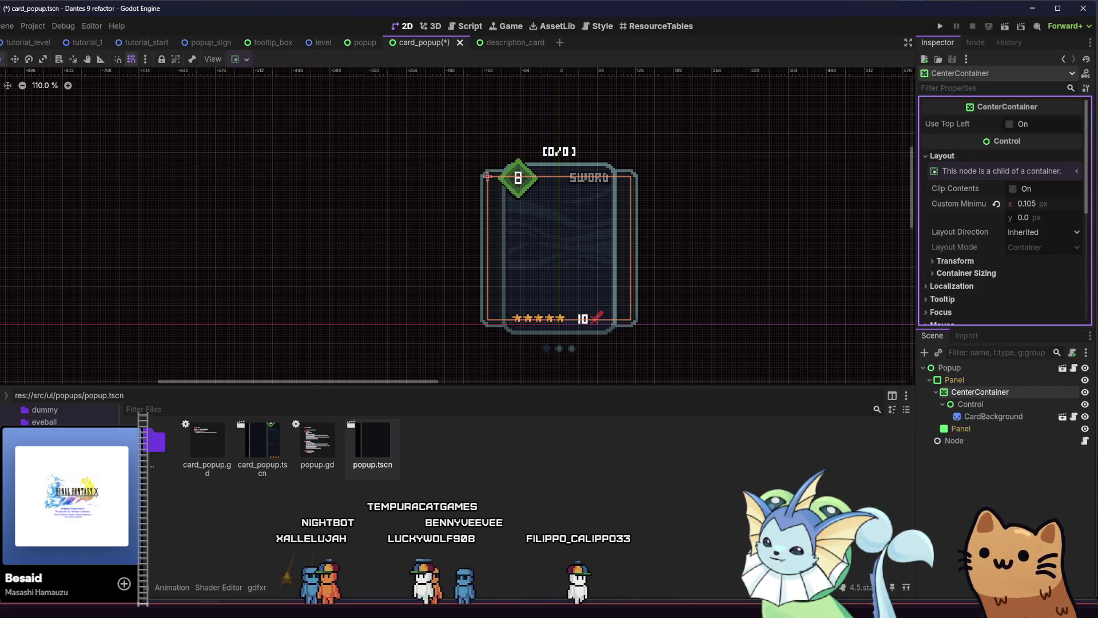
{"action": "left_click_drag", "start_coordinate": [1024, 204], "coordinate": [1047, 203]}
{"action": "left_click", "coordinate": [1022, 206]}
{"action": "type", "text": "300"}
{"action": "key", "text": "Return"}
{"action": "type", "text": "400"}
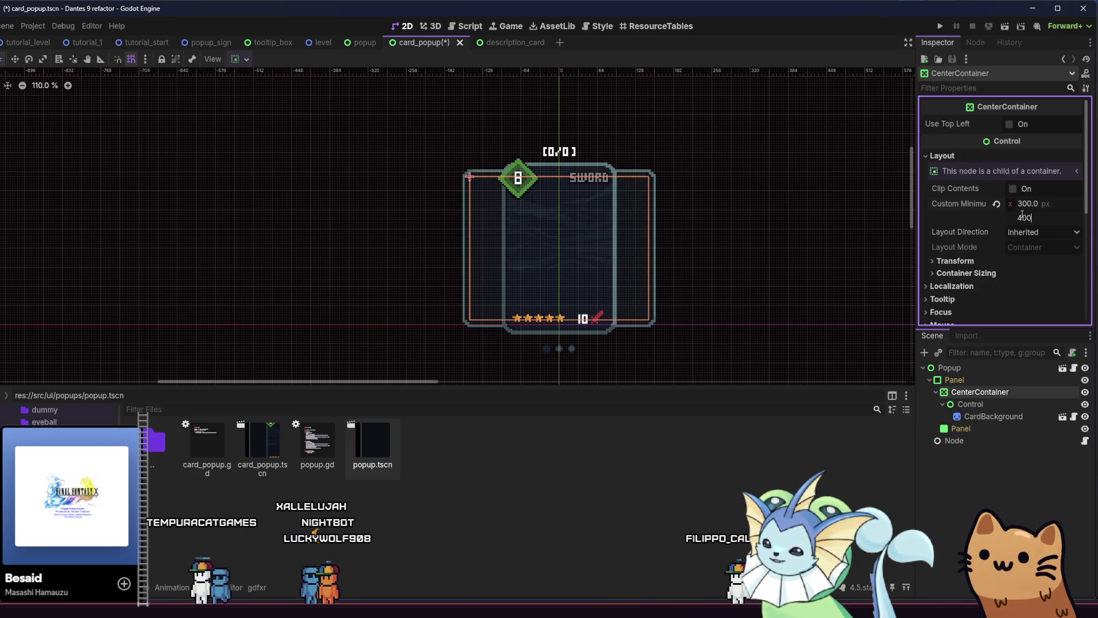
{"action": "key", "text": "Return"}
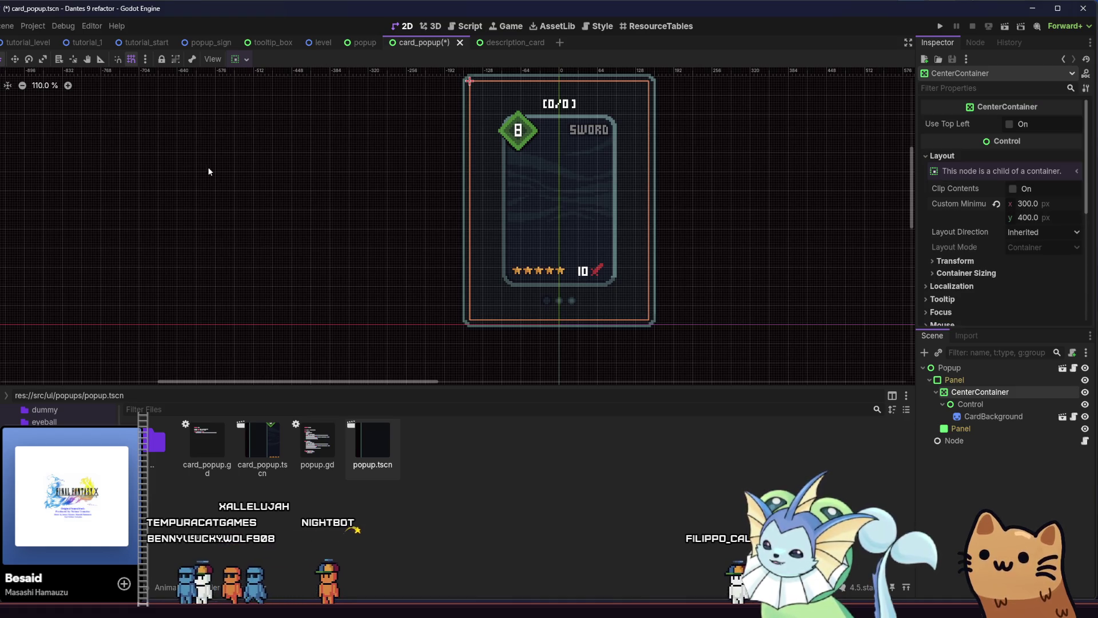
{"action": "key", "text": "ctrl+s"}
- Select the Control and pan the canvas to frame the whole card
{"action": "left_click", "coordinate": [971, 404]}
{"action": "scroll", "coordinate": [629, 303], "scroll_direction": "up", "scroll_amount": 3}
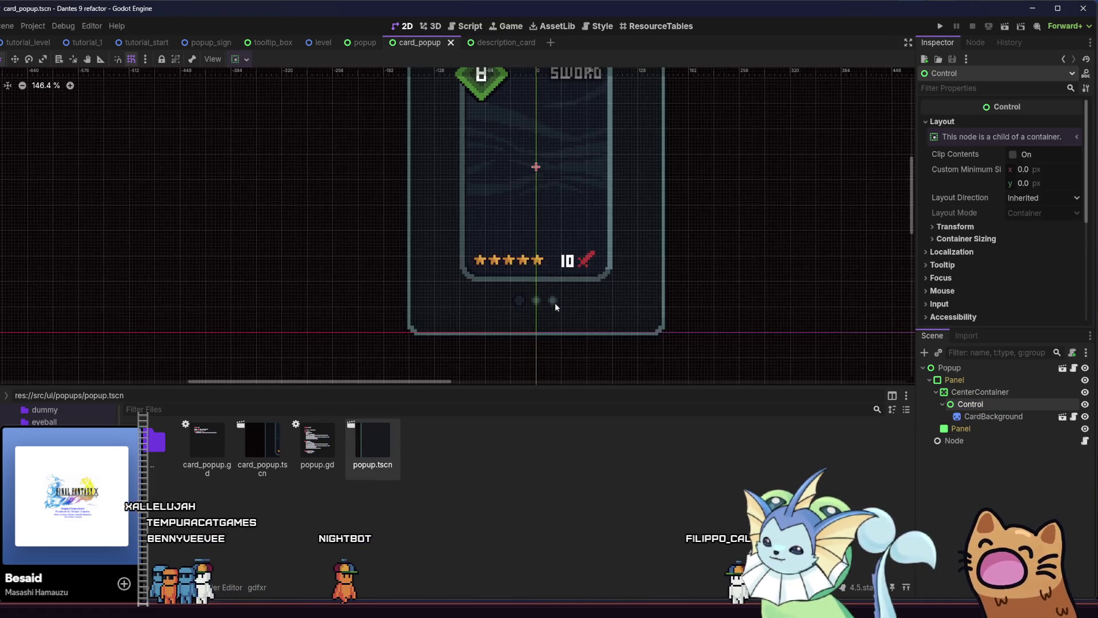
{"action": "scroll", "coordinate": [606, 330], "scroll_direction": "down", "scroll_amount": 2}
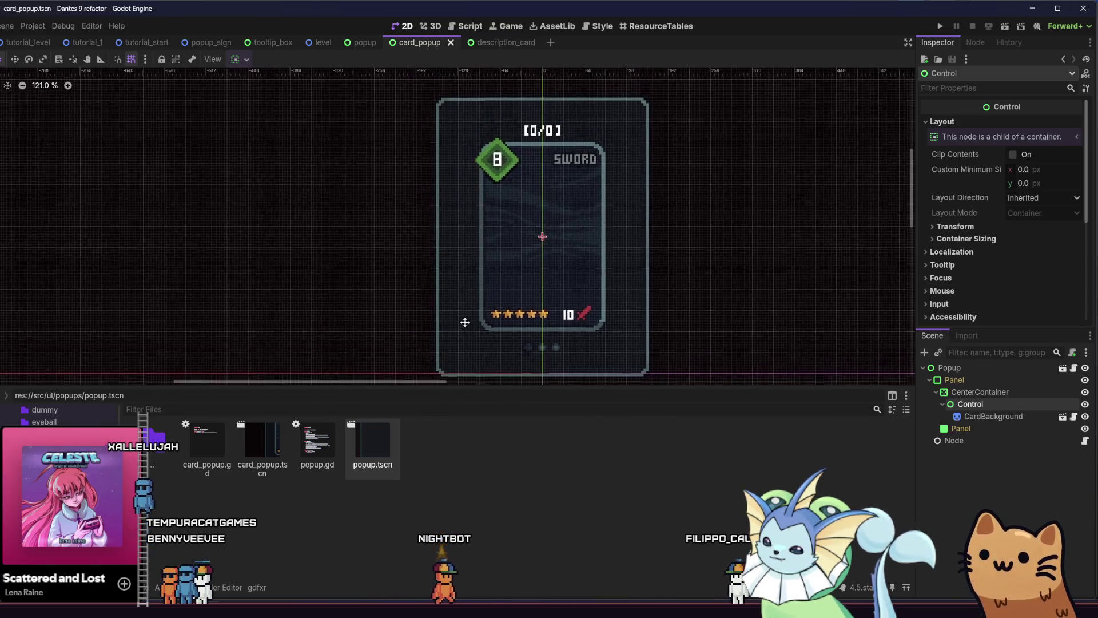
{"action": "right_click", "coordinate": [489, 318]}
{"action": "key", "text": "Escape"}
{"action": "scroll", "coordinate": [849, 106], "scroll_direction": "down", "scroll_amount": 2}
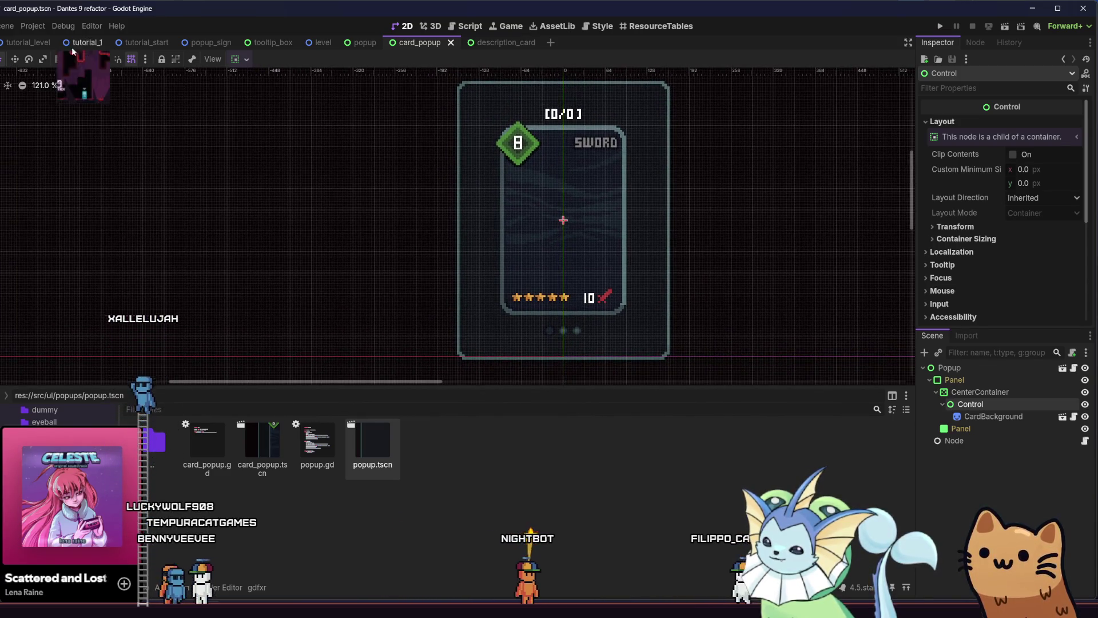
{"action": "left_click", "coordinate": [27, 42]}
- Run the game full screen and walk the player to the sign to show the Rusty Pistol card
{"action": "left_click", "coordinate": [1003, 27]}
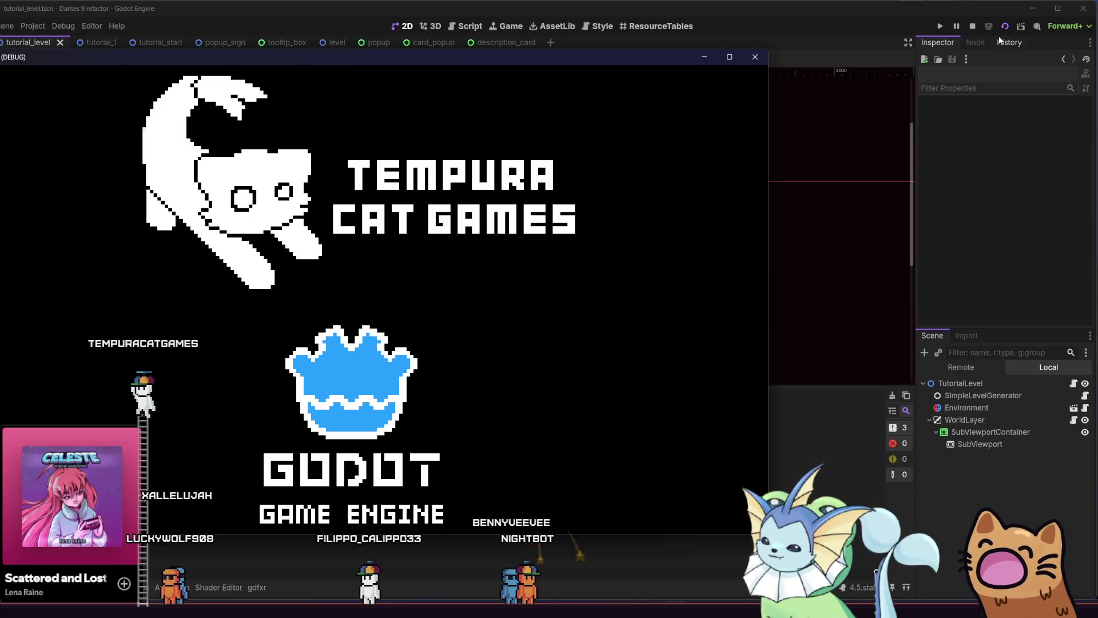
{"action": "key", "text": "super+Up"}
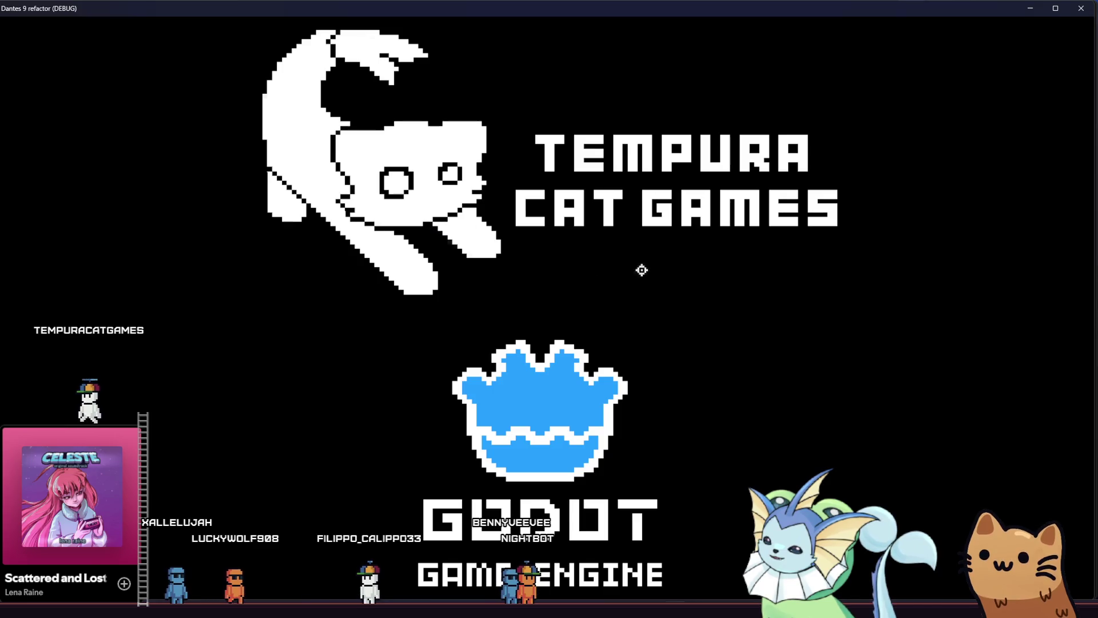
{"action": "key", "text": "Right"}
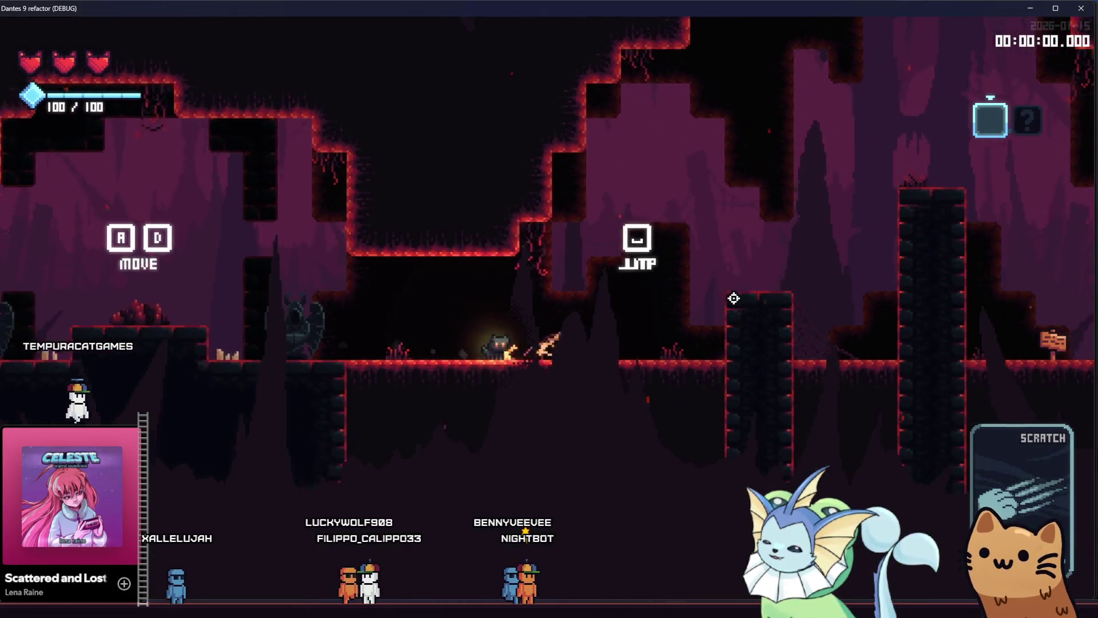
{"action": "key", "text": "space"}
{"action": "key", "text": "Right"}
{"action": "key", "text": "space"}
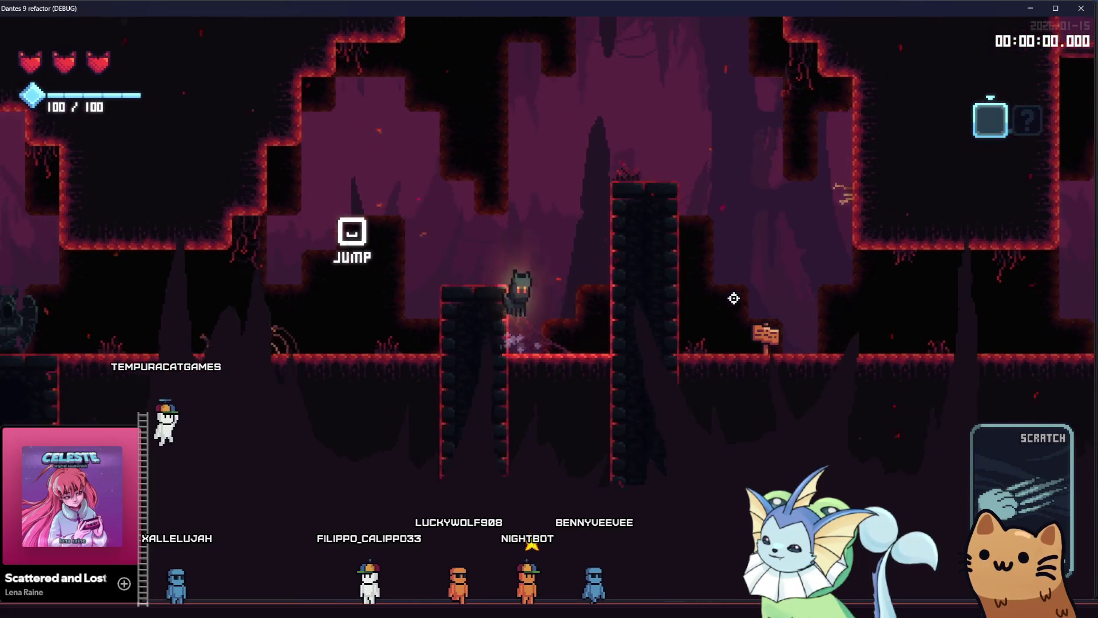
{"action": "key", "text": "space"}
{"action": "key", "text": "Right"}
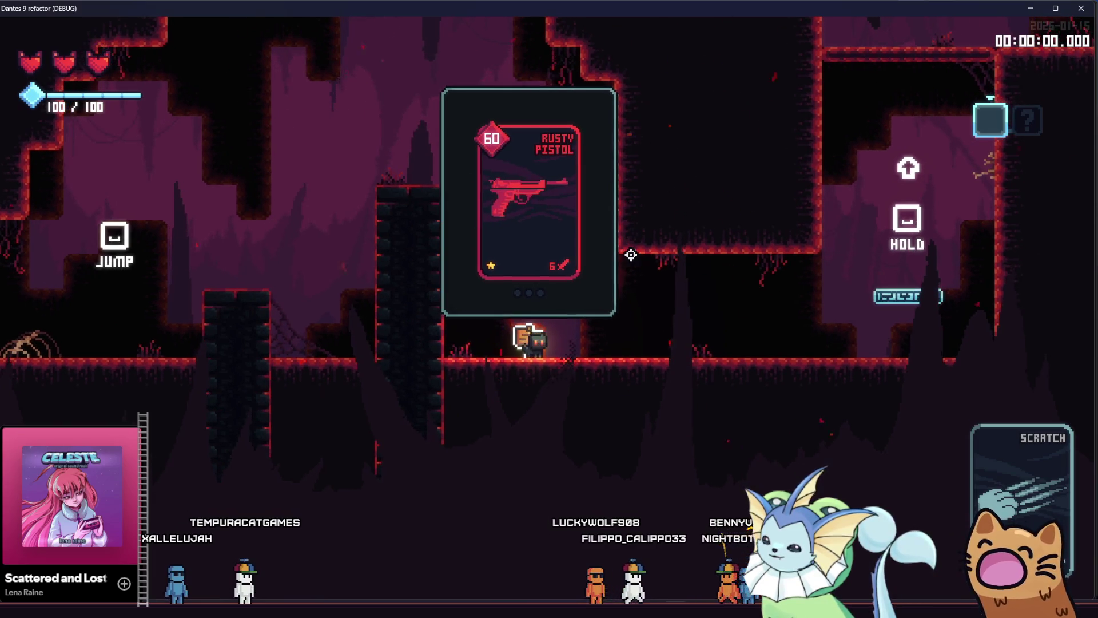
{"action": "key", "text": "d"}
{"action": "key", "text": "d"}
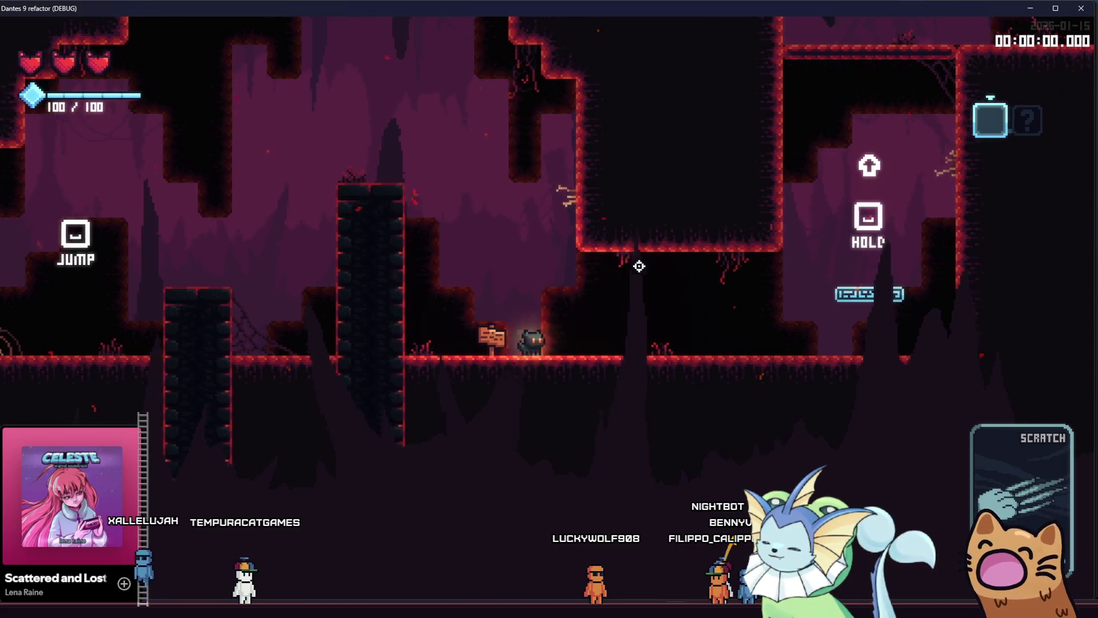
{"action": "key", "text": "a"}
{"action": "key", "text": "d"}
{"action": "key", "text": "a"}
- Check the pause menu's Collection tab, then close the game
{"action": "key", "text": "Escape"}
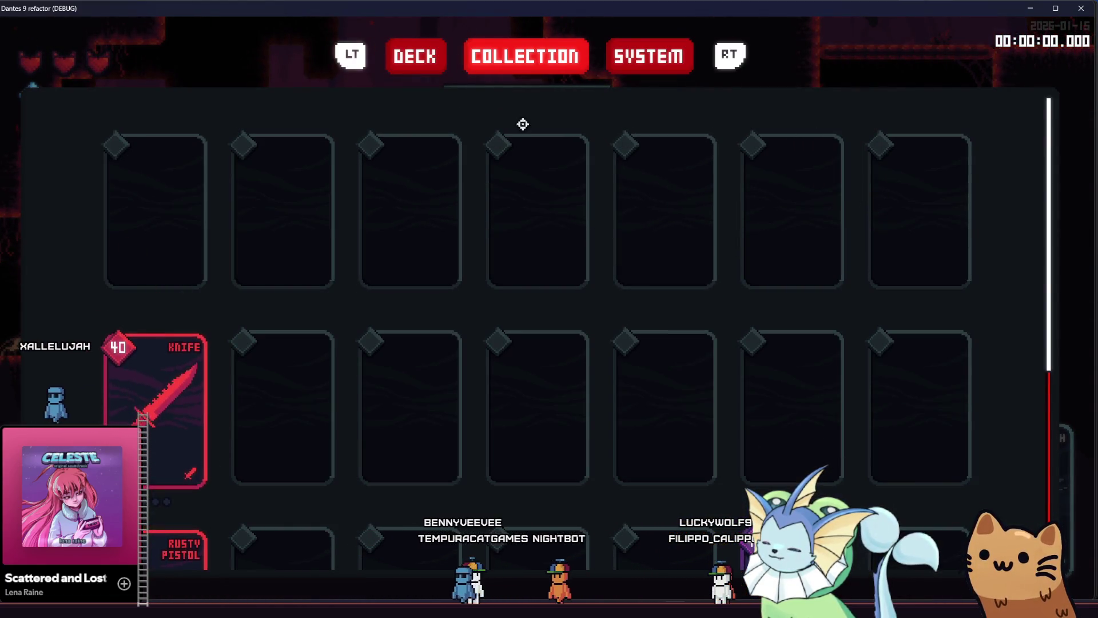
{"action": "key", "text": "Escape"}
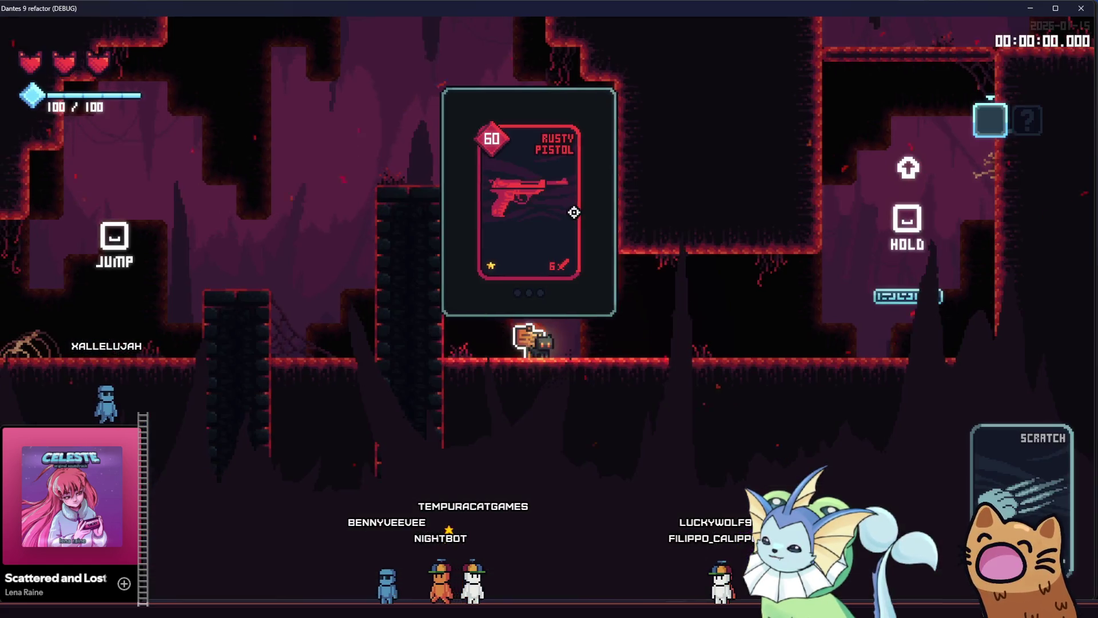
{"action": "key", "text": "Escape"}
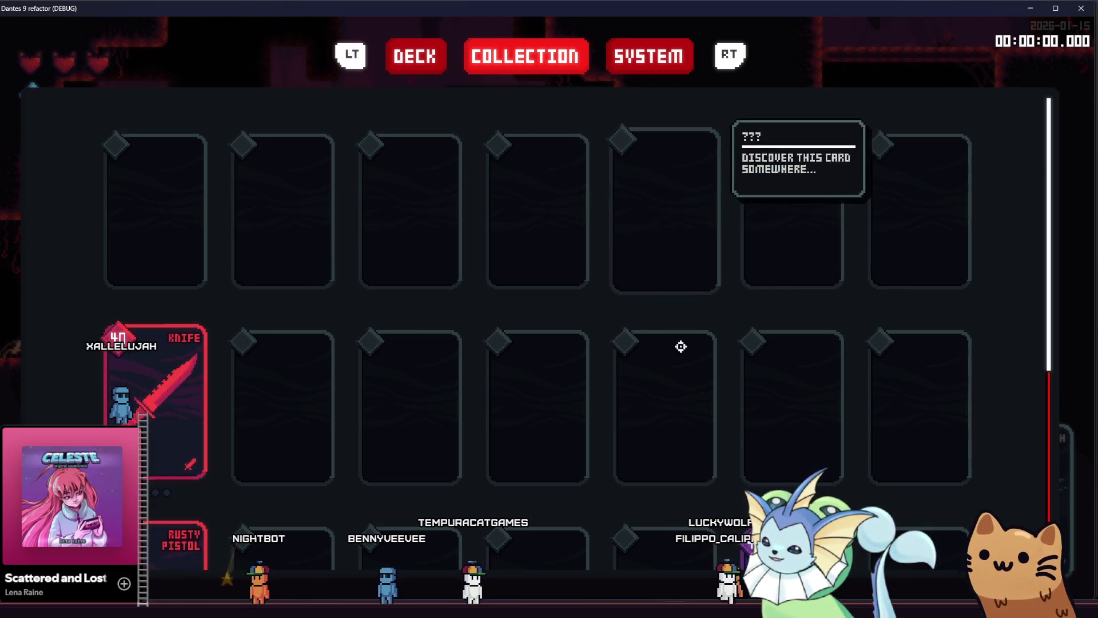
{"action": "key", "text": "Escape"}
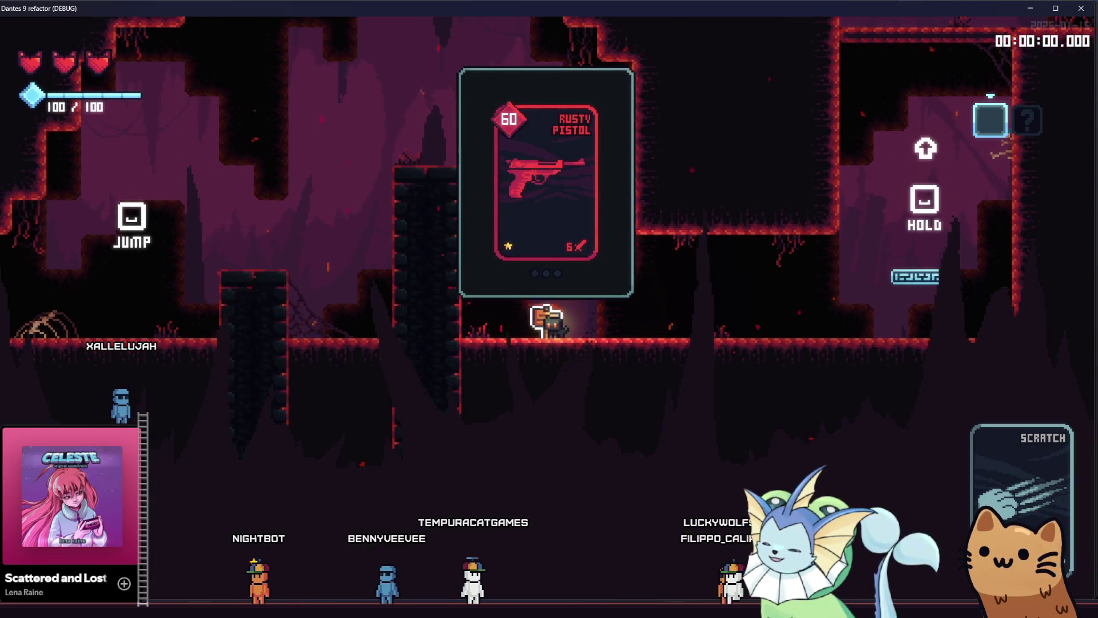
{"action": "key", "text": "alt+F4"}
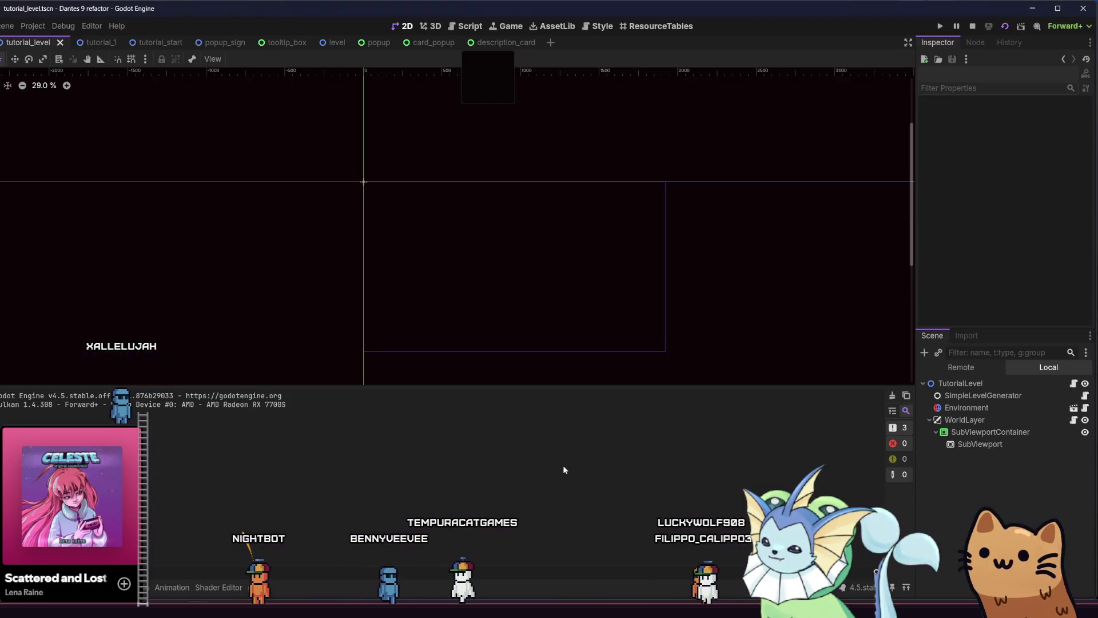
- Back in card_popup, check that the Popup root's Mouse filter is set to Stop
{"action": "left_click", "coordinate": [434, 46]}
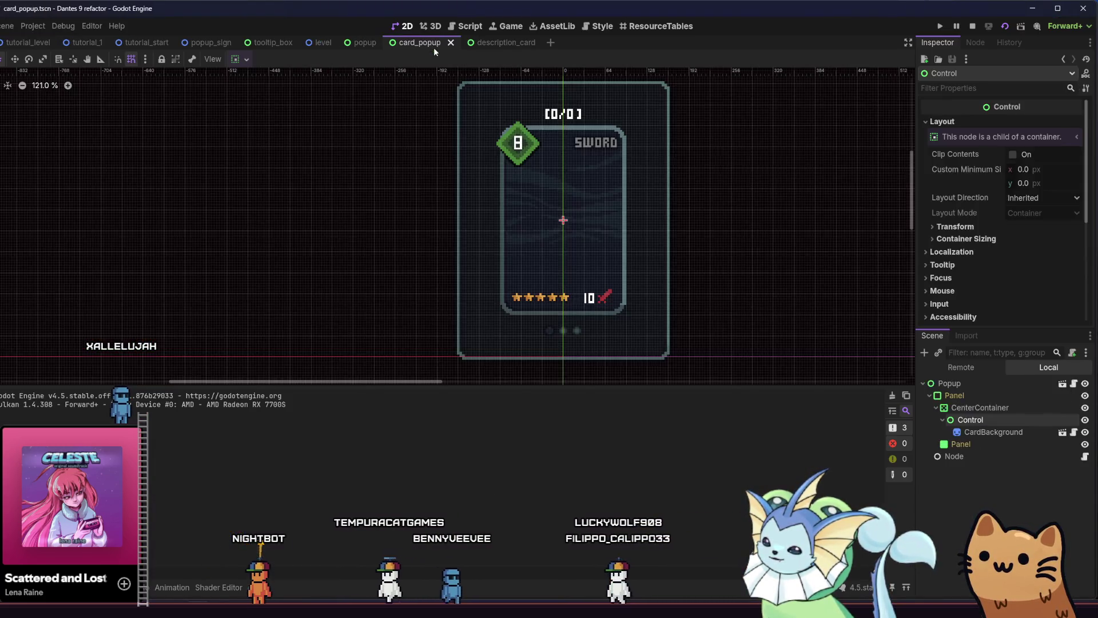
{"action": "left_click", "coordinate": [992, 384]}
{"action": "scroll", "coordinate": [977, 232], "scroll_direction": "down", "scroll_amount": 5}
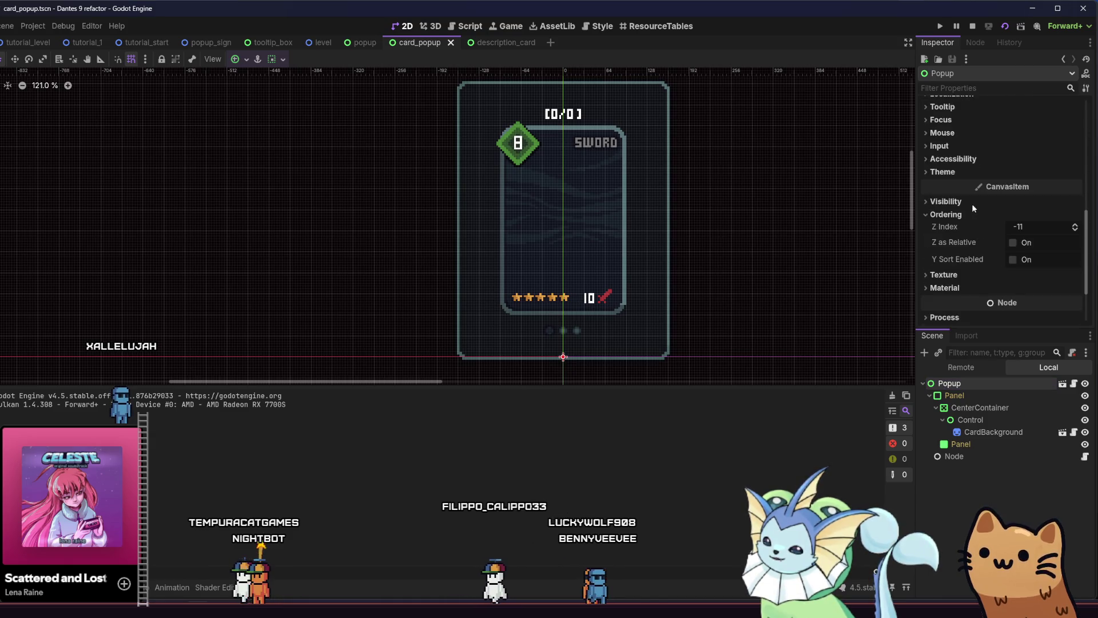
{"action": "left_click", "coordinate": [942, 133]}
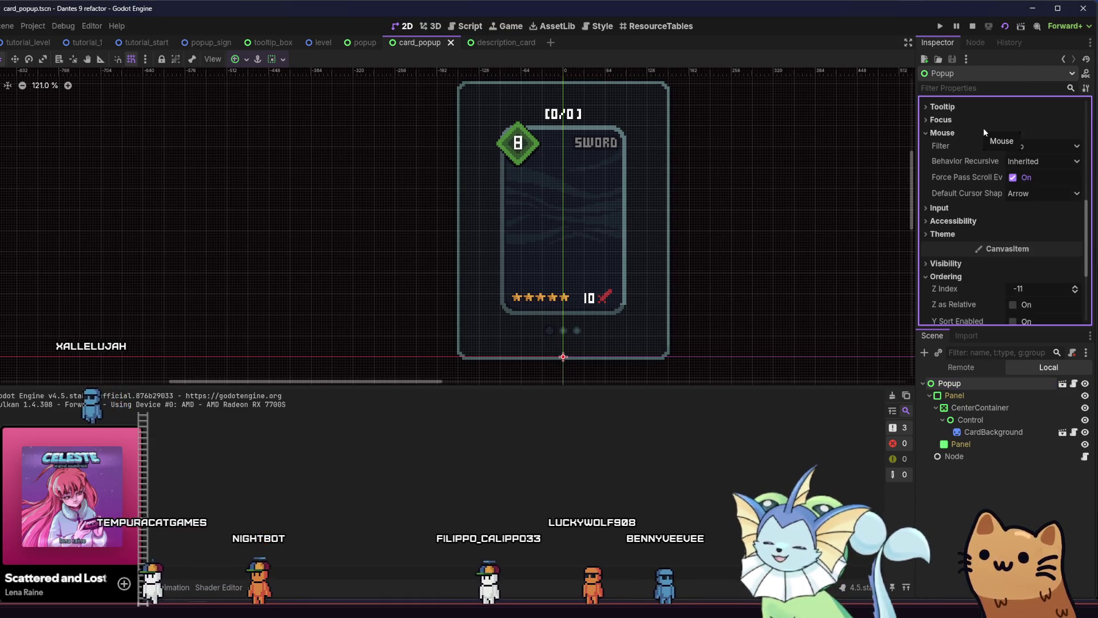
{"action": "scroll", "coordinate": [897, 160], "scroll_direction": "up", "scroll_amount": 1}
{"action": "scroll", "coordinate": [943, 167], "scroll_direction": "up", "scroll_amount": 1}
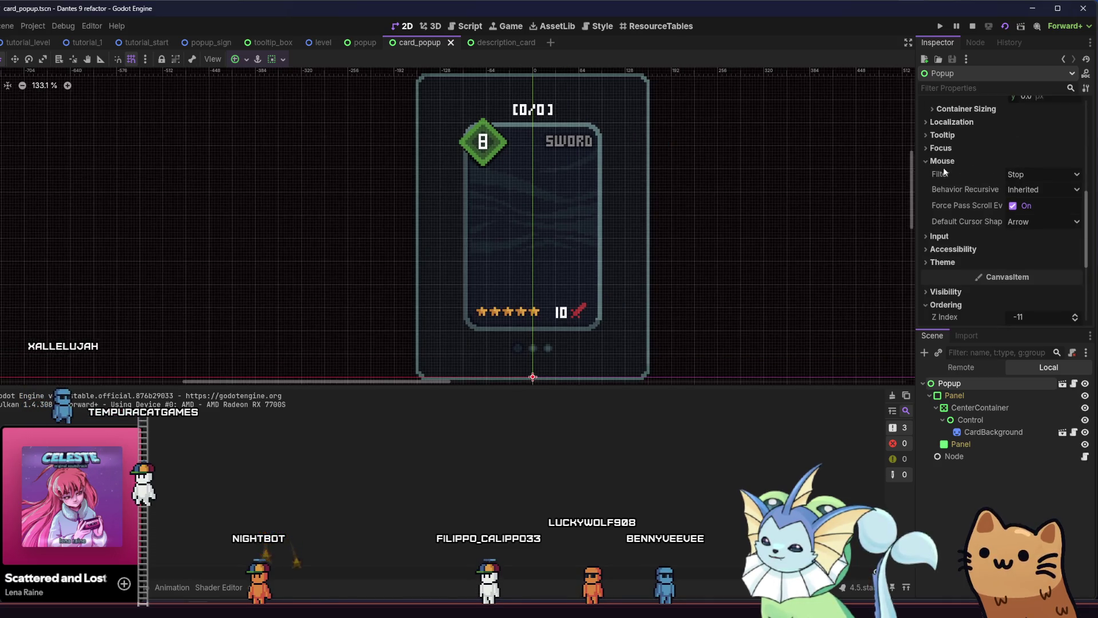
{"action": "scroll", "coordinate": [795, 207], "scroll_direction": "down", "scroll_amount": 4}
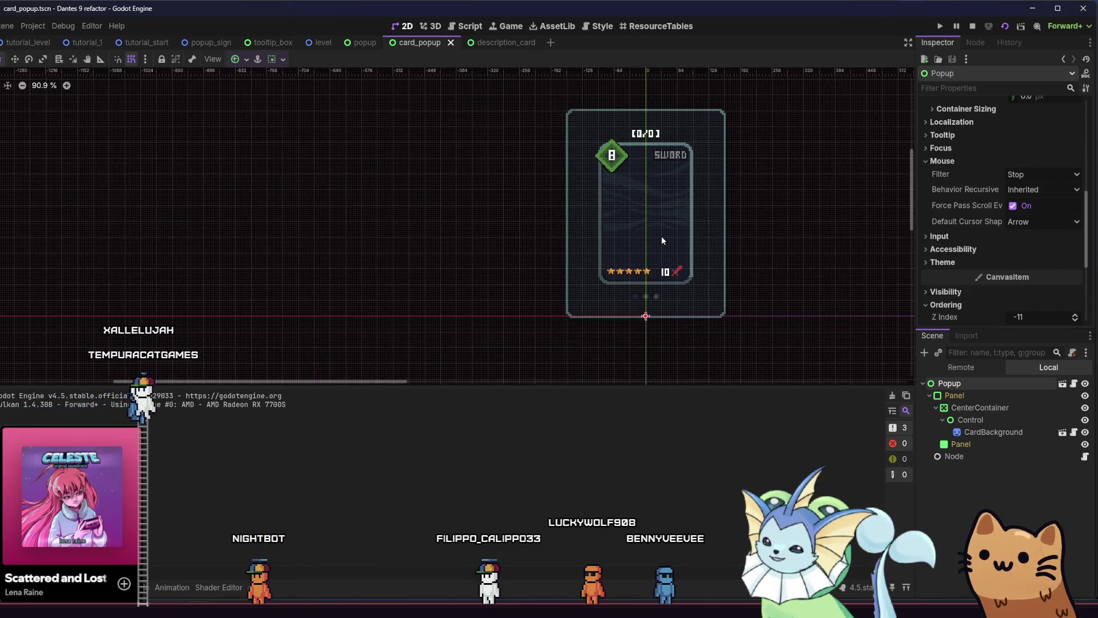
{"action": "scroll", "coordinate": [708, 235], "scroll_direction": "up", "scroll_amount": 2}
{"action": "scroll", "coordinate": [730, 238], "scroll_direction": "down", "scroll_amount": 5}
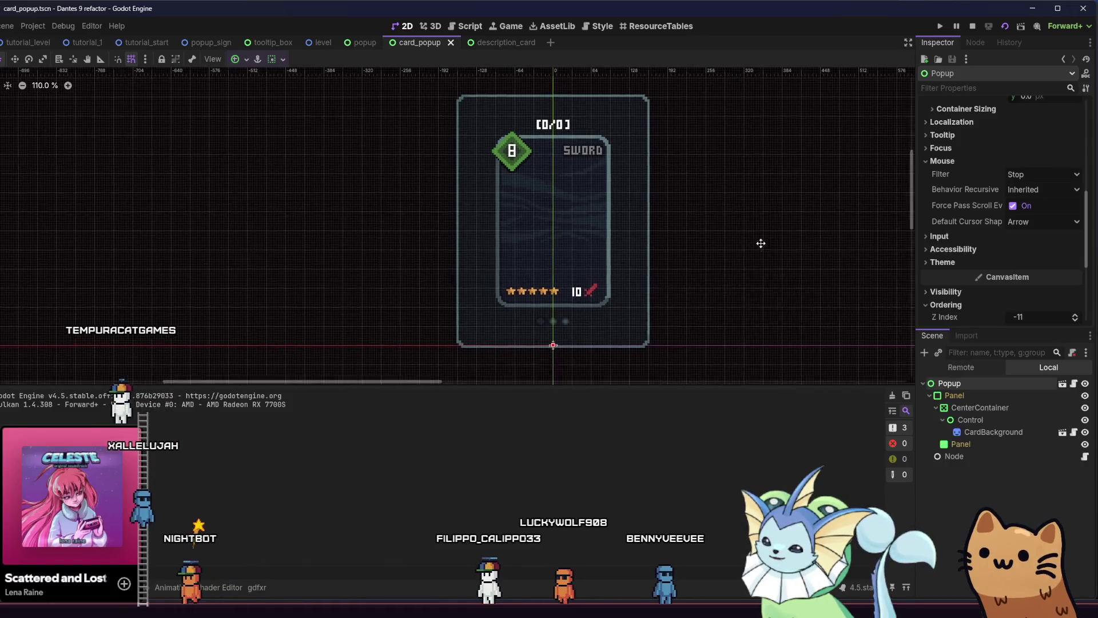
{"action": "scroll", "coordinate": [613, 167], "scroll_direction": "up", "scroll_amount": 5}
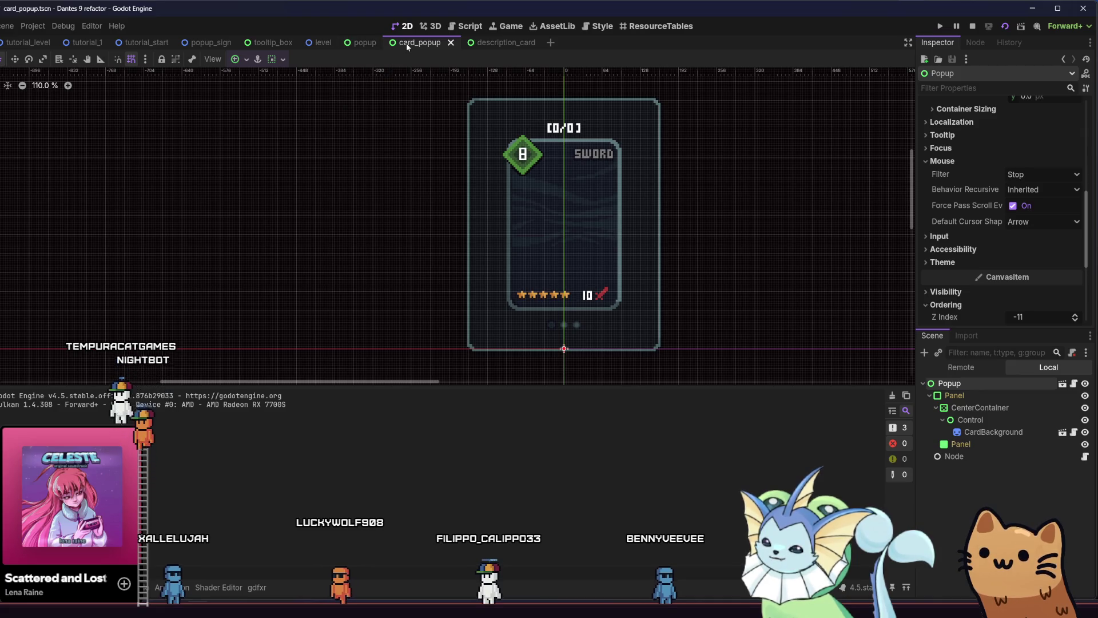
{"action": "left_click", "coordinate": [973, 420]}
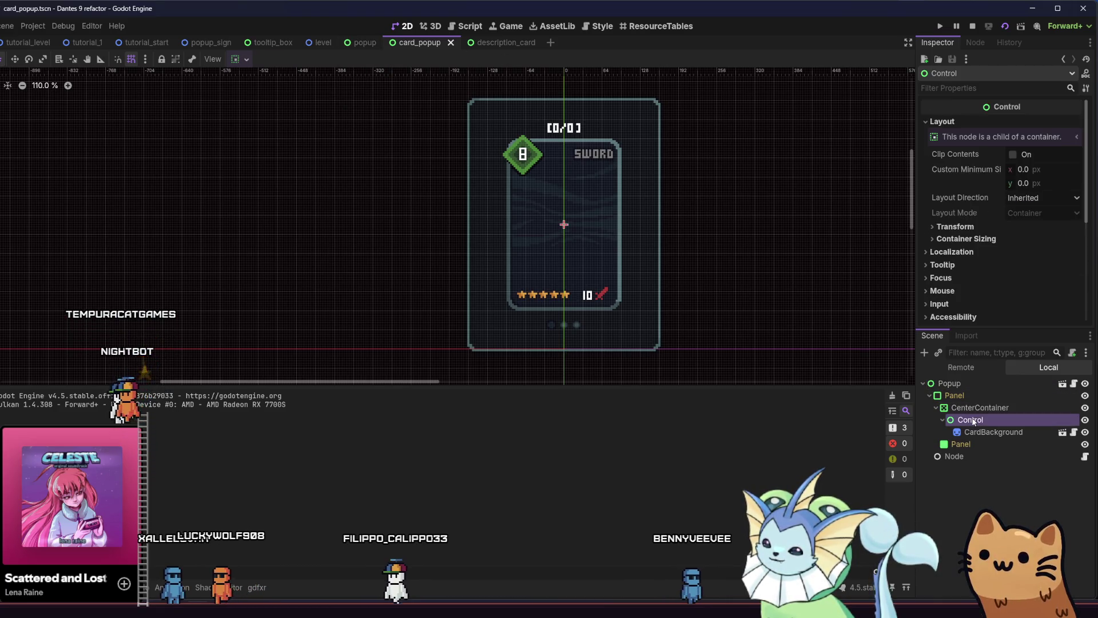
- Rename the Control wrapping CardBackground to 'CardControl'
{"action": "left_click", "coordinate": [973, 384]}
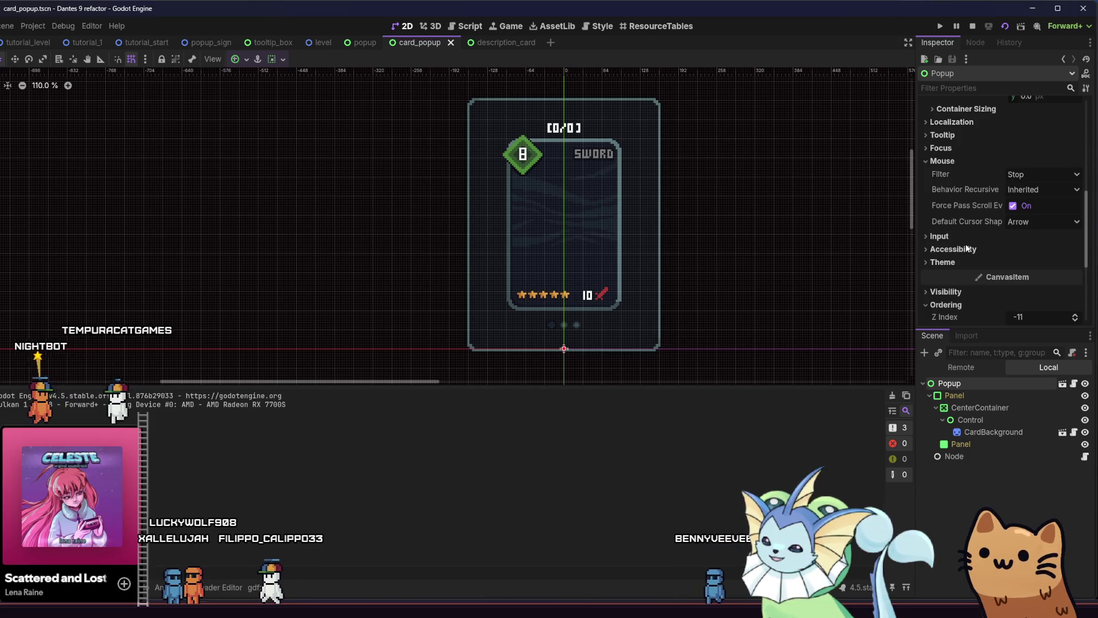
{"action": "double_click", "coordinate": [990, 422]}
{"action": "type", "text": "Card"}
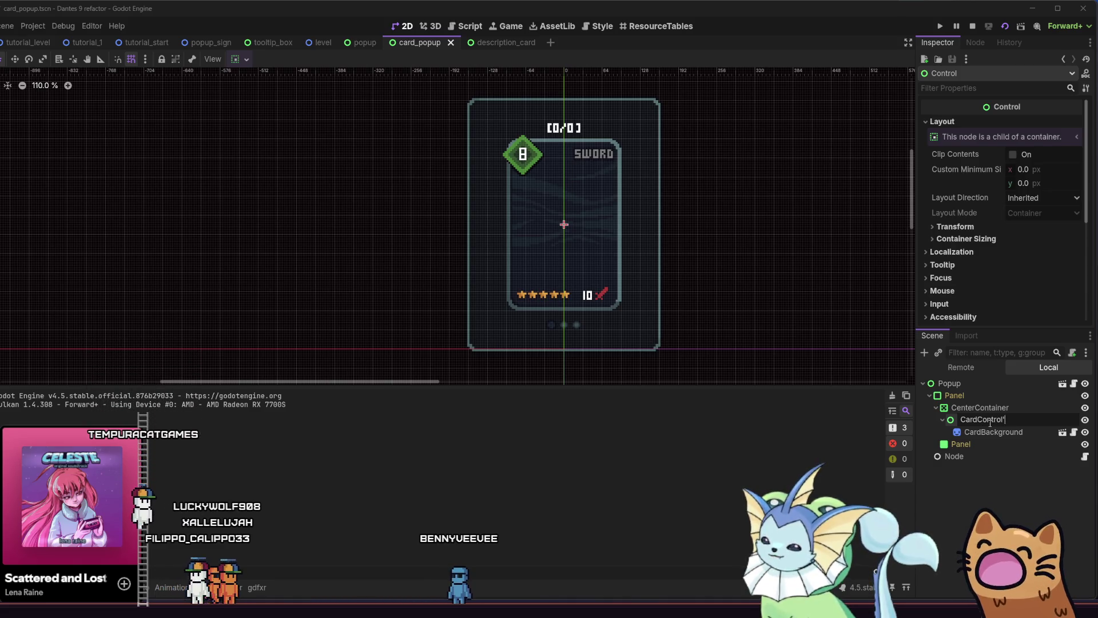
{"action": "key", "text": "Return"}
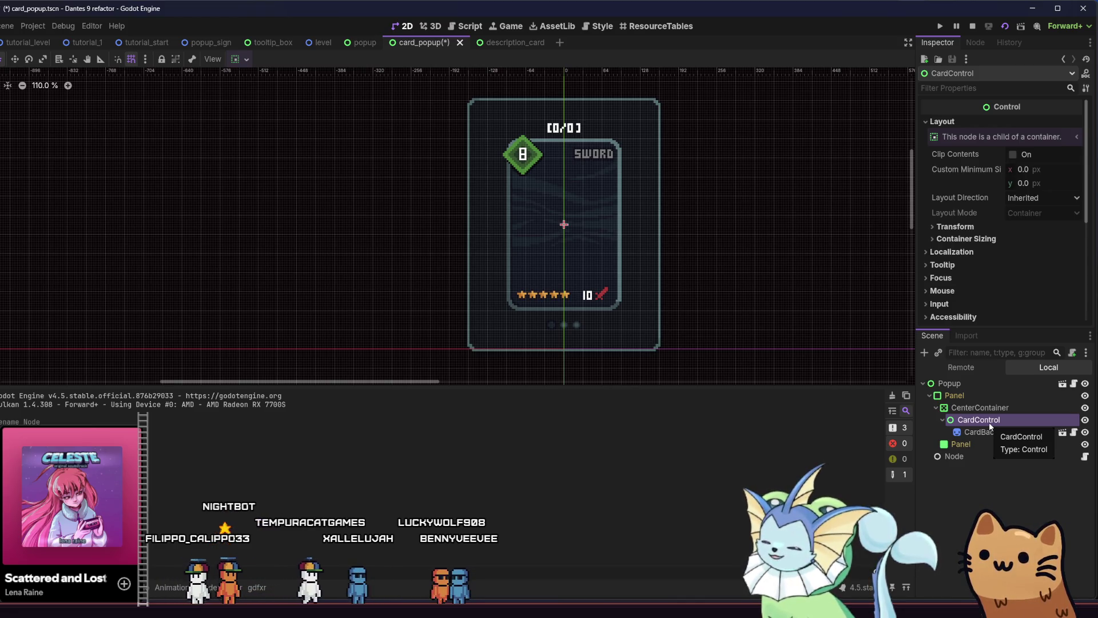
- Add a child Control to CardControl, revert its size to 0, and save card_popup
{"action": "left_click", "coordinate": [929, 353]}
{"action": "type", "text": "c"}
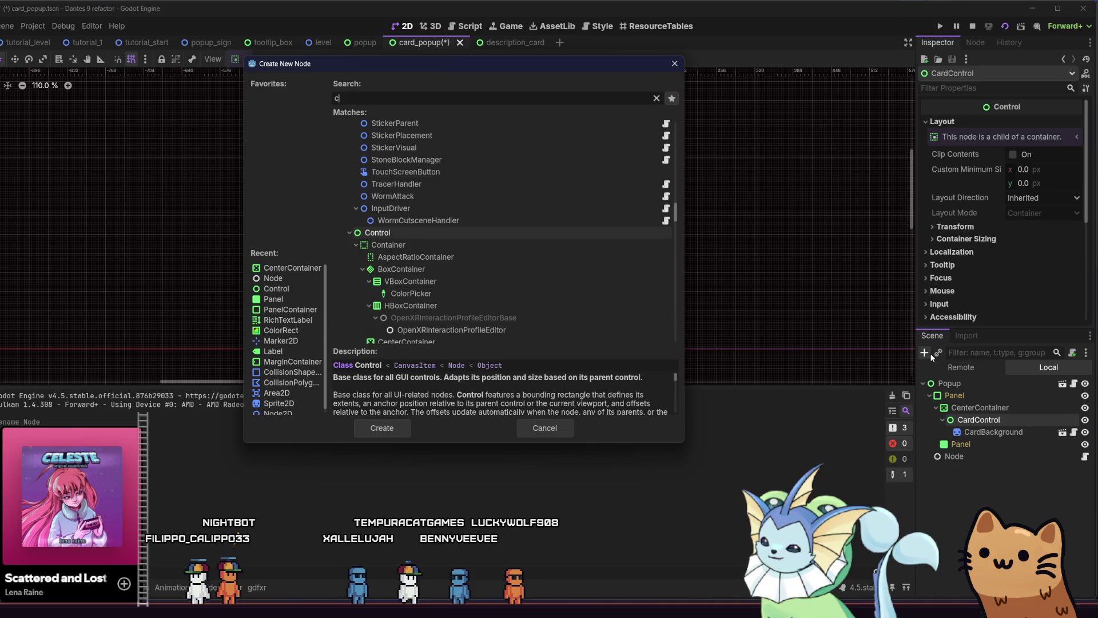
{"action": "type", "text": "ontrol"}
{"action": "key", "text": "Return"}
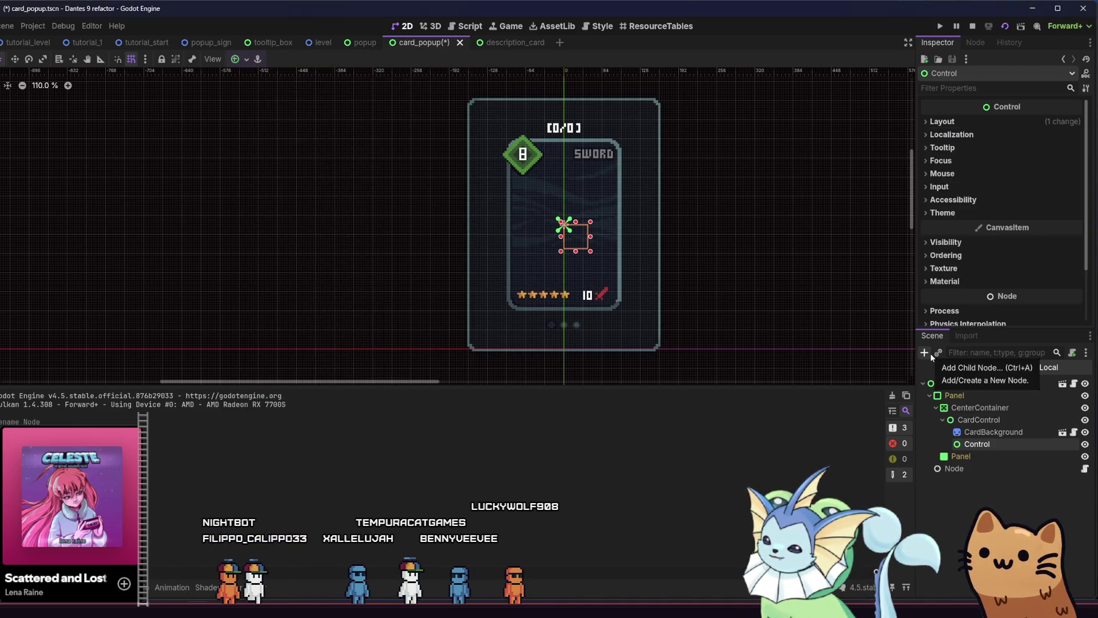
{"action": "left_click", "coordinate": [979, 121]}
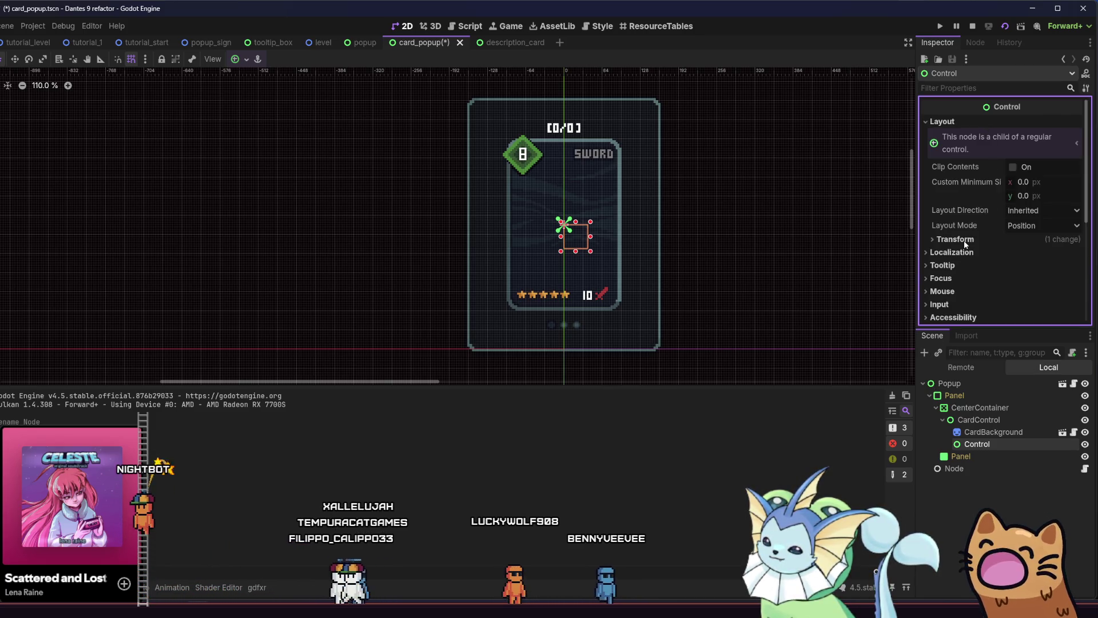
{"action": "left_click", "coordinate": [998, 254]}
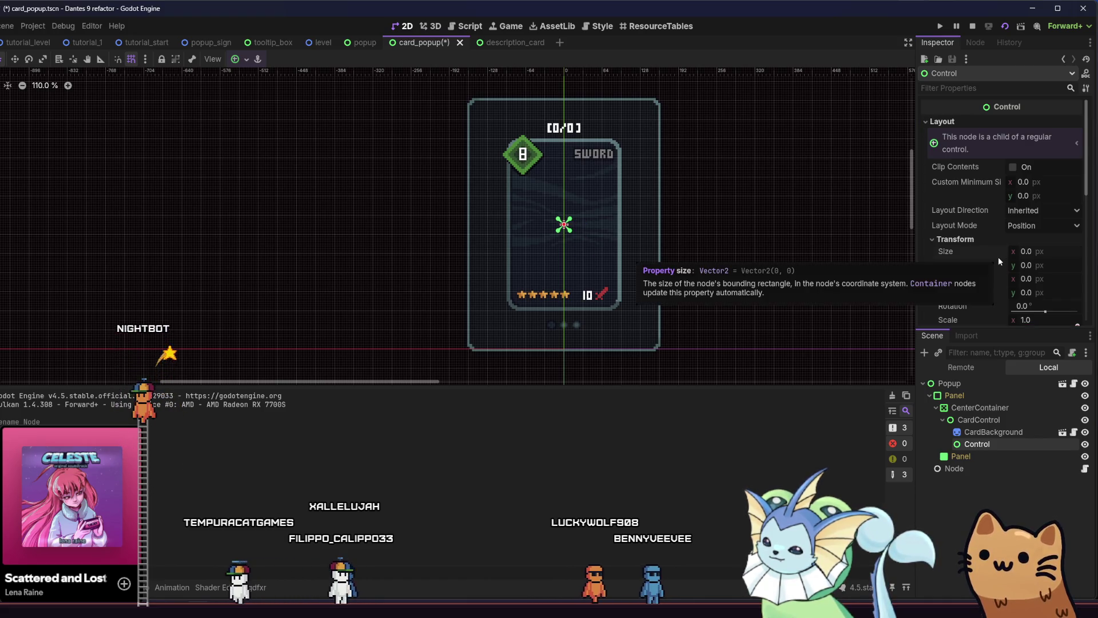
{"action": "key", "text": "ctrl+s"}
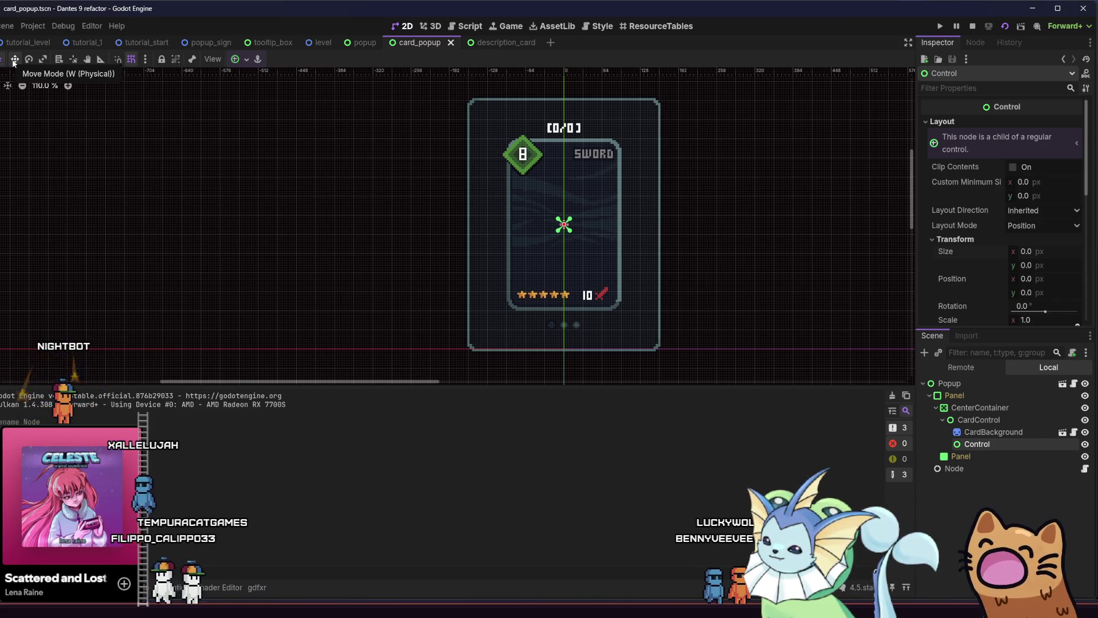
- Drag the new Control up-left over the card's cost diamond
{"action": "left_click", "coordinate": [14, 63]}
{"action": "scroll", "coordinate": [488, 221], "scroll_direction": "up", "scroll_amount": 3}
{"action": "mouse_move", "coordinate": [488, 221]}
{"action": "left_mouse_down"}
{"action": "mouse_move", "coordinate": [392, 140]}
{"action": "mouse_move", "coordinate": [410, 142]}
{"action": "left_mouse_up"}
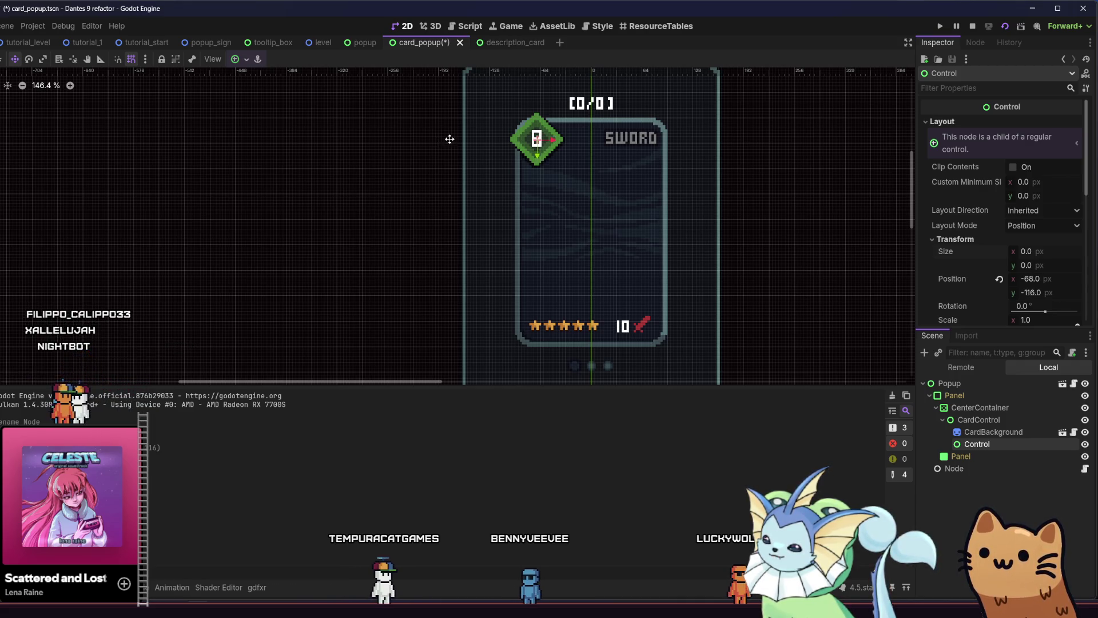
{"action": "scroll", "coordinate": [536, 143], "scroll_direction": "up", "scroll_amount": 7}
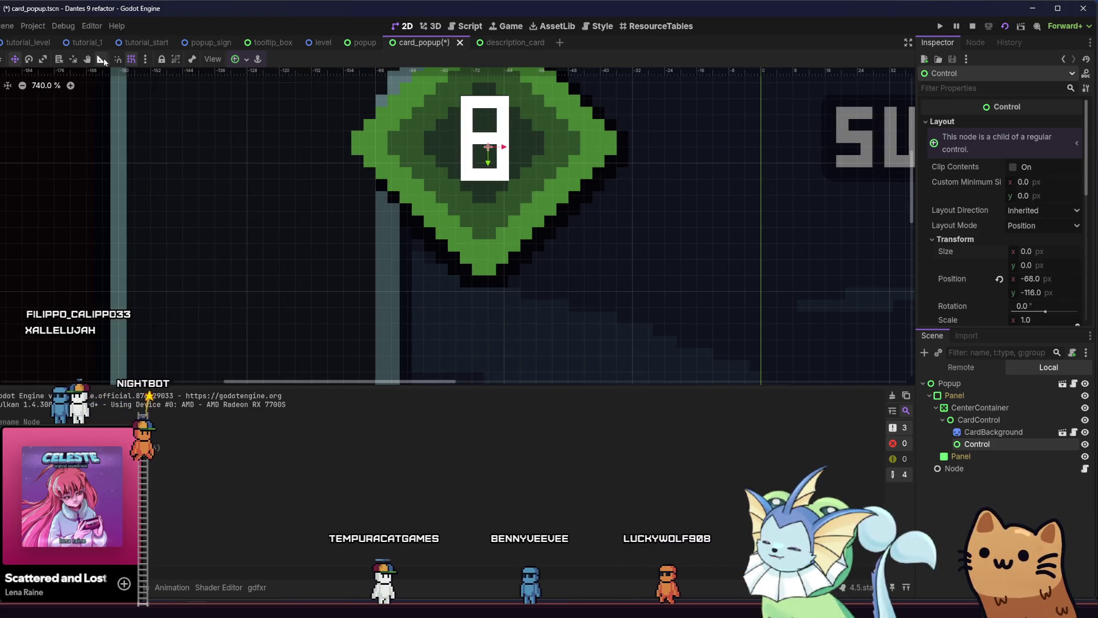
{"action": "scroll", "coordinate": [201, 168], "scroll_direction": "down", "scroll_amount": 3}
- Set the snap grid step to 3 × 3 px in Configure Snap
{"action": "left_click", "coordinate": [145, 59]}
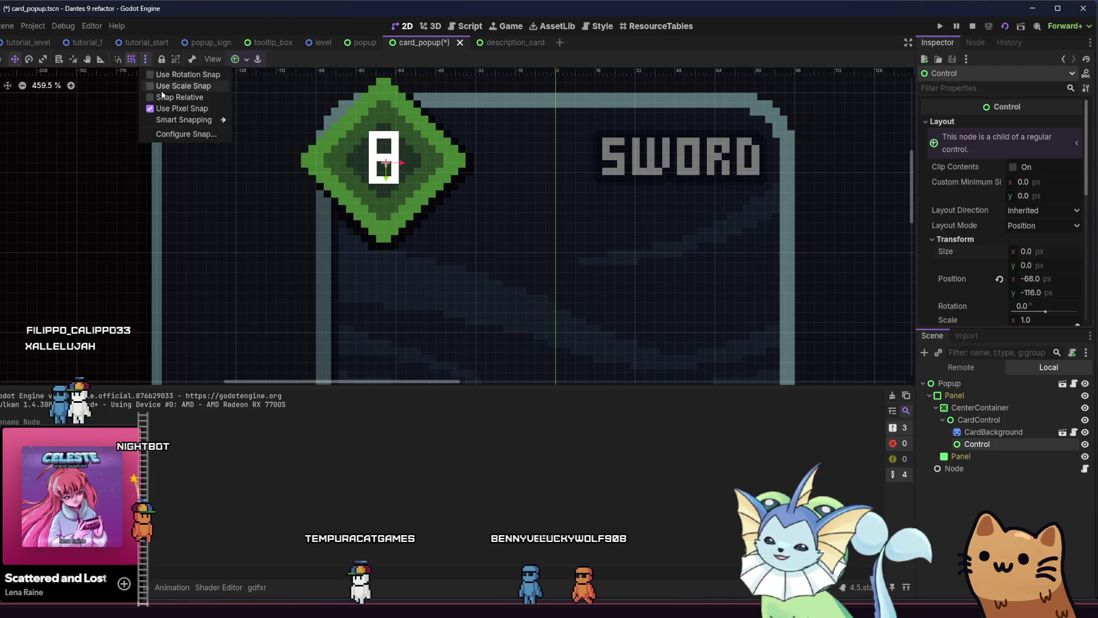
{"action": "left_click", "coordinate": [187, 132]}
{"action": "double_click", "coordinate": [373, 278]}
{"action": "type", "text": "3"}
{"action": "key", "text": "Tab"}
{"action": "type", "text": "3"}
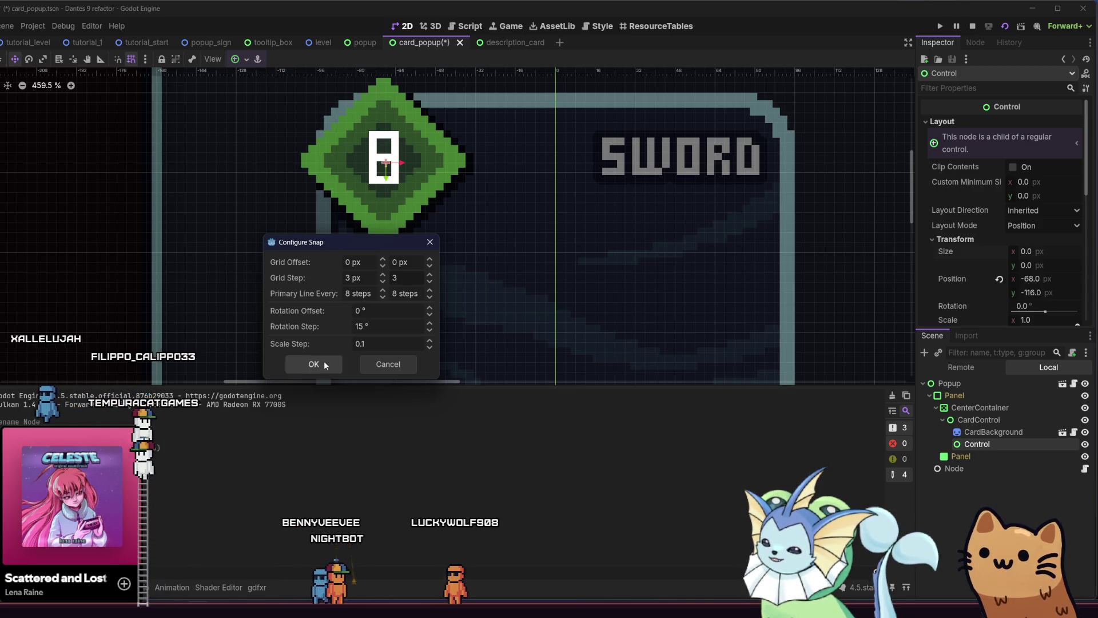
{"action": "left_click", "coordinate": [313, 364]}
{"action": "scroll", "coordinate": [359, 205], "scroll_direction": "up", "scroll_amount": 4}
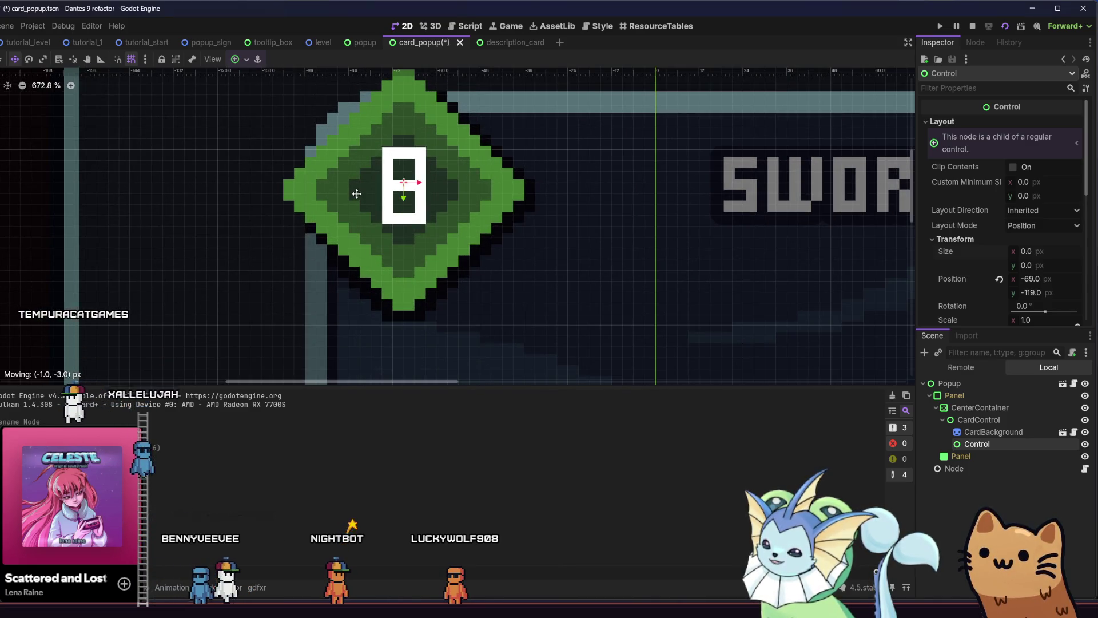
{"action": "left_click", "coordinate": [147, 61]}
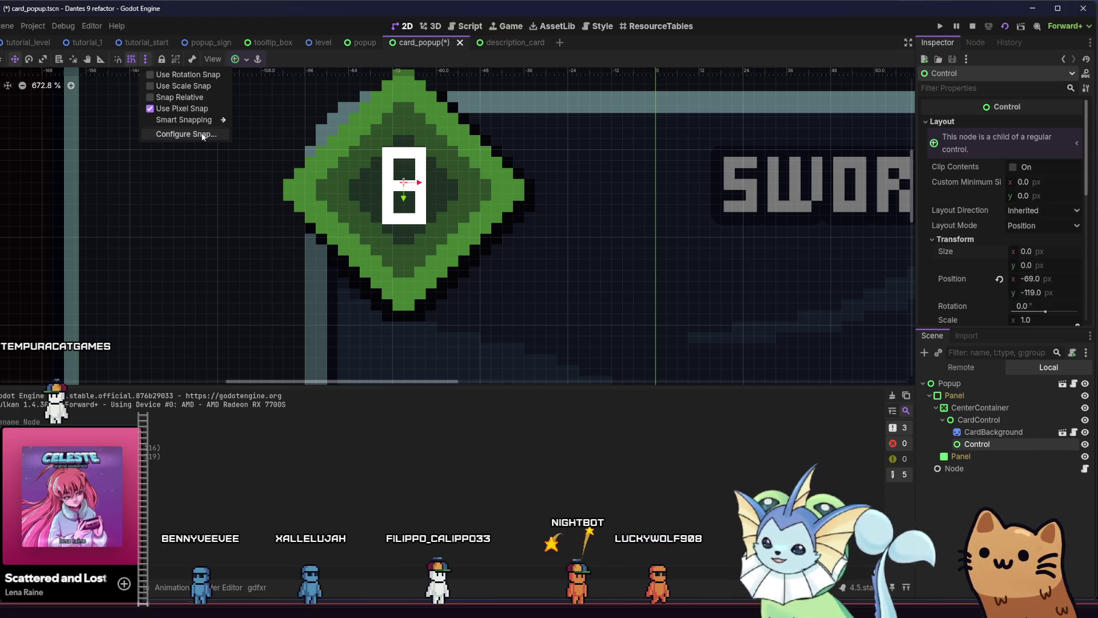
{"action": "left_click", "coordinate": [220, 213]}
- Bring the whole card into view and revisit the snap grid settings
{"action": "scroll", "coordinate": [212, 218], "scroll_direction": "down", "scroll_amount": 15}
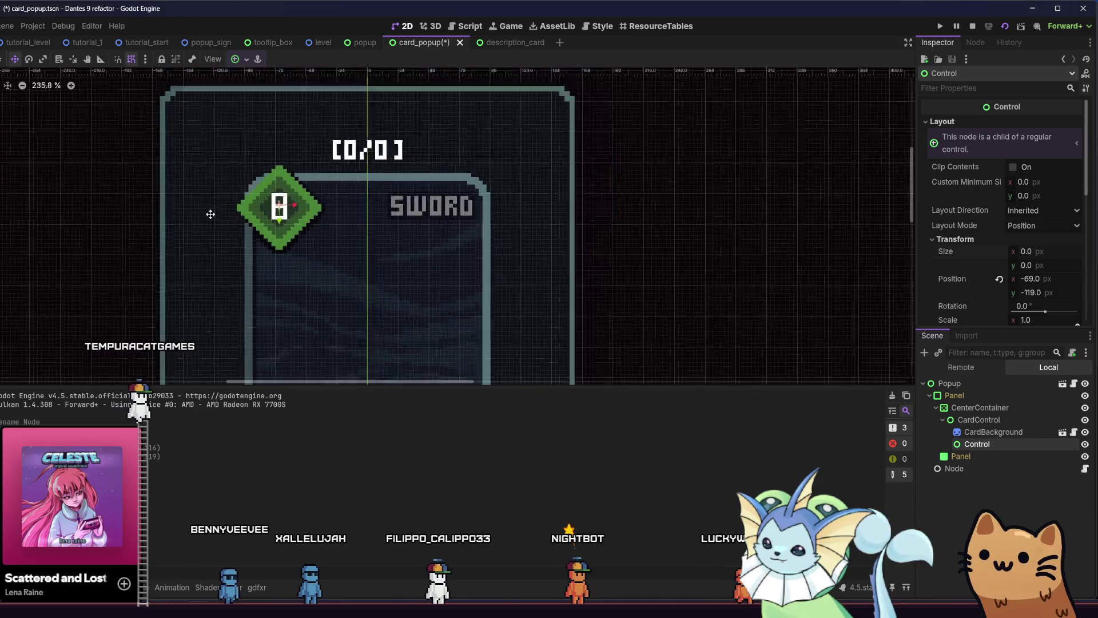
{"action": "left_click_drag", "start_coordinate": [187, 208], "coordinate": [234, 168]}
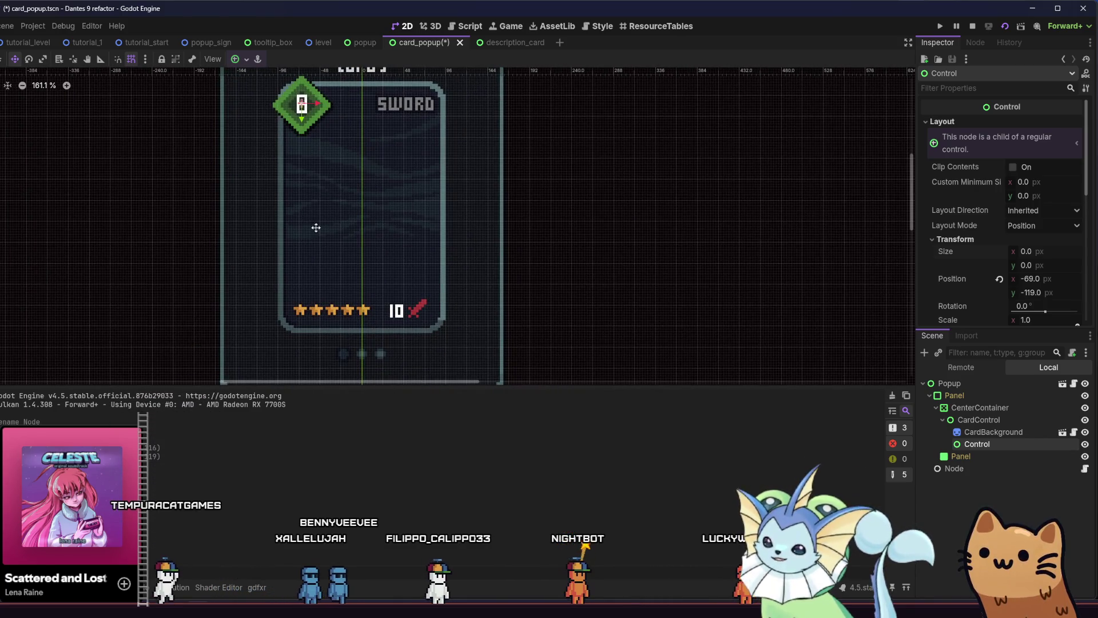
{"action": "scroll", "coordinate": [316, 227], "scroll_direction": "up", "scroll_amount": 5}
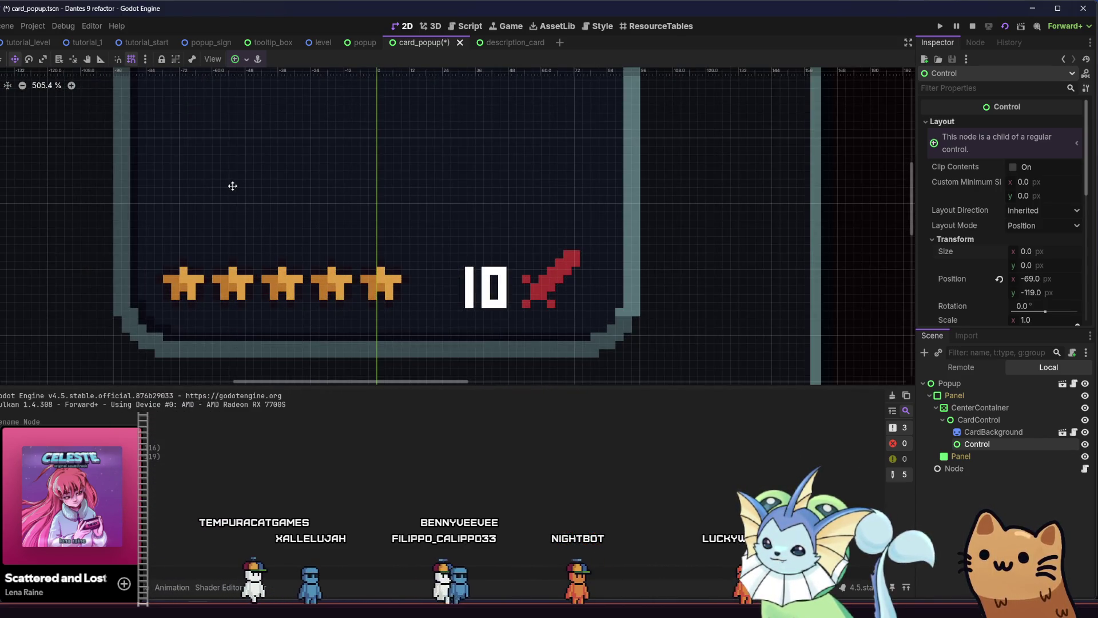
{"action": "left_click", "coordinate": [144, 60]}
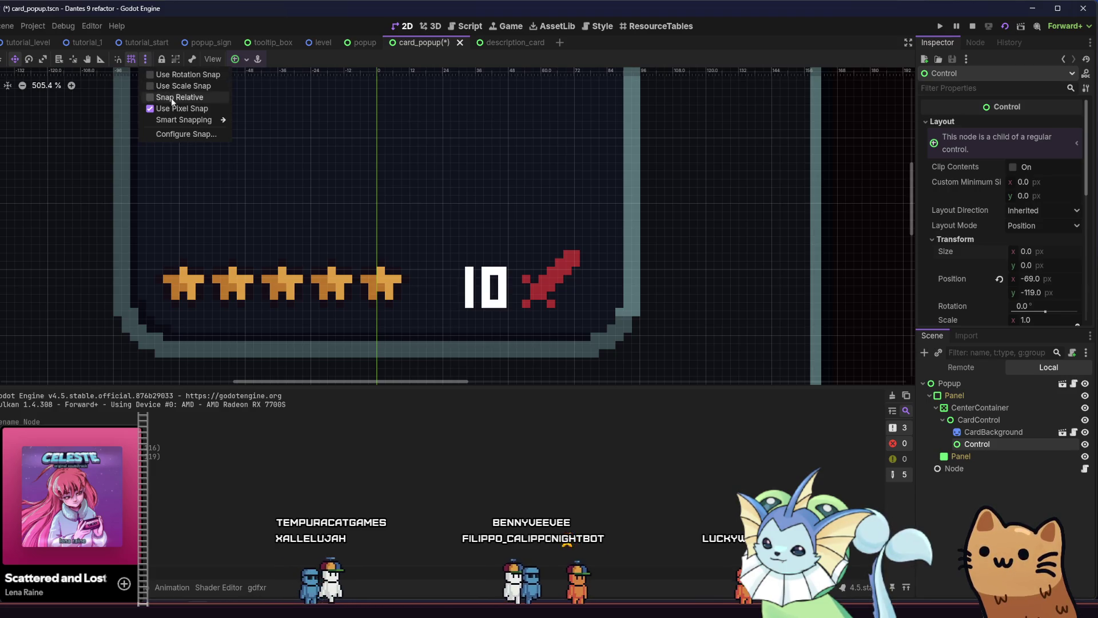
{"action": "left_click", "coordinate": [204, 135]}
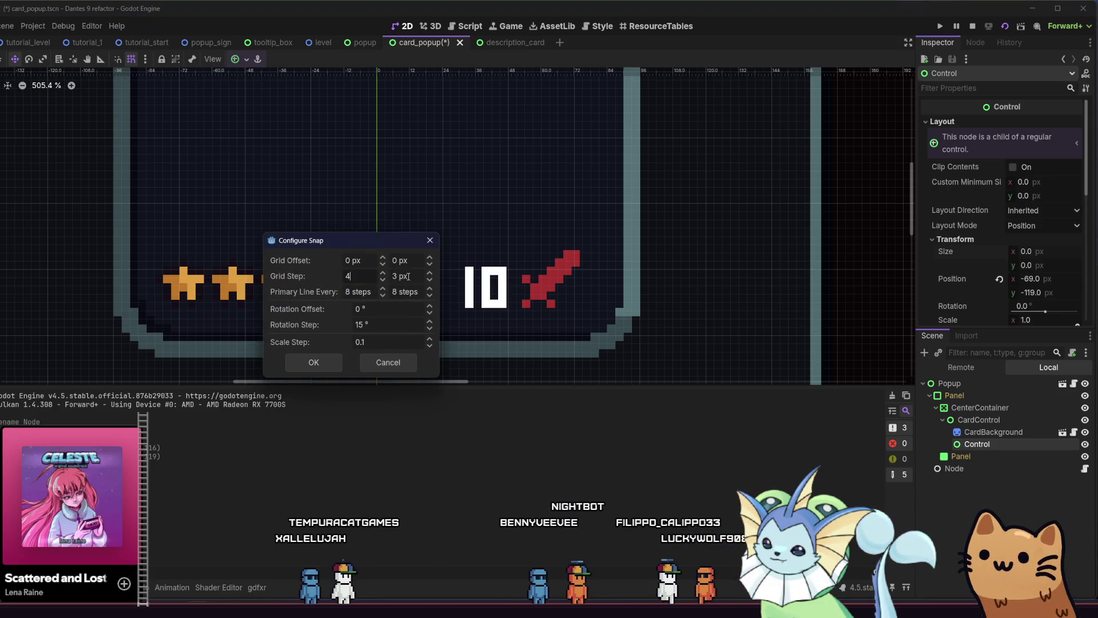
{"action": "left_click", "coordinate": [325, 368]}
- Change both snap grid step values to 4 px, then select CardControl
{"action": "scroll", "coordinate": [329, 252], "scroll_direction": "down", "scroll_amount": 10}
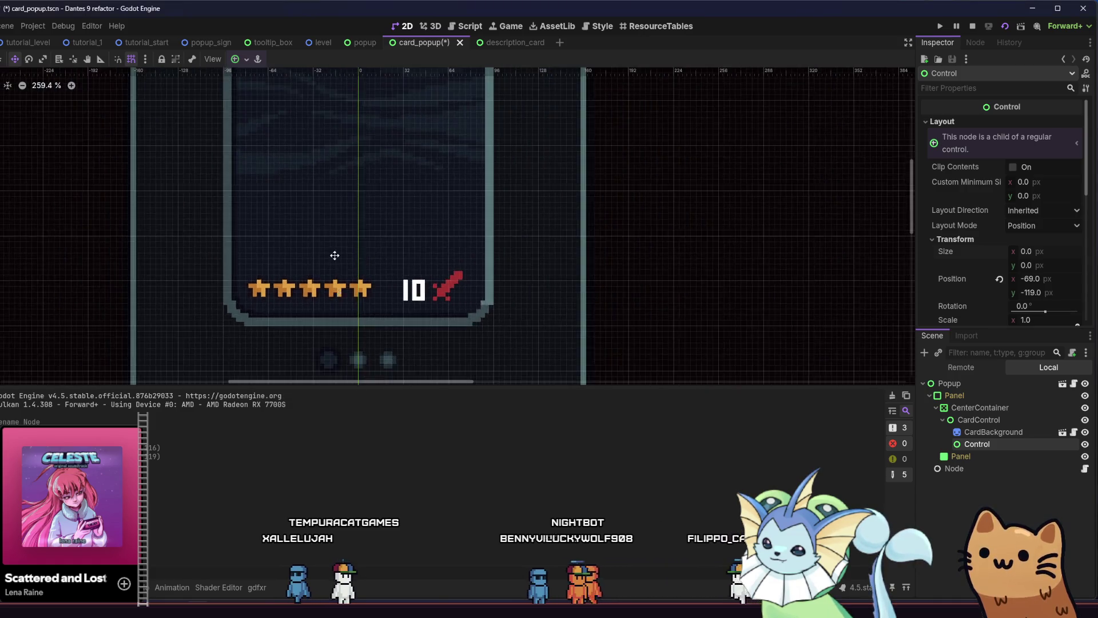
{"action": "scroll", "coordinate": [320, 126], "scroll_direction": "up", "scroll_amount": 8}
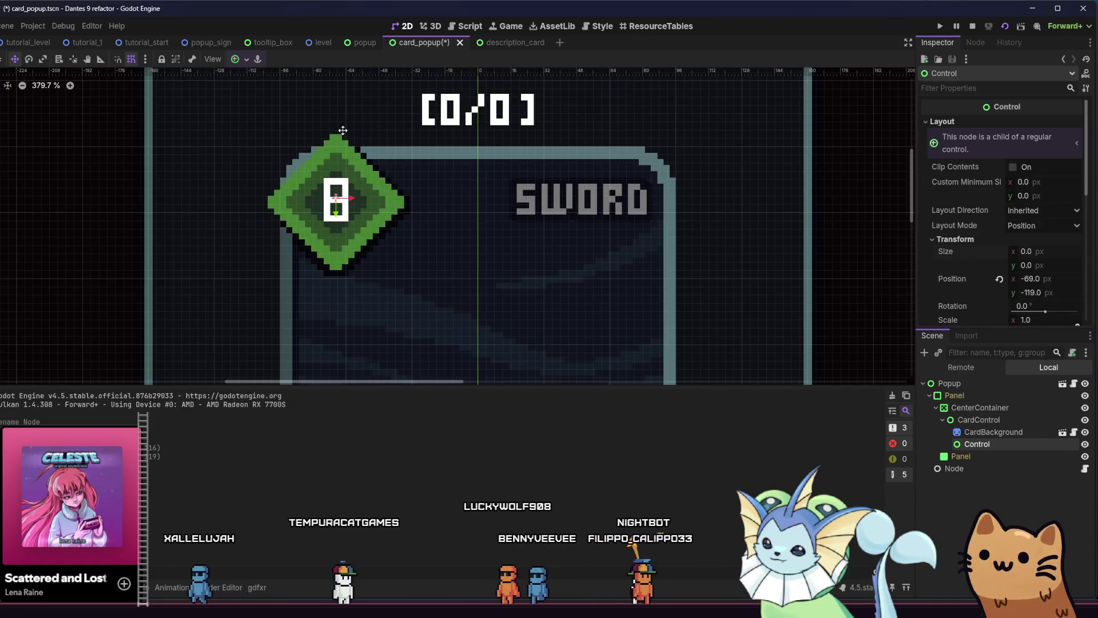
{"action": "left_click", "coordinate": [146, 58]}
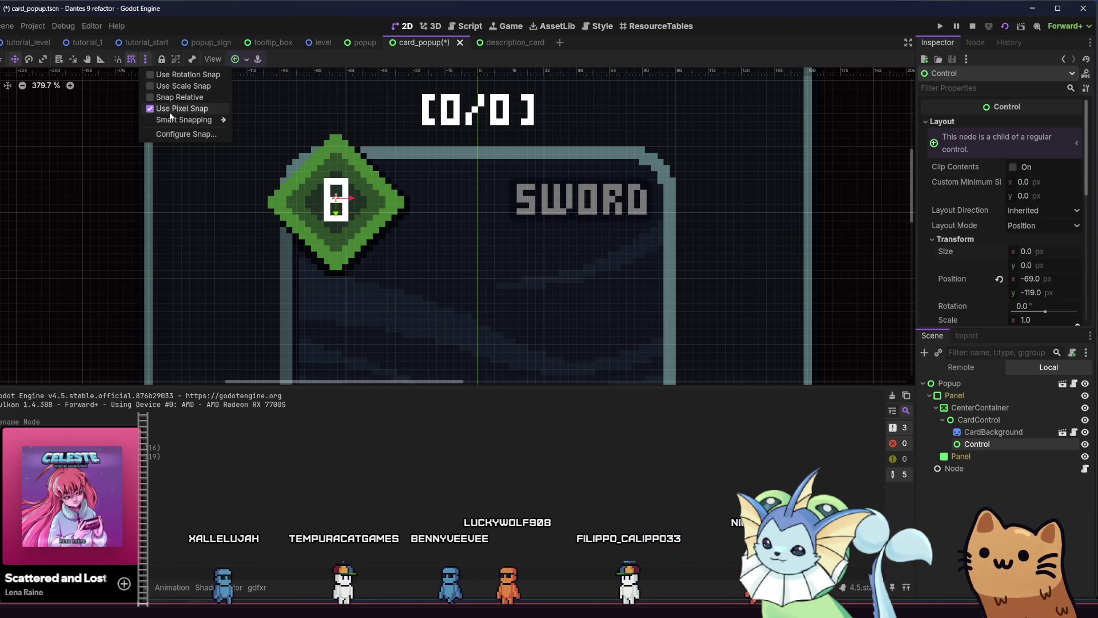
{"action": "left_click", "coordinate": [183, 134]}
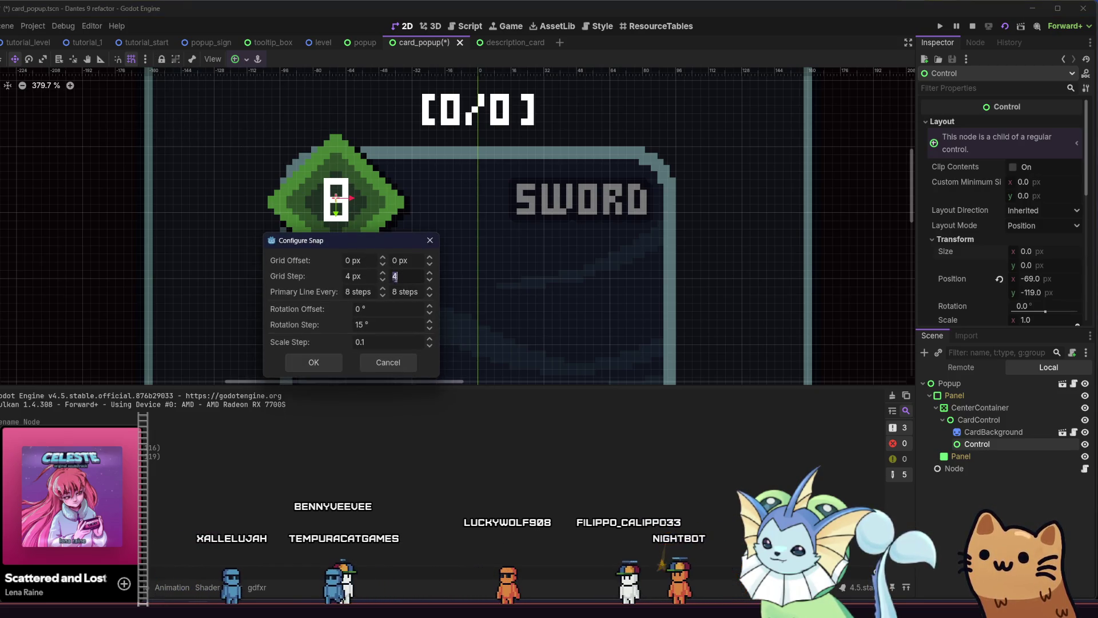
{"action": "type", "text": "3"}
{"action": "left_click", "coordinate": [367, 278]}
{"action": "left_click", "coordinate": [329, 356]}
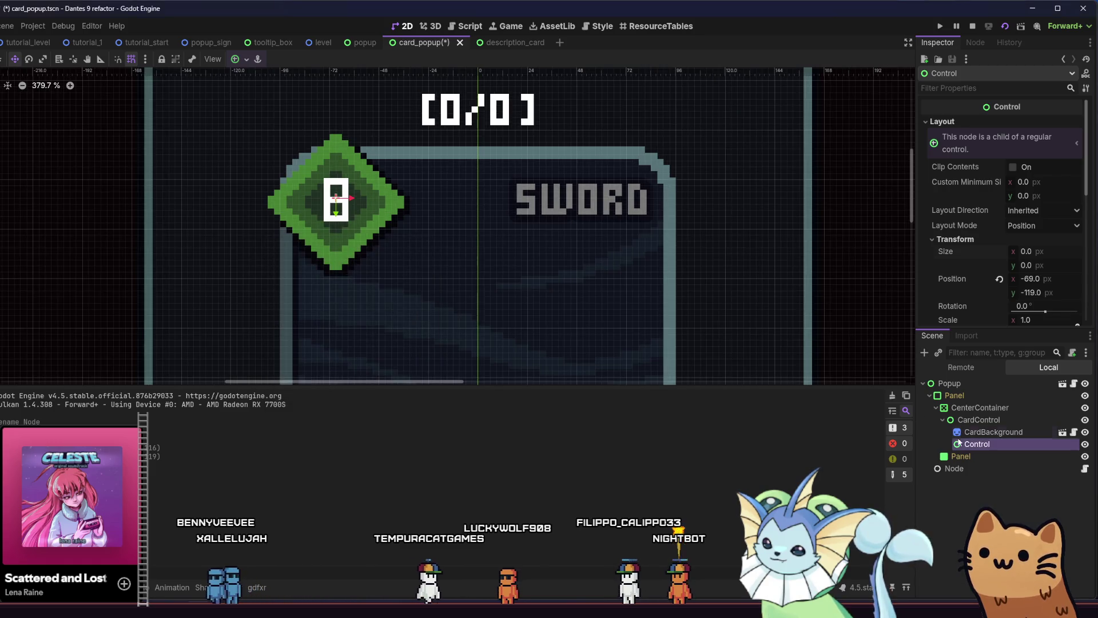
{"action": "left_click", "coordinate": [973, 422]}
{"action": "scroll", "coordinate": [542, 185], "scroll_direction": "down", "scroll_amount": 10}
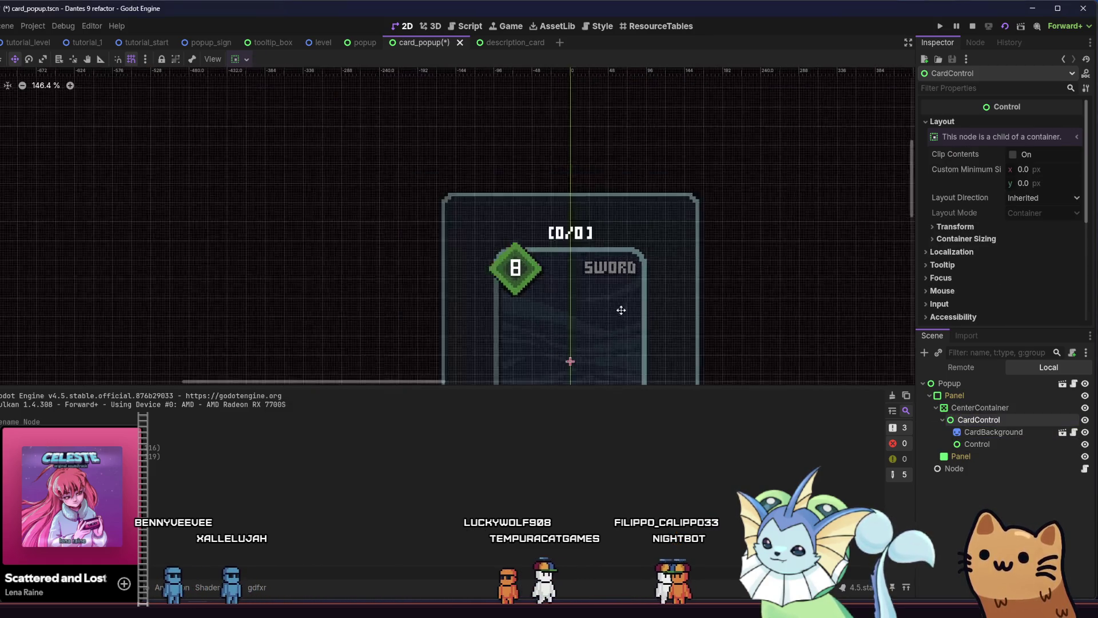
- Select CardBackground and shift it down 1 px in the viewport
{"action": "left_click", "coordinate": [993, 433]}
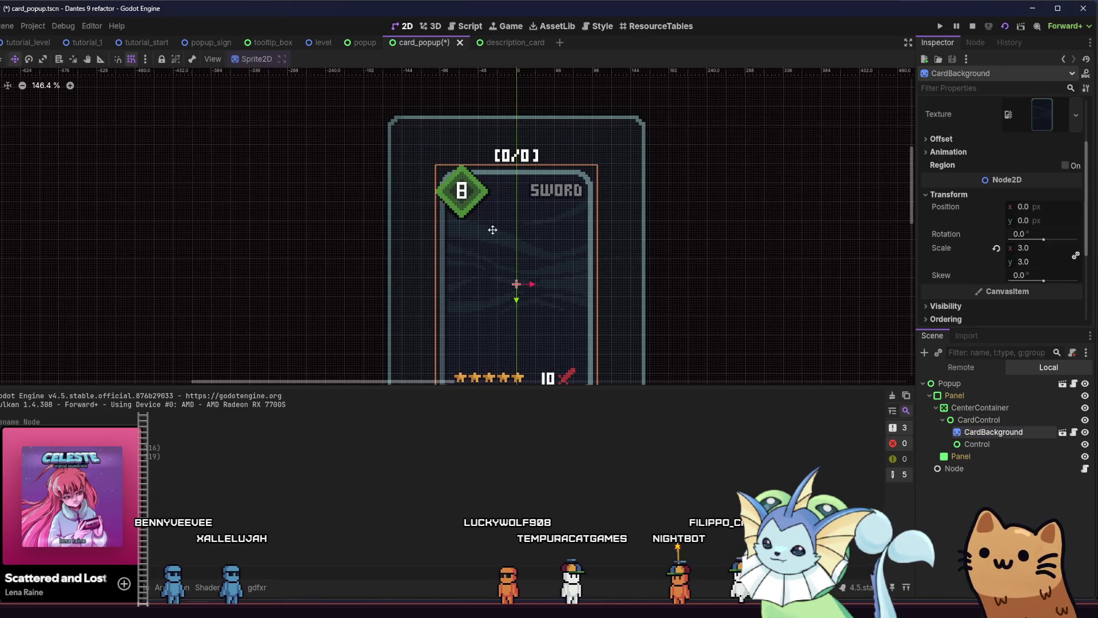
{"action": "scroll", "coordinate": [427, 182], "scroll_direction": "up", "scroll_amount": 17}
{"action": "scroll", "coordinate": [427, 182], "scroll_direction": "down", "scroll_amount": 17}
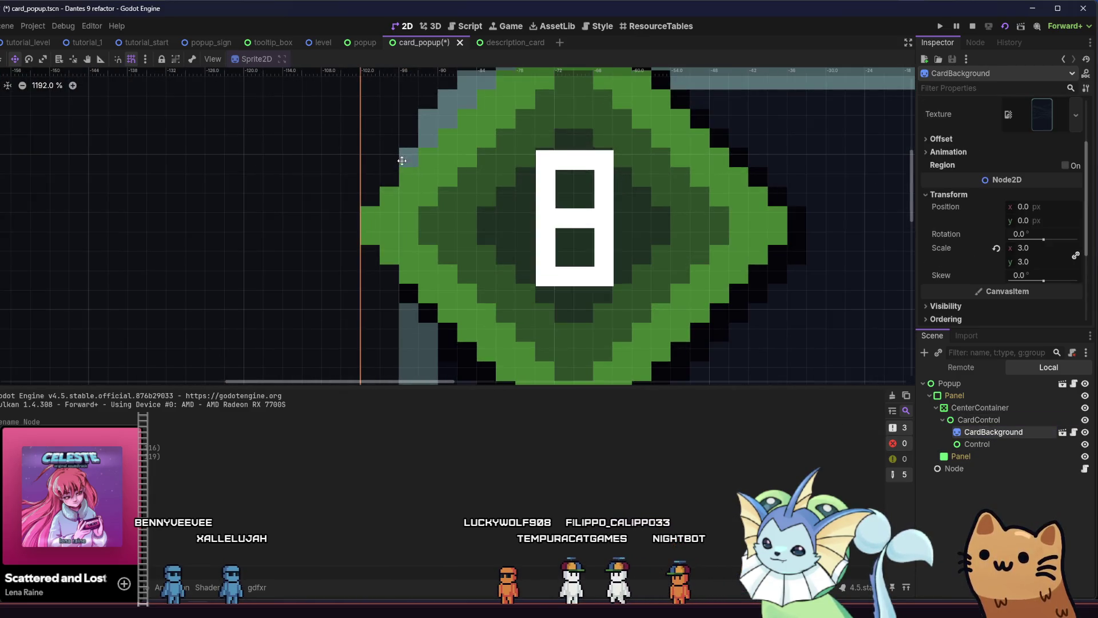
{"action": "scroll", "coordinate": [536, 241], "scroll_direction": "down", "scroll_amount": 3}
{"action": "scroll", "coordinate": [526, 232], "scroll_direction": "right", "scroll_amount": 3}
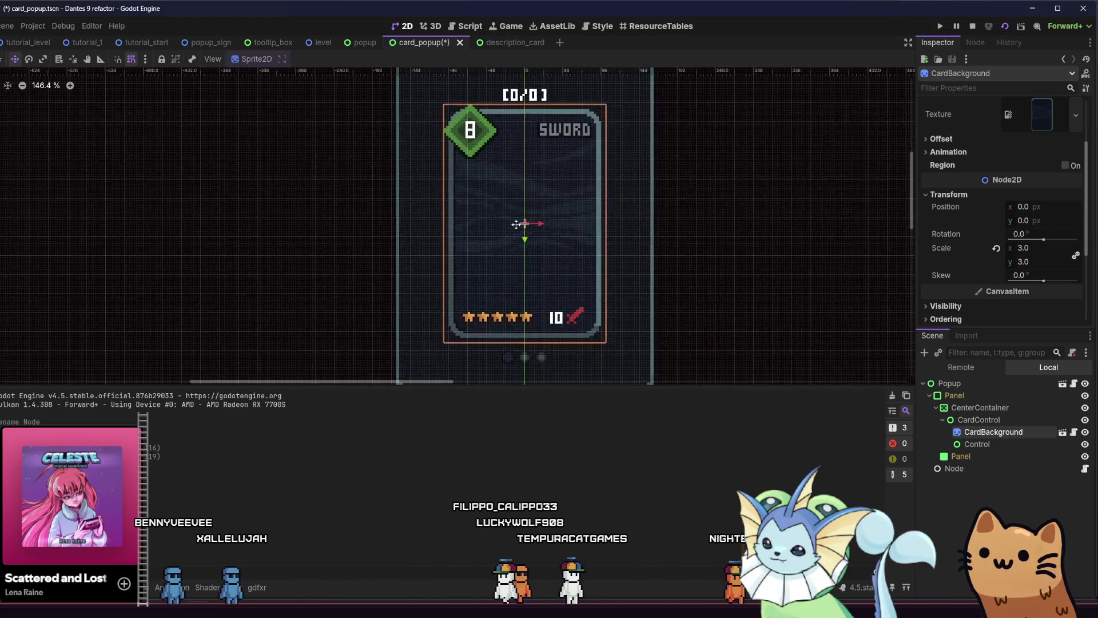
{"action": "scroll", "coordinate": [420, 144], "scroll_direction": "up", "scroll_amount": 14}
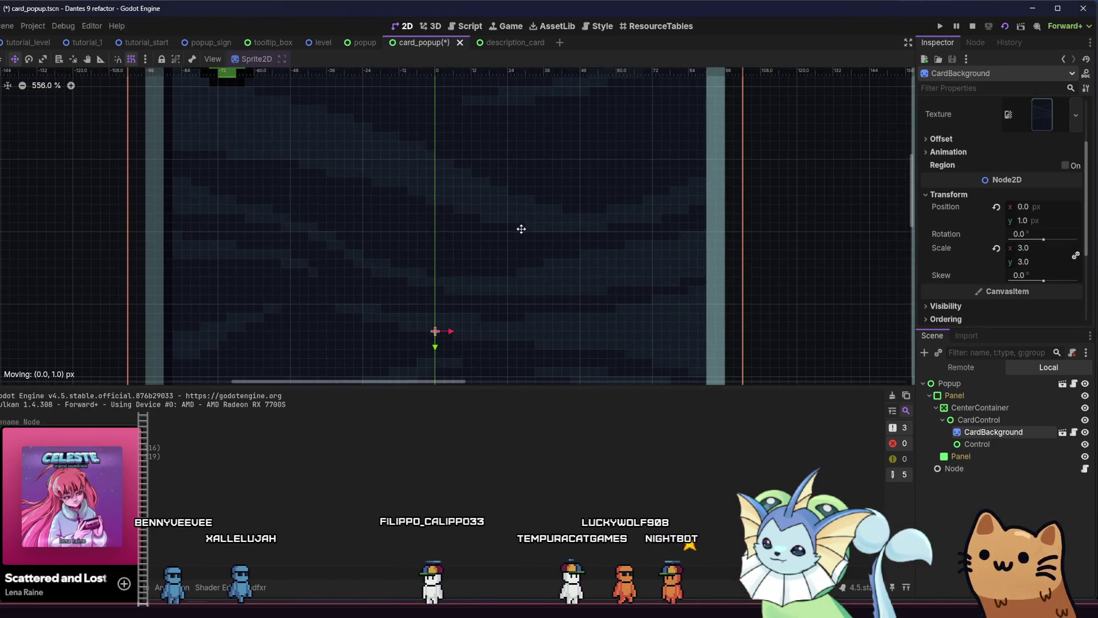
- Reselect the Control over the cost diamond, frame it, and save the card_popup scene
{"action": "key", "text": "Down"}
{"action": "key", "text": "f"}
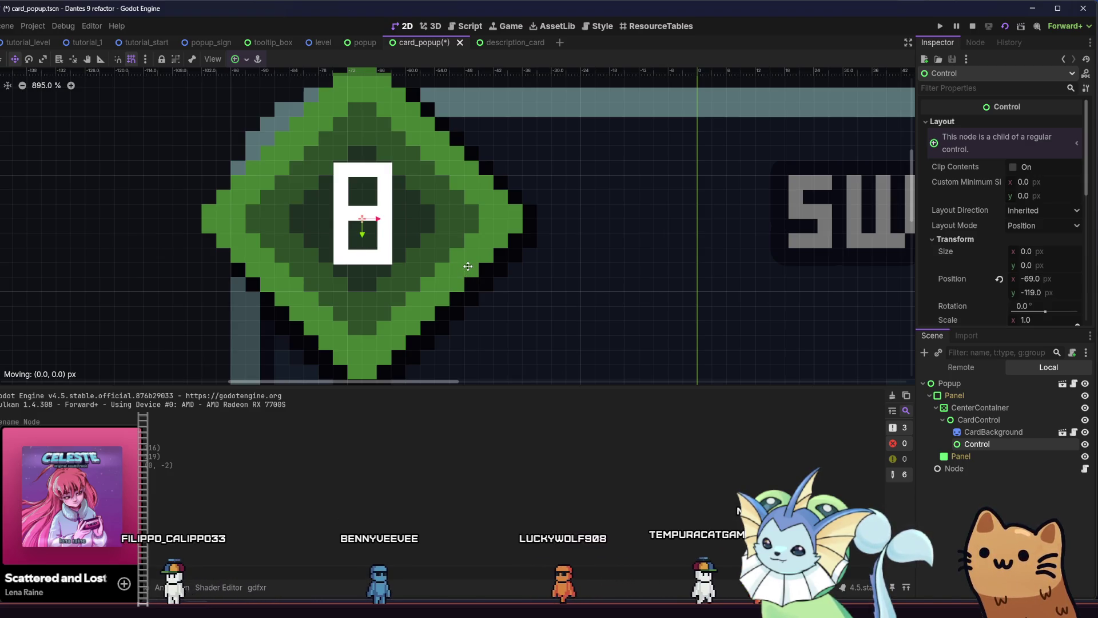
{"action": "scroll", "coordinate": [468, 269], "scroll_direction": "down", "scroll_amount": 3}
{"action": "key", "text": "ctrl+s"}
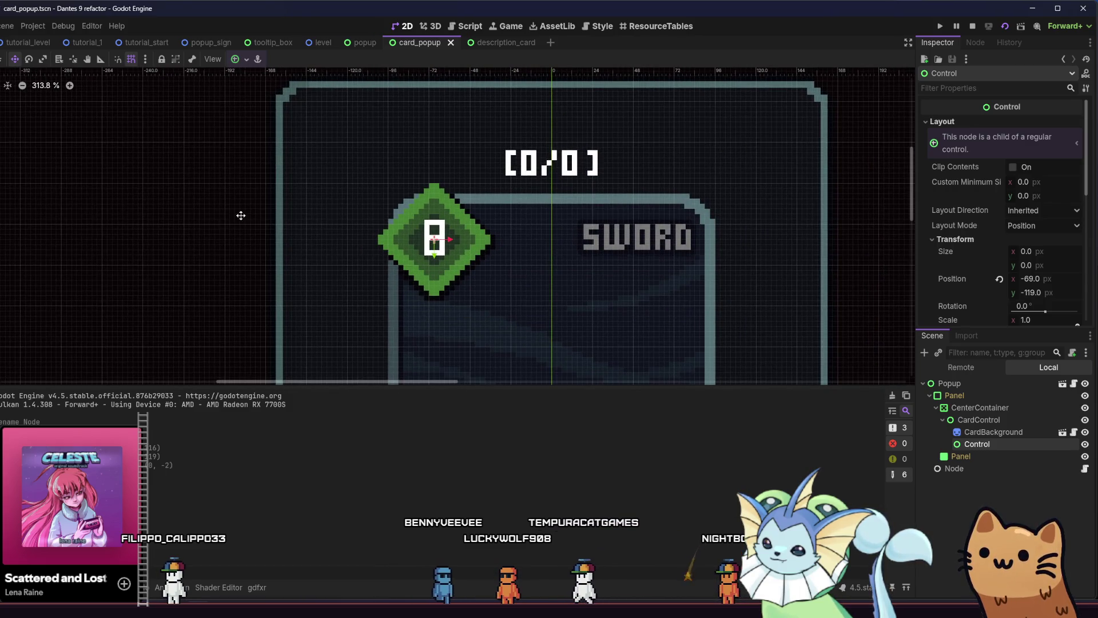
- Add a Label child under Control and drag it just left of the cost diamond
{"action": "scroll", "coordinate": [329, 213], "scroll_direction": "down", "scroll_amount": 2}
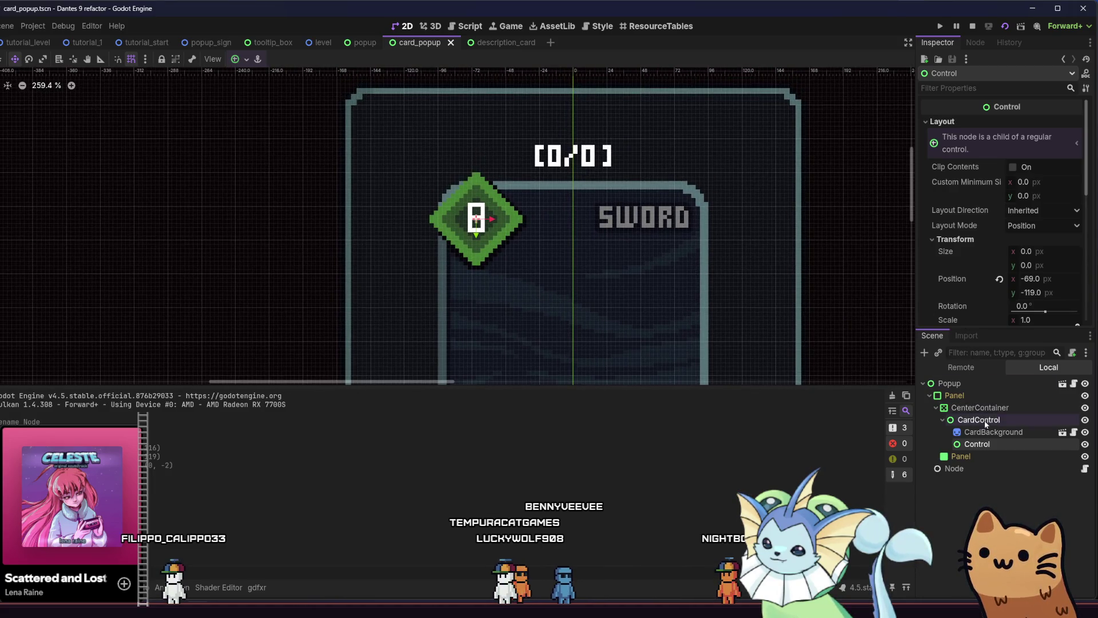
{"action": "left_click", "coordinate": [924, 353]}
{"action": "type", "text": "label"}
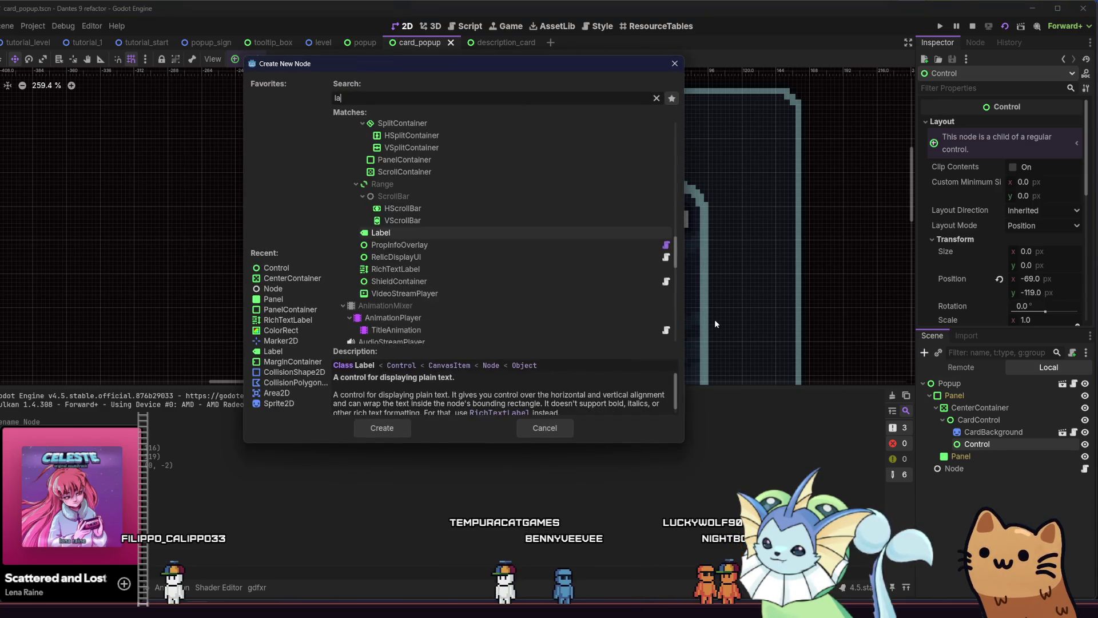
{"action": "key", "text": "Return"}
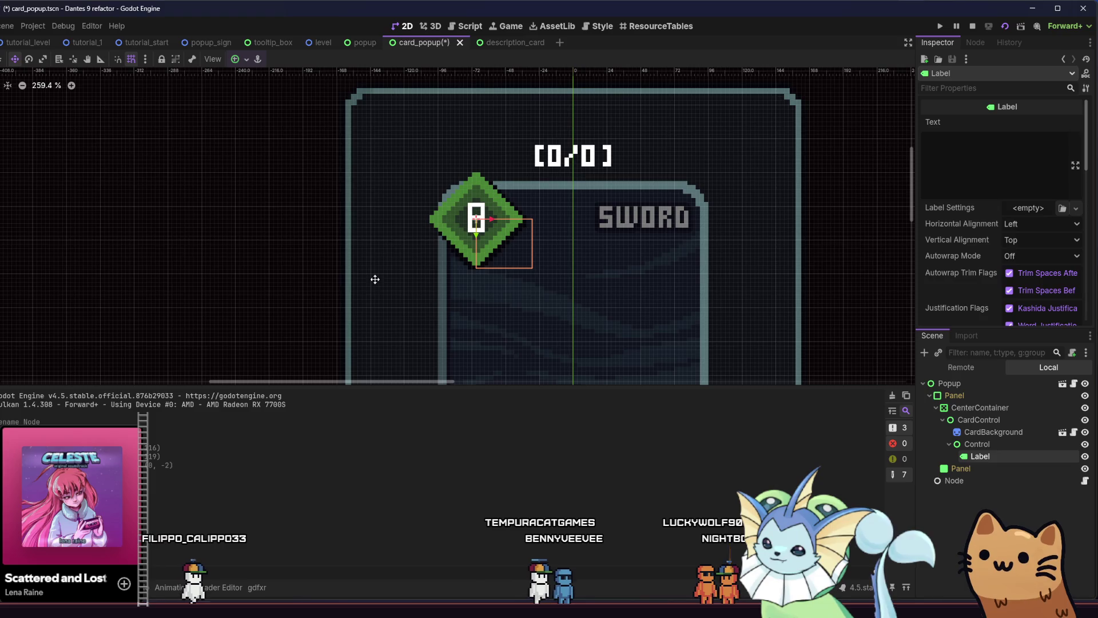
{"action": "left_click_drag", "start_coordinate": [415, 260], "coordinate": [331, 245]}
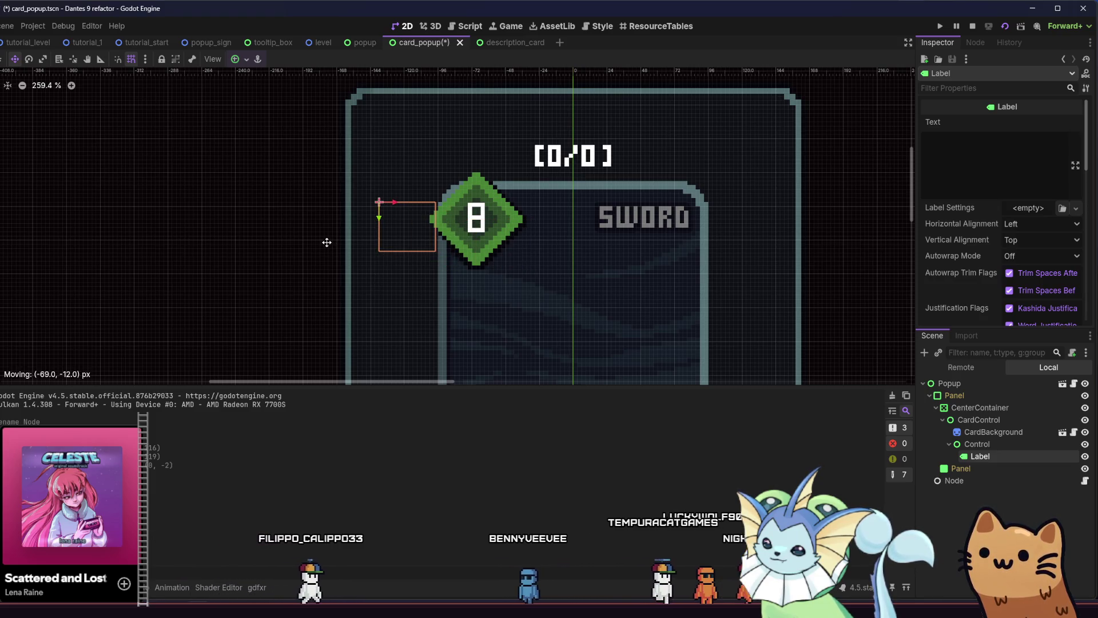
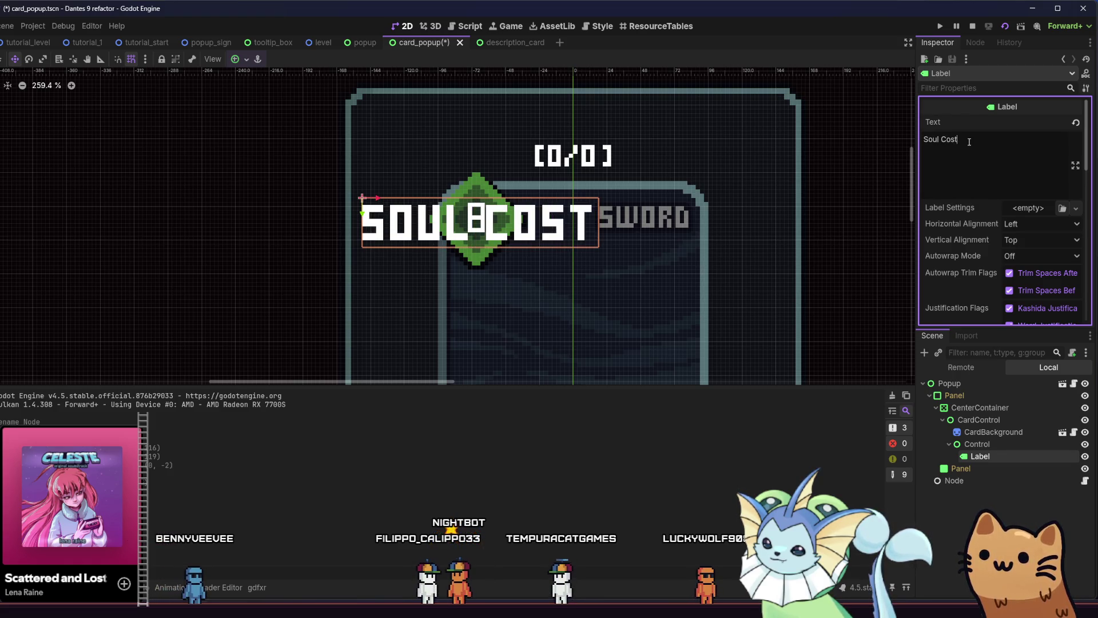
- Enable the Soul Cost label's Font Size theme override and set it to 15 px
{"action": "scroll", "coordinate": [975, 172], "scroll_direction": "down", "scroll_amount": 10}
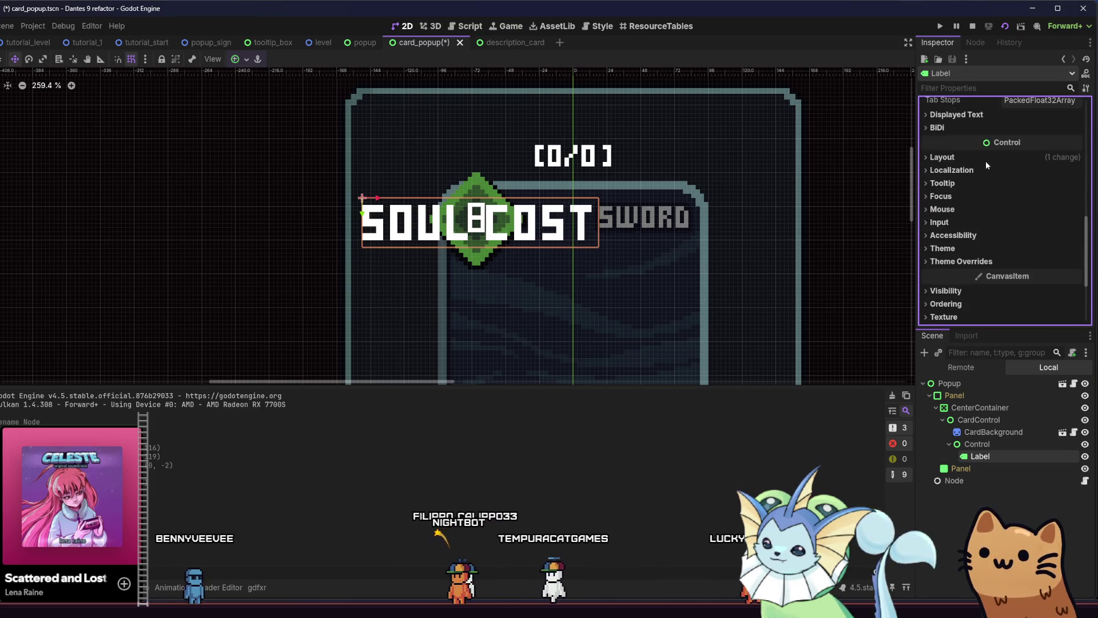
{"action": "left_click", "coordinate": [975, 235]}
{"action": "left_click", "coordinate": [974, 236]}
{"action": "left_click", "coordinate": [957, 261]}
{"action": "left_click", "coordinate": [976, 274]}
{"action": "left_click", "coordinate": [978, 275]}
{"action": "left_click", "coordinate": [976, 297]}
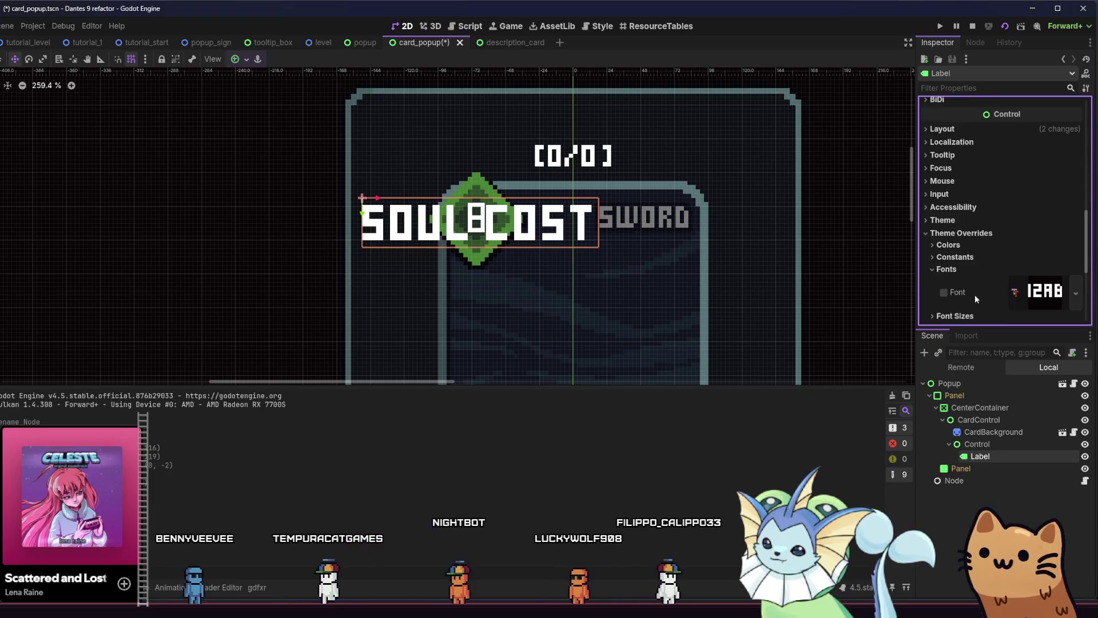
{"action": "left_click", "coordinate": [980, 274]}
{"action": "type", "text": "15"}
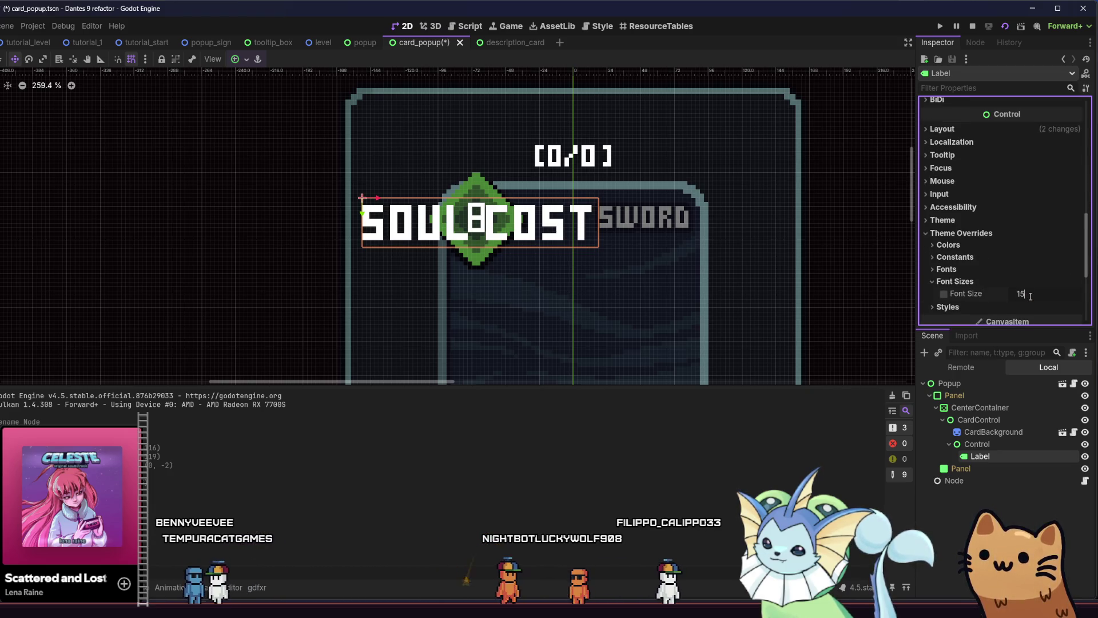
{"action": "key", "text": "Return"}
- Move the SOUL COST label to the upper left above the cost gem and save the scene
{"action": "mouse_move", "coordinate": [416, 219]}
{"action": "left_mouse_down"}
{"action": "mouse_move", "coordinate": [332, 227]}
{"action": "mouse_move", "coordinate": [389, 143]}
{"action": "mouse_move", "coordinate": [418, 147]}
{"action": "left_mouse_up"}
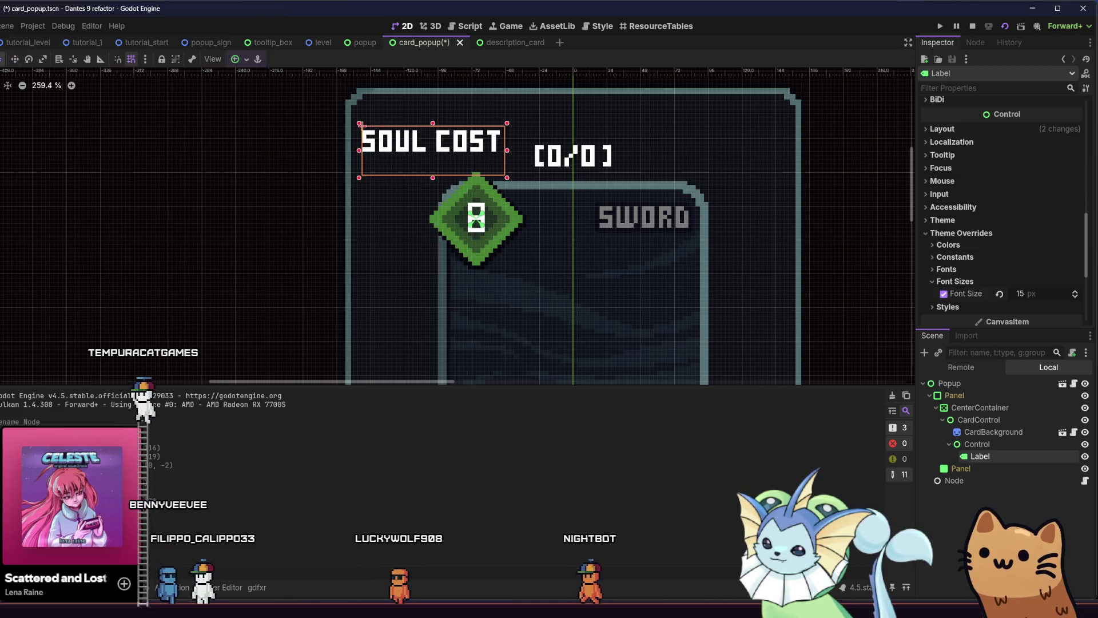
{"action": "left_click", "coordinate": [204, 178]}
{"action": "scroll", "coordinate": [205, 177], "scroll_direction": "down", "scroll_amount": 5}
{"action": "scroll", "coordinate": [285, 194], "scroll_direction": "down", "scroll_amount": 5}
{"action": "key", "text": "ctrl+s"}
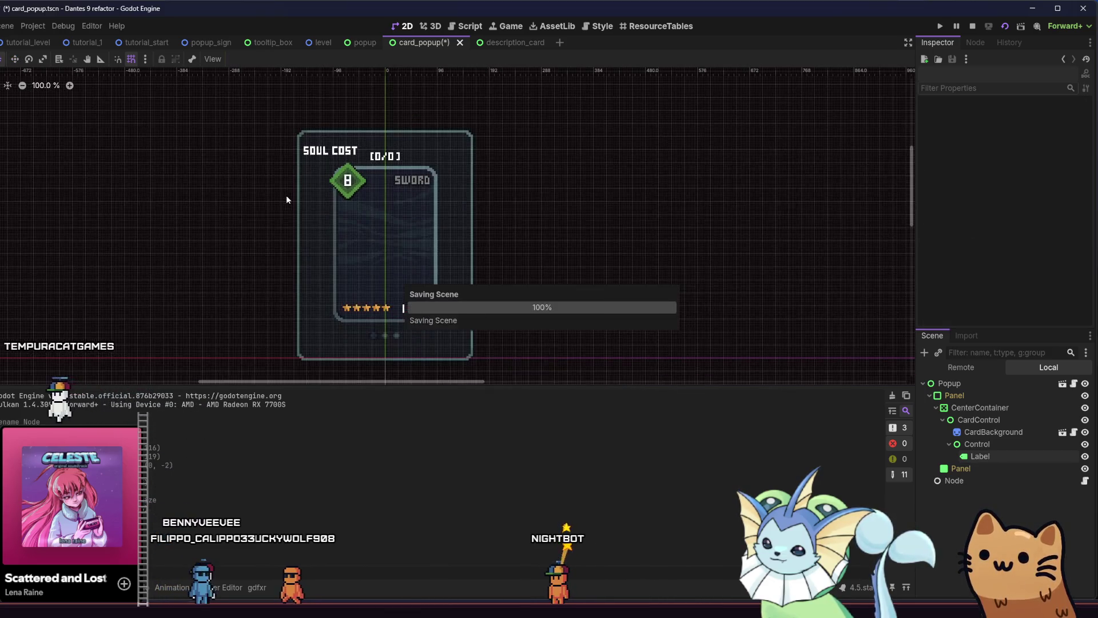
- Give CenterContainer a custom minimum size of 400 x 500 px
{"action": "left_click_drag", "start_coordinate": [305, 198], "coordinate": [392, 189]}
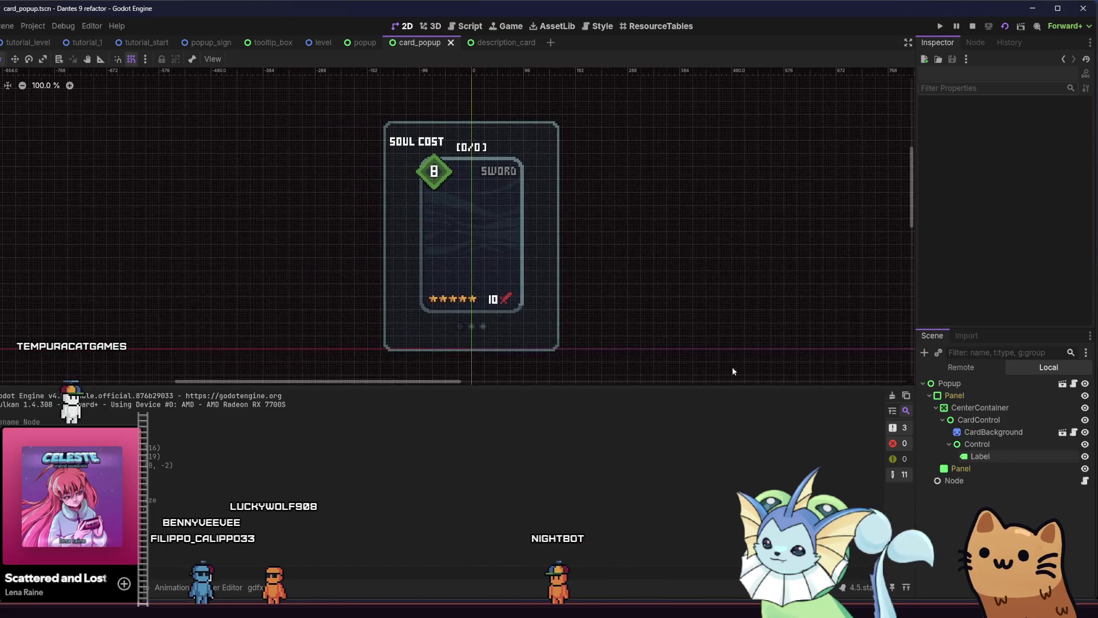
{"action": "left_click", "coordinate": [1002, 417]}
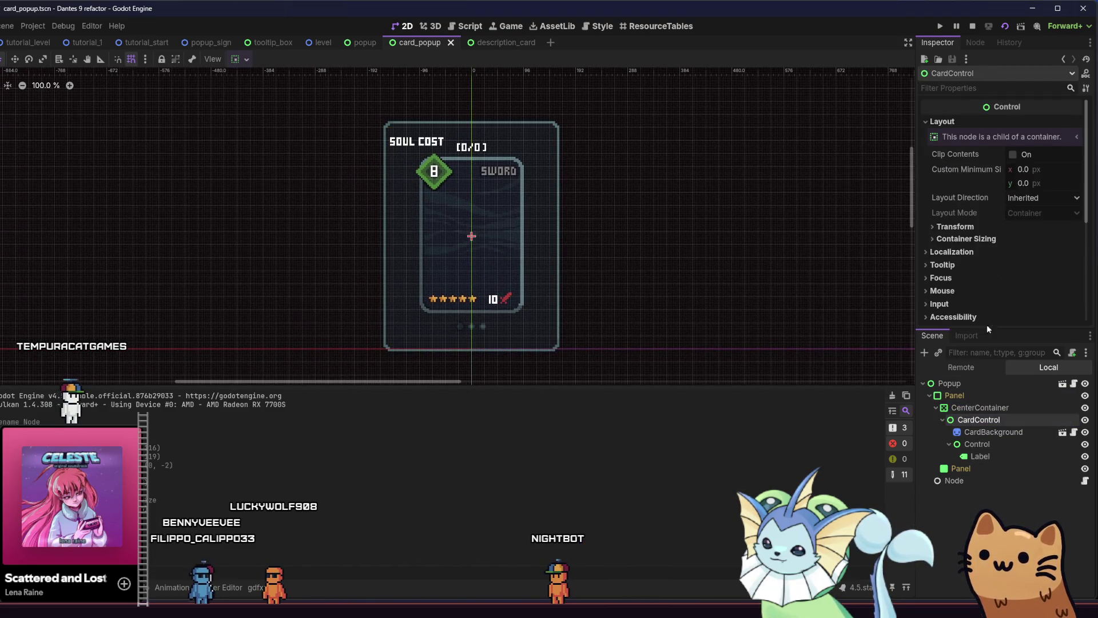
{"action": "left_click", "coordinate": [997, 408]}
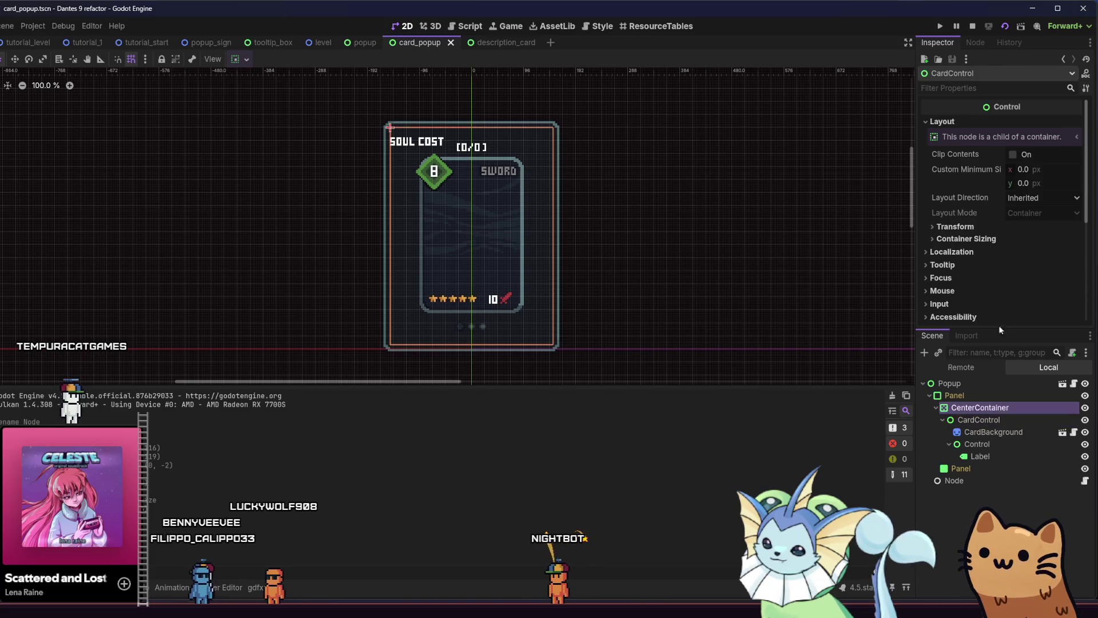
{"action": "type", "text": "0"}
{"action": "key", "text": "Return"}
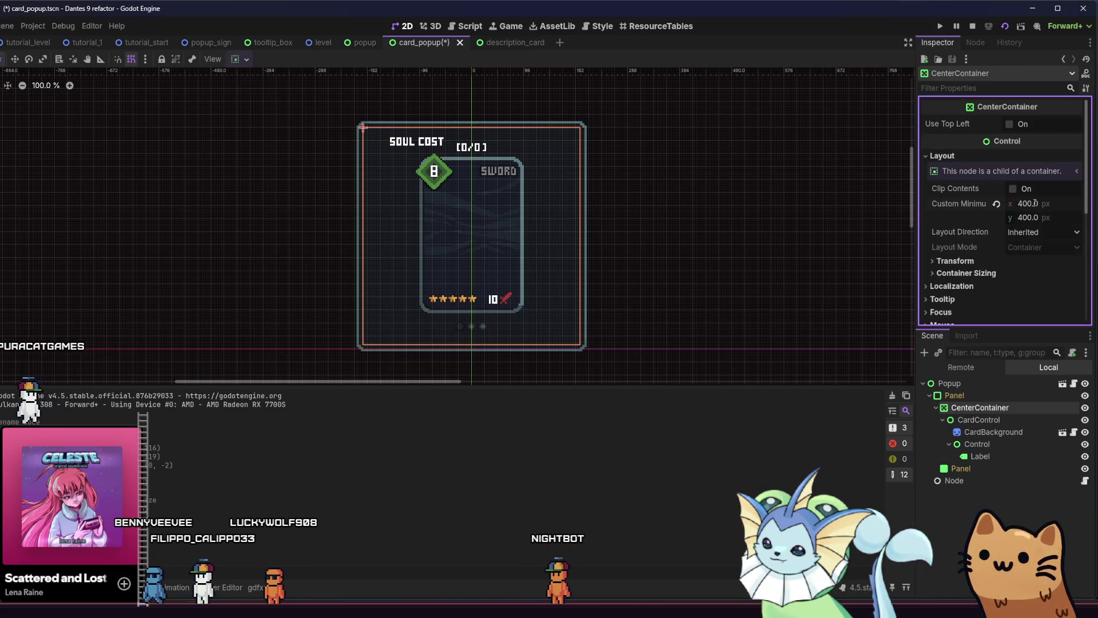
{"action": "type", "text": "0"}
{"action": "key", "text": "Return"}
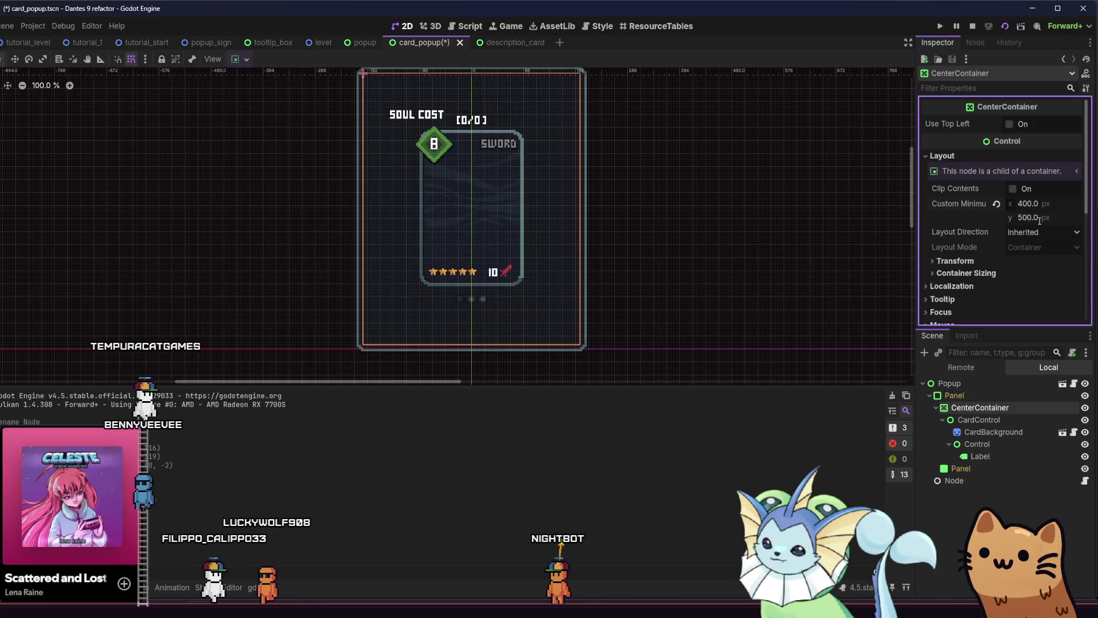
- Move the SOUL COST label just left of the gem, level with its top, and duplicate it
{"action": "scroll", "coordinate": [458, 161], "scroll_direction": "up", "scroll_amount": 5}
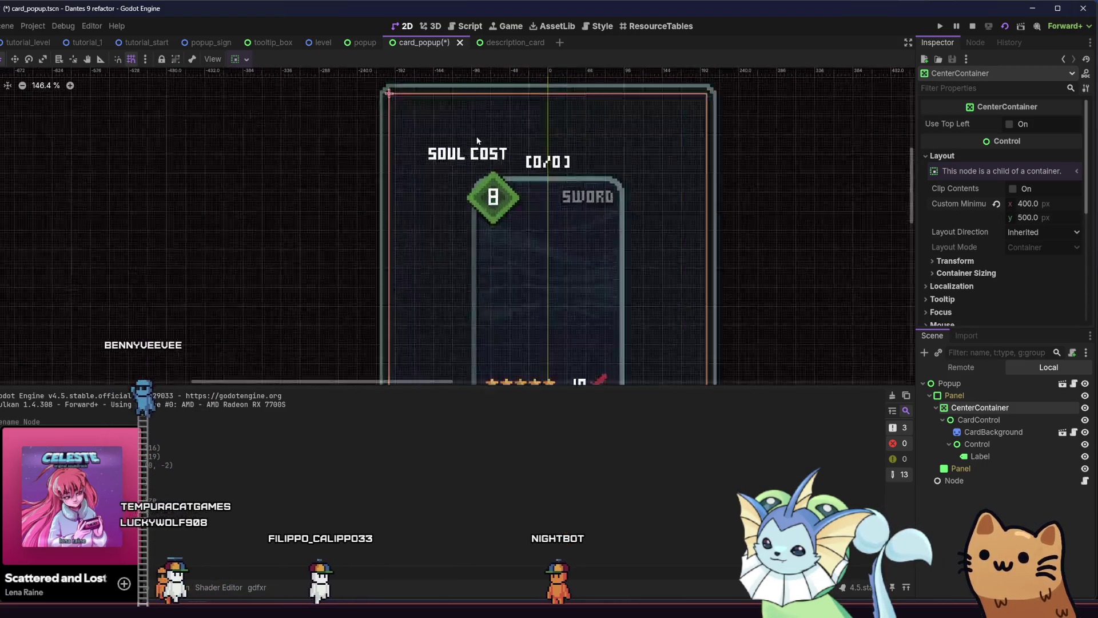
{"action": "left_click", "coordinate": [961, 468]}
{"action": "left_click", "coordinate": [967, 432]}
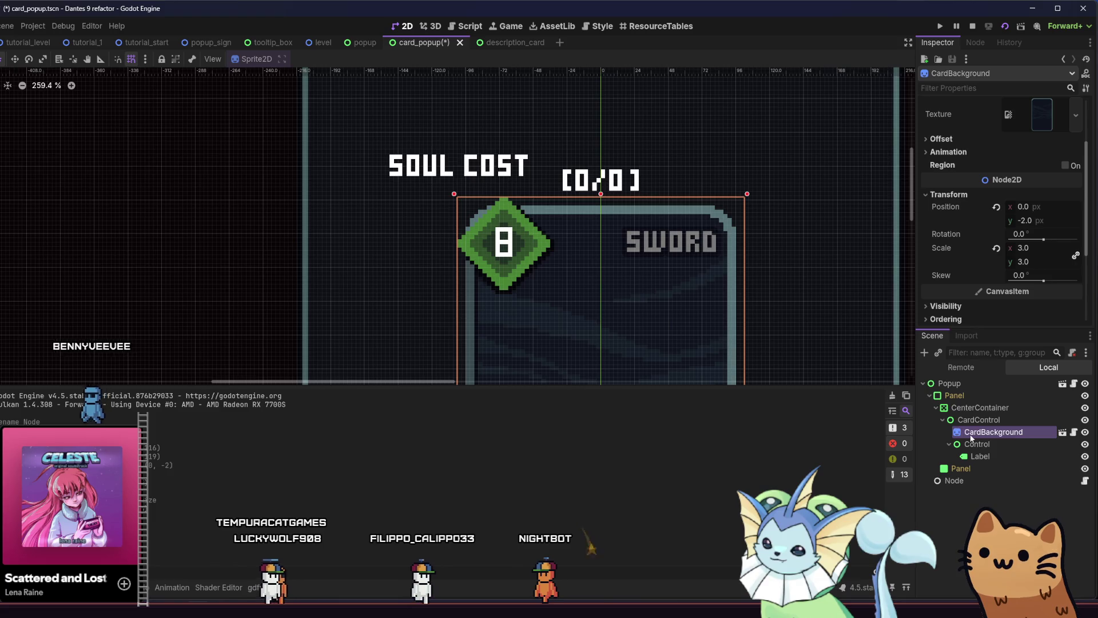
{"action": "key", "text": "Down"}
{"action": "key", "text": "Down"}
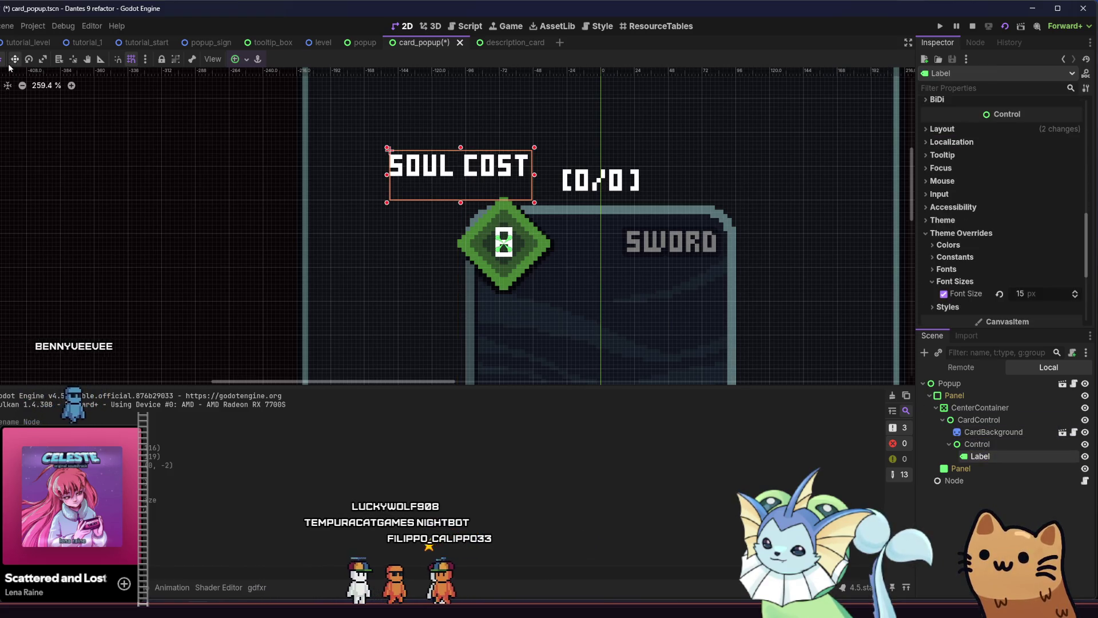
{"action": "mouse_move", "coordinate": [473, 163]}
{"action": "left_mouse_down"}
{"action": "mouse_move", "coordinate": [392, 175]}
{"action": "mouse_move", "coordinate": [391, 227]}
{"action": "left_mouse_up"}
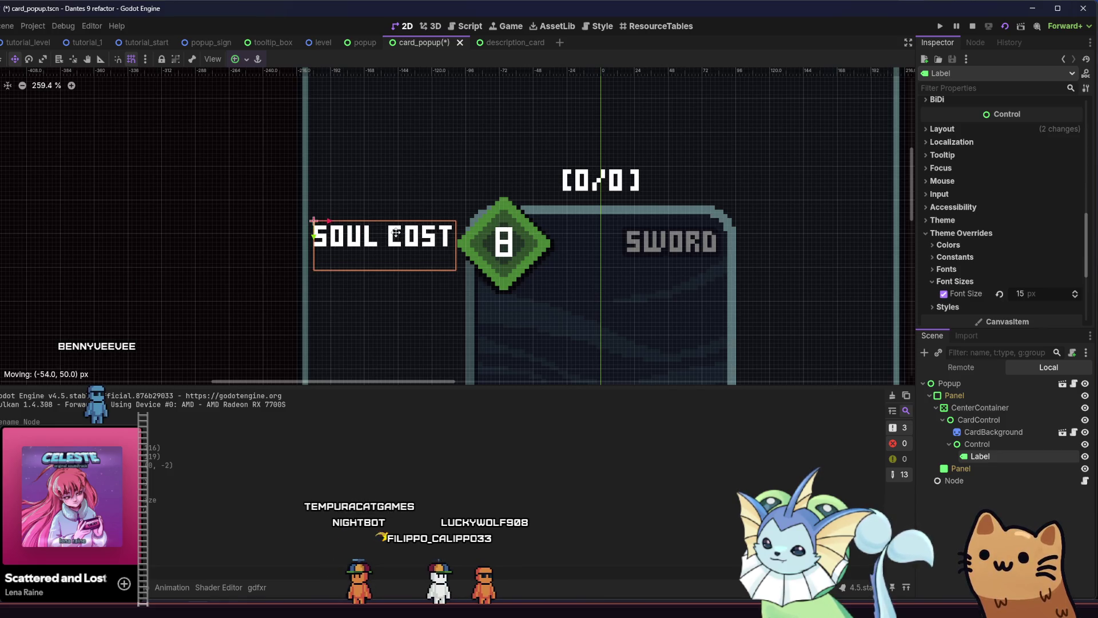
{"action": "left_click_drag", "start_coordinate": [393, 215], "coordinate": [397, 197]}
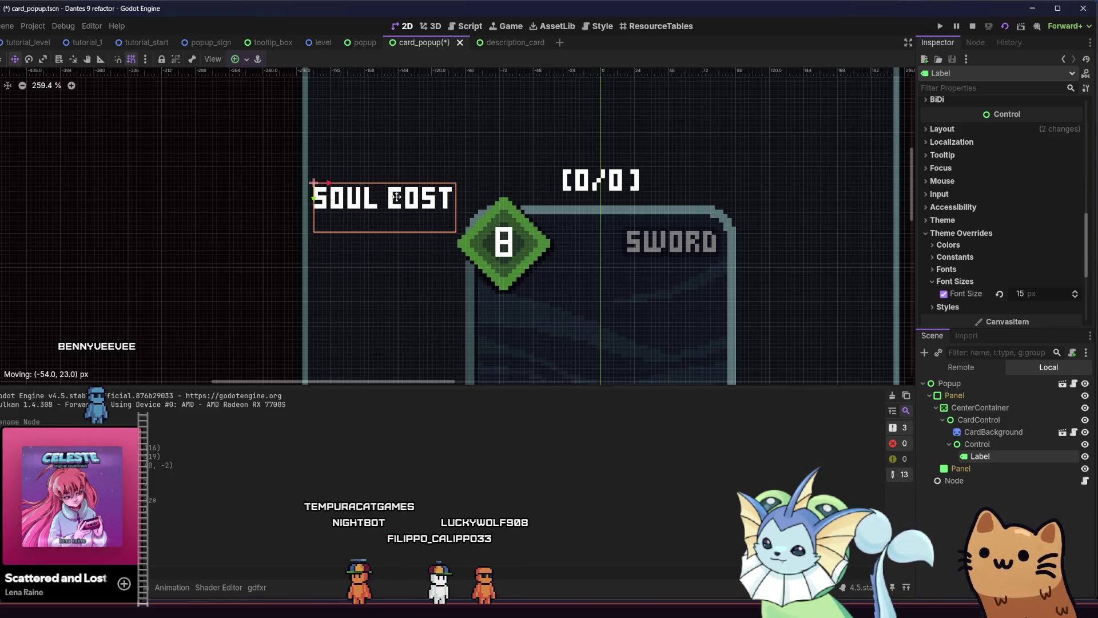
{"action": "scroll", "coordinate": [397, 200], "scroll_direction": "down", "scroll_amount": 5}
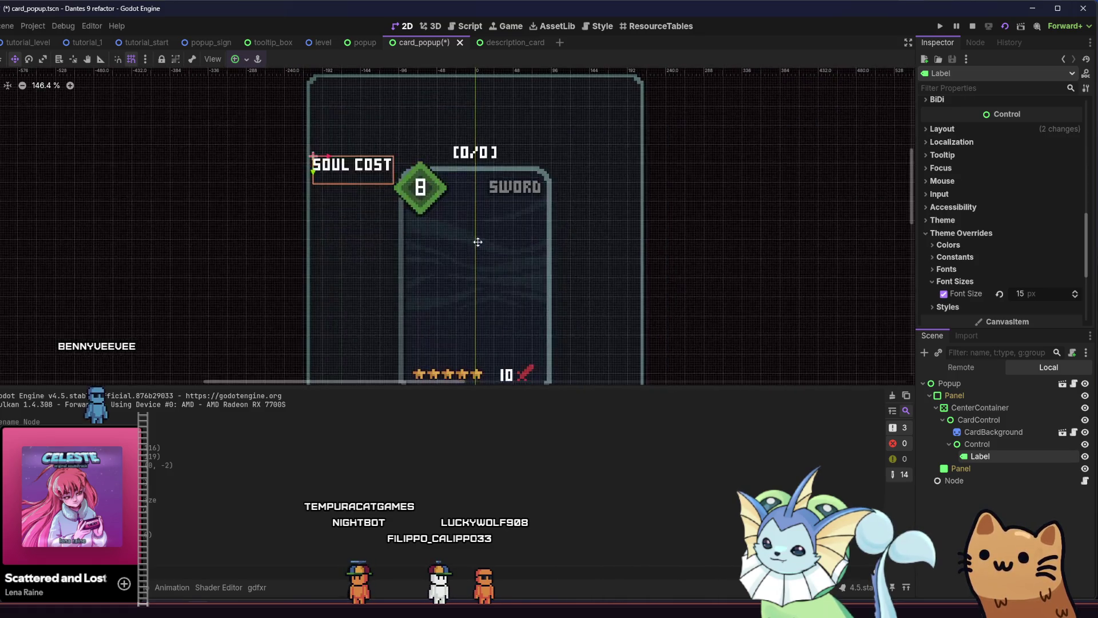
{"action": "key", "text": "ctrl+d"}
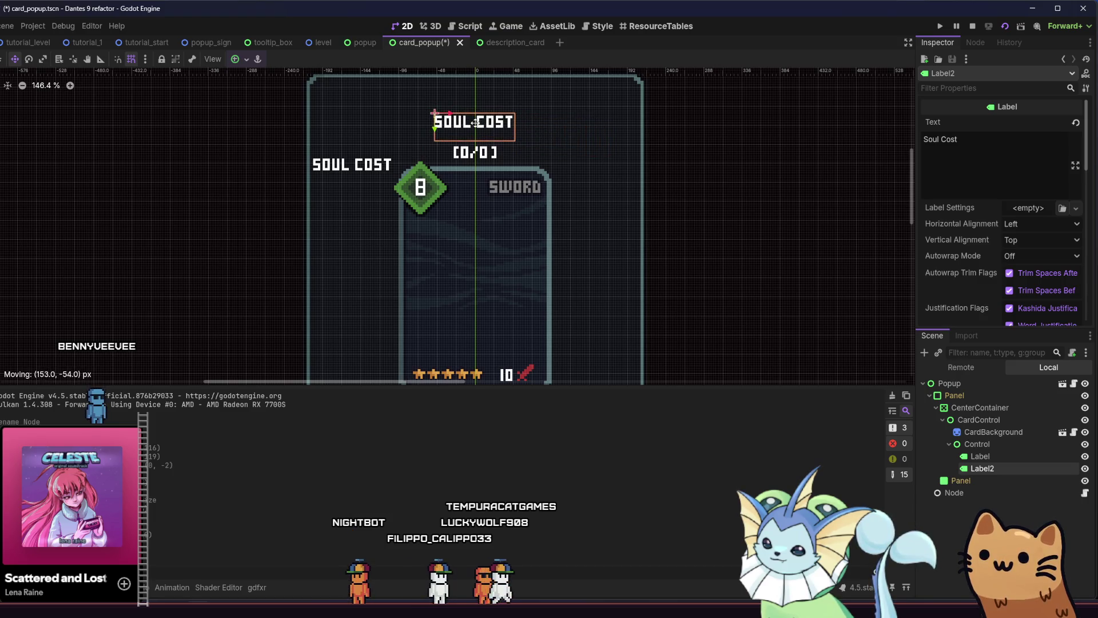
- Place the copied label beside the card's lower right and change its text to 'Damage'
{"action": "left_click_drag", "start_coordinate": [599, 190], "coordinate": [601, 313]}
{"action": "scroll", "coordinate": [602, 313], "scroll_direction": "up", "scroll_amount": 2}
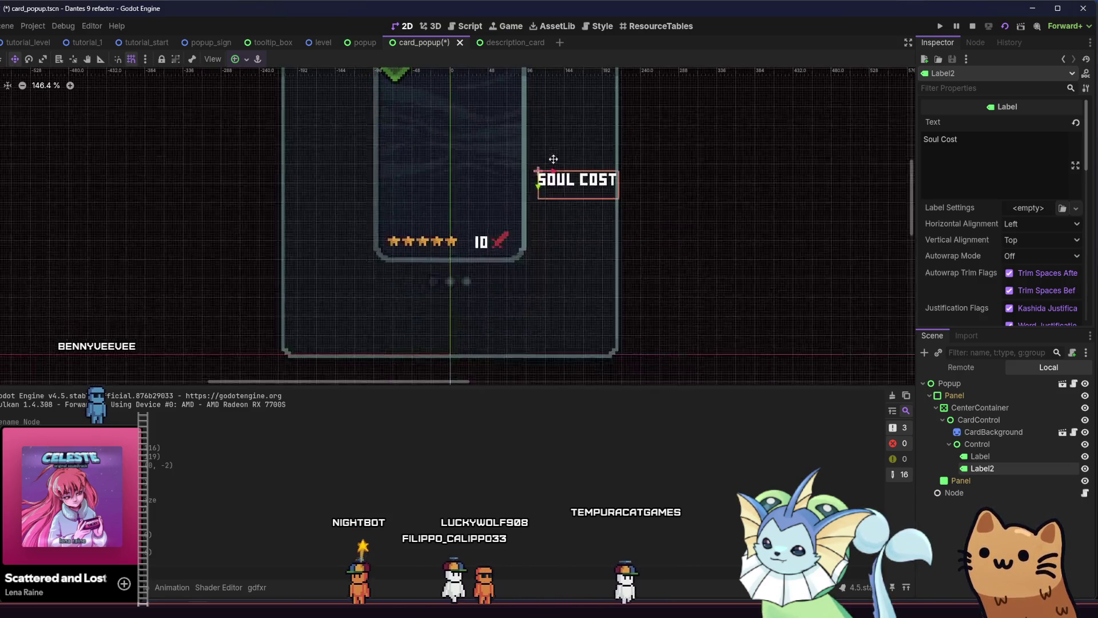
{"action": "mouse_move", "coordinate": [560, 178]}
{"action": "left_mouse_down"}
{"action": "mouse_move", "coordinate": [560, 267]}
{"action": "mouse_move", "coordinate": [554, 180]}
{"action": "left_mouse_up"}
{"action": "scroll", "coordinate": [552, 261], "scroll_direction": "up", "scroll_amount": 2}
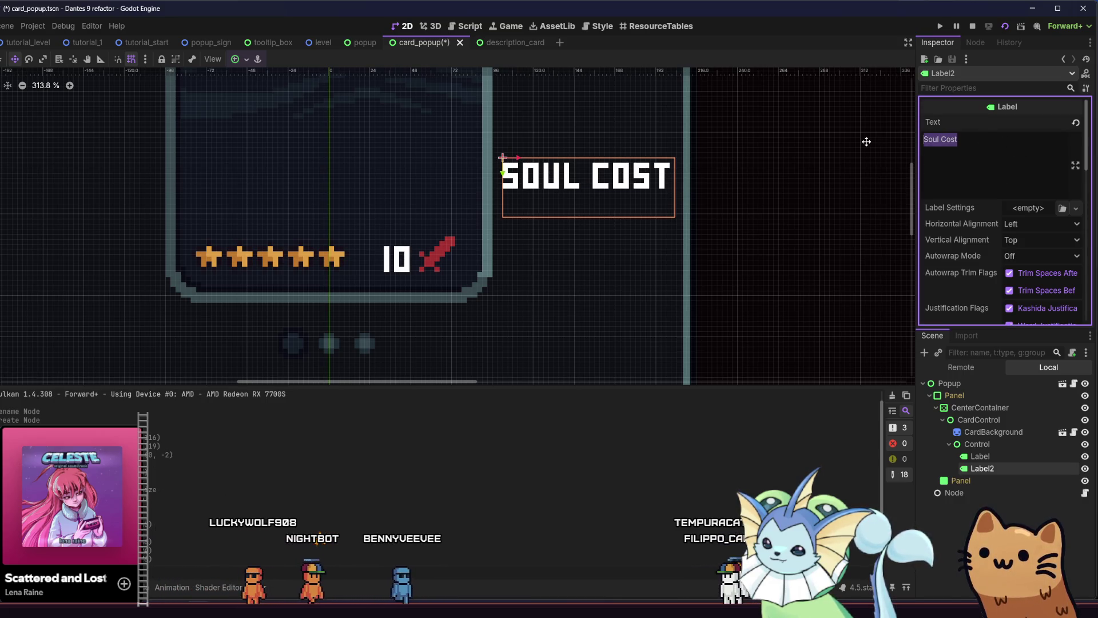
{"action": "type", "text": "Damage"}
{"action": "scroll", "coordinate": [632, 206], "scroll_direction": "up", "scroll_amount": 3}
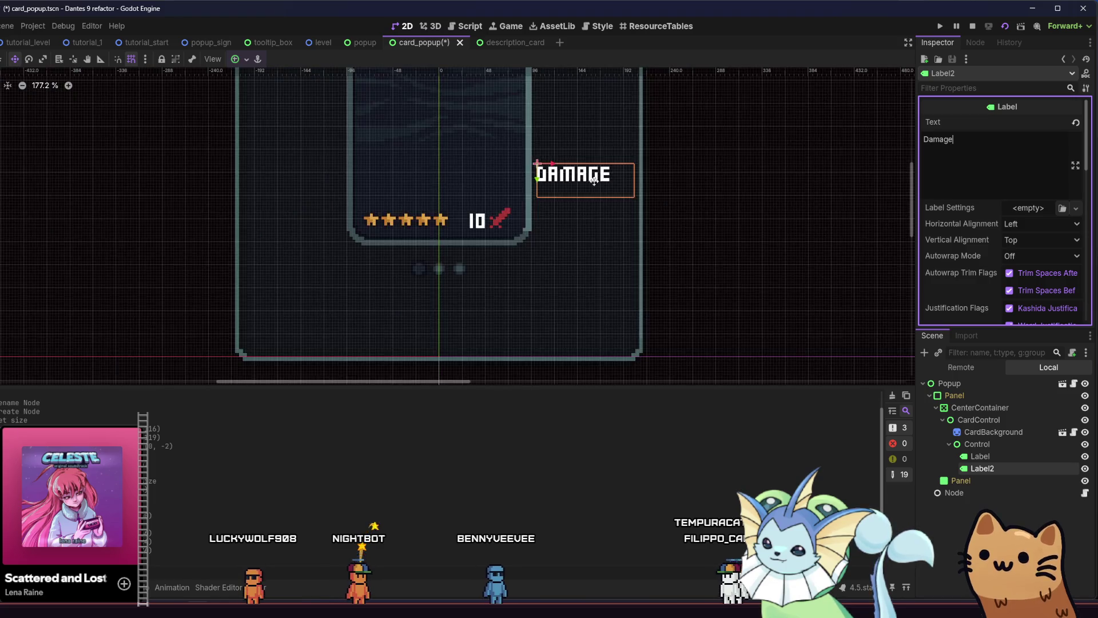
{"action": "left_click_drag", "start_coordinate": [627, 206], "coordinate": [630, 206]}
{"action": "scroll", "coordinate": [544, 223], "scroll_direction": "down", "scroll_amount": 6}
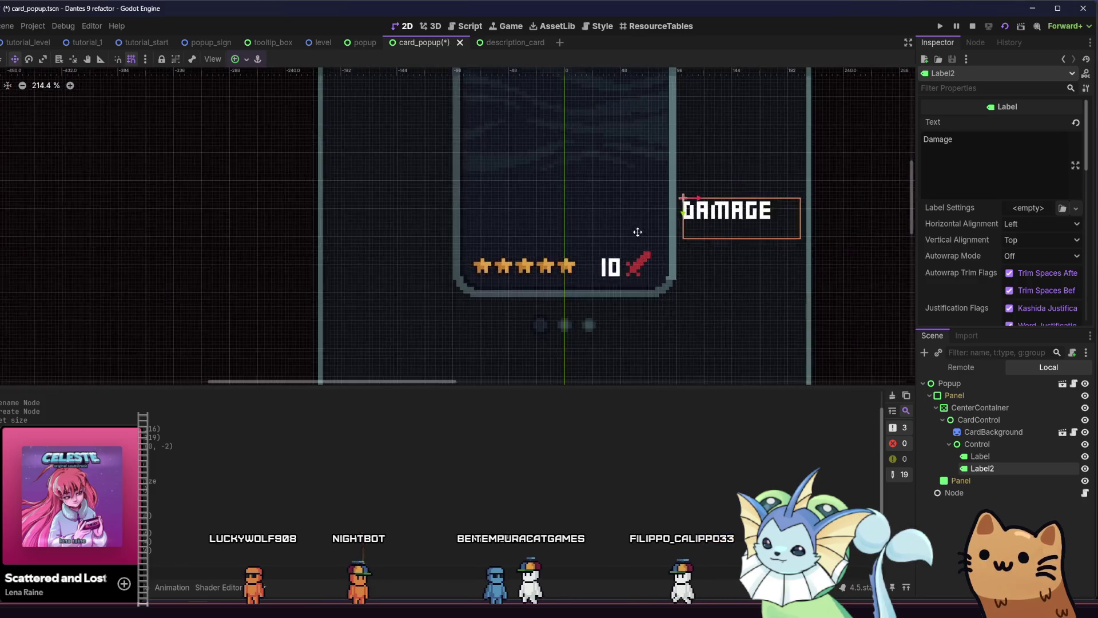
- Duplicate the DAMAGE label, move the copy below the card art, and select its text for replacement
{"action": "key", "text": "ctrl+d"}
{"action": "mouse_move", "coordinate": [711, 223]}
{"action": "left_mouse_down"}
{"action": "mouse_move", "coordinate": [643, 349]}
{"action": "mouse_move", "coordinate": [520, 341]}
{"action": "mouse_move", "coordinate": [584, 344]}
{"action": "mouse_move", "coordinate": [536, 344]}
{"action": "left_mouse_up"}
{"action": "scroll", "coordinate": [531, 342], "scroll_direction": "up", "scroll_amount": 3}
{"action": "scroll", "coordinate": [531, 341], "scroll_direction": "up", "scroll_amount": 3}
{"action": "left_click", "coordinate": [852, 143]}
{"action": "key", "text": "ctrl+a"}
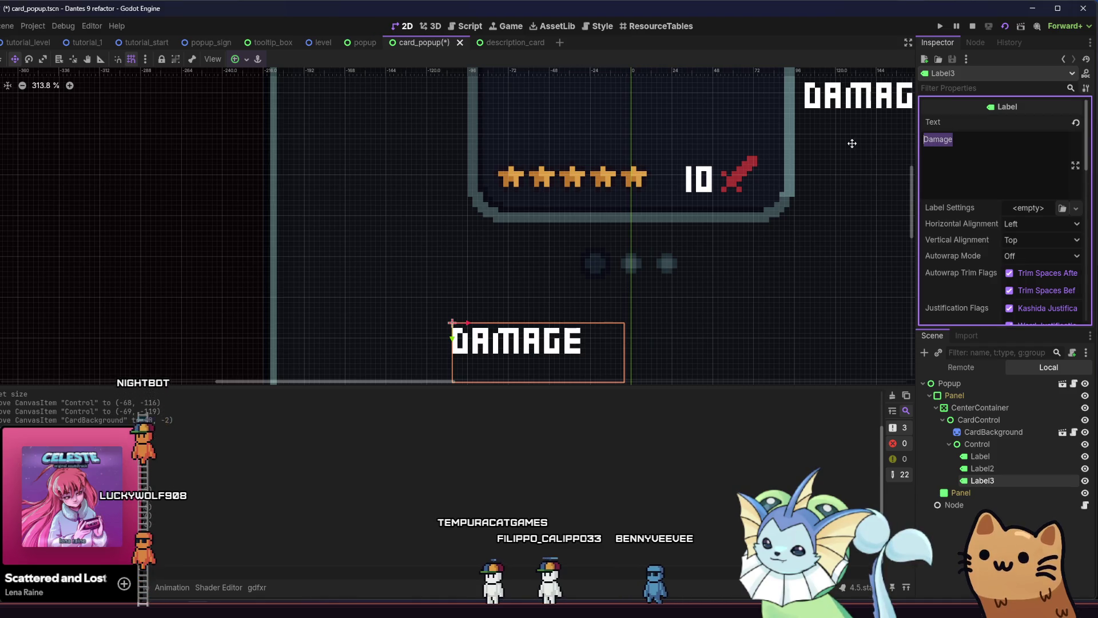
- Change the lower label's text to 'Sticker Slots', center it under the dots, and save
{"action": "type", "text": "Sticker Slots"}
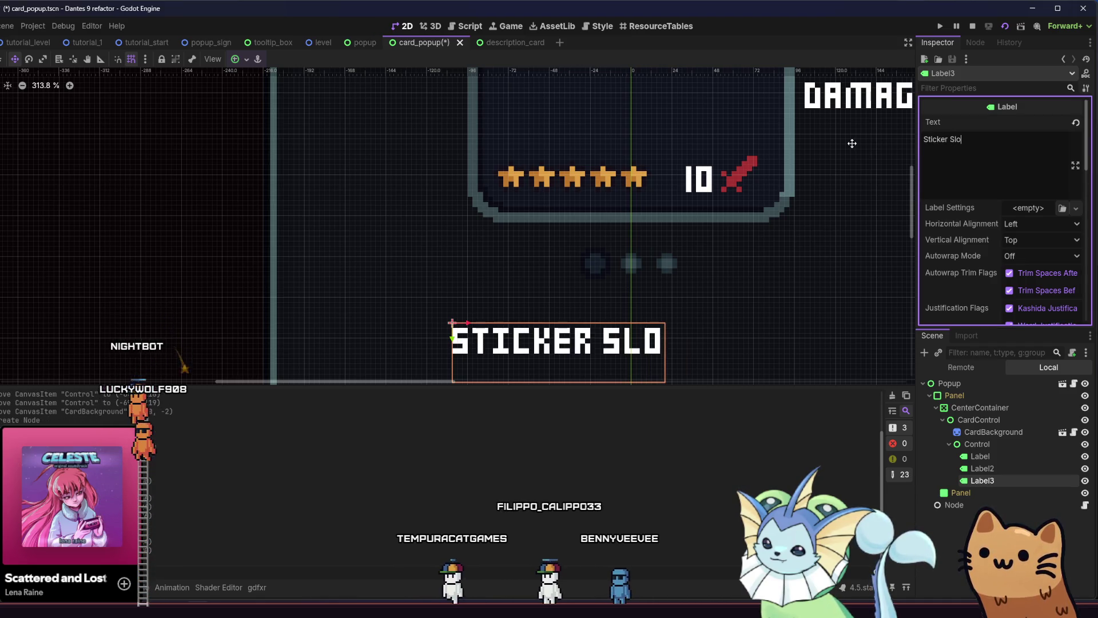
{"action": "left_click", "coordinate": [981, 456]}
{"action": "left_click", "coordinate": [982, 480]}
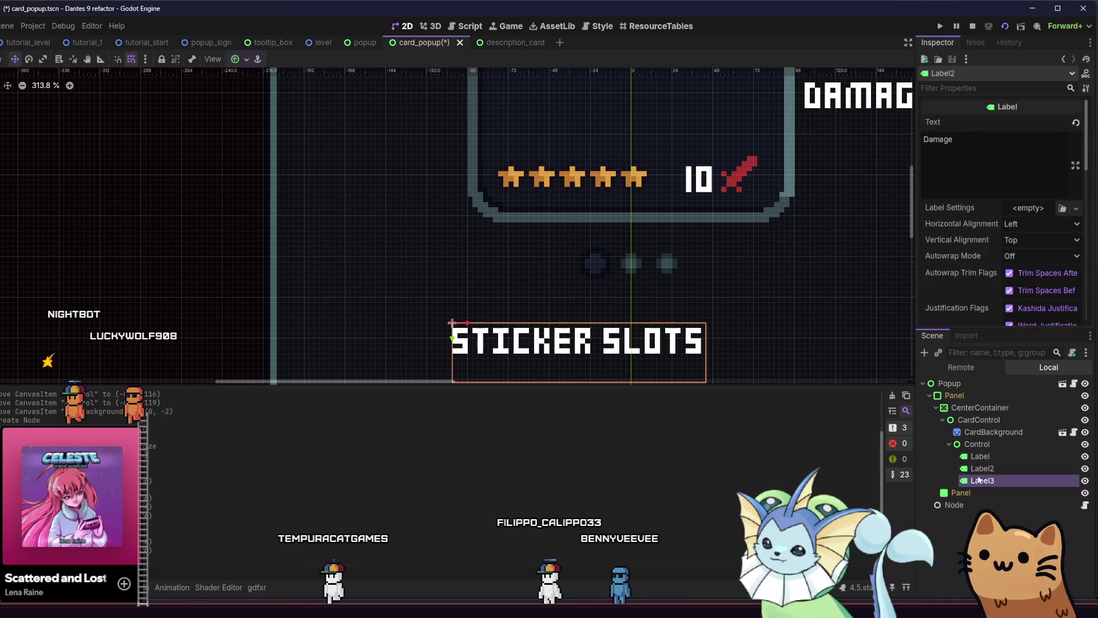
{"action": "mouse_move", "coordinate": [628, 344]}
{"action": "left_mouse_down"}
{"action": "mouse_move", "coordinate": [688, 343]}
{"action": "mouse_move", "coordinate": [685, 317]}
{"action": "left_mouse_up"}
{"action": "key", "text": "ctrl+s"}
- Position the RARITY label just left of the stars and save the scene
{"action": "scroll", "coordinate": [605, 283], "scroll_direction": "down", "scroll_amount": 2}
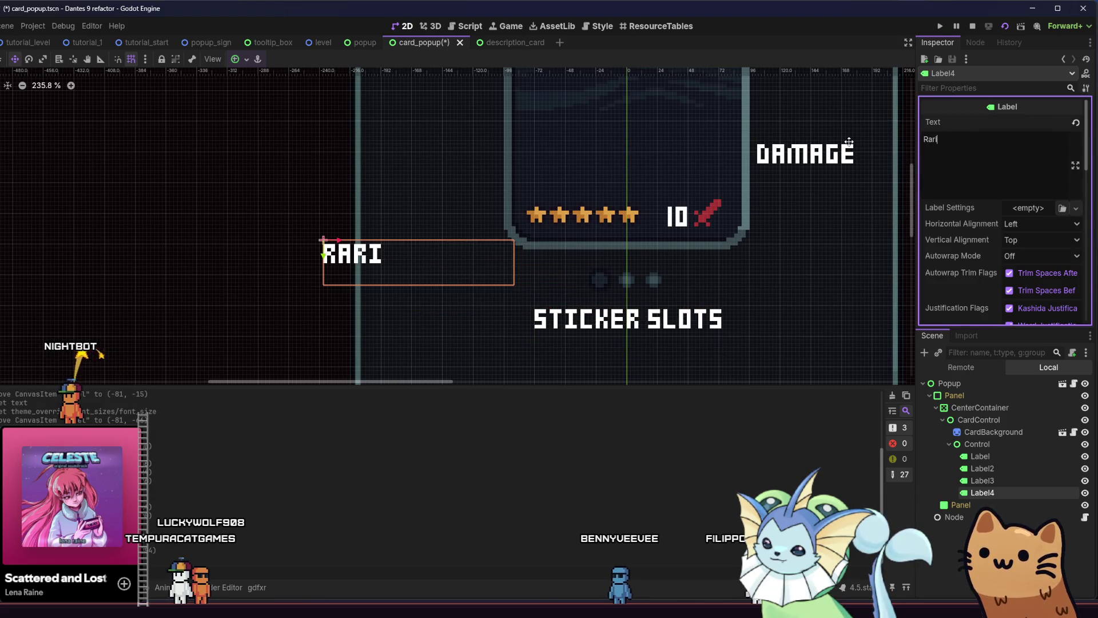
{"action": "scroll", "coordinate": [354, 257], "scroll_direction": "up", "scroll_amount": 4}
{"action": "mouse_move", "coordinate": [326, 273]}
{"action": "left_mouse_down"}
{"action": "mouse_move", "coordinate": [455, 227]}
{"action": "mouse_move", "coordinate": [484, 208]}
{"action": "mouse_move", "coordinate": [473, 197]}
{"action": "mouse_move", "coordinate": [491, 197]}
{"action": "left_mouse_up"}
{"action": "scroll", "coordinate": [484, 200], "scroll_direction": "down", "scroll_amount": 1}
{"action": "scroll", "coordinate": [492, 198], "scroll_direction": "down", "scroll_amount": 3}
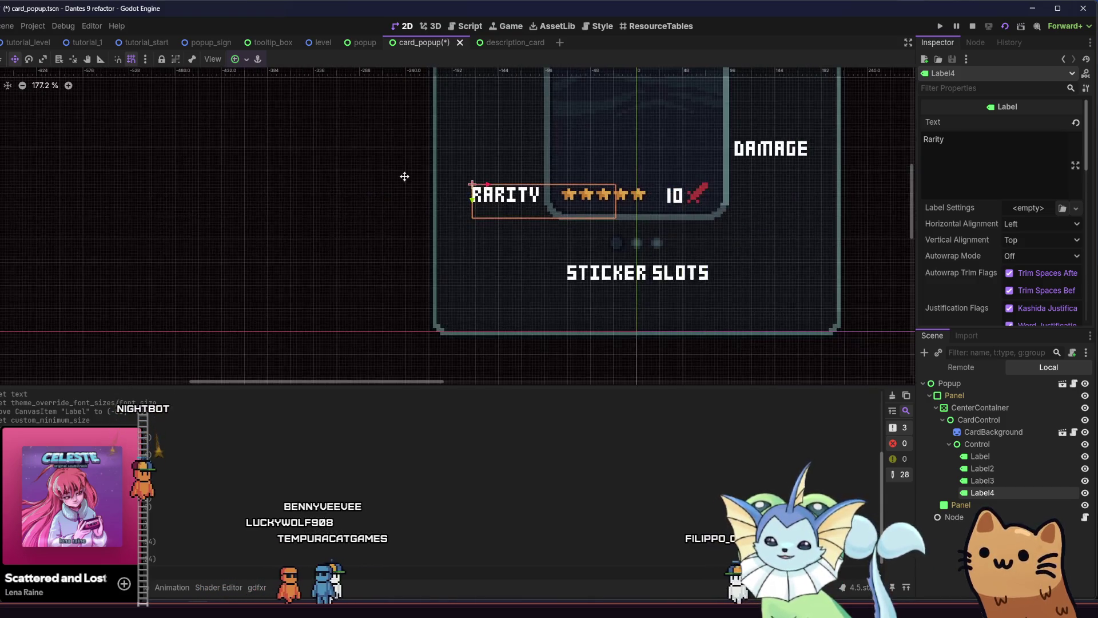
{"action": "scroll", "coordinate": [400, 183], "scroll_direction": "up", "scroll_amount": 5}
{"action": "scroll", "coordinate": [424, 243], "scroll_direction": "down", "scroll_amount": 1}
{"action": "left_click_drag", "start_coordinate": [450, 318], "coordinate": [444, 318]}
{"action": "key", "text": "ctrl+s"}
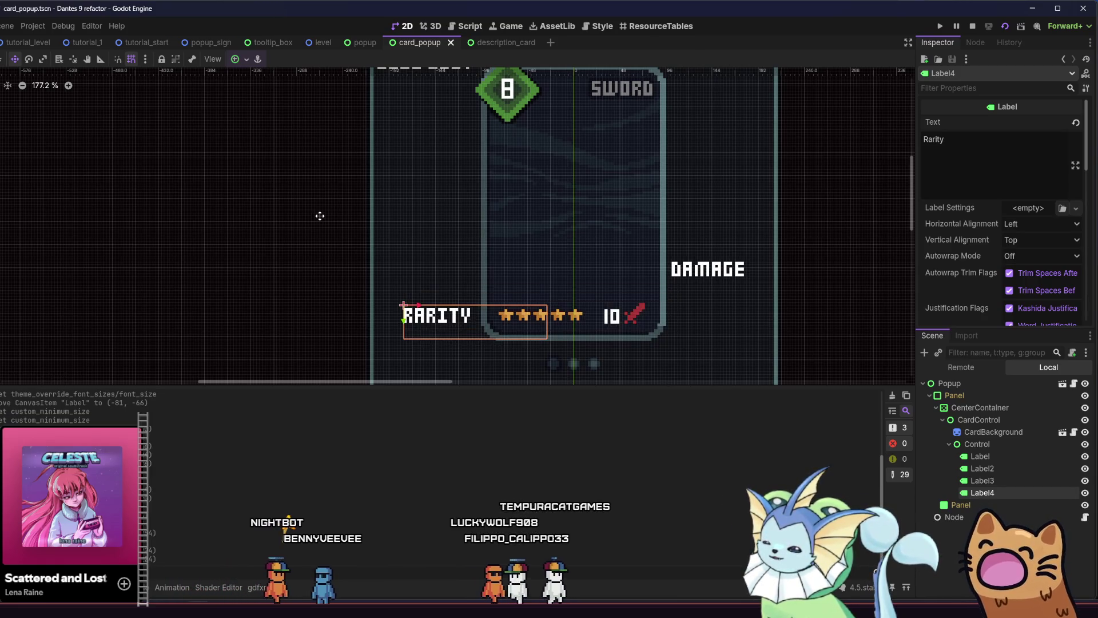
{"action": "scroll", "coordinate": [294, 197], "scroll_direction": "down", "scroll_amount": 3}
{"action": "left_click", "coordinate": [189, 168]}
{"action": "scroll", "coordinate": [189, 168], "scroll_direction": "down", "scroll_amount": 1}
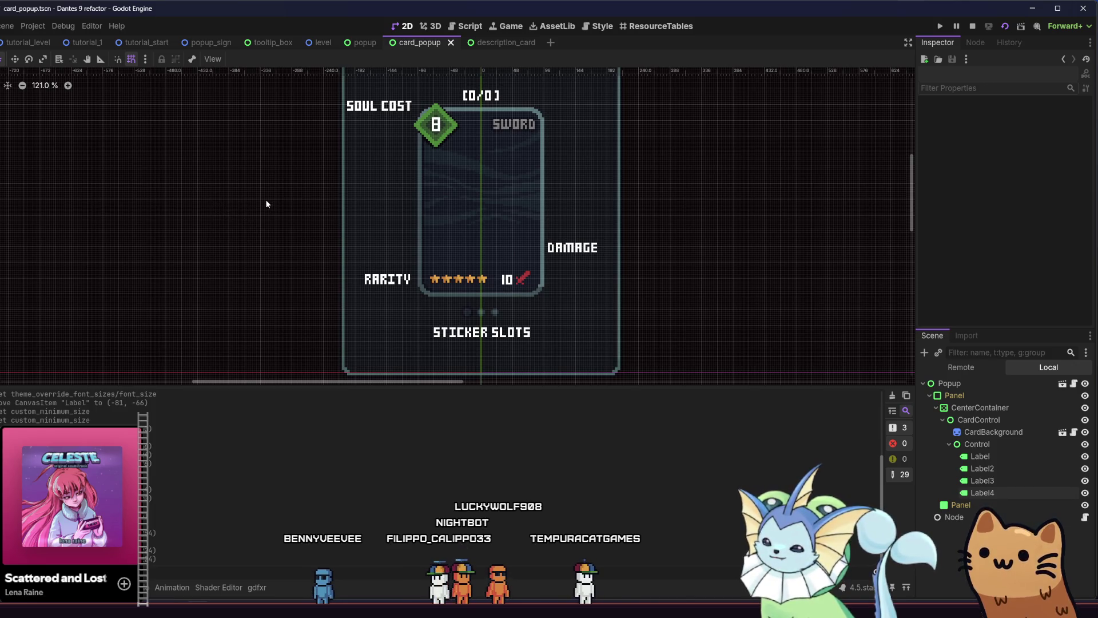
- Run the project from the card_popup scene to reach the Tempura Cat Games splash screen
{"action": "scroll", "coordinate": [267, 204], "scroll_direction": "left", "scroll_amount": 2}
{"action": "scroll", "coordinate": [304, 217], "scroll_direction": "up", "scroll_amount": 8}
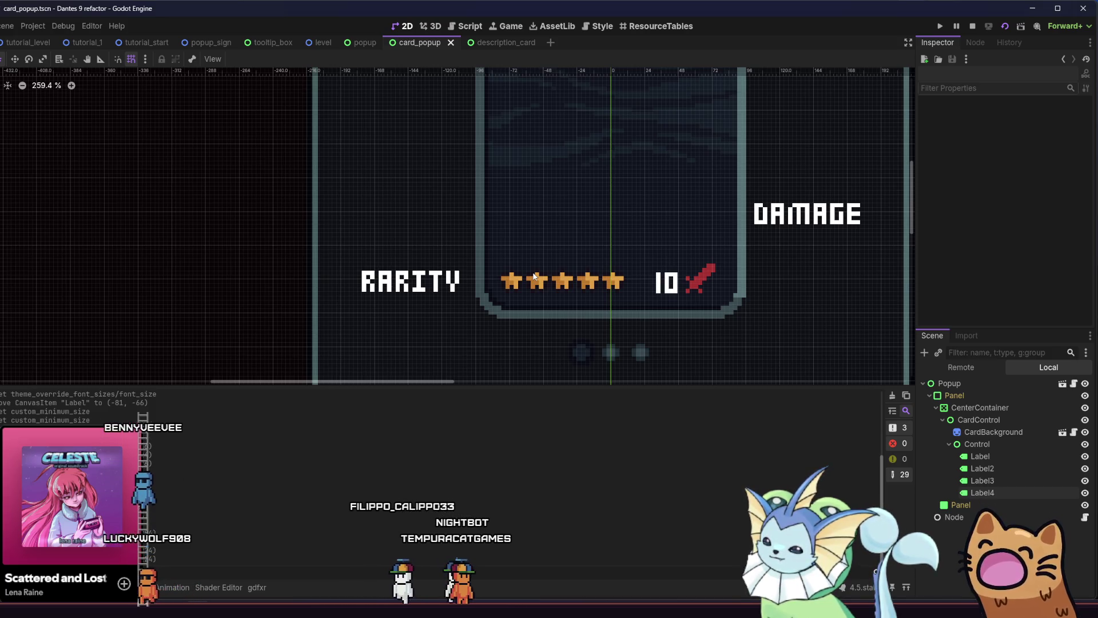
{"action": "left_click", "coordinate": [991, 26]}
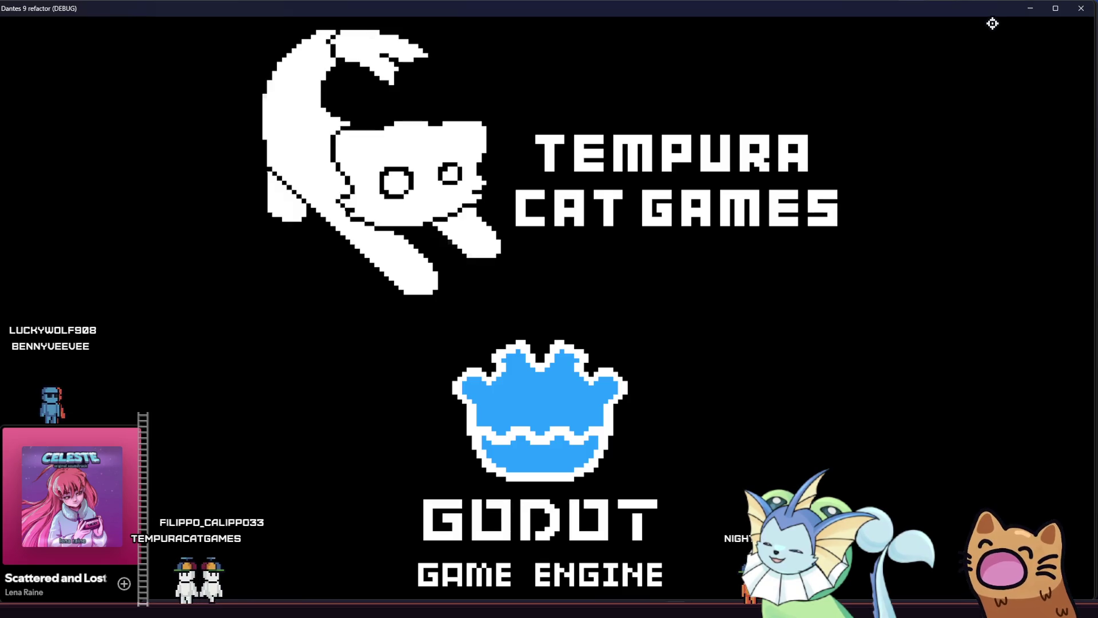
- Run and jump the cat right onto the pistol pickup to show the Rusty Pistol card
{"action": "key", "text": "d"}
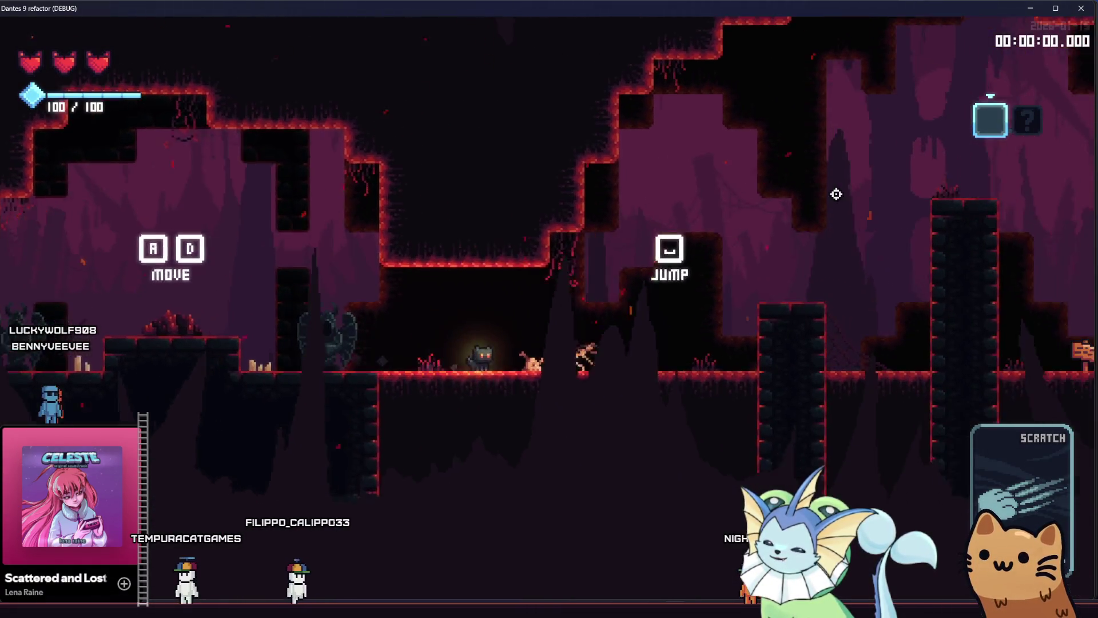
{"action": "key", "text": "space"}
{"action": "key", "text": "space"}
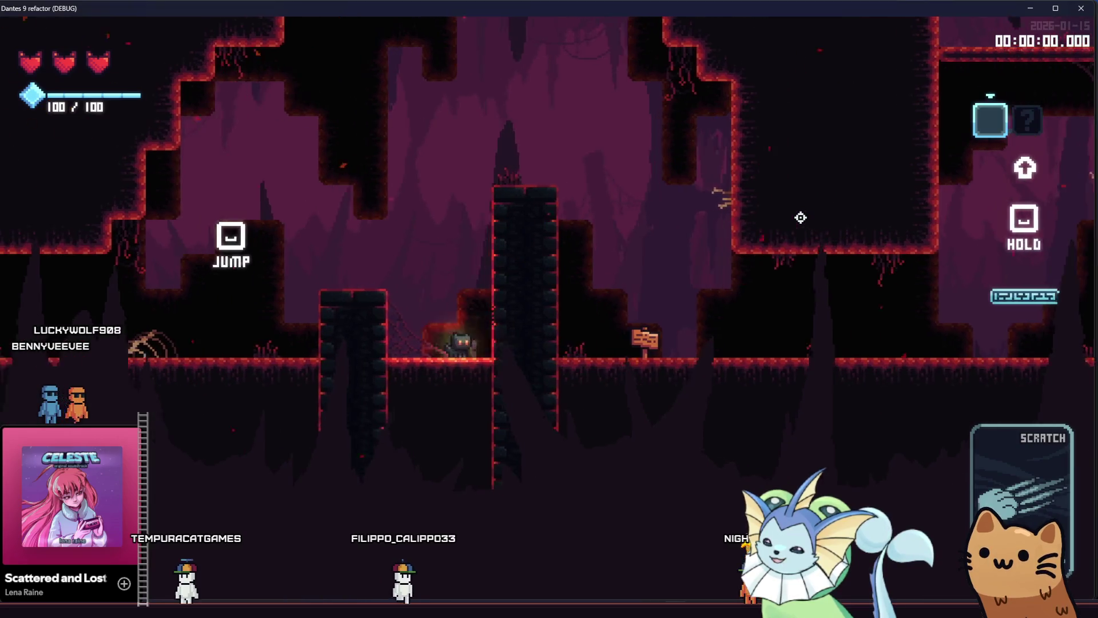
{"action": "key", "text": "space"}
{"action": "key", "text": "space"}
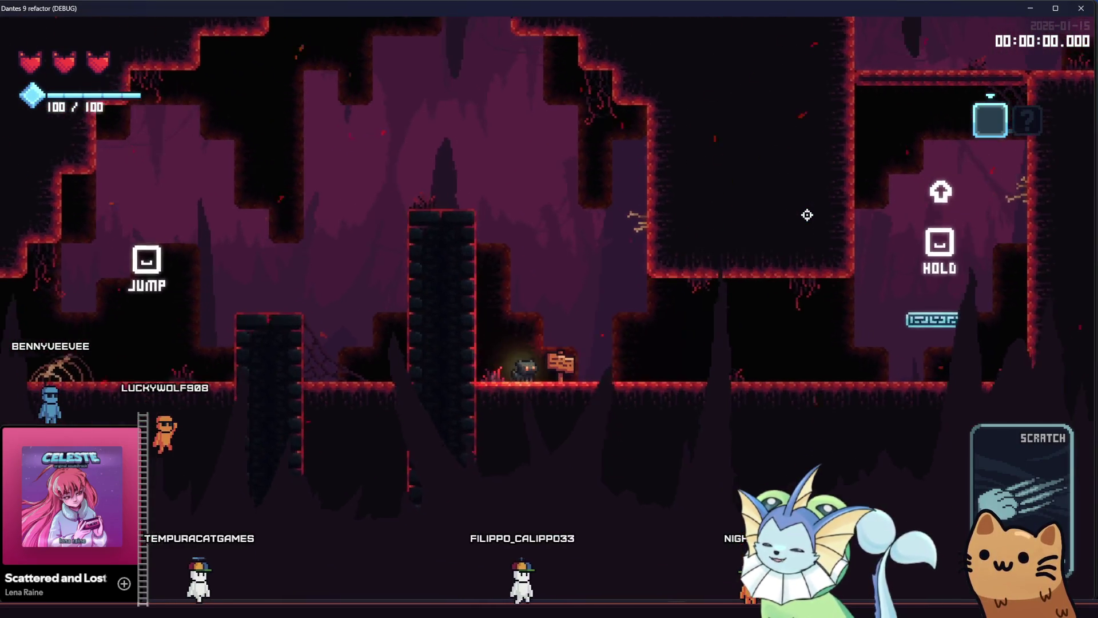
{"action": "key", "text": "d"}
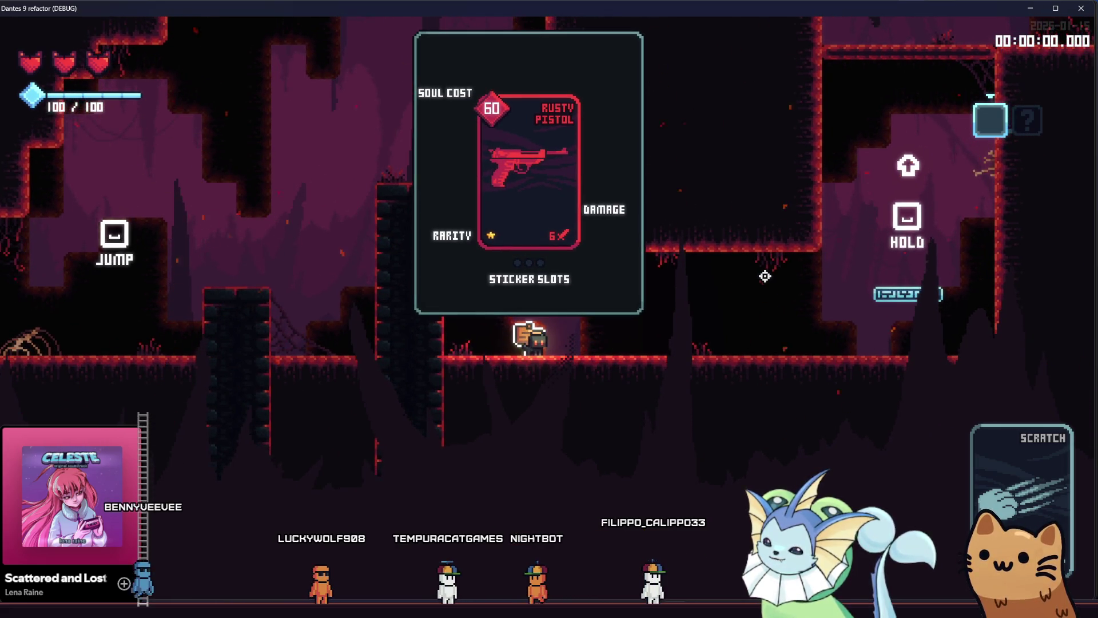
- Walk the cat off and back onto the pistol pickup repeatedly to toggle the card popup
{"action": "key", "text": "a"}
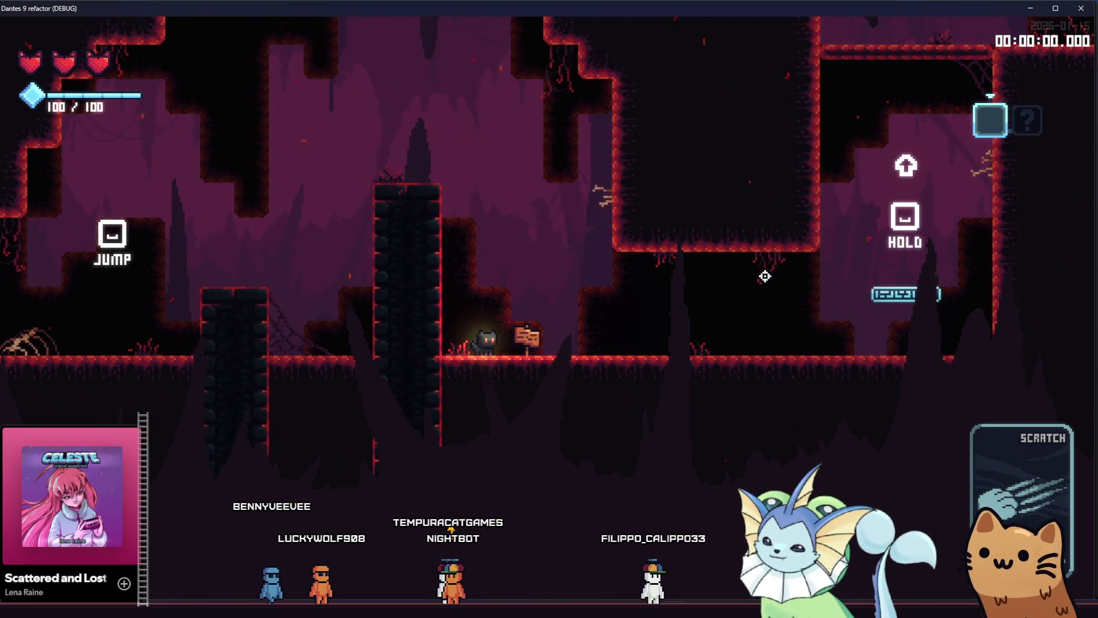
{"action": "key", "text": "d"}
{"action": "key", "text": "a"}
{"action": "key", "text": "d"}
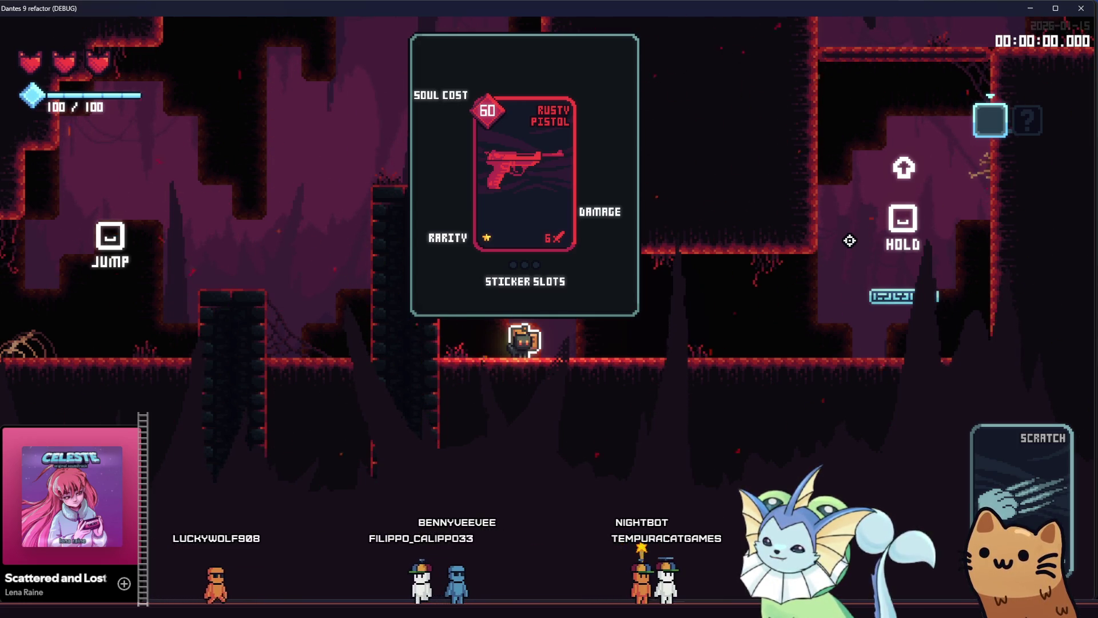
{"action": "key", "text": "a"}
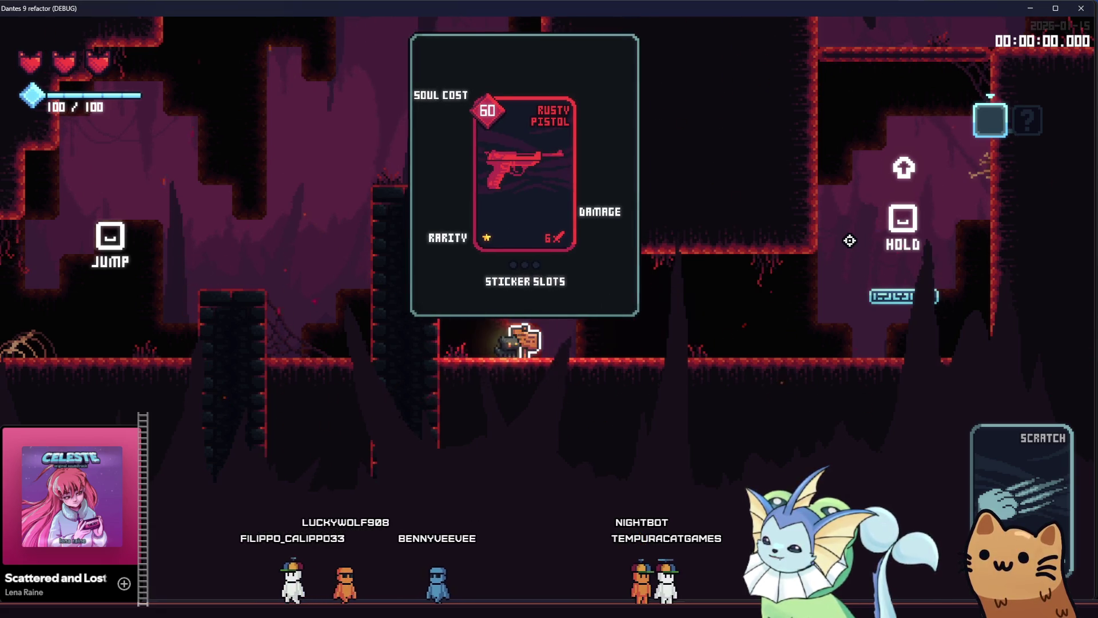
{"action": "key", "text": "d"}
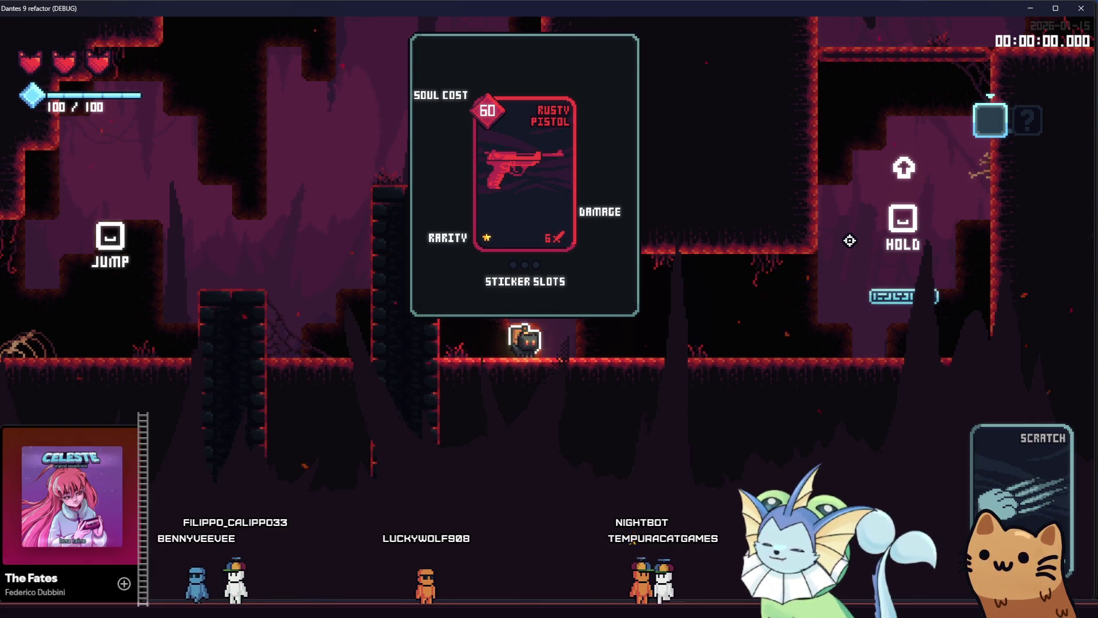
{"action": "key", "text": "d"}
{"action": "key", "text": "a"}
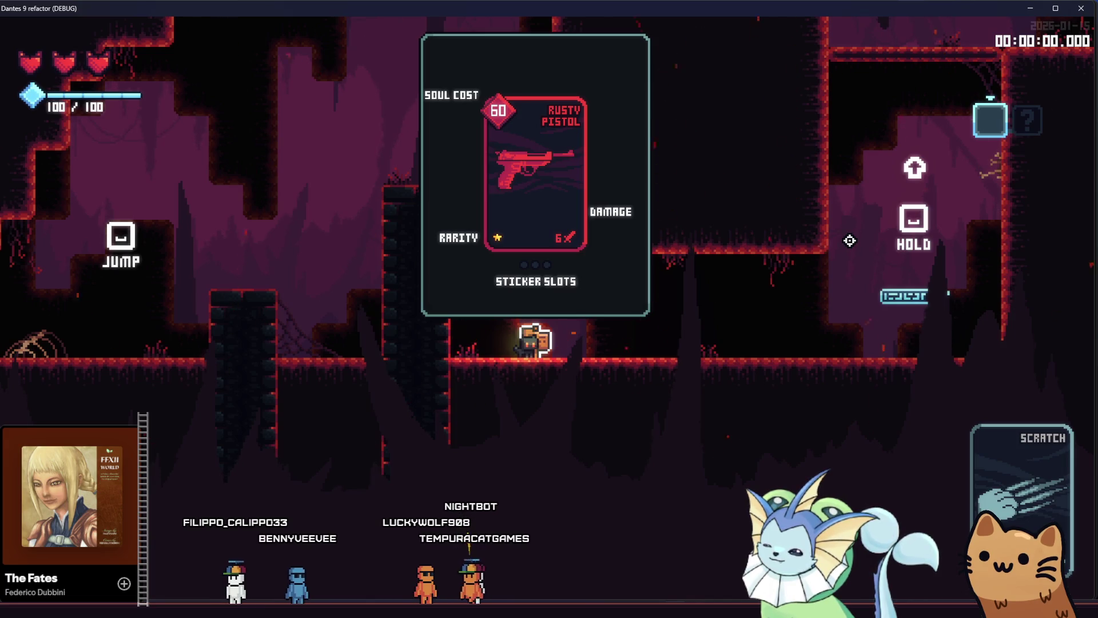
{"action": "key", "text": "a"}
{"action": "key", "text": "d"}
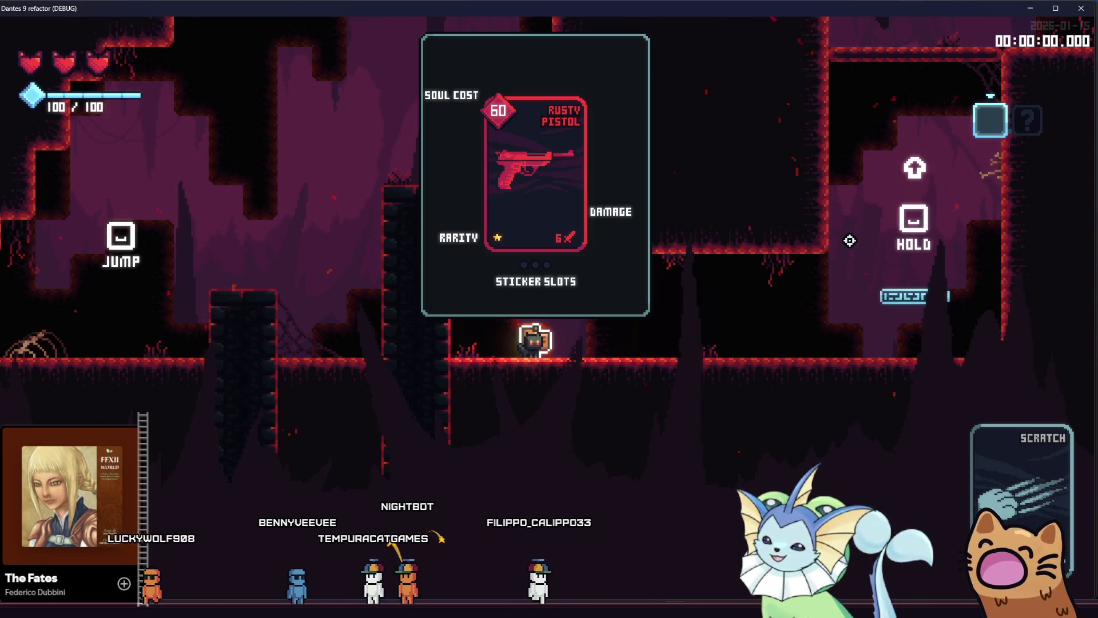
{"action": "key", "text": "a"}
{"action": "key", "text": "d"}
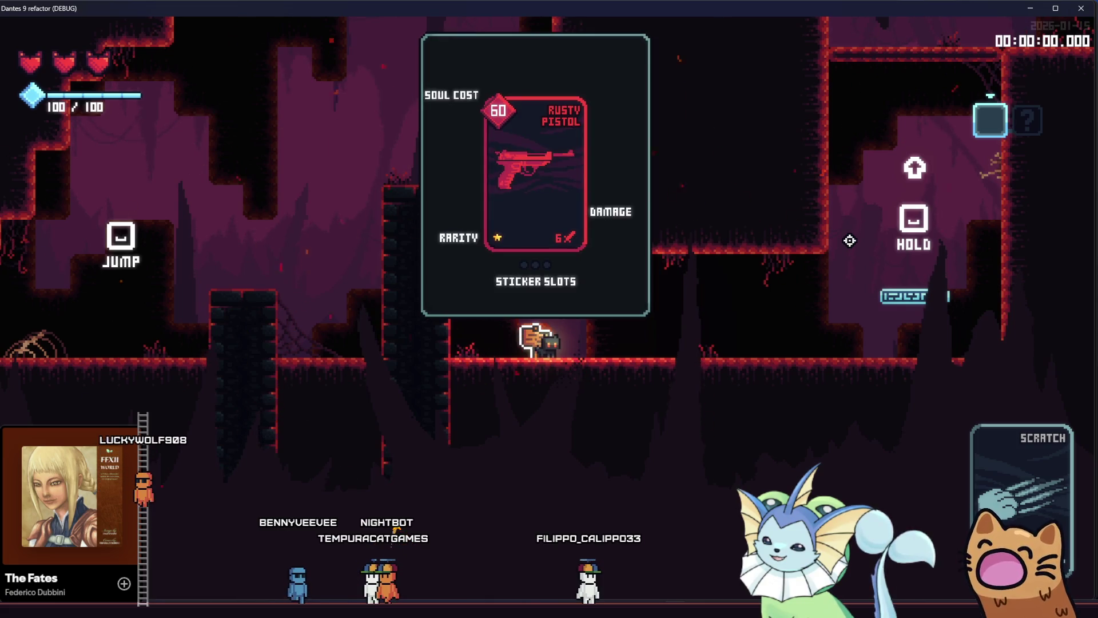
{"action": "key", "text": "a"}
{"action": "key", "text": "d"}
- Scratch-attack beside the pickup, keep retesting the popup by stepping on and off, then leave the game
{"action": "left_click", "coordinate": [787, 331]}
{"action": "key", "text": "d"}
{"action": "key", "text": "a"}
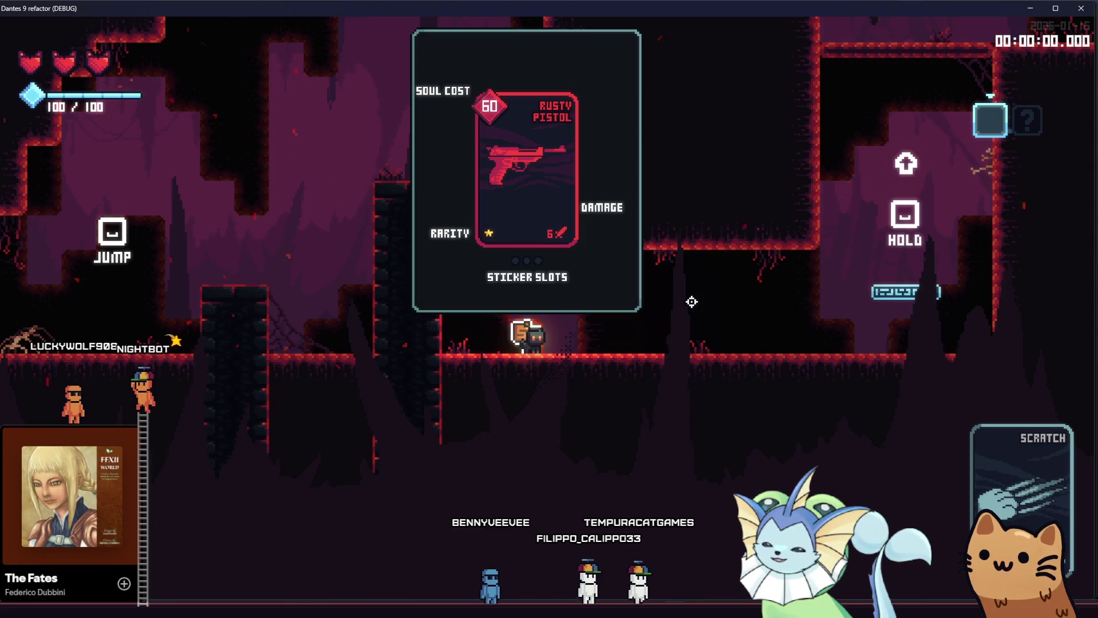
{"action": "key", "text": "a"}
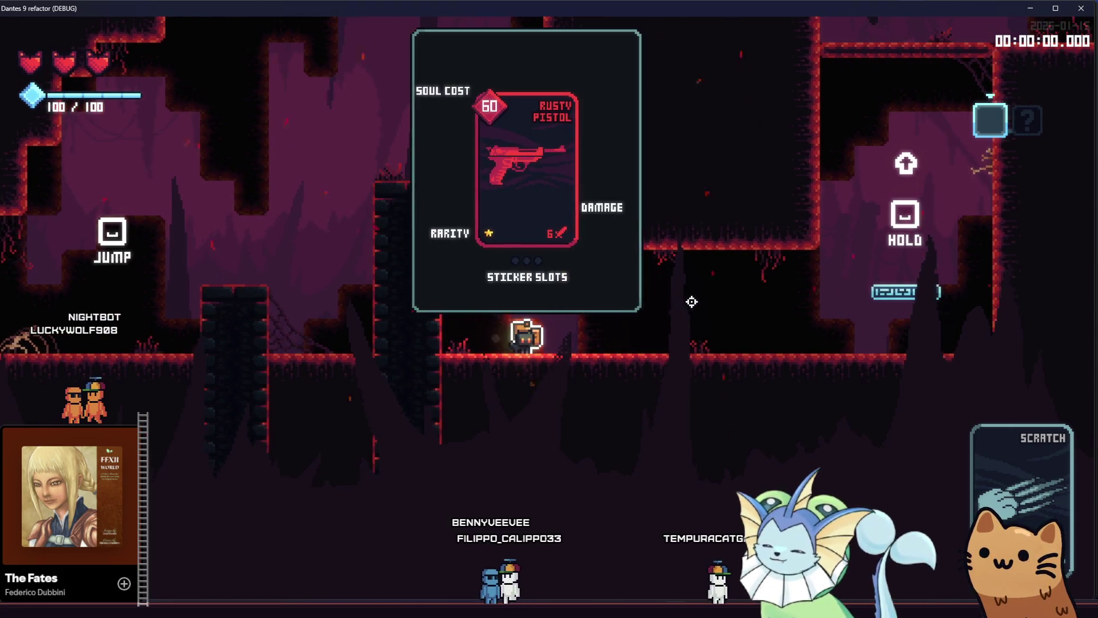
{"action": "key", "text": "d"}
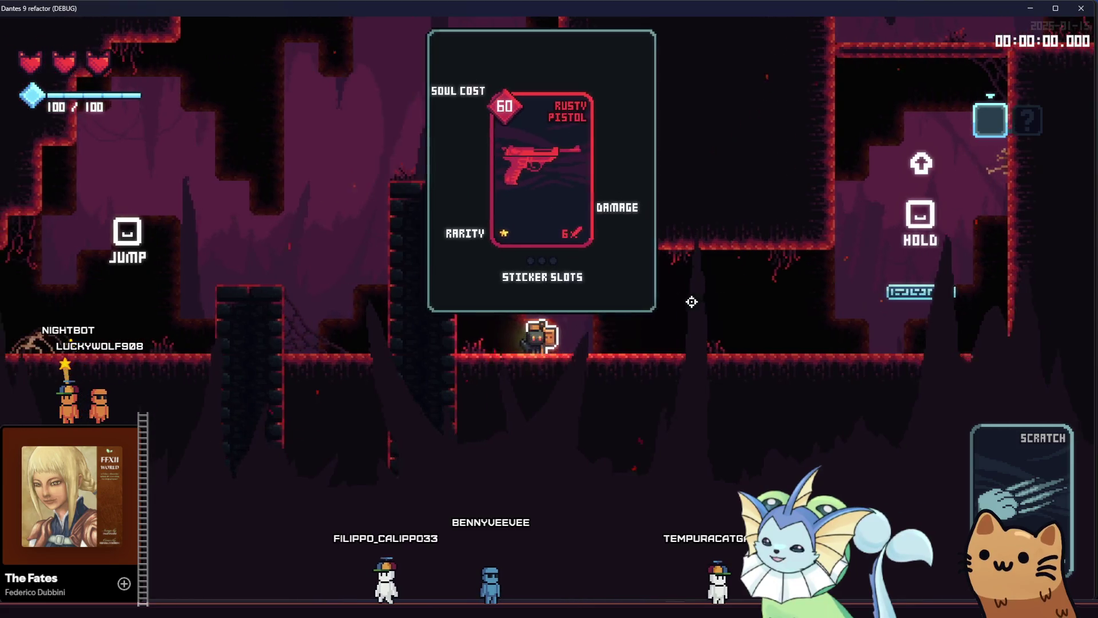
{"action": "key", "text": "a"}
{"action": "key", "text": "d"}
{"action": "key", "text": "a"}
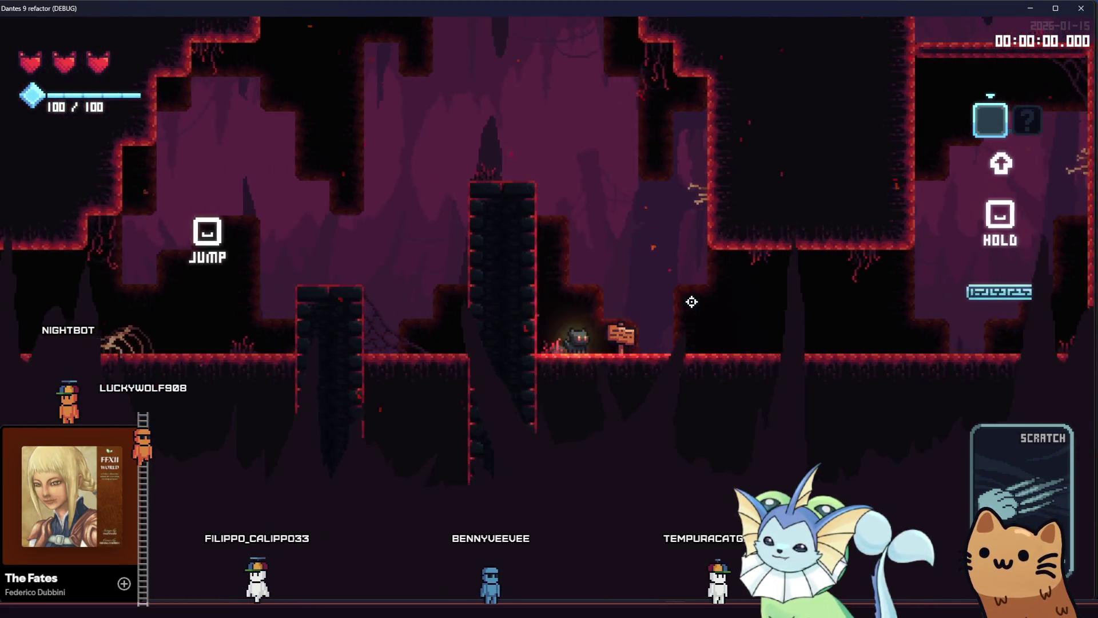
{"action": "key", "text": "d"}
{"action": "key", "text": "a"}
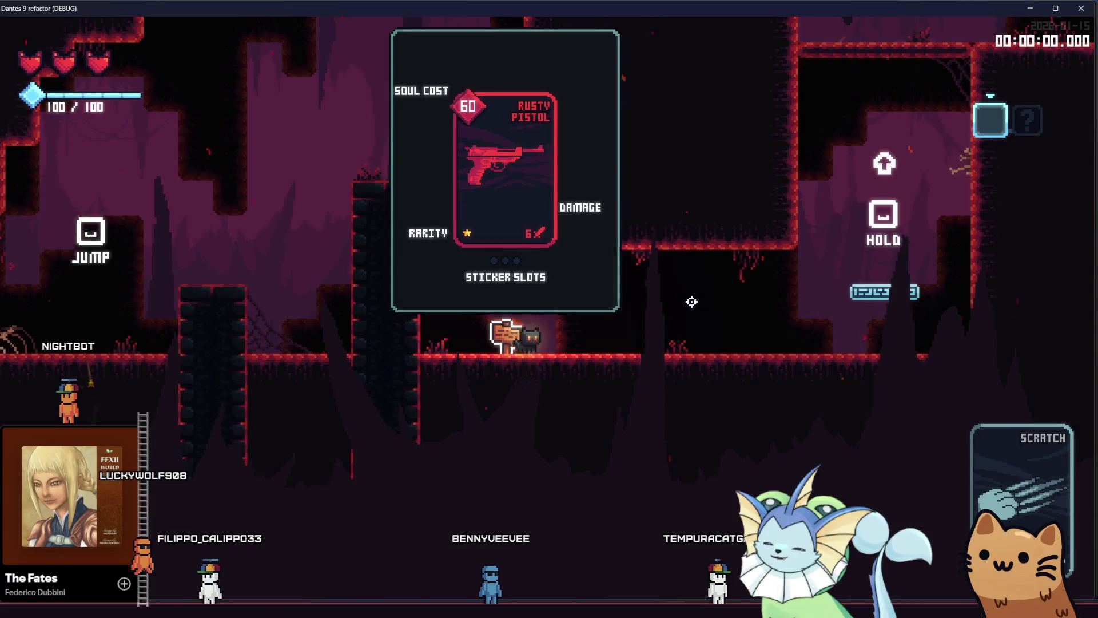
{"action": "key", "text": "a"}
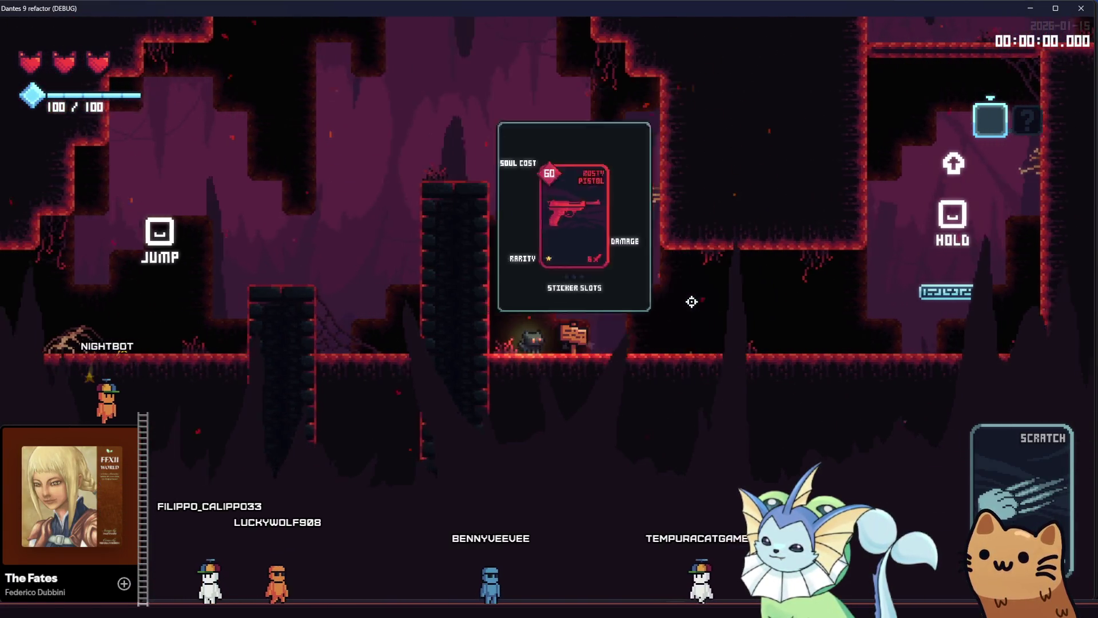
{"action": "key", "text": "d"}
{"action": "key", "text": "a"}
{"action": "key", "text": "d"}
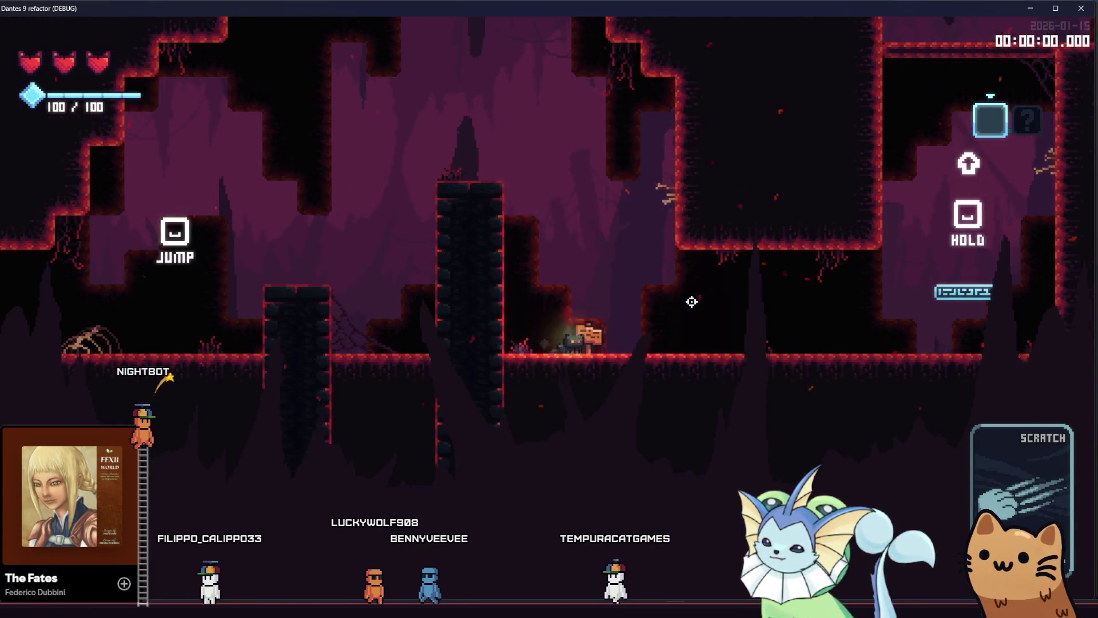
{"action": "key", "text": "d"}
{"action": "key", "text": "a"}
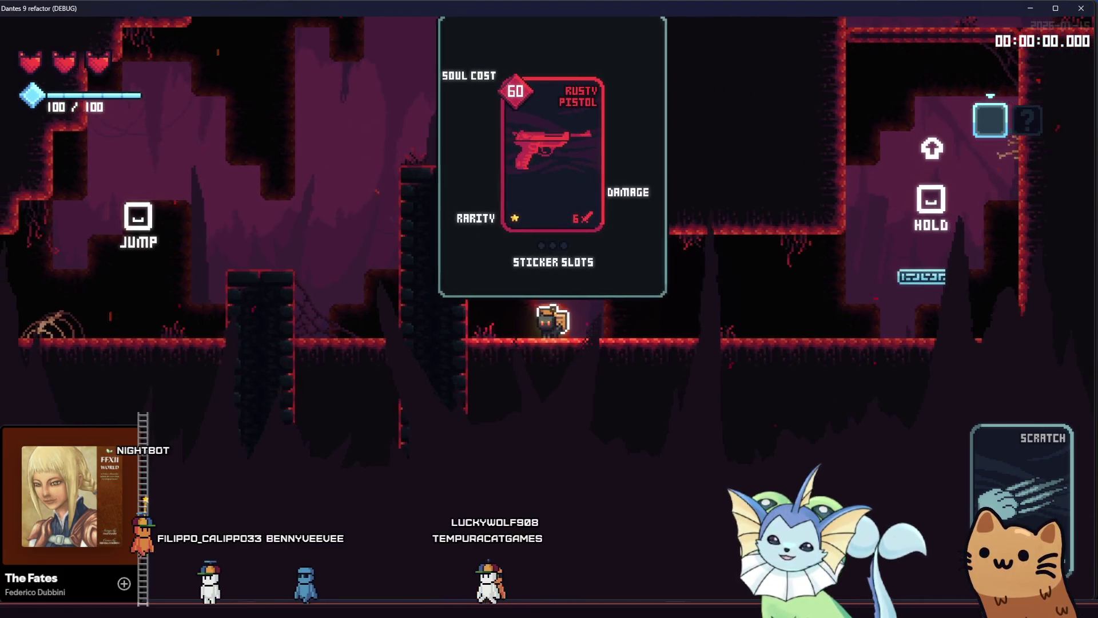
{"action": "key", "text": "alt+Tab"}
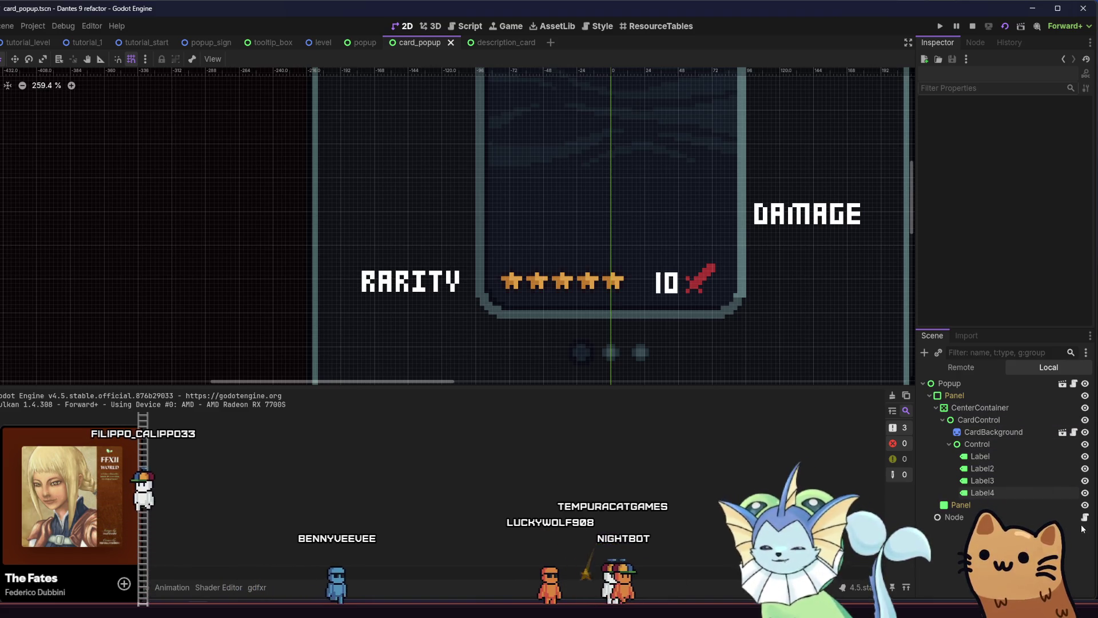
- Add 'card.show_charges = true' to the card_popup script's _ready(), save, and run the project again
{"action": "left_click", "coordinate": [1074, 383]}
{"action": "left_click", "coordinate": [462, 207]}
{"action": "key", "text": "Tab"}
{"action": "type", "text": "card."}
{"action": "type", "text": "show"}
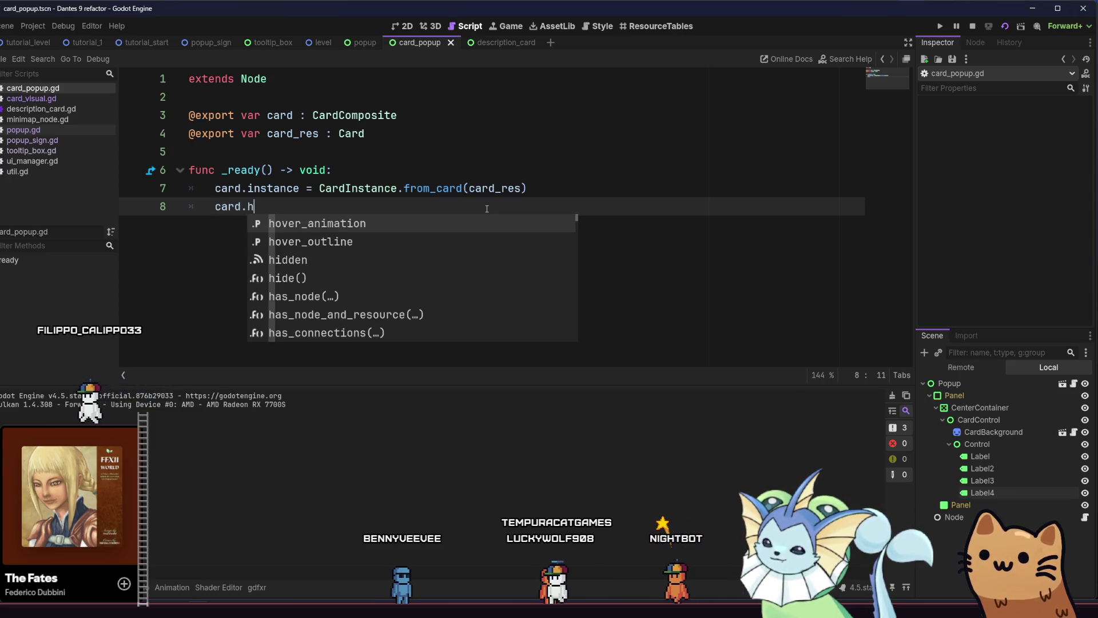
{"action": "key", "text": "Return"}
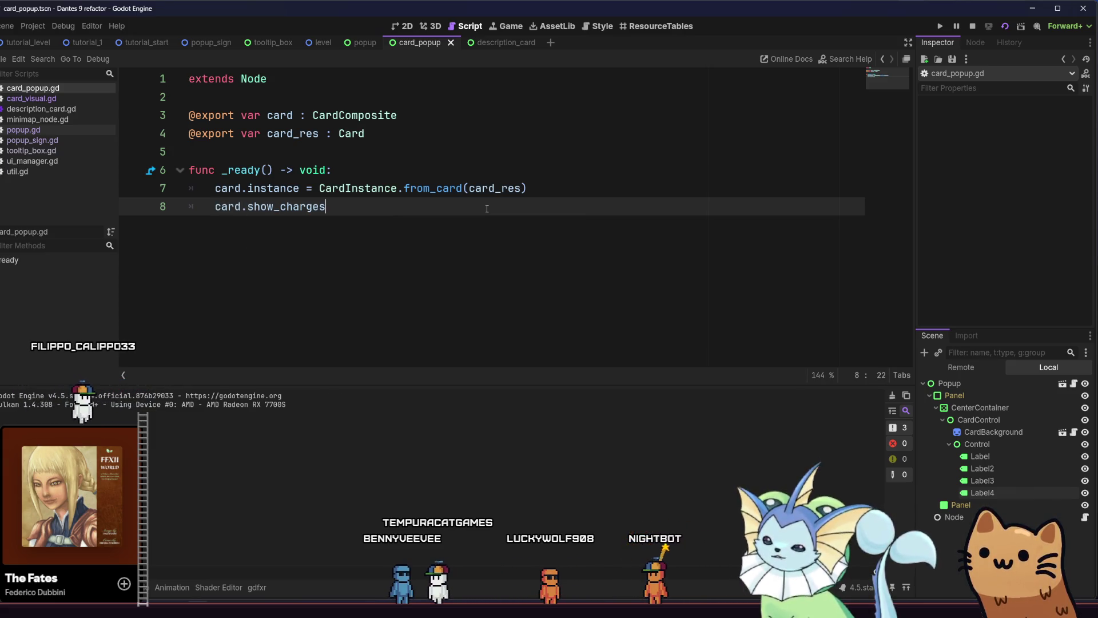
{"action": "type", "text": "= true"}
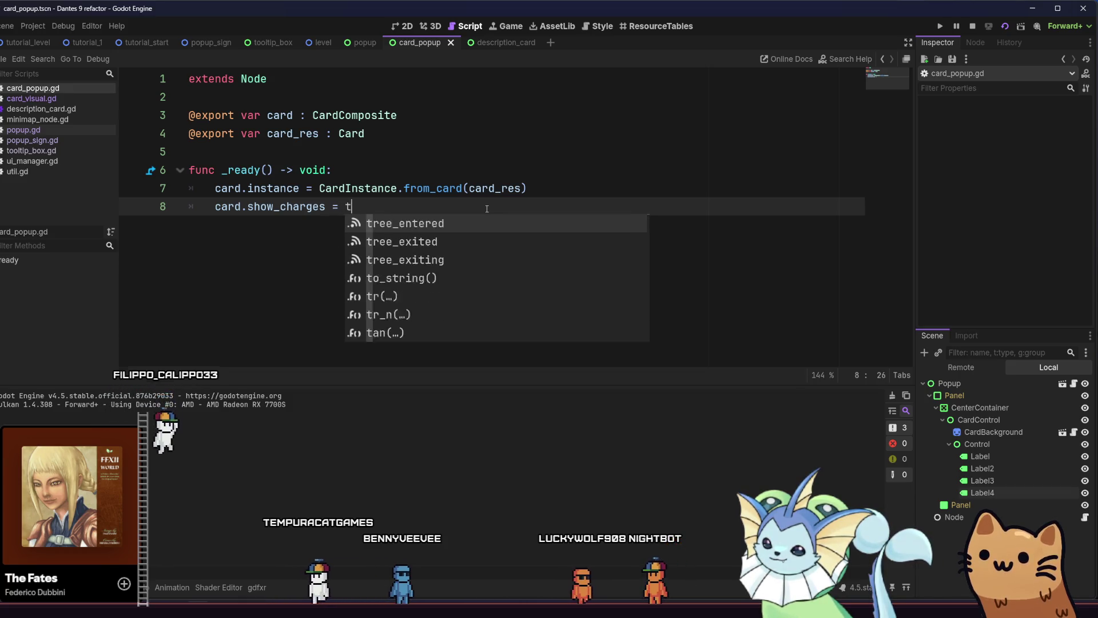
{"action": "key", "text": "ctrl+s"}
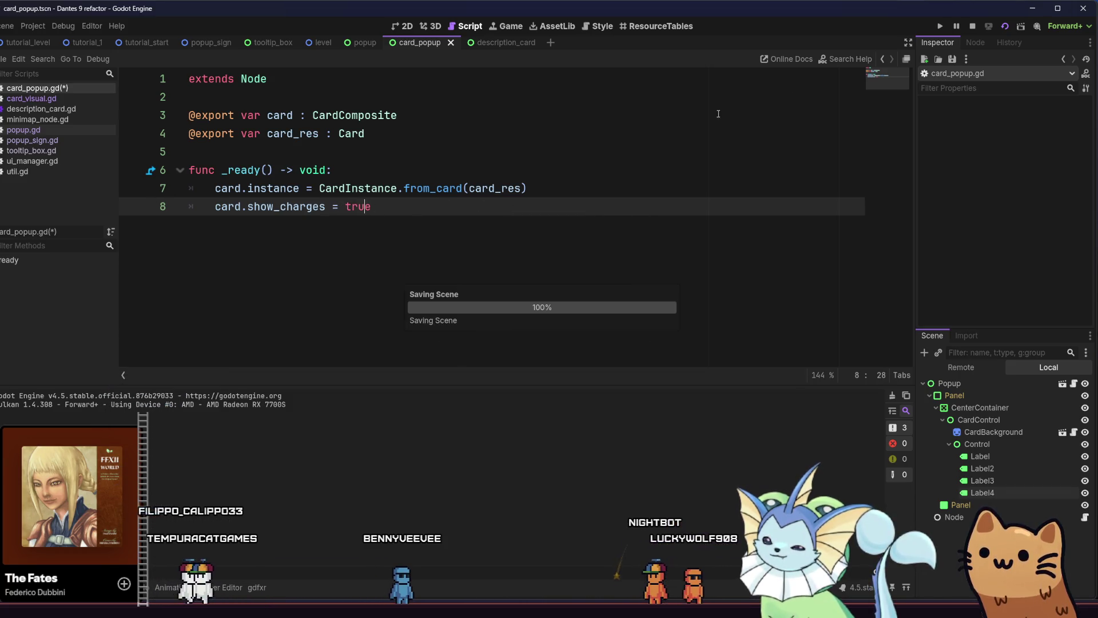
{"action": "left_click", "coordinate": [1004, 27]}
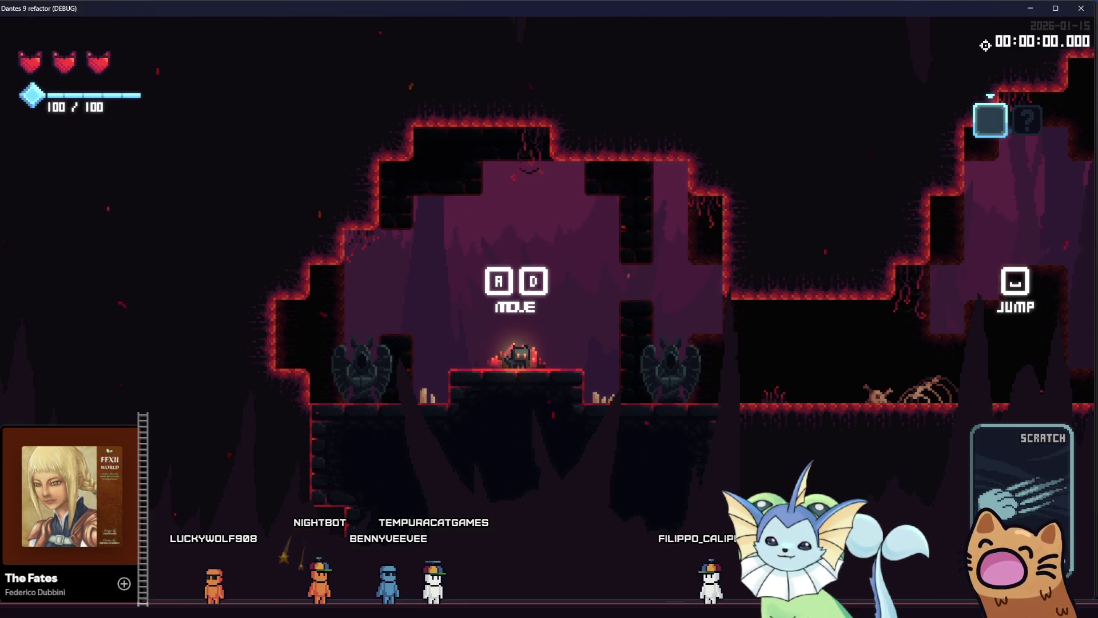
- Guide the cat over the pillar to the pistol pickup and step off and on to reopen the card
{"action": "key", "text": "d"}
{"action": "key", "text": "space"}
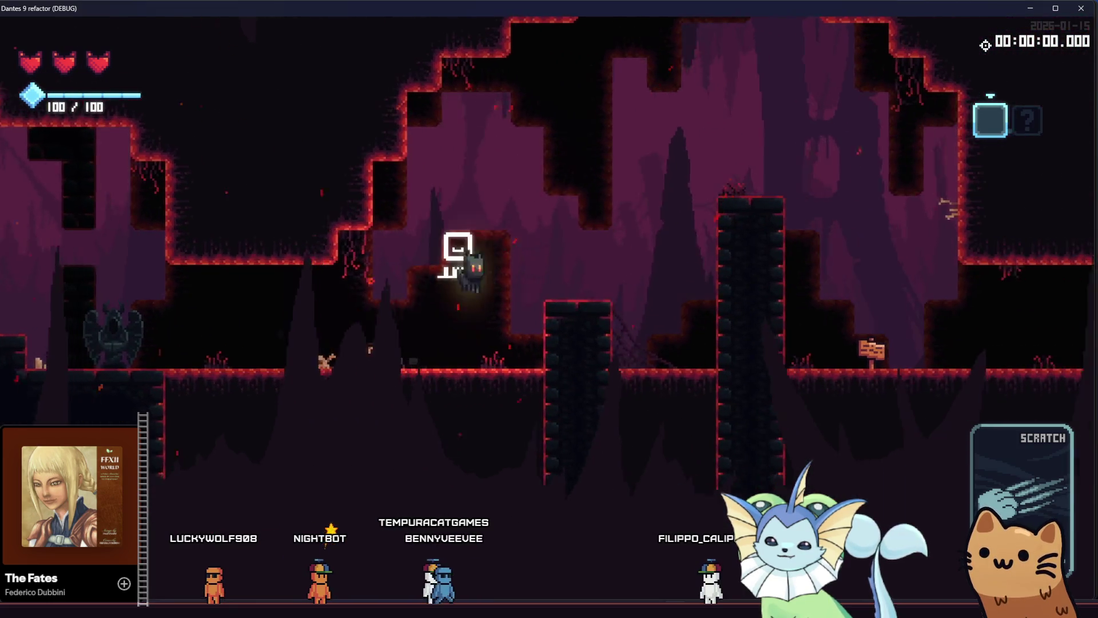
{"action": "key", "text": "d"}
{"action": "key", "text": "space"}
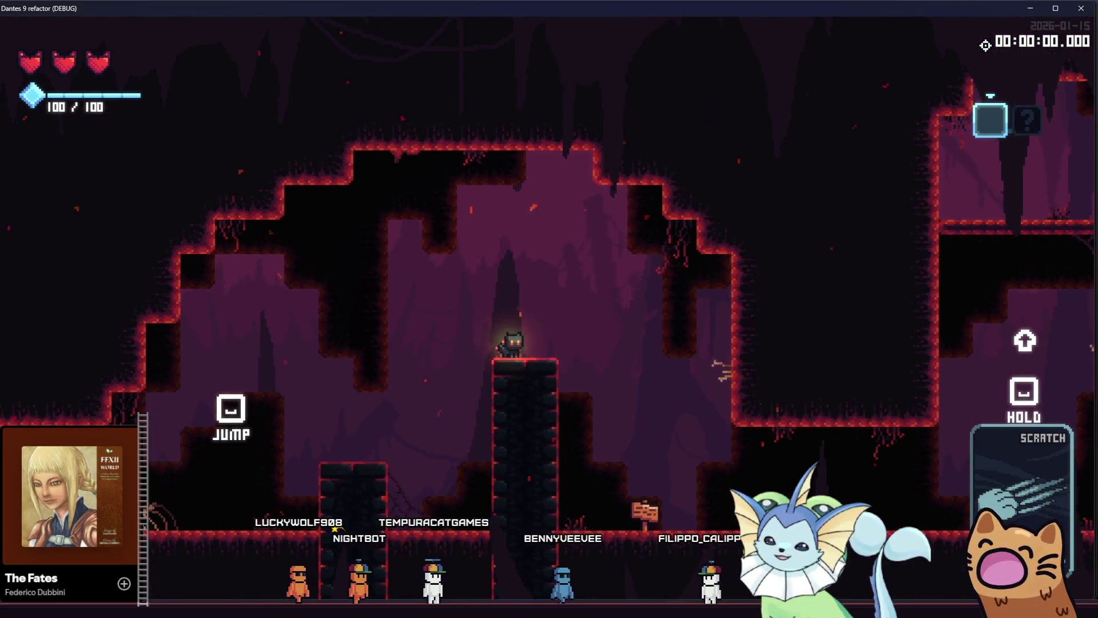
{"action": "key", "text": "d"}
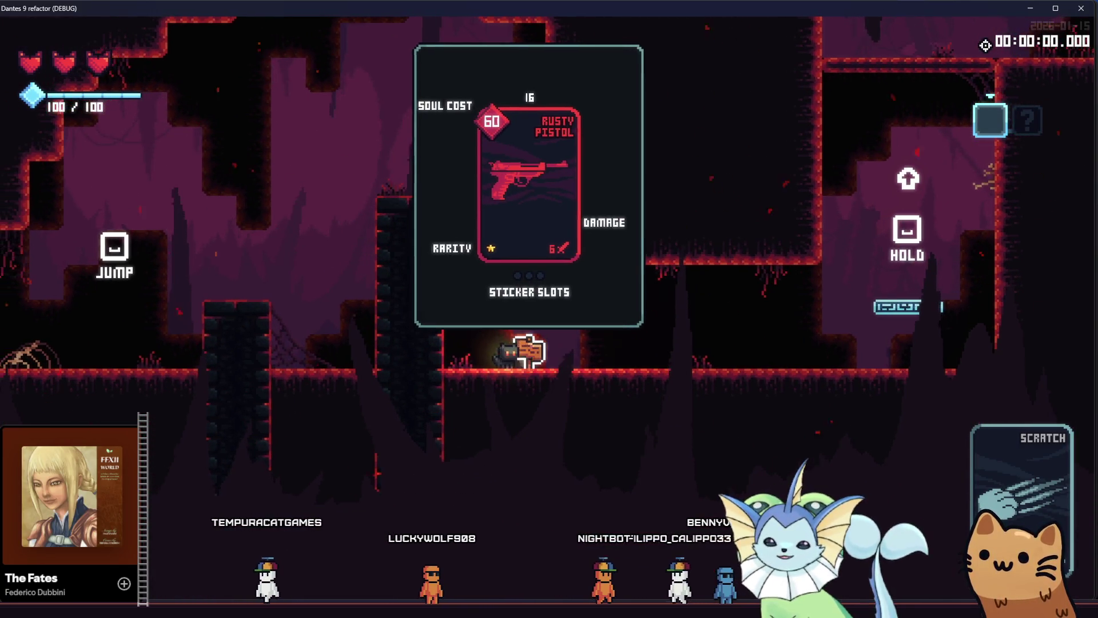
{"action": "key", "text": "a"}
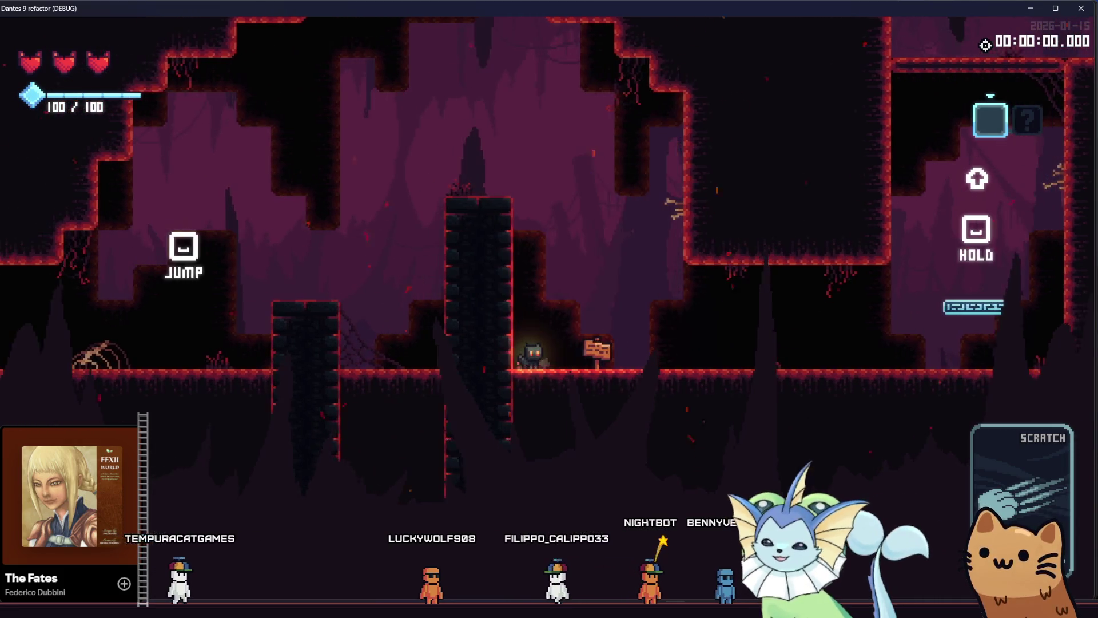
{"action": "key", "text": "d"}
{"action": "key", "text": "a"}
{"action": "key", "text": "d"}
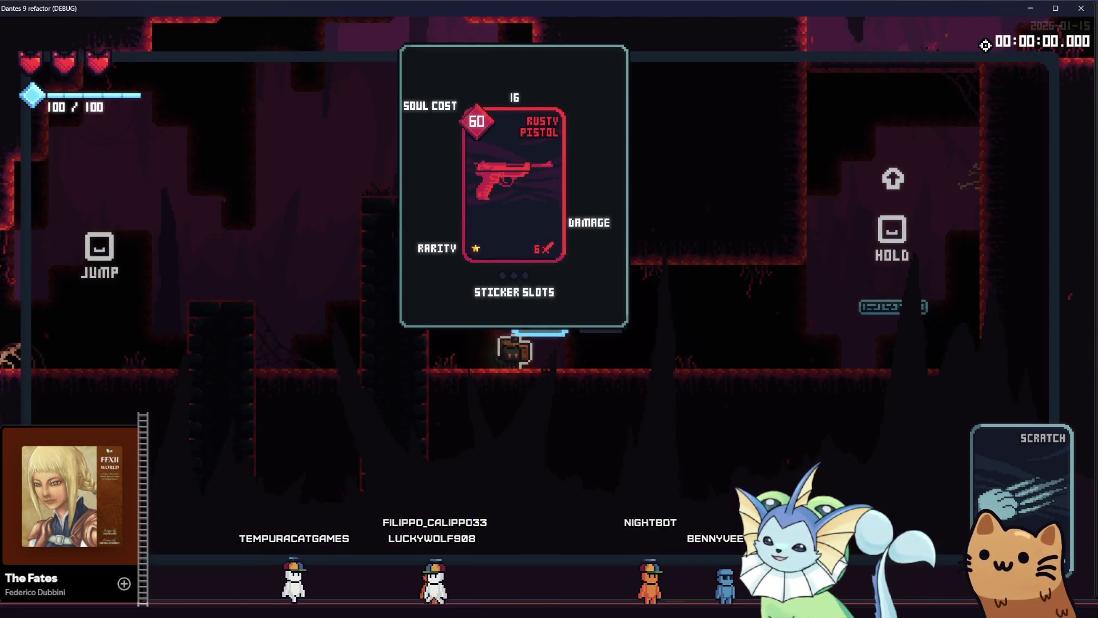
- Open the in-game collection menu, switch to the deck view, close it, and reopen it
{"action": "key", "text": "Tab"}
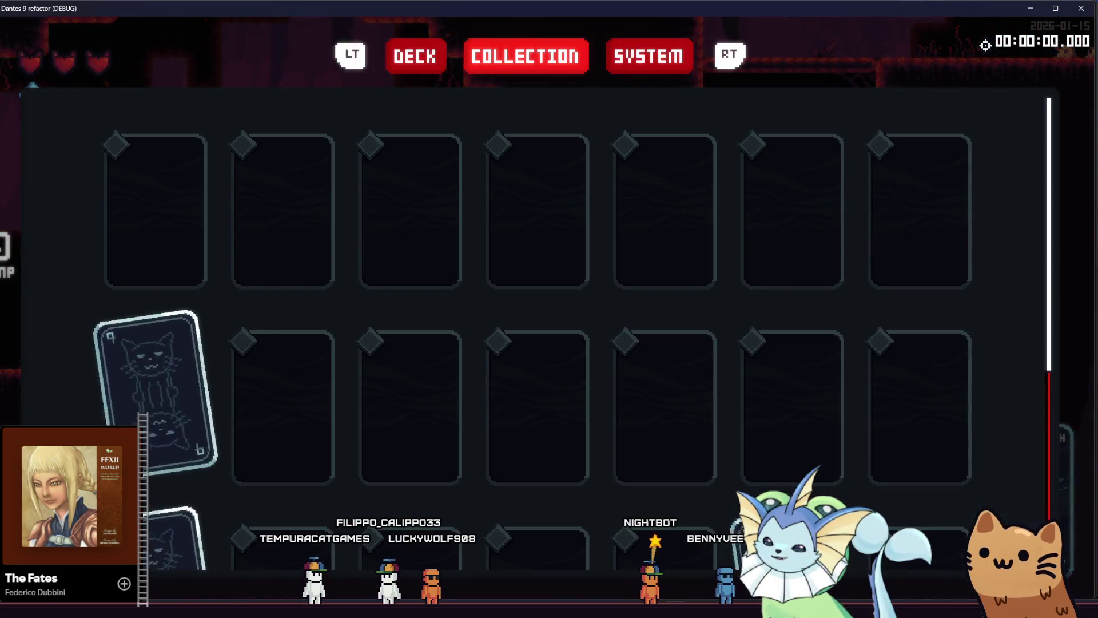
{"action": "mouse_move", "coordinate": [159, 447]}
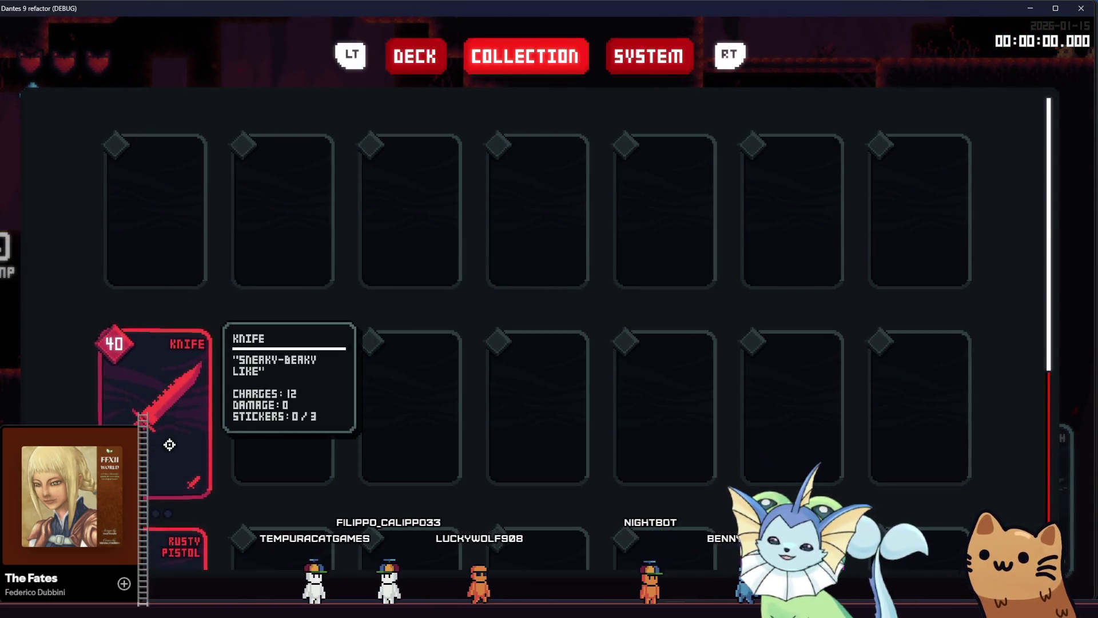
{"action": "left_click", "coordinate": [422, 58]}
{"action": "mouse_move", "coordinate": [323, 209]}
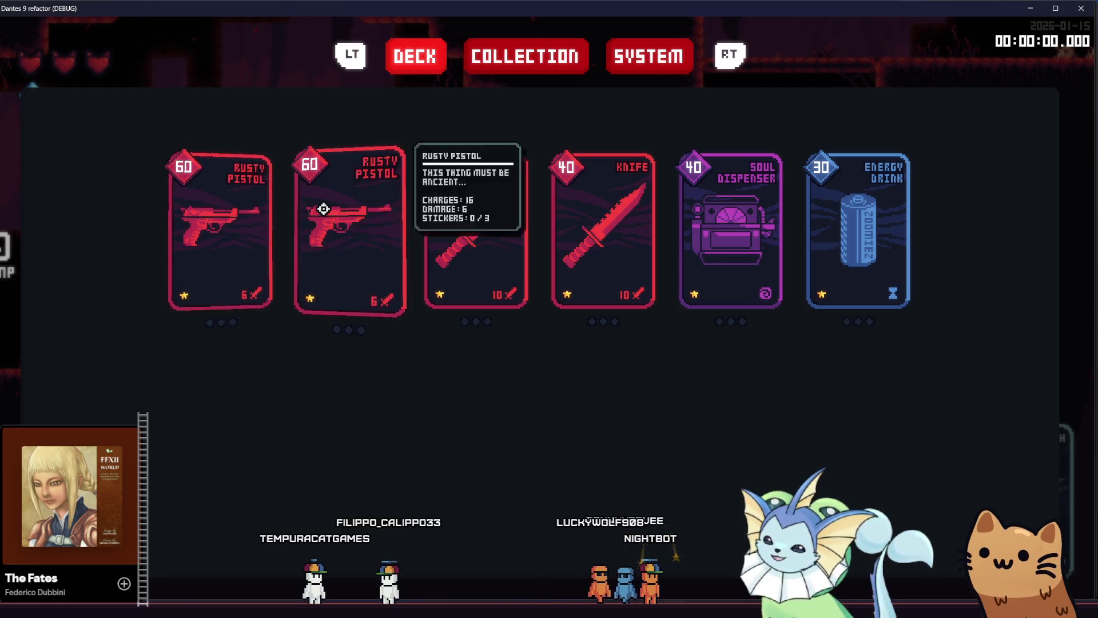
{"action": "mouse_move", "coordinate": [256, 243]}
{"action": "key", "text": "Tab"}
{"action": "key", "text": "Tab"}
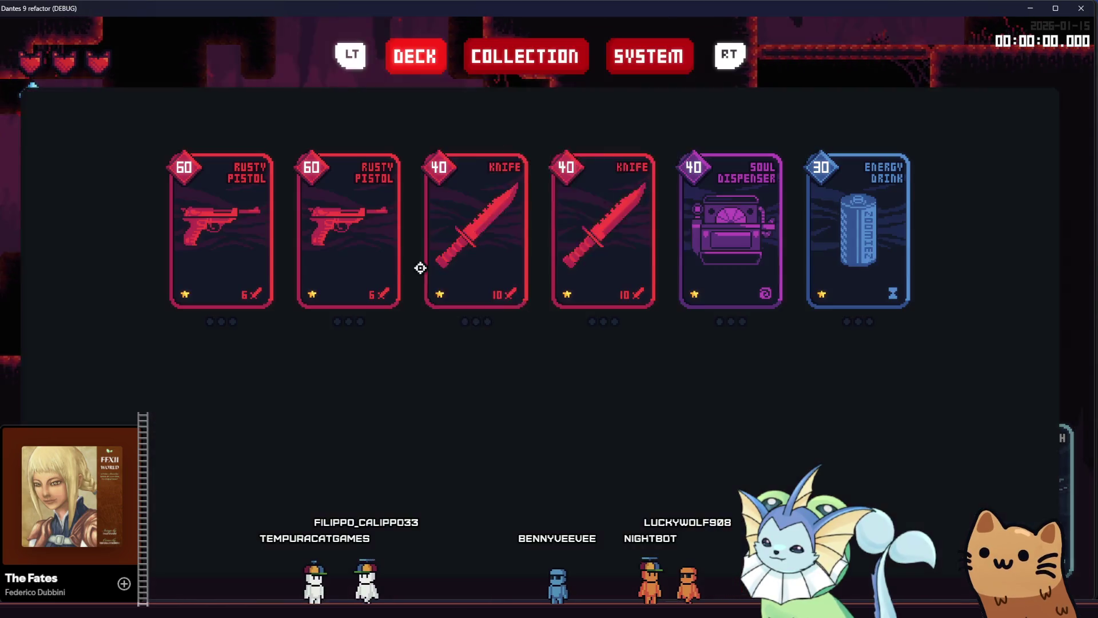
{"action": "mouse_move", "coordinate": [469, 272]}
{"action": "key", "text": "Tab"}
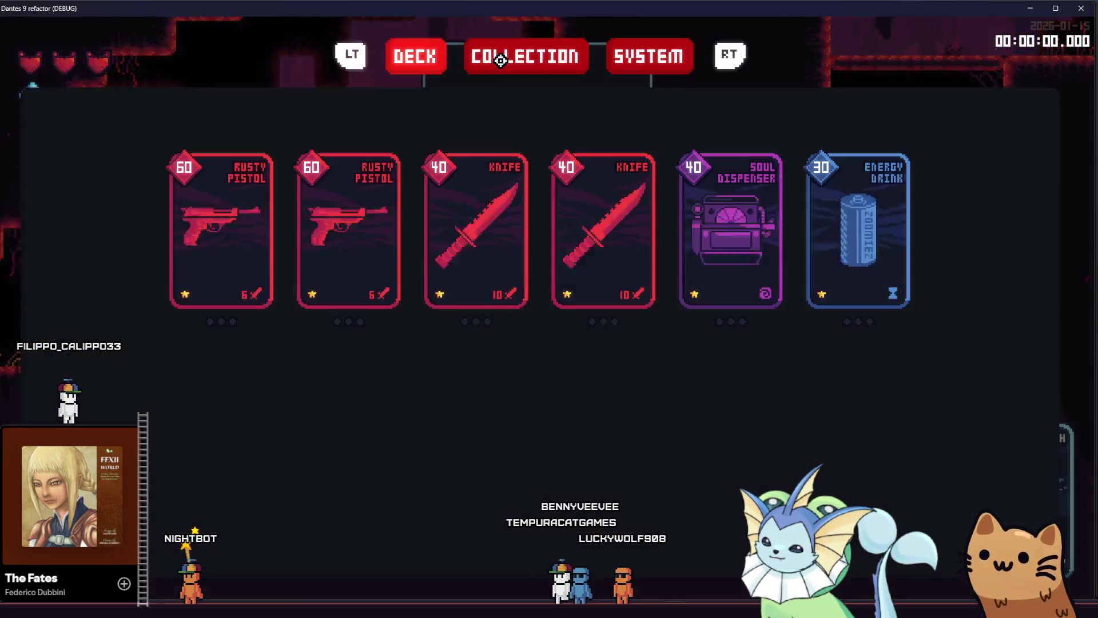
- Quit the game and select the Popup node in the editor to inspect its properties
{"action": "key", "text": "Escape"}
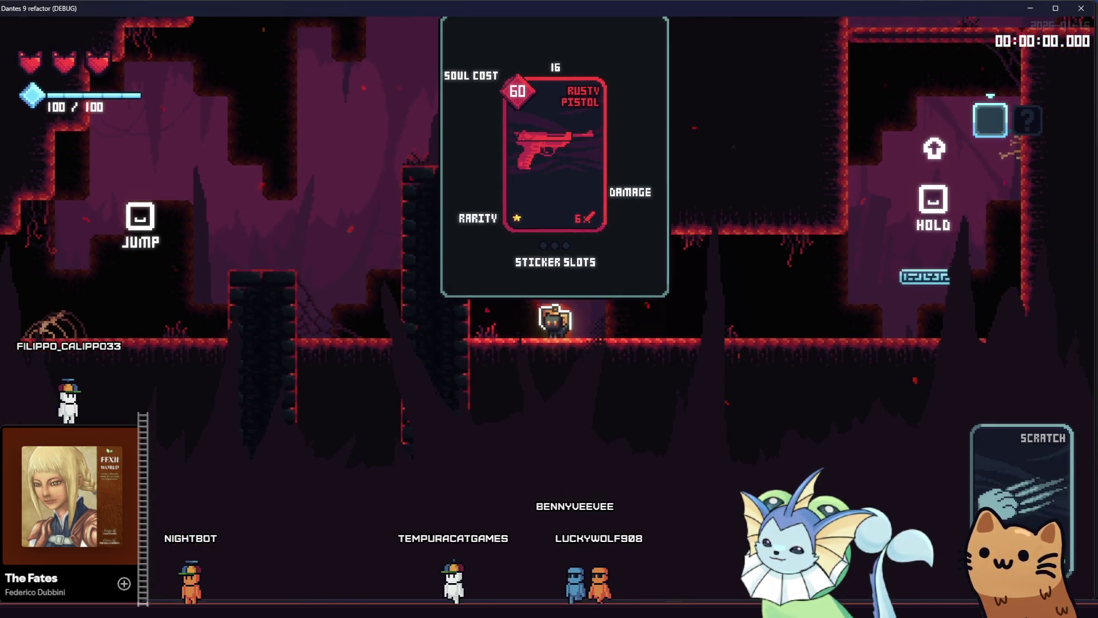
{"action": "key", "text": "alt+F4"}
{"action": "left_click", "coordinate": [950, 384]}
{"action": "scroll", "coordinate": [963, 315], "scroll_direction": "down", "scroll_amount": 5}
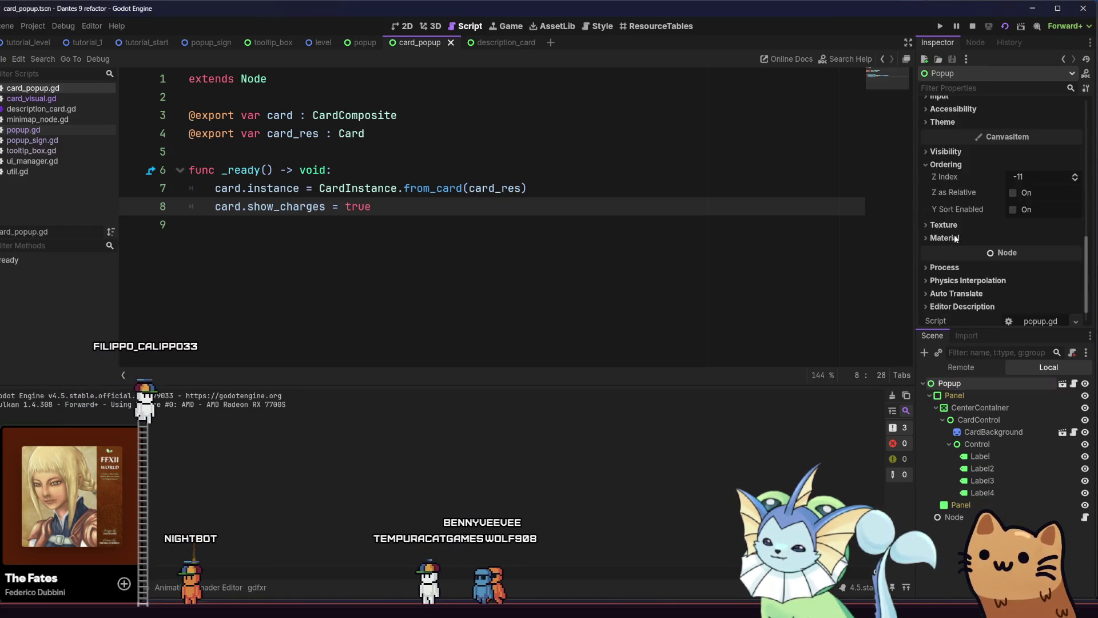
- Set the Popup's Mouse Filter to Ignore, test the menus in-game, then rerun the current scene
{"action": "left_click", "coordinate": [1046, 119]}
{"action": "left_click", "coordinate": [1040, 152]}
{"action": "key", "text": "F5"}
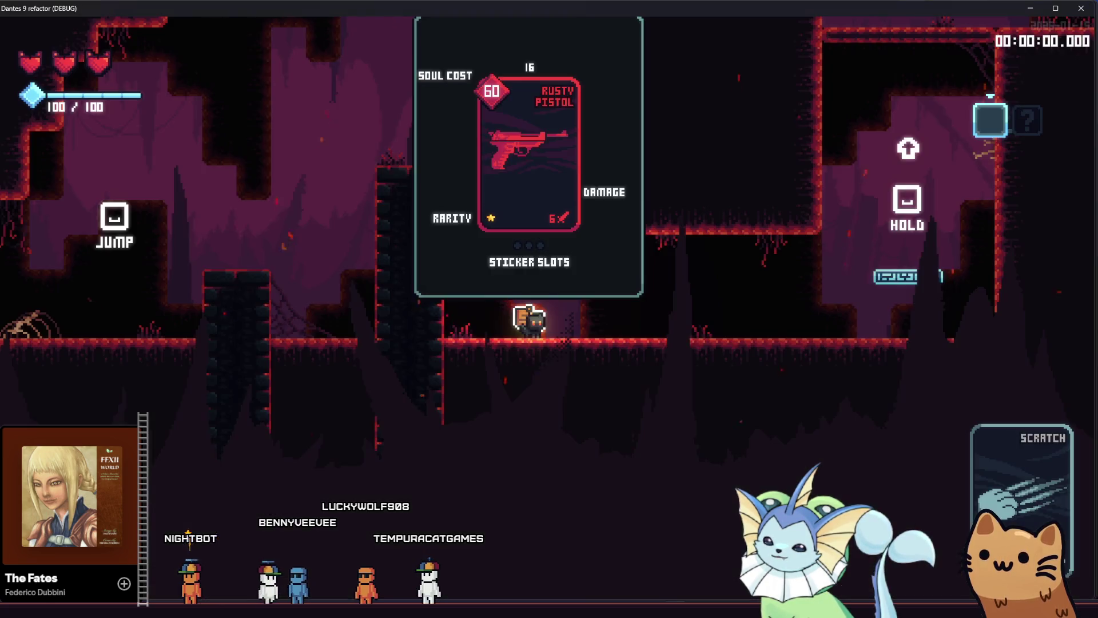
{"action": "key", "text": "Escape"}
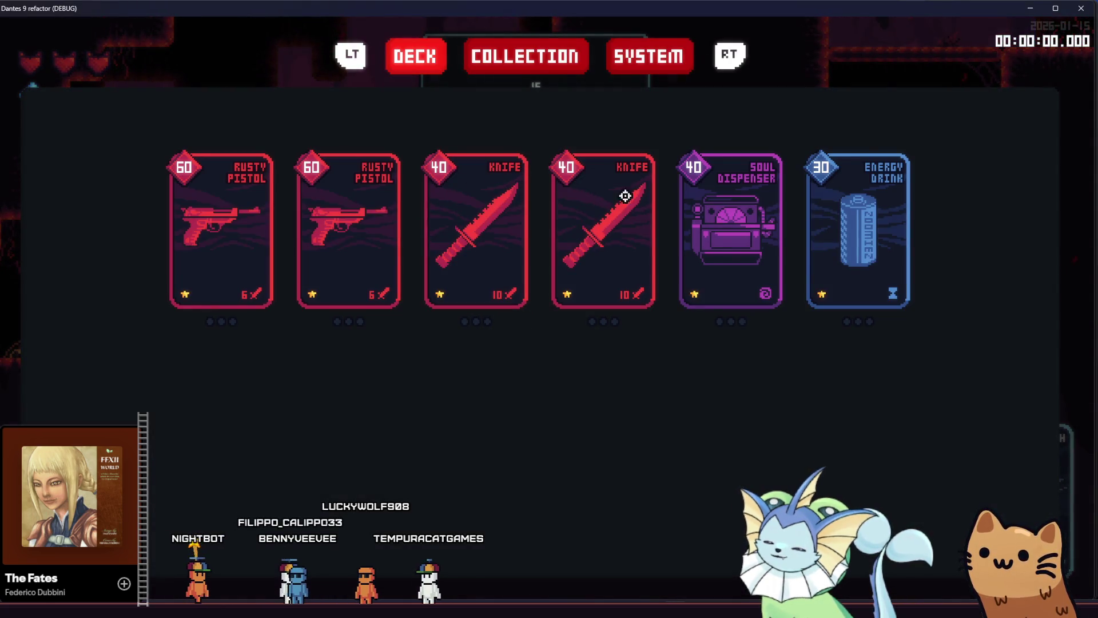
{"action": "key", "text": "Escape"}
{"action": "key", "text": "Escape"}
{"action": "key", "text": "Escape"}
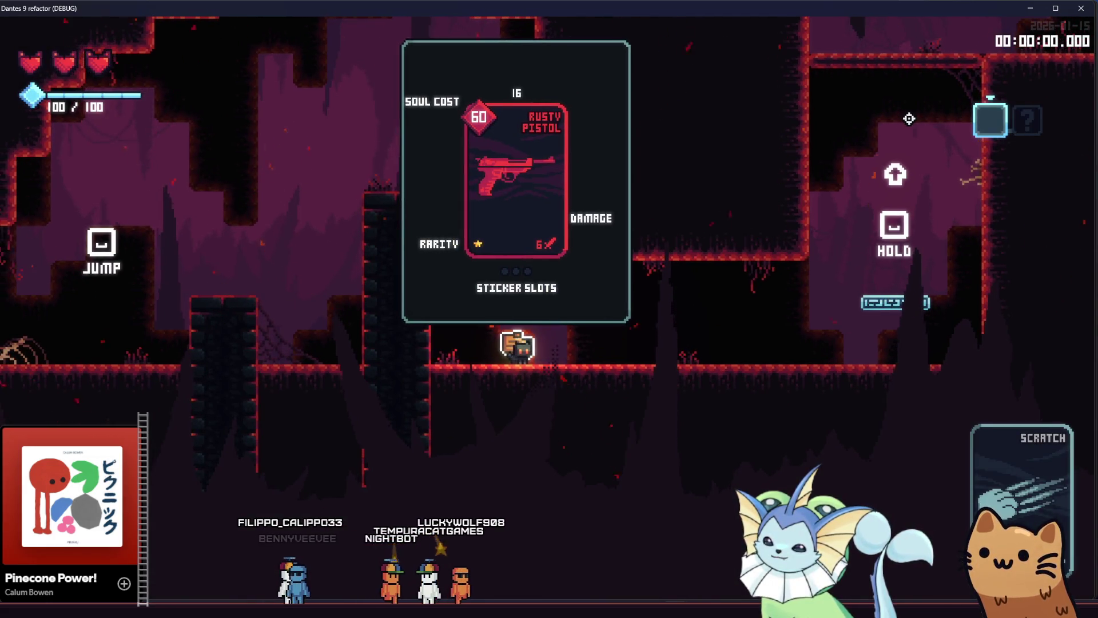
{"action": "key", "text": "Escape"}
{"action": "key", "text": "Escape"}
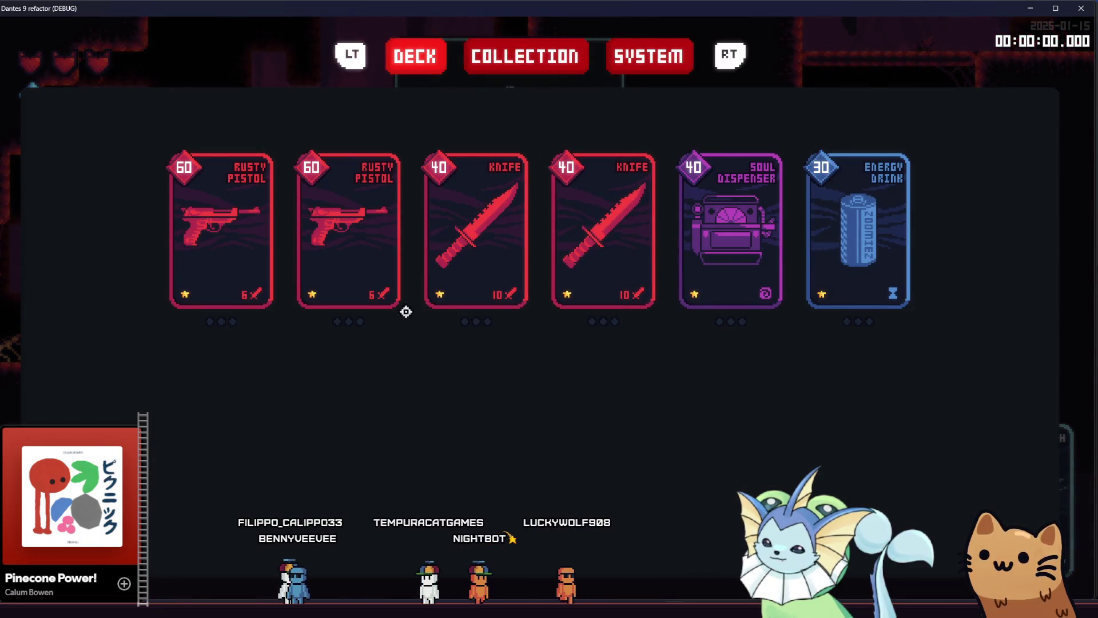
{"action": "key", "text": "F8"}
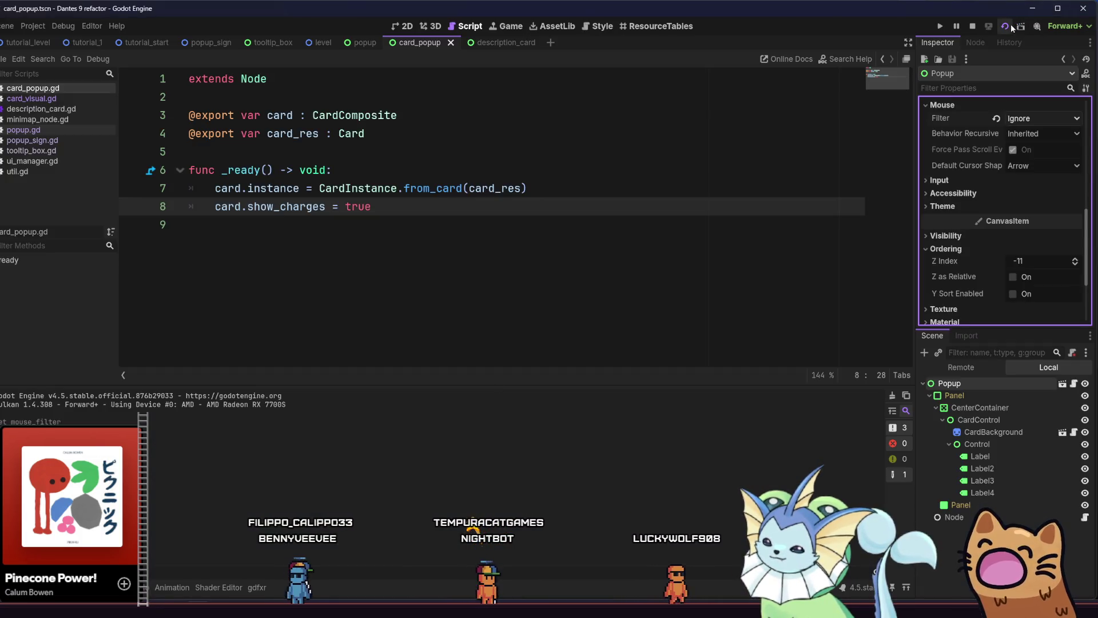
{"action": "left_click", "coordinate": [1011, 27]}
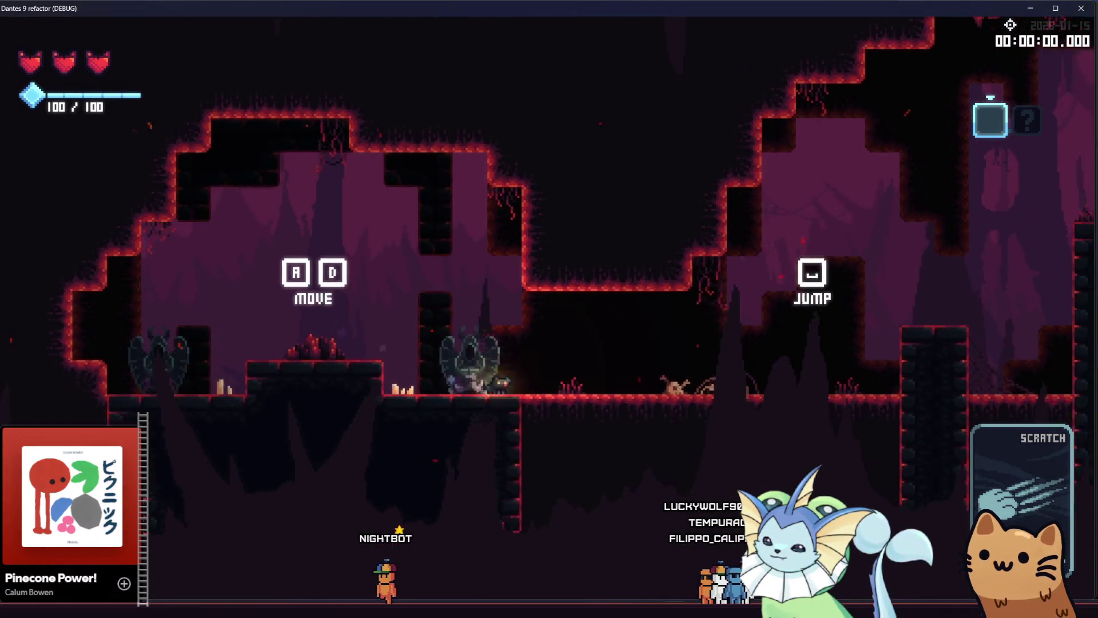
- Move the cat to the sign to show the Rusty Pistol popup, toggle the collection menu, and exit
{"action": "key", "text": "d"}
{"action": "key", "text": "space"}
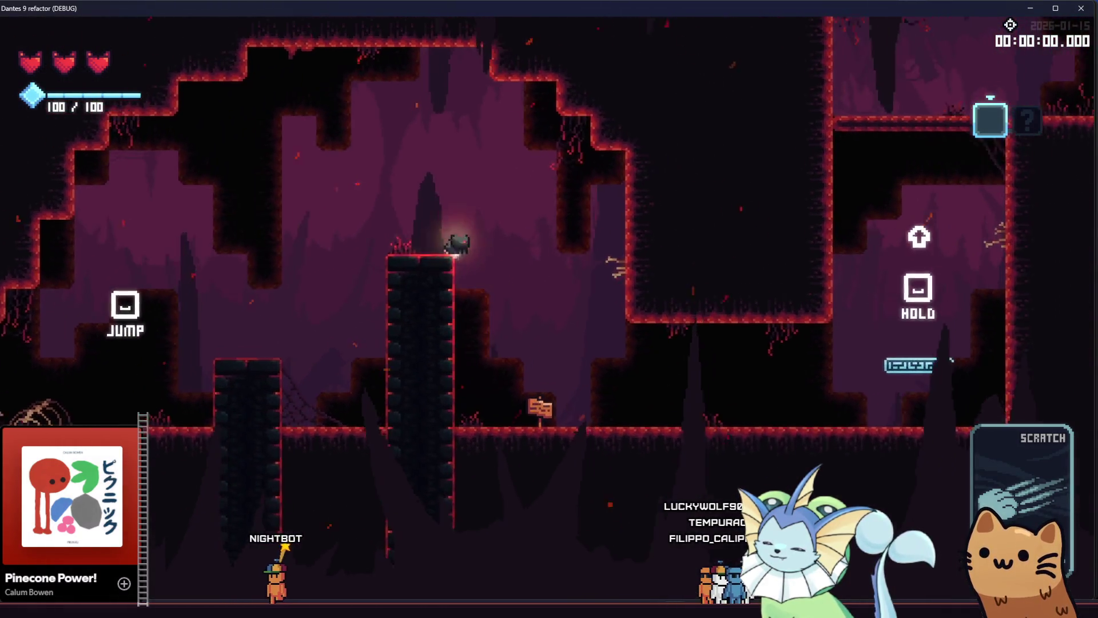
{"action": "key", "text": "Tab"}
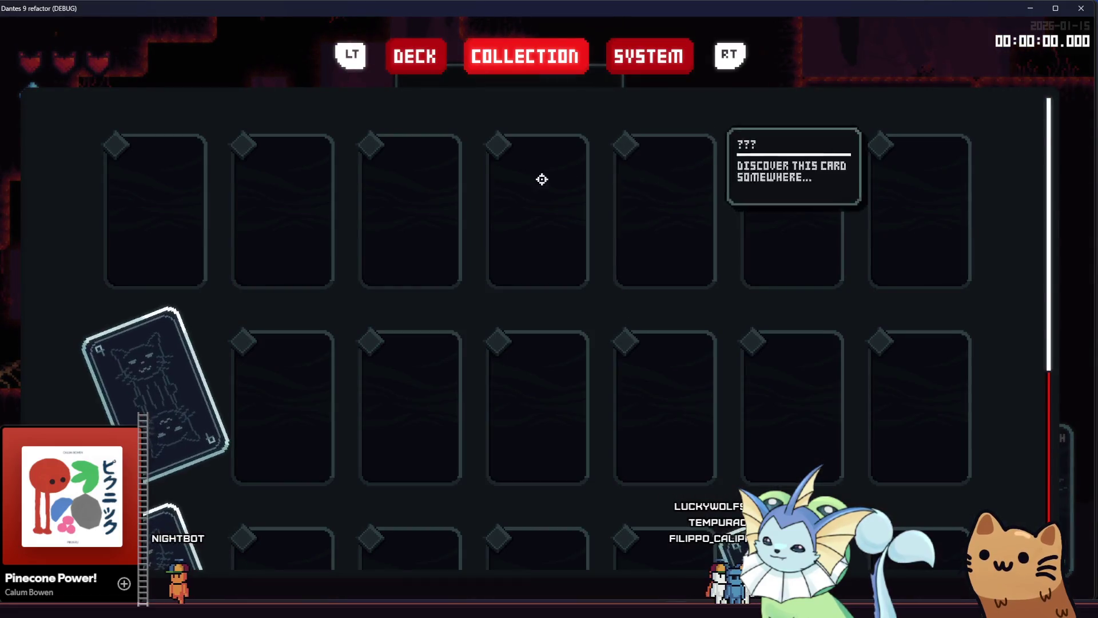
{"action": "key", "text": "Tab"}
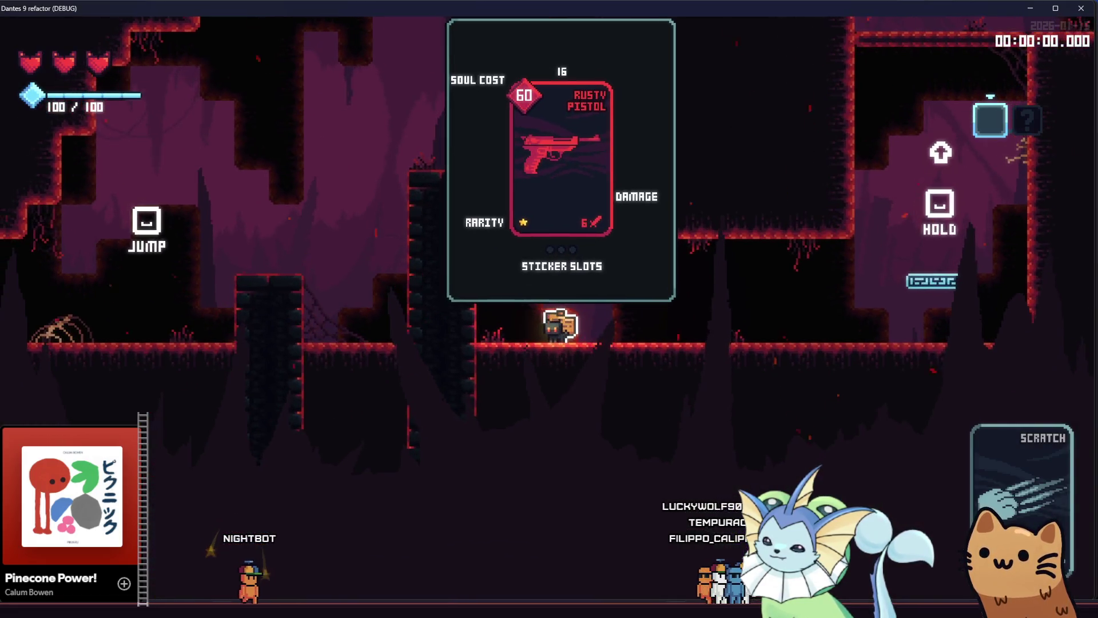
{"action": "key", "text": "alt+Tab"}
{"action": "key", "text": "alt+Tab"}
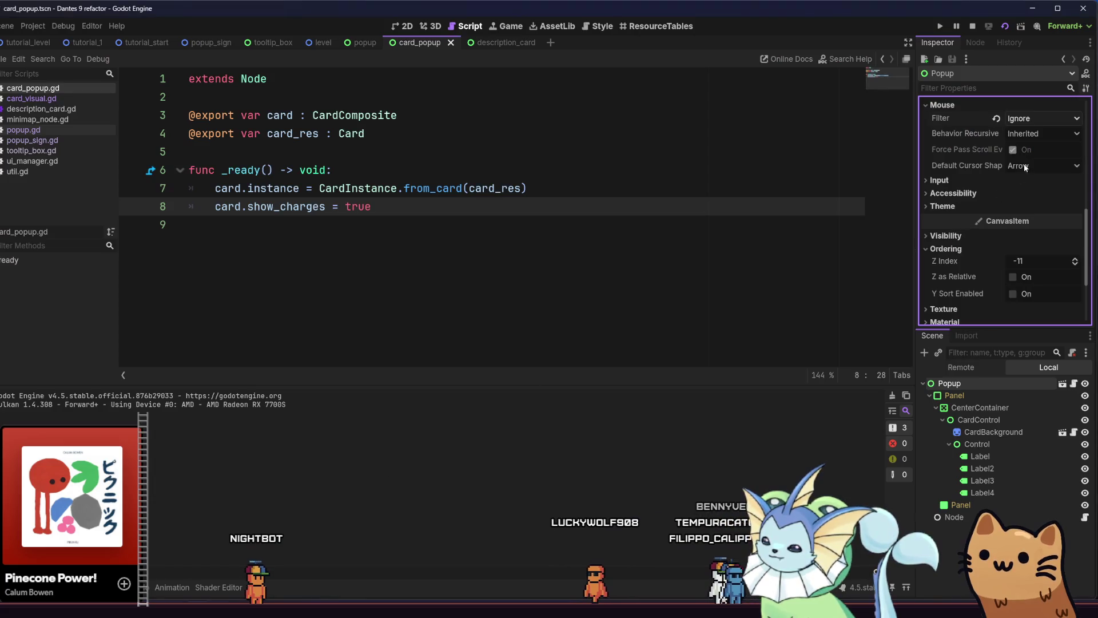
- Set the Popup's mouse filter to Pass, save the scene and launch the game
{"action": "left_click", "coordinate": [1023, 135]}
{"action": "left_click", "coordinate": [1032, 119]}
{"action": "left_click", "coordinate": [1030, 145]}
{"action": "key", "text": "ctrl+s"}
{"action": "left_click", "coordinate": [985, 24]}
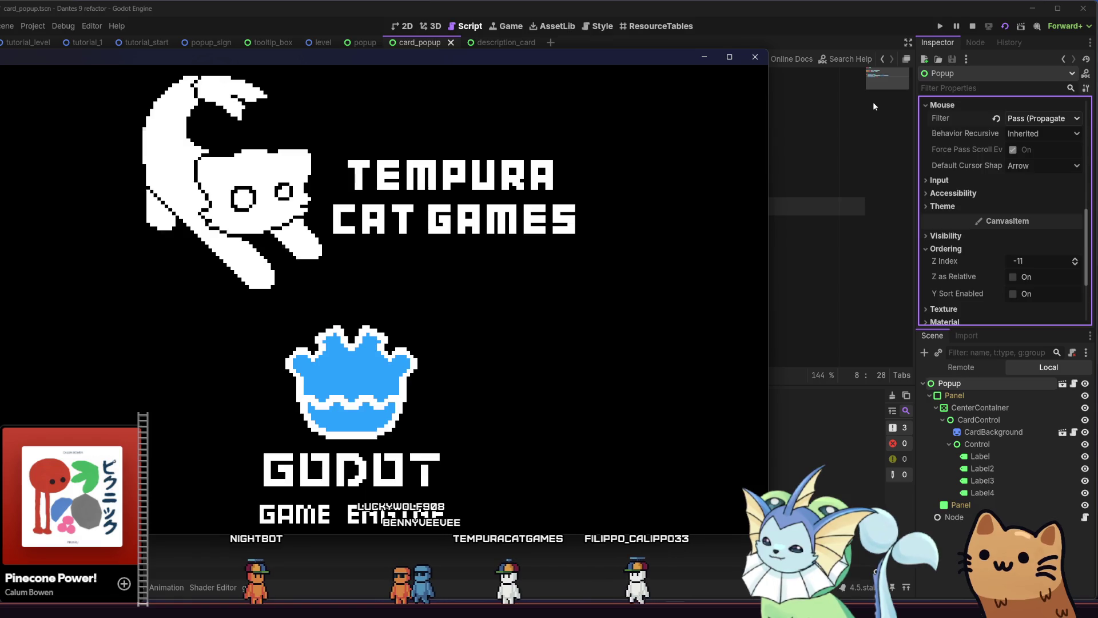
- Close the test game, inspect CenterContainer, CardControl and Panel, then reselect the Popup node
{"action": "left_click", "coordinate": [985, 394]}
{"action": "left_click", "coordinate": [992, 385]}
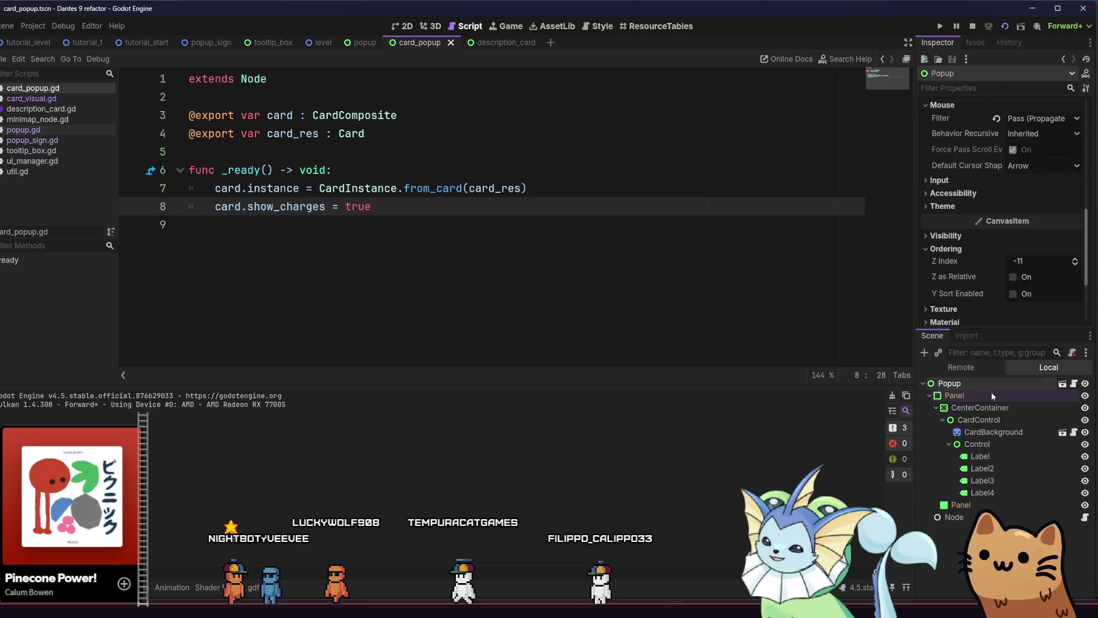
{"action": "left_click", "coordinate": [997, 406], "text": "ctrl"}
{"action": "left_click", "coordinate": [996, 417], "text": "ctrl"}
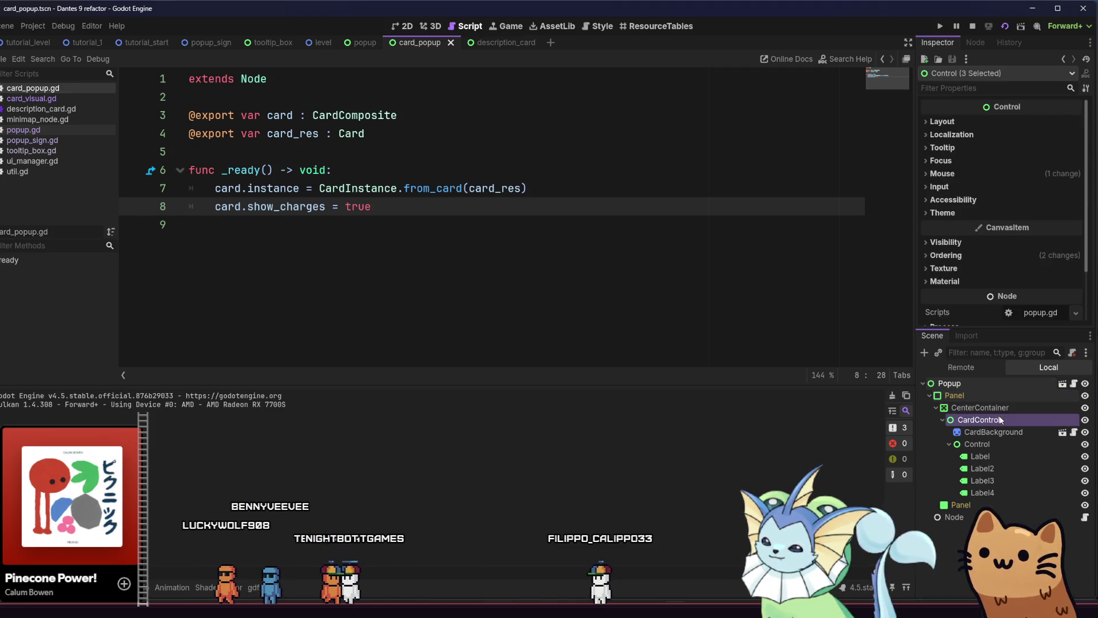
{"action": "left_click", "coordinate": [977, 397]}
{"action": "left_click", "coordinate": [981, 383]}
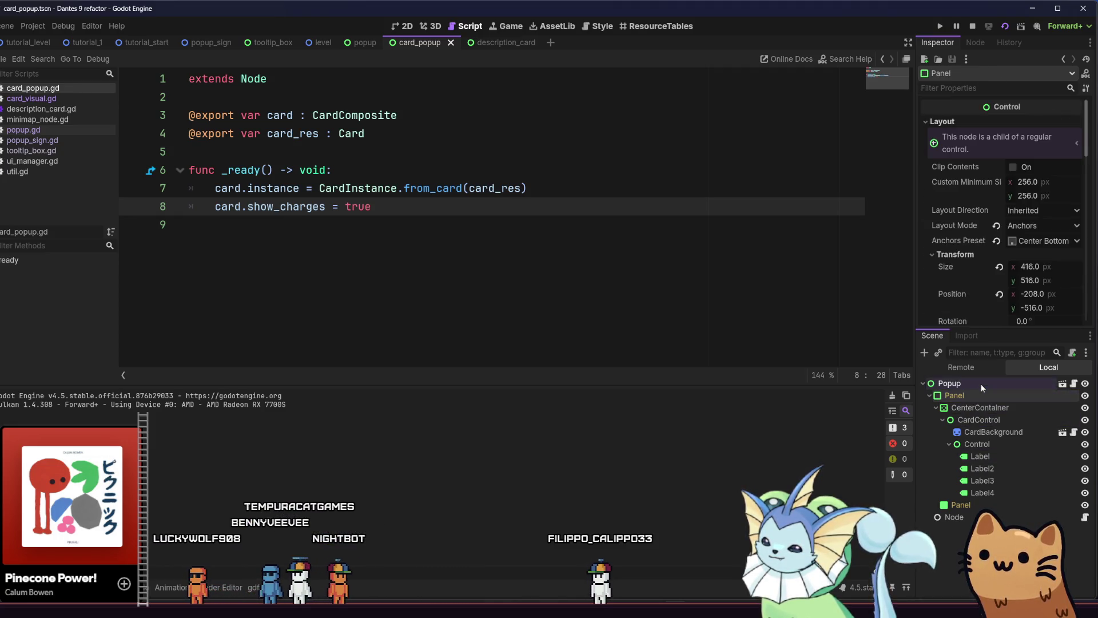
- Enable the Popup's recursive mouse behaviour, save card_popup and run the game again
{"action": "left_click", "coordinate": [1013, 122]}
{"action": "left_click", "coordinate": [1013, 121]}
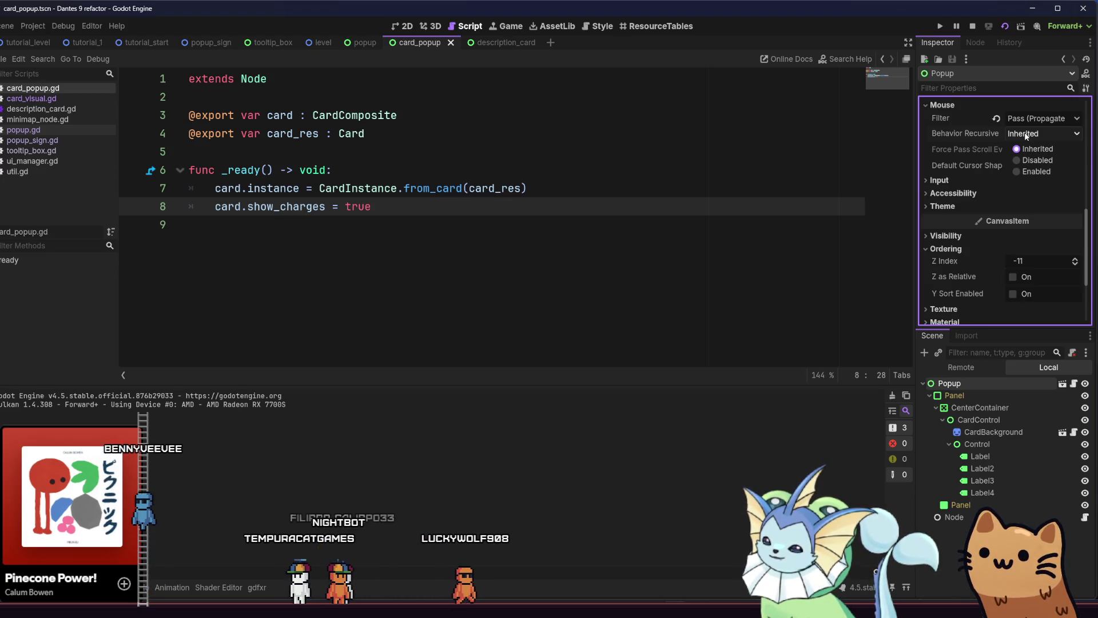
{"action": "left_click", "coordinate": [1033, 171]}
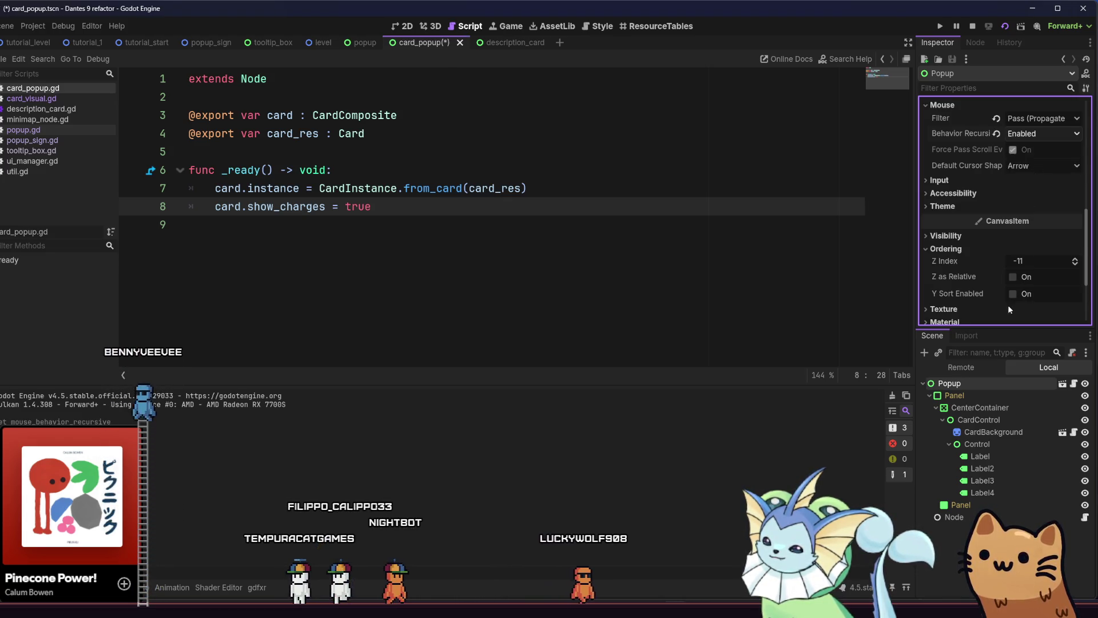
{"action": "key", "text": "ctrl+s"}
{"action": "left_click", "coordinate": [1004, 27]}
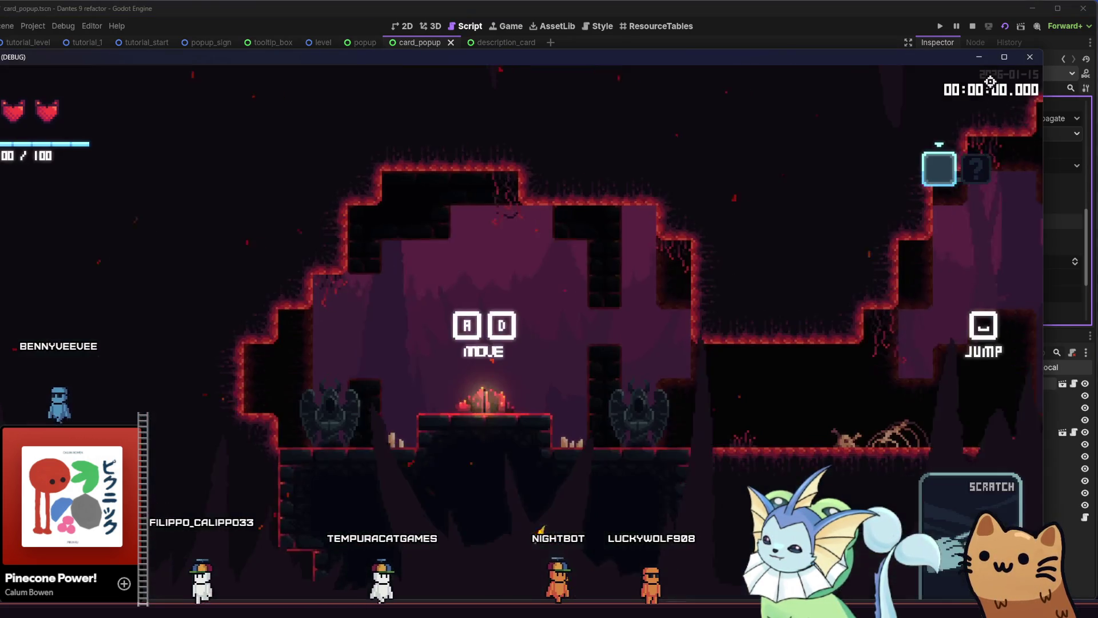
- Run the game maximized and walk the cat over the pillars to the signpost
{"action": "left_click", "coordinate": [1005, 27]}
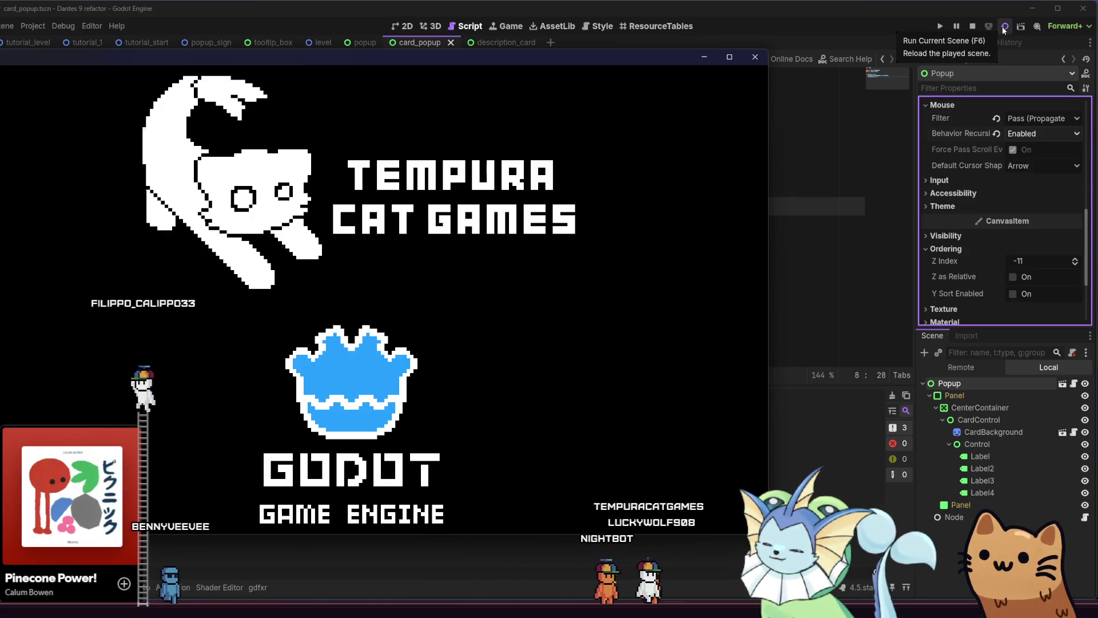
{"action": "key", "text": "super+Up"}
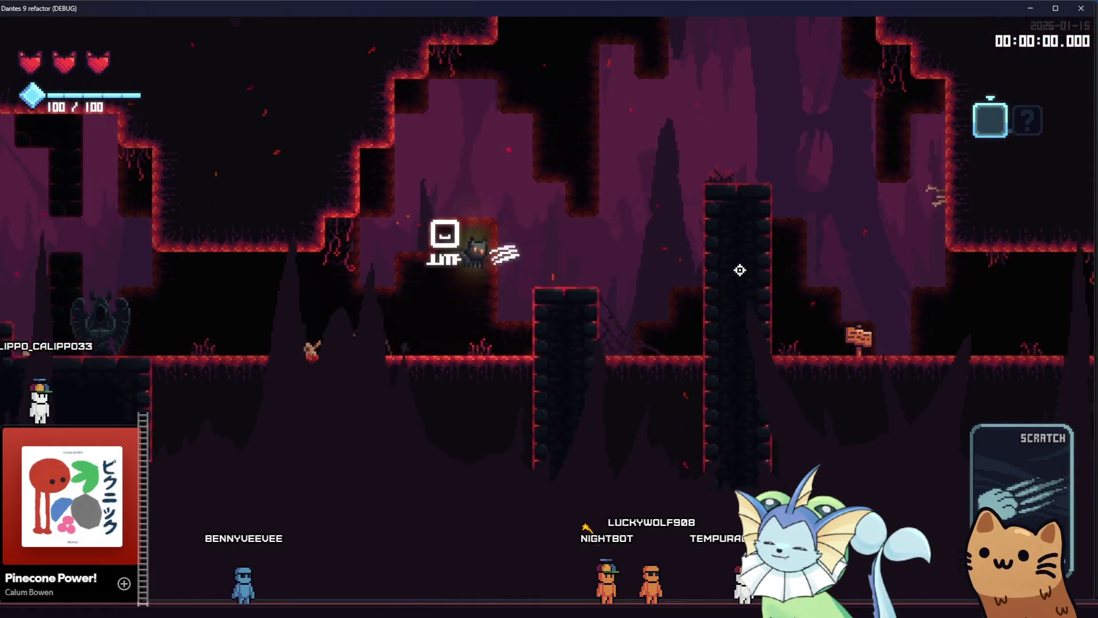
{"action": "key", "text": "Right"}
{"action": "key", "text": "space"}
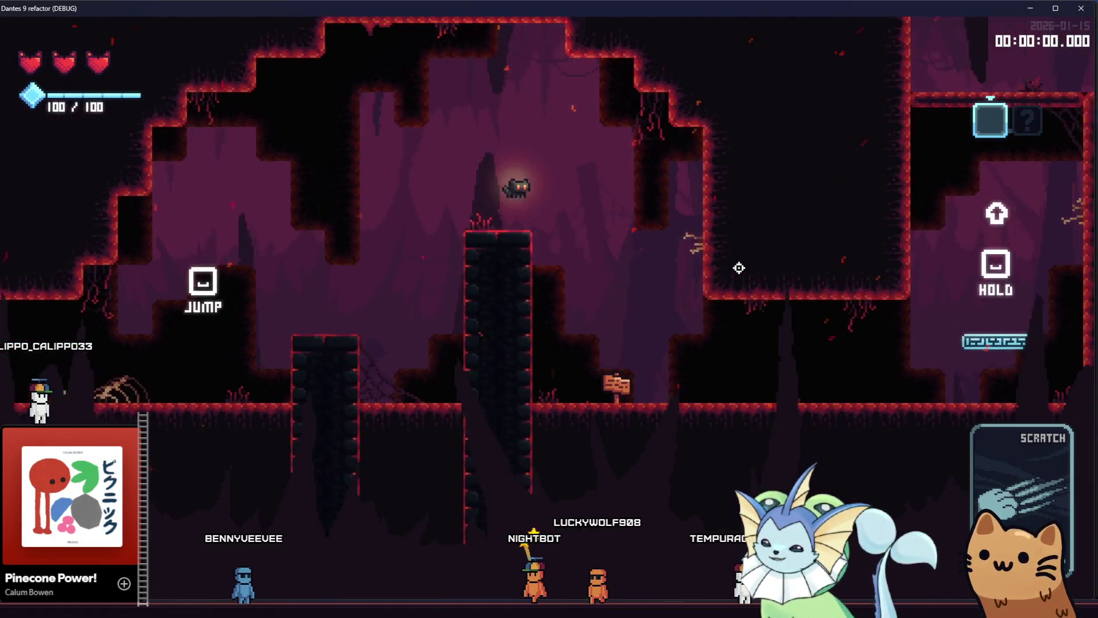
{"action": "key", "text": "Right"}
{"action": "key", "text": "Escape"}
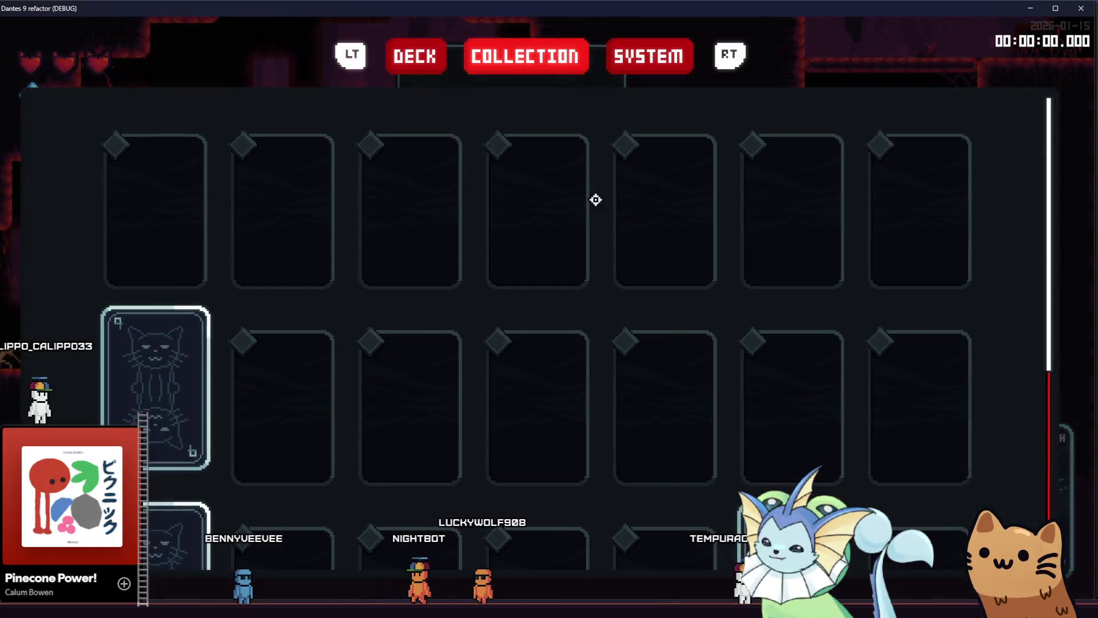
{"action": "key", "text": "Escape"}
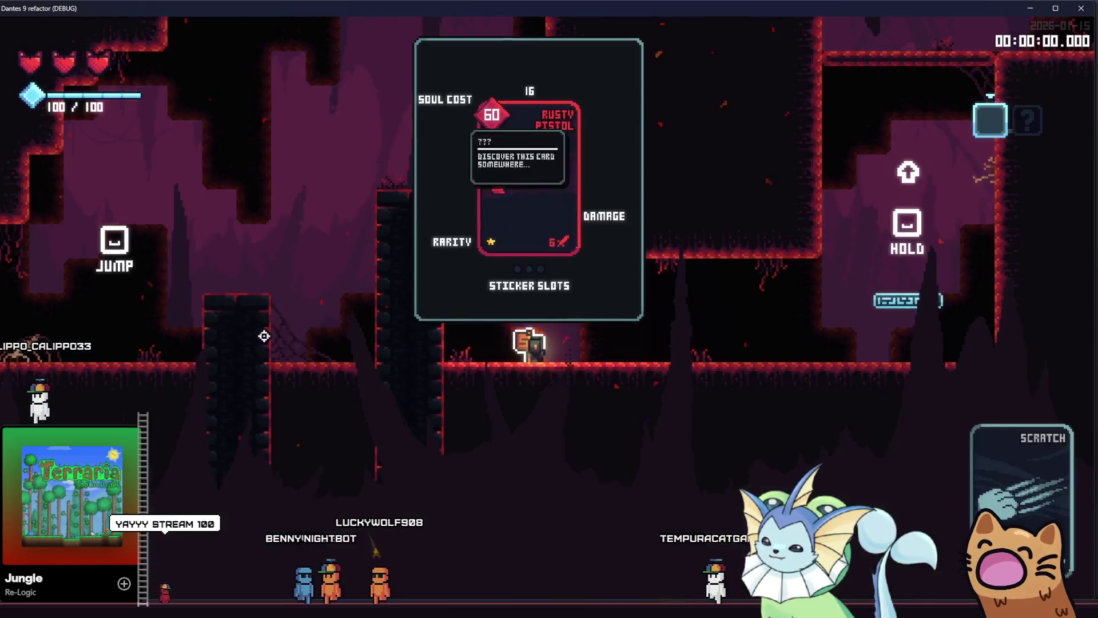
{"action": "key", "text": "Right"}
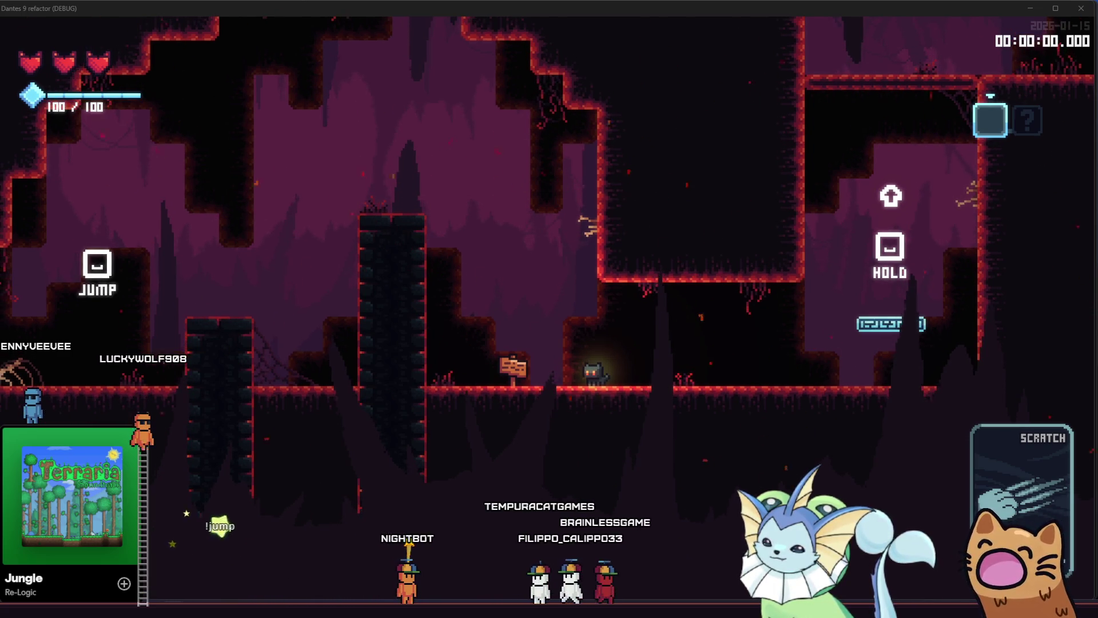
- Walk the cat on and off the signpost to show and retrigger the Rusty Pistol card
{"action": "key", "text": "a"}
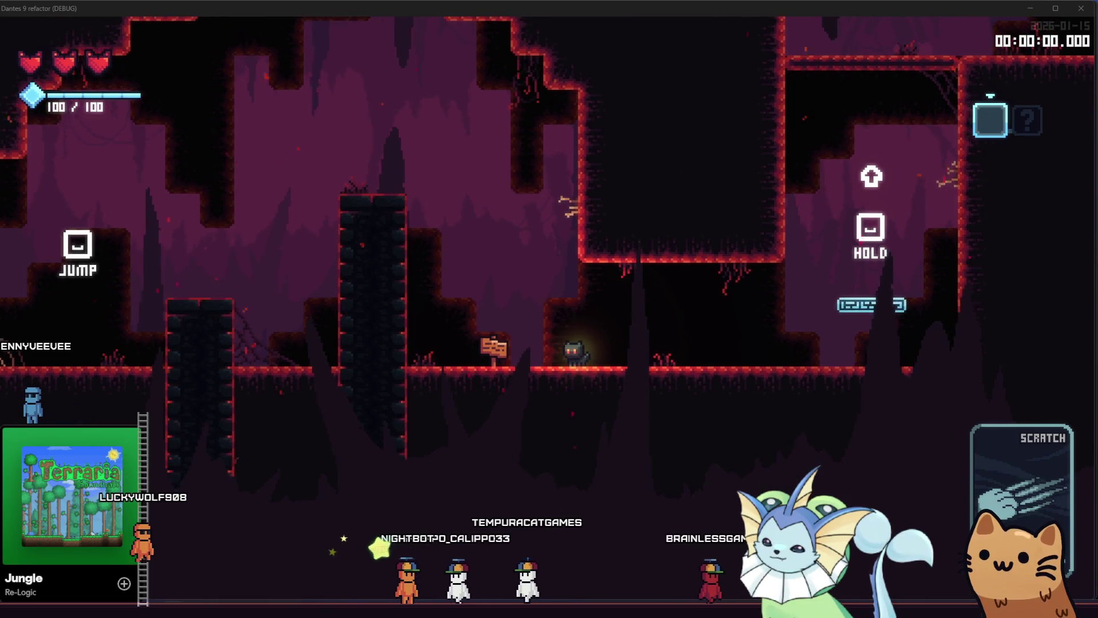
{"action": "key", "text": "space"}
{"action": "key", "text": "d"}
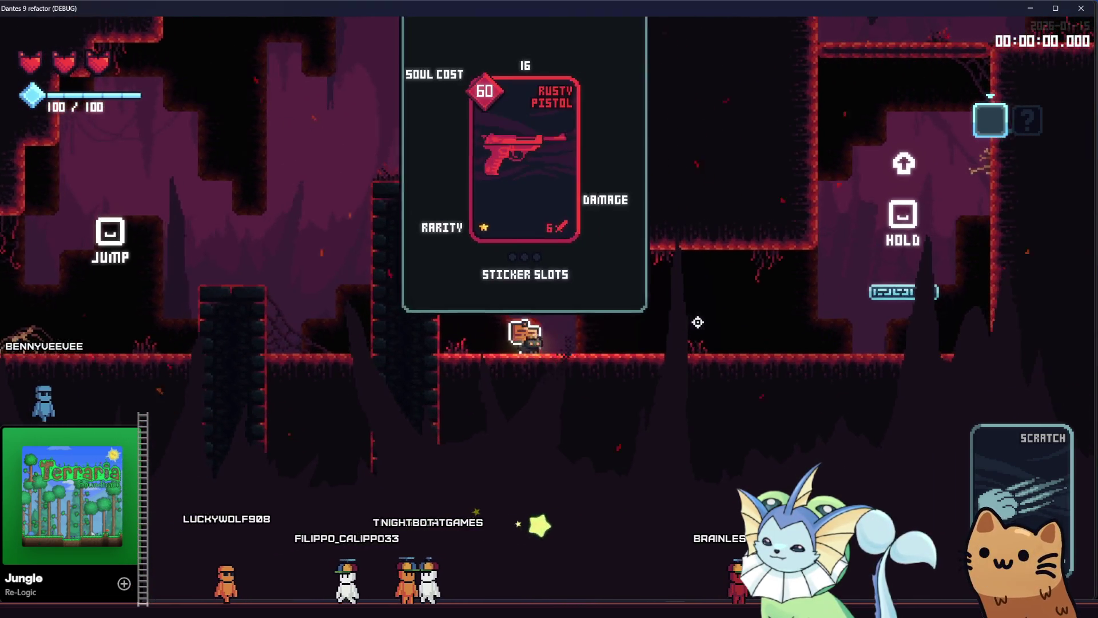
{"action": "key", "text": "a"}
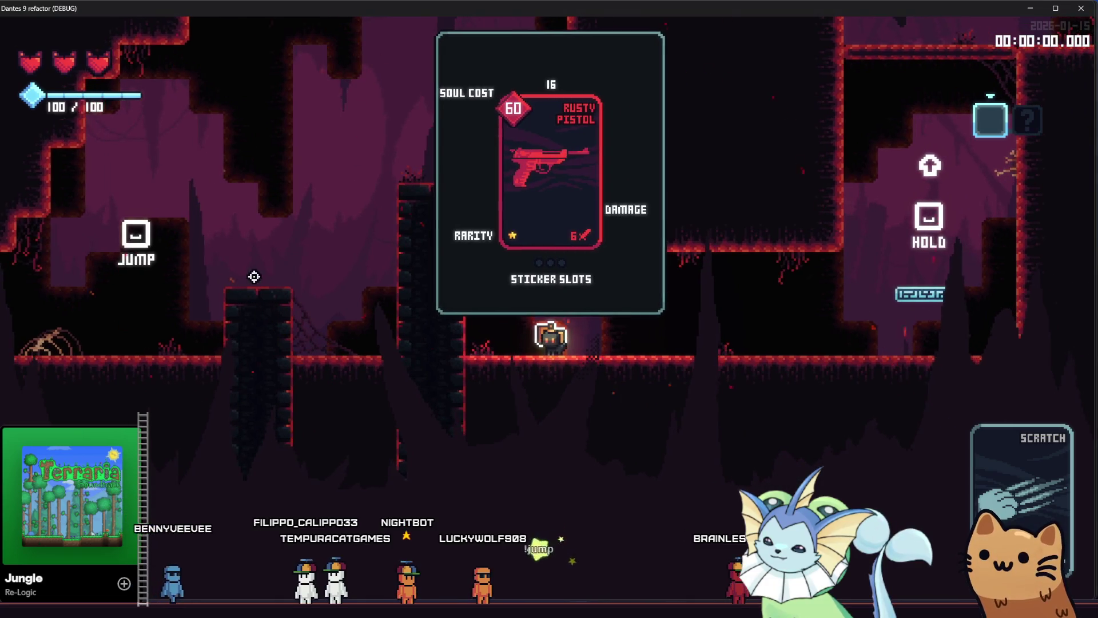
{"action": "key", "text": "a"}
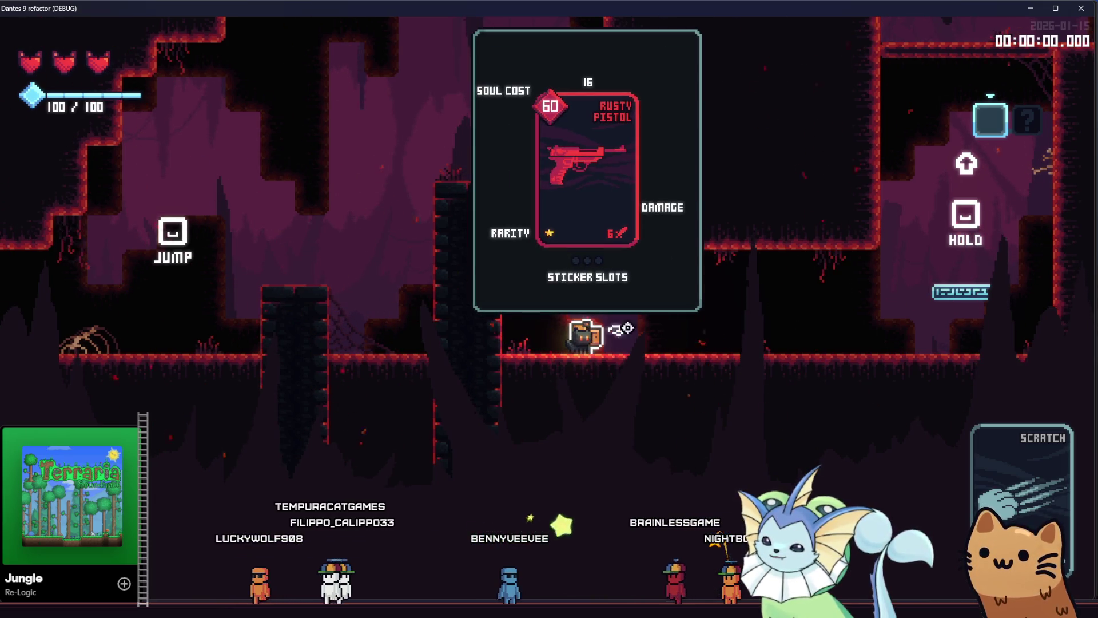
{"action": "key", "text": "d"}
{"action": "key", "text": "a"}
{"action": "key", "text": "d"}
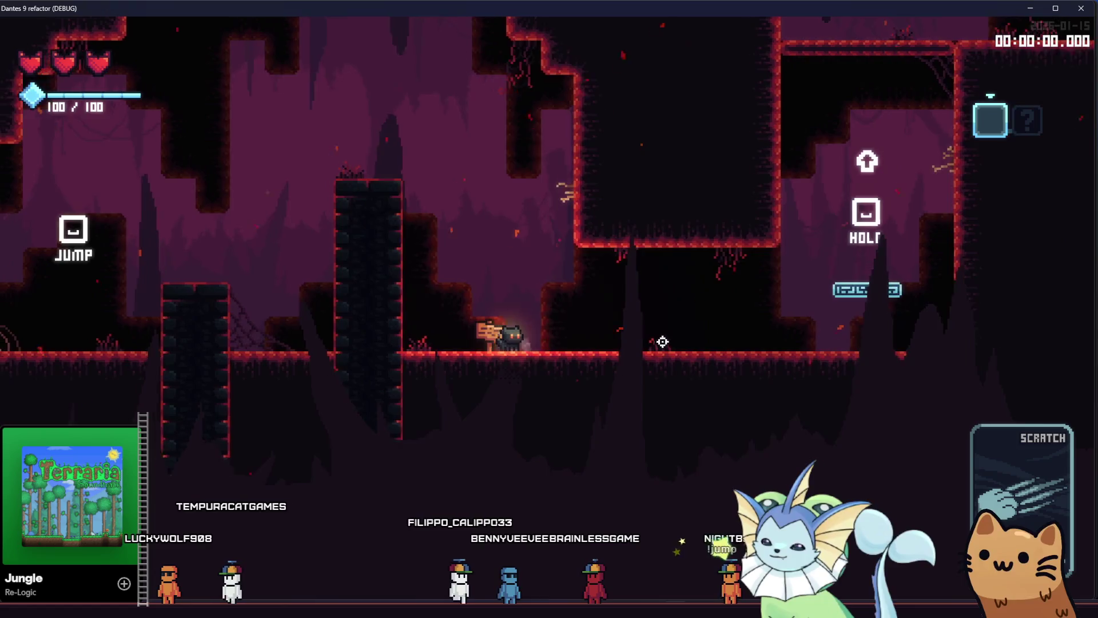
{"action": "key", "text": "a"}
{"action": "key", "text": "d"}
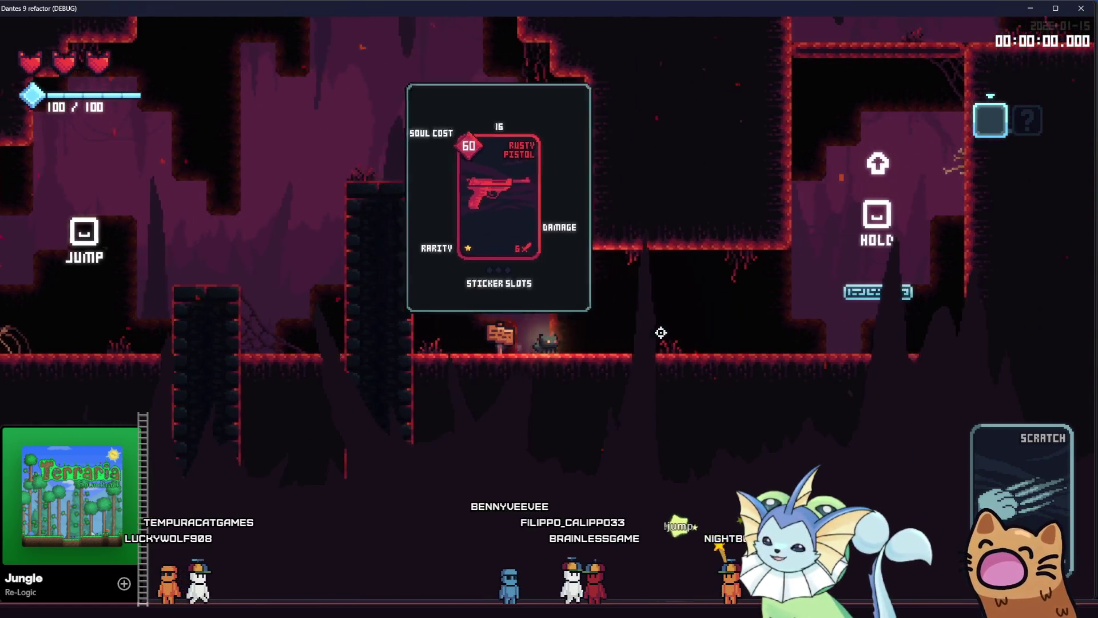
{"action": "key", "text": "a"}
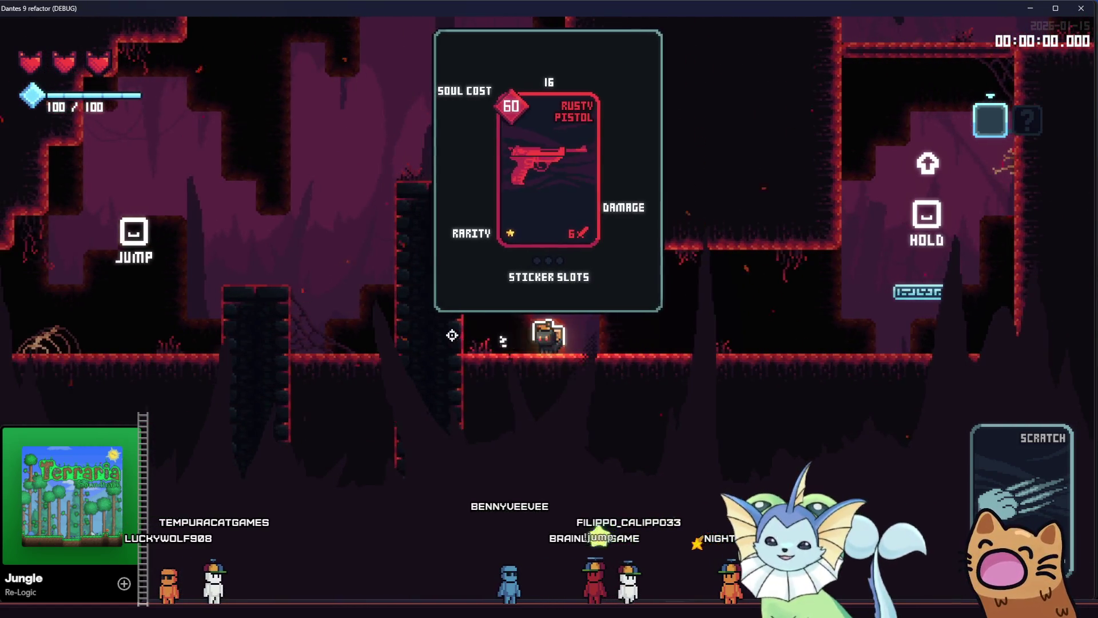
{"action": "key", "text": "d"}
{"action": "key", "text": "a"}
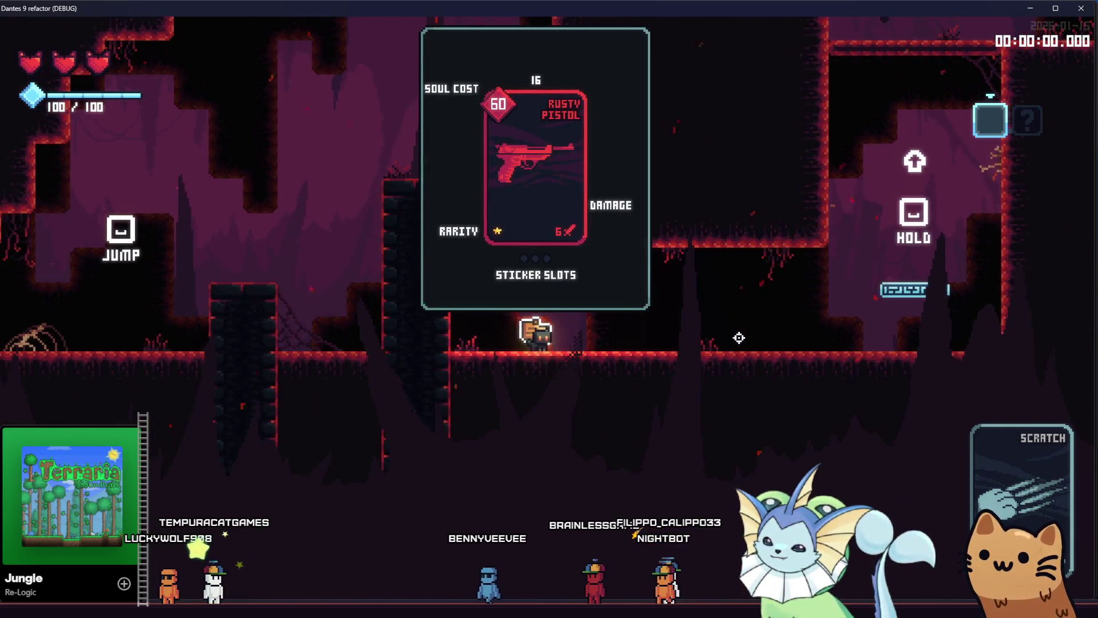
{"action": "key", "text": "d"}
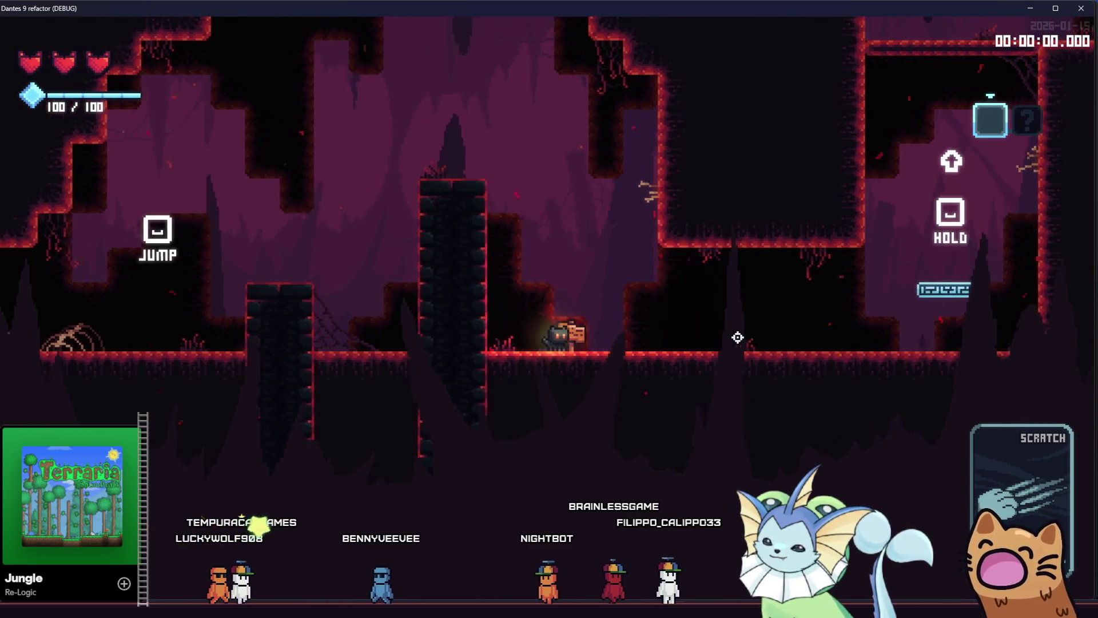
{"action": "key", "text": "a"}
{"action": "key", "text": "d"}
{"action": "key", "text": "a"}
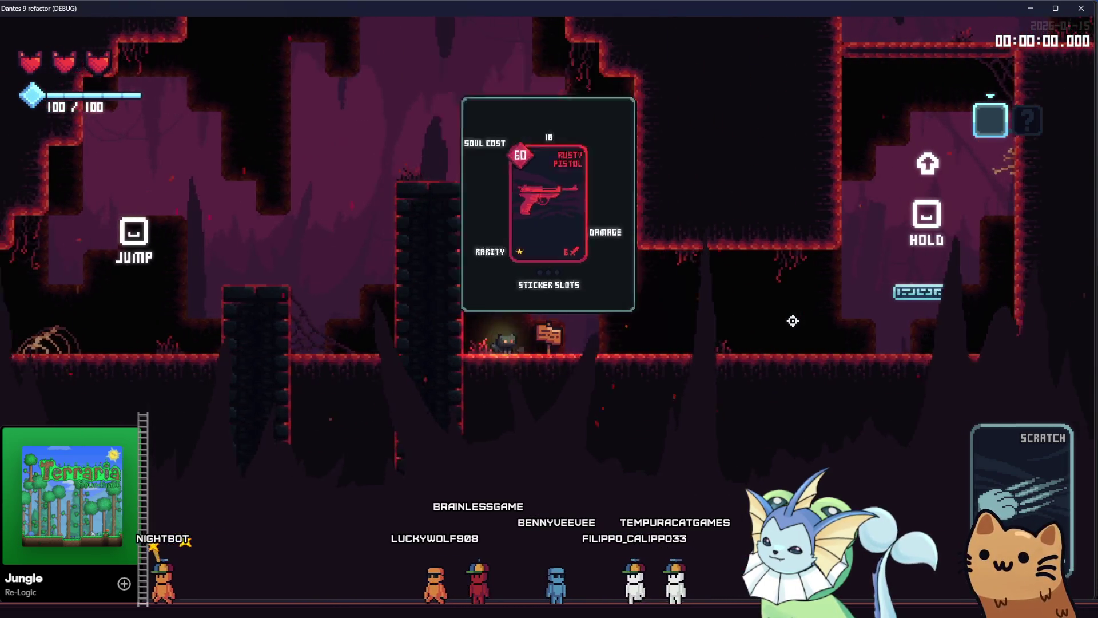
- Watch the card close and reopen a few more times, then stop the game with F8
{"action": "key", "text": "Left"}
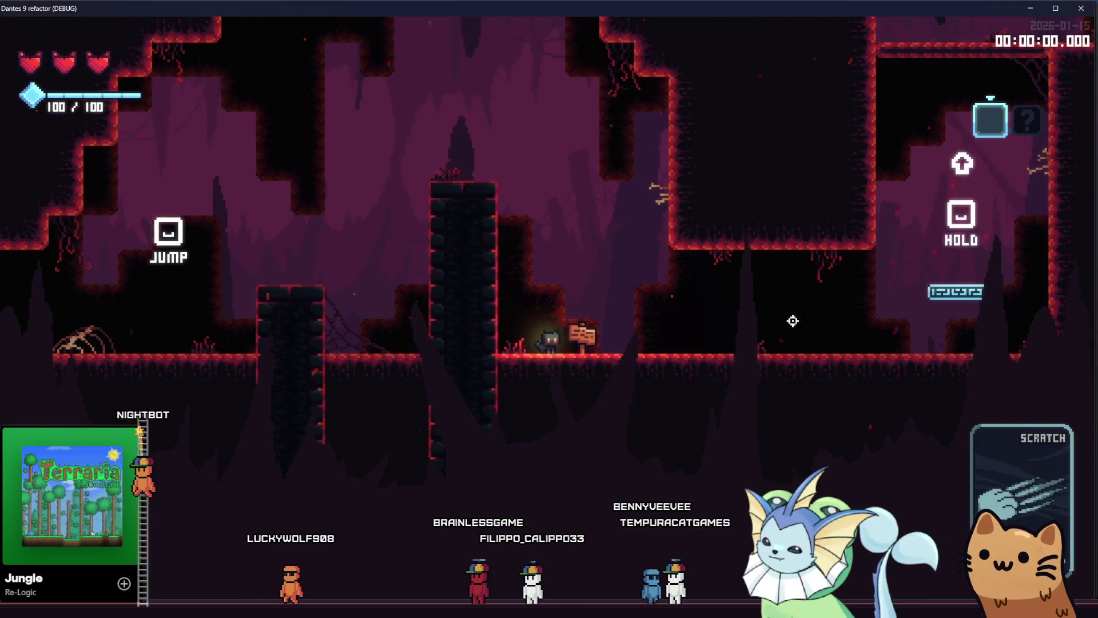
{"action": "key", "text": "Right"}
{"action": "key", "text": "Right"}
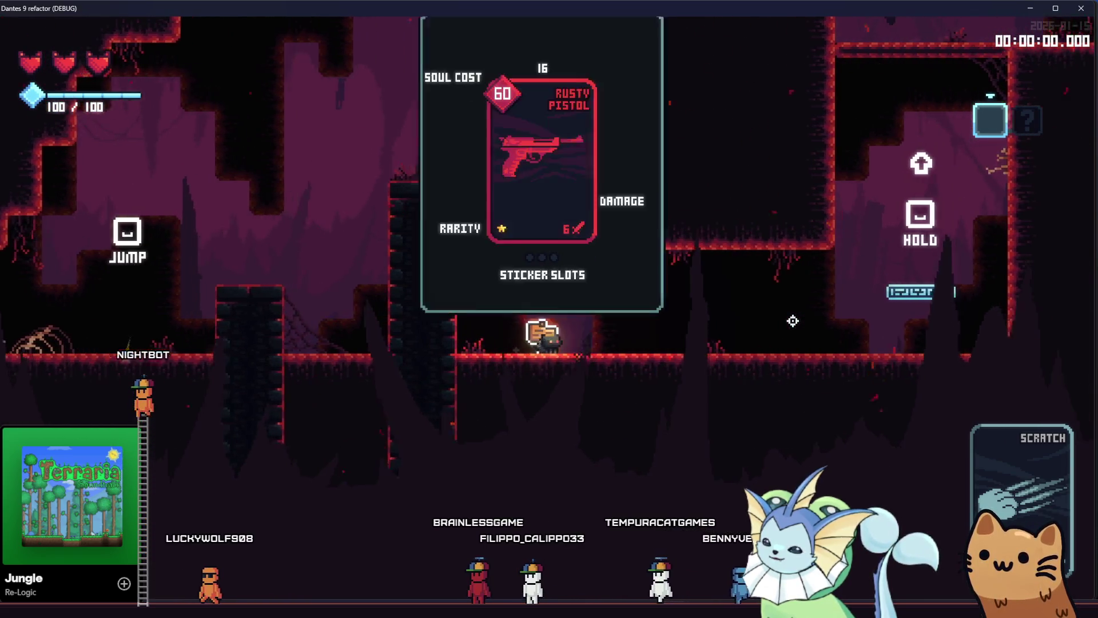
{"action": "key", "text": "Left"}
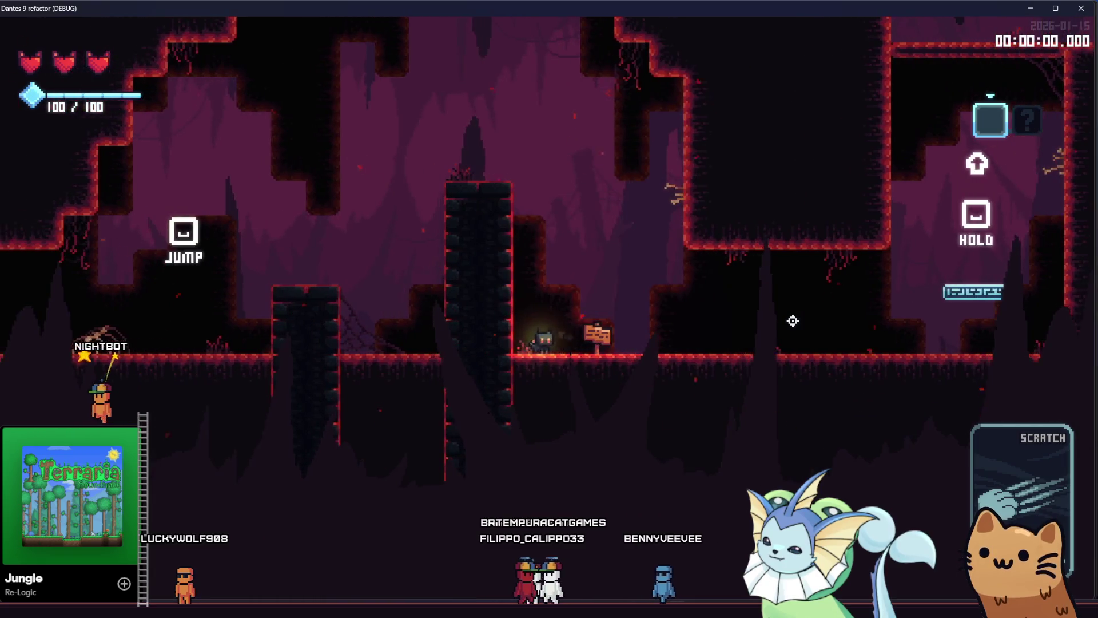
{"action": "key", "text": "Right"}
{"action": "key", "text": "Left"}
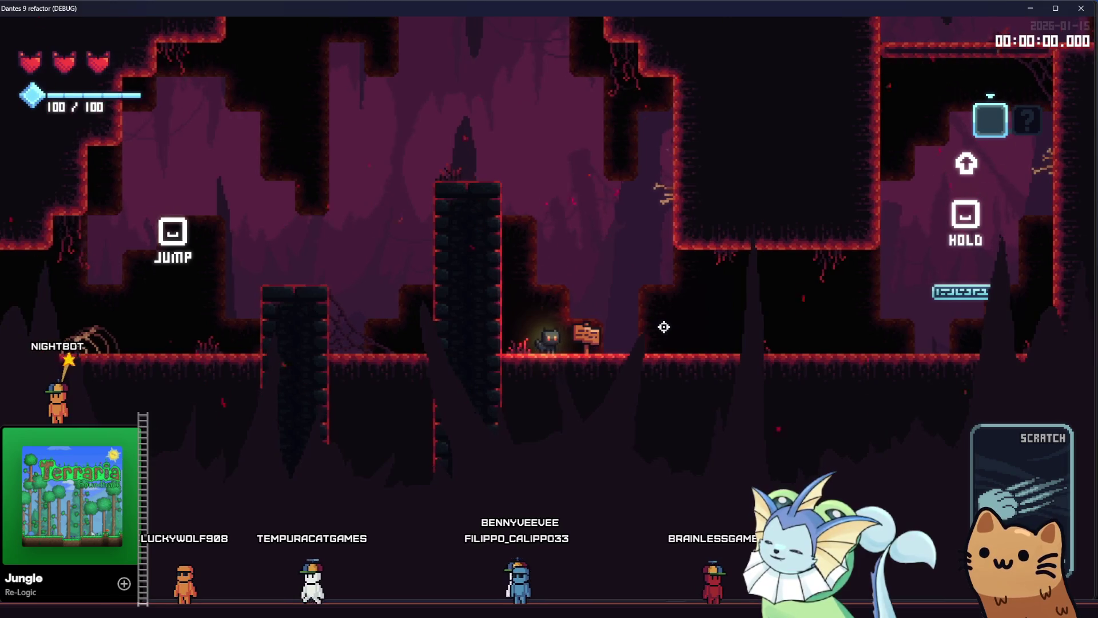
{"action": "key", "text": "Right"}
{"action": "key", "text": "Right"}
{"action": "key", "text": "Left"}
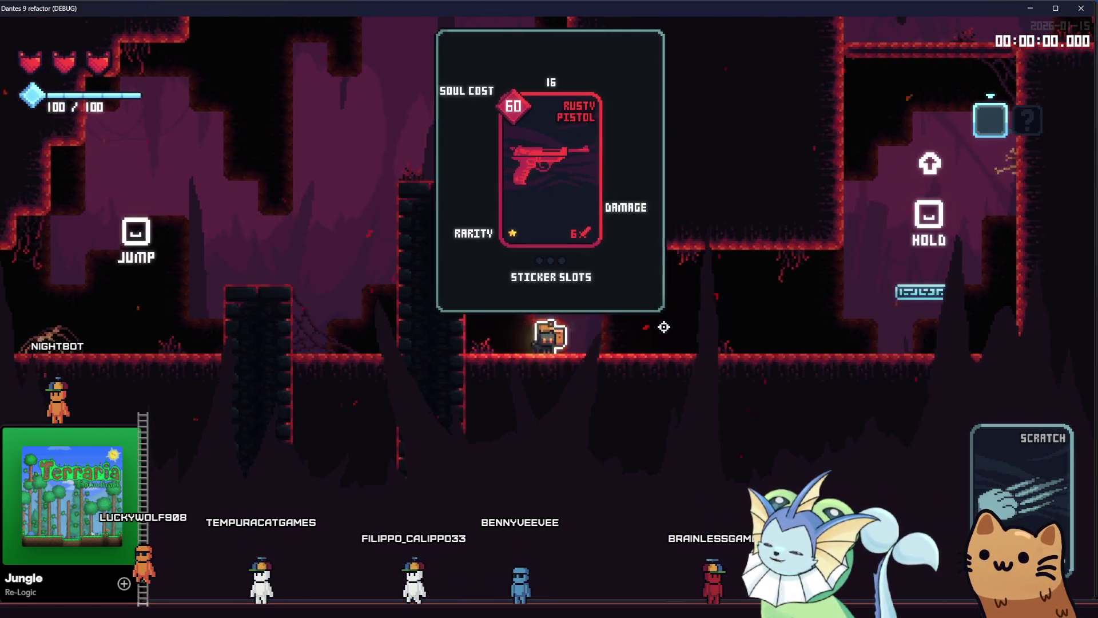
{"action": "key", "text": "Right"}
{"action": "key", "text": "Left"}
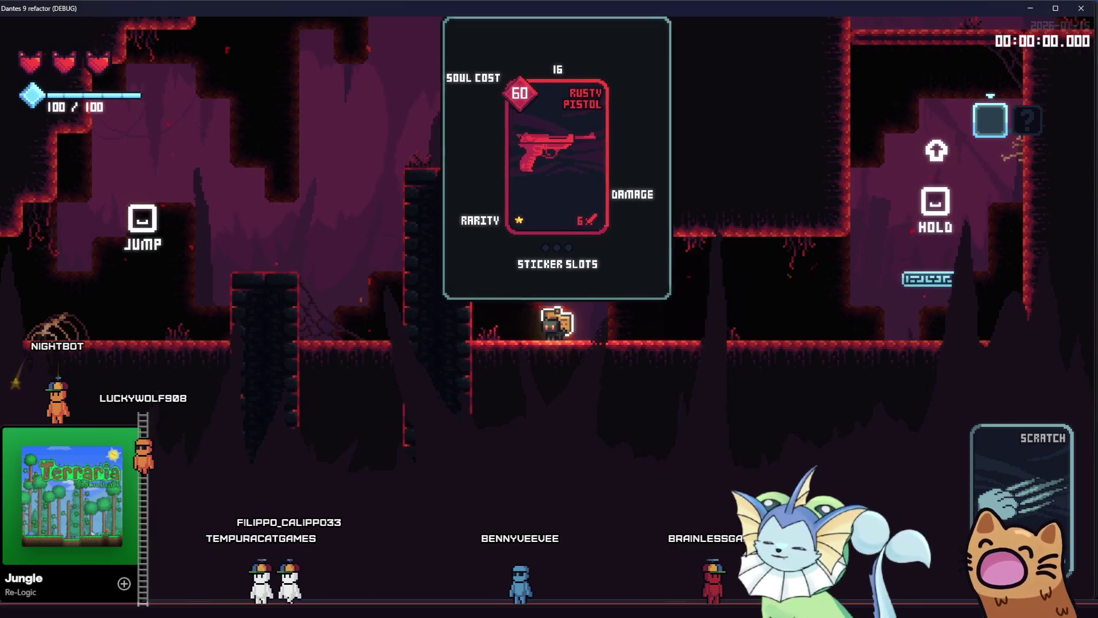
{"action": "key", "text": "F8"}
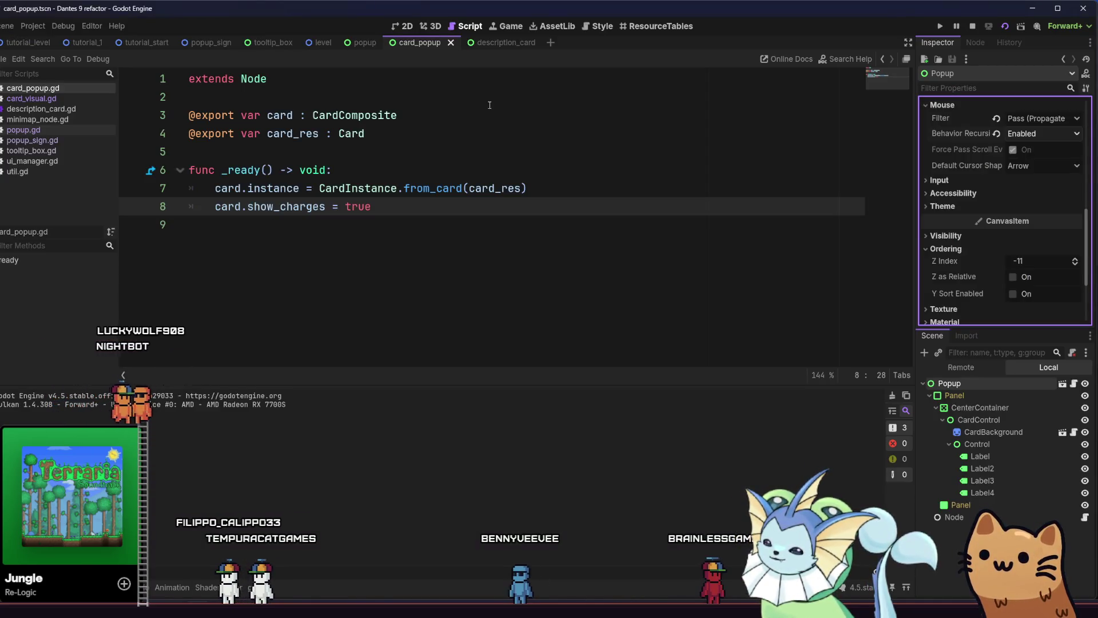
- Switch through the open scripts to bring up popup.gd
{"action": "left_click", "coordinate": [84, 100]}
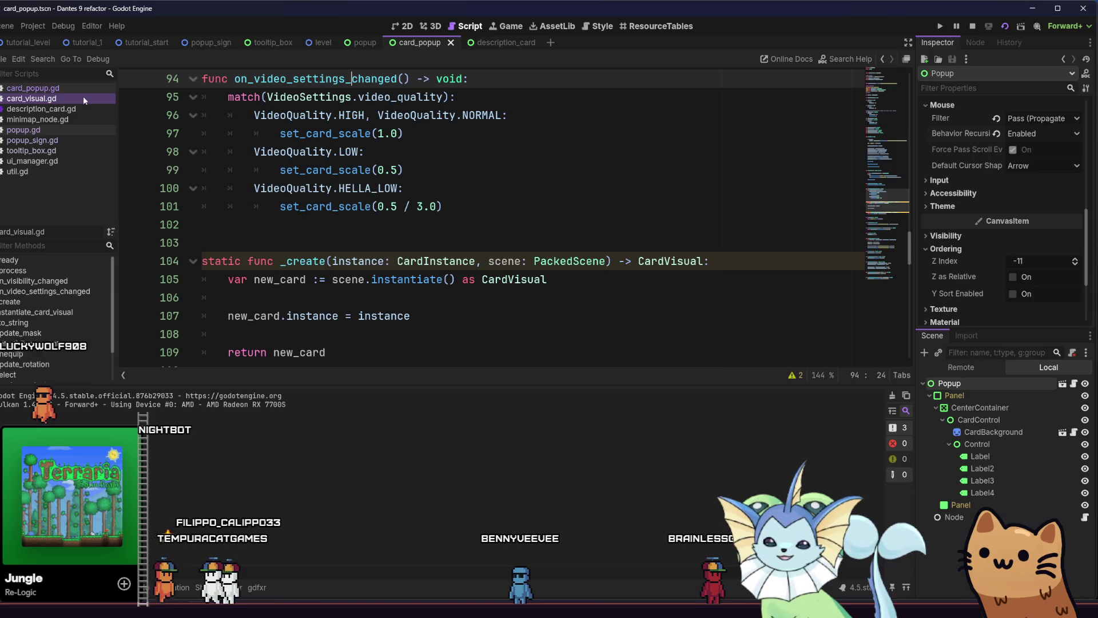
{"action": "left_click", "coordinate": [64, 88]}
{"action": "left_click", "coordinate": [63, 119]}
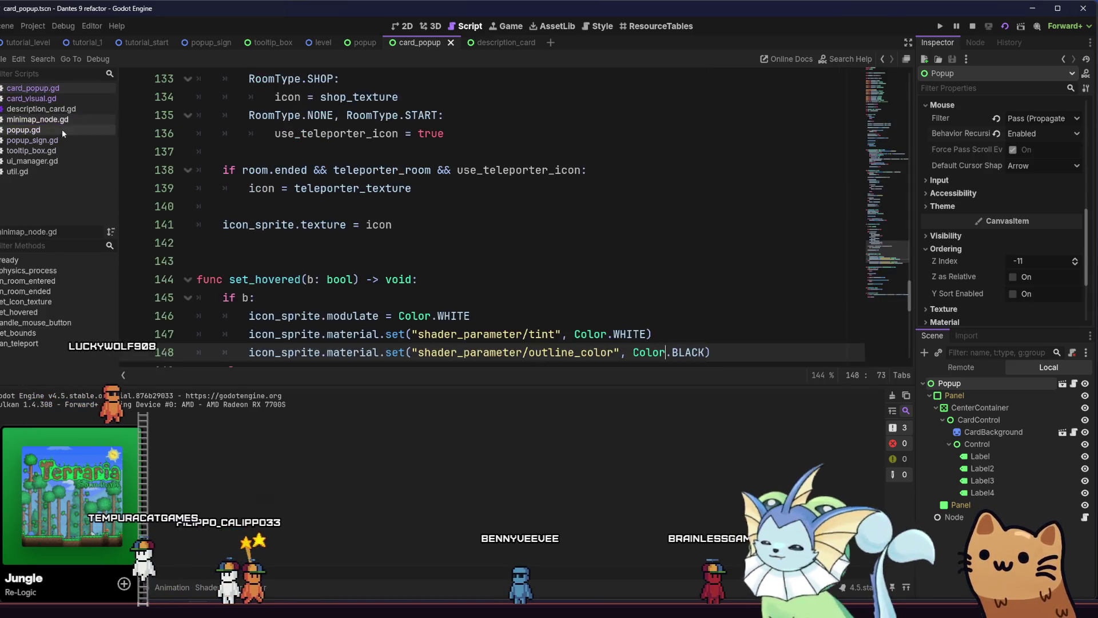
{"action": "left_click", "coordinate": [61, 129]}
- Look over popup.gd's tween code around lines 13–20
{"action": "left_click", "coordinate": [425, 210]}
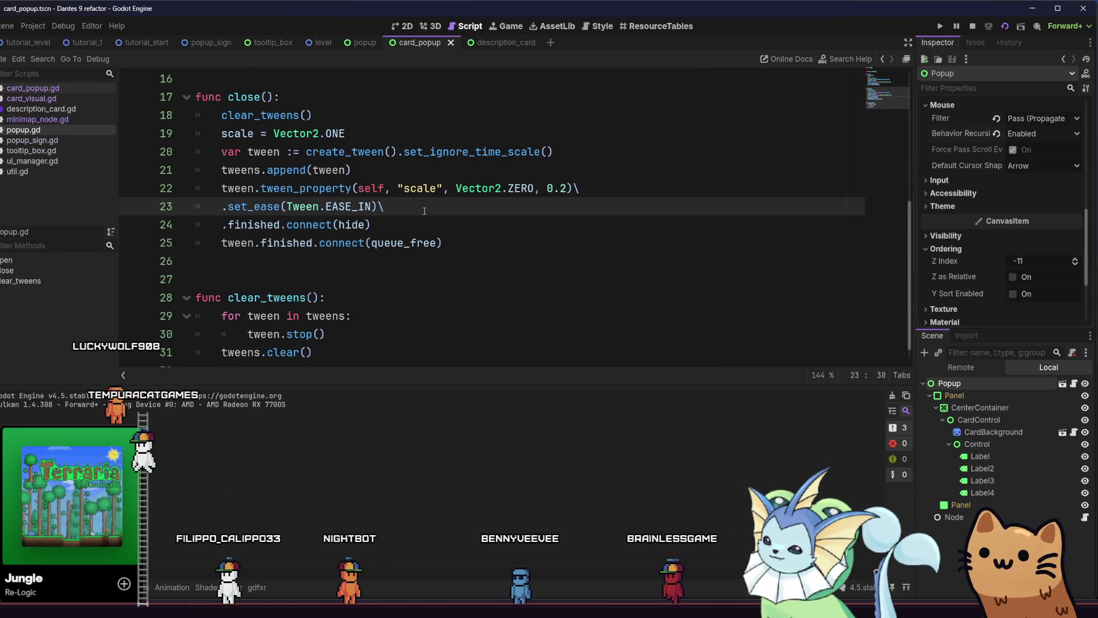
{"action": "scroll", "coordinate": [417, 210], "scroll_direction": "up", "scroll_amount": 5}
{"action": "left_click", "coordinate": [395, 285]}
{"action": "left_click_drag", "start_coordinate": [394, 284], "coordinate": [403, 299]}
{"action": "scroll", "coordinate": [270, 278], "scroll_direction": "down", "scroll_amount": 2}
{"action": "left_click", "coordinate": [270, 277]}
{"action": "scroll", "coordinate": [270, 278], "scroll_direction": "down", "scroll_amount": 2}
{"action": "mouse_move", "coordinate": [223, 261]}
{"action": "left_mouse_down"}
{"action": "mouse_move", "coordinate": [318, 246]}
{"action": "mouse_move", "coordinate": [237, 248]}
{"action": "left_mouse_up"}
{"action": "left_click", "coordinate": [299, 188]}
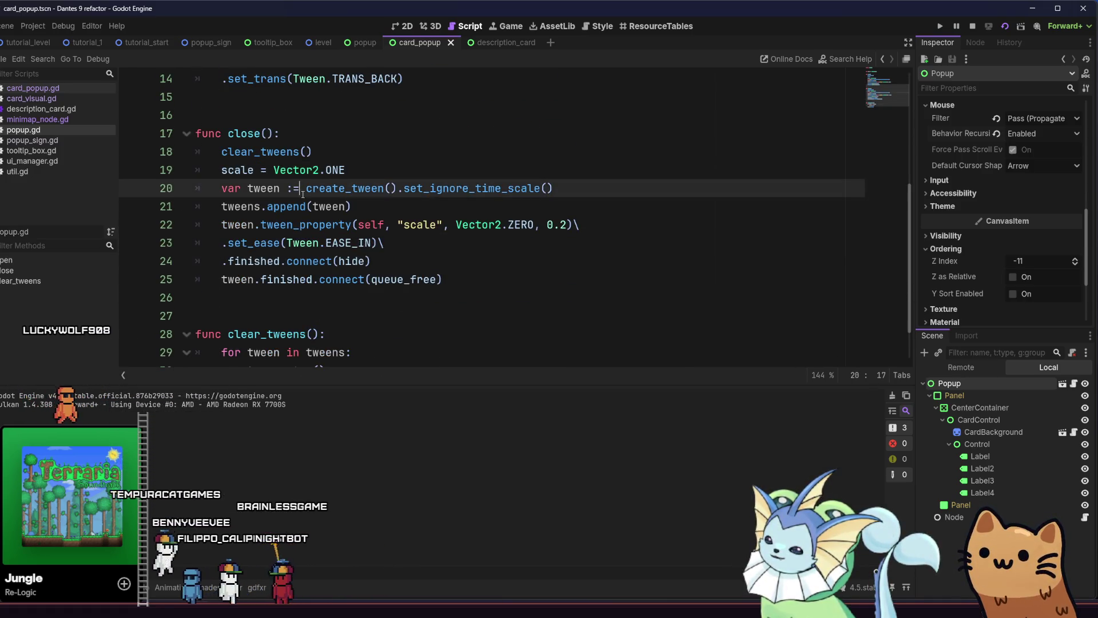
{"action": "scroll", "coordinate": [303, 195], "scroll_direction": "up", "scroll_amount": 1}
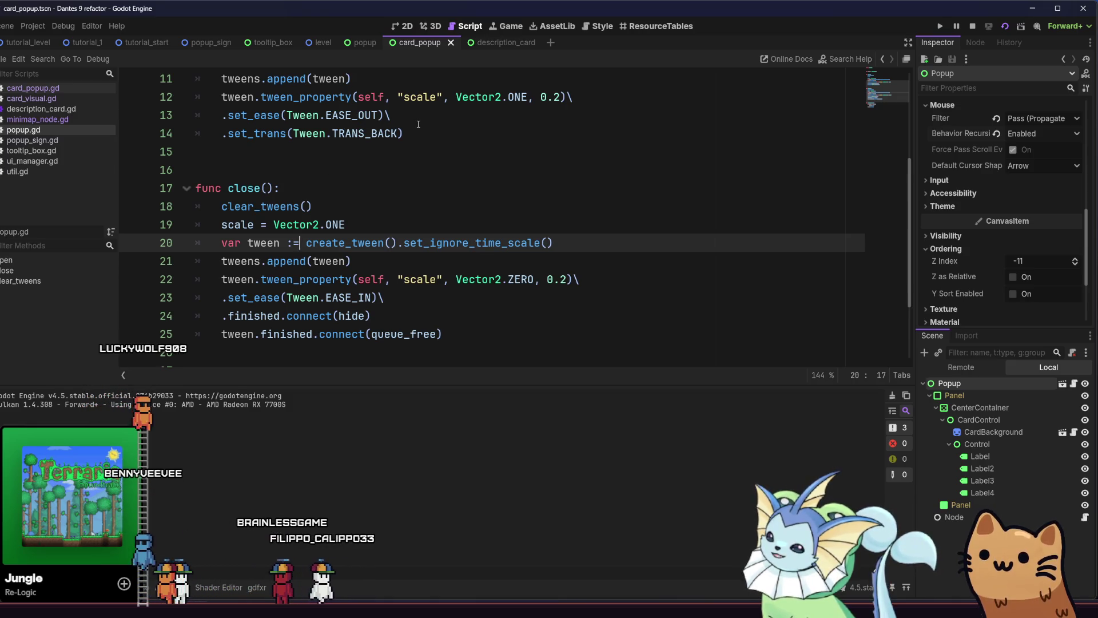
- Select the open tween chain on lines 12–14 and the close tween on lines 21–25
{"action": "mouse_move", "coordinate": [405, 135]}
{"action": "left_mouse_down"}
{"action": "mouse_move", "coordinate": [362, 115]}
{"action": "mouse_move", "coordinate": [223, 97]}
{"action": "left_mouse_up"}
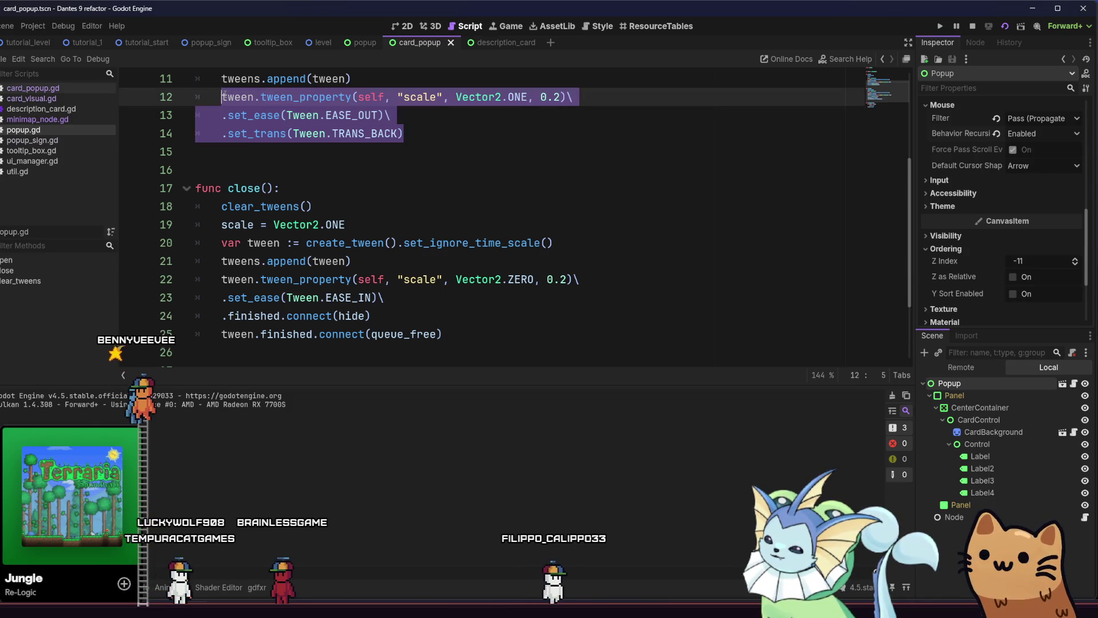
{"action": "left_click_drag", "start_coordinate": [371, 334], "coordinate": [254, 262]}
{"action": "left_click", "coordinate": [327, 298]}
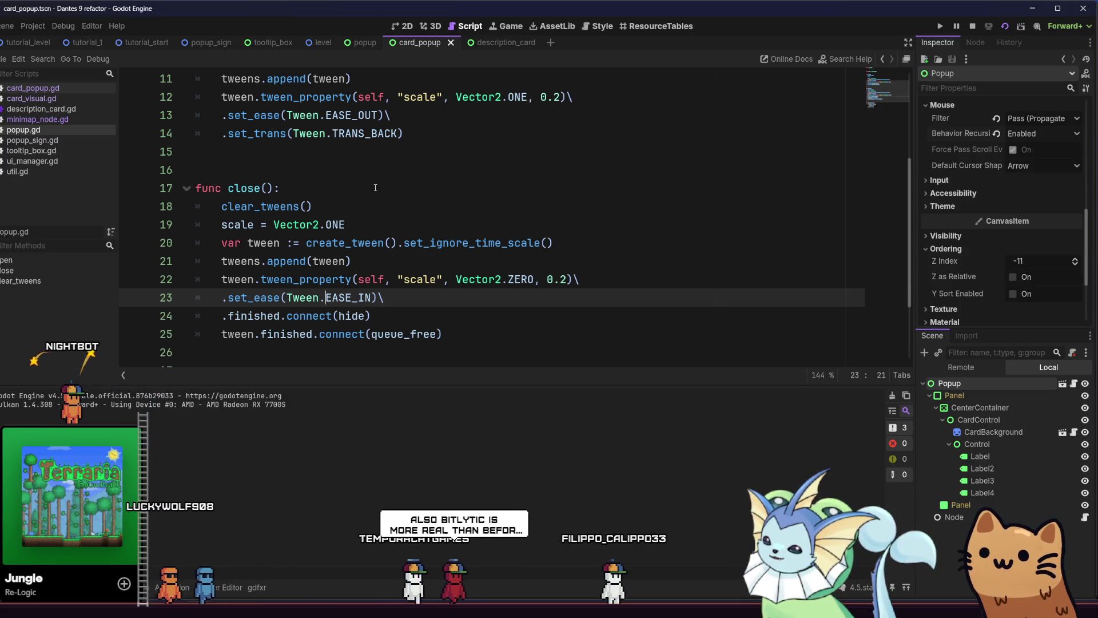
- Indent the chained set_ease call on line 13 one more level and review close()
{"action": "left_click", "coordinate": [223, 152]}
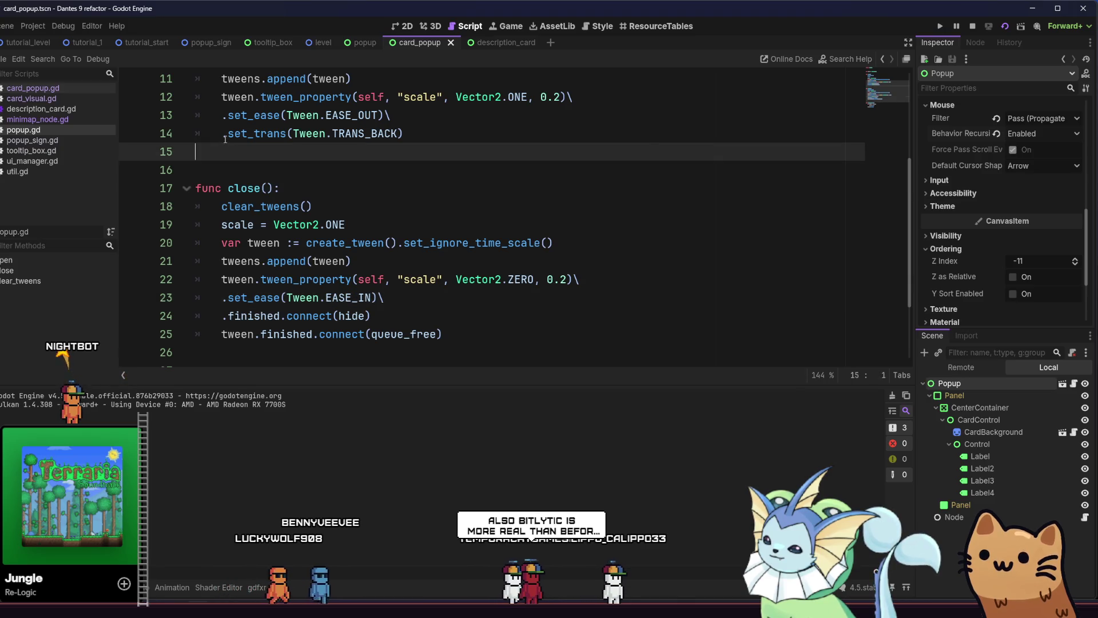
{"action": "left_click", "coordinate": [223, 133]}
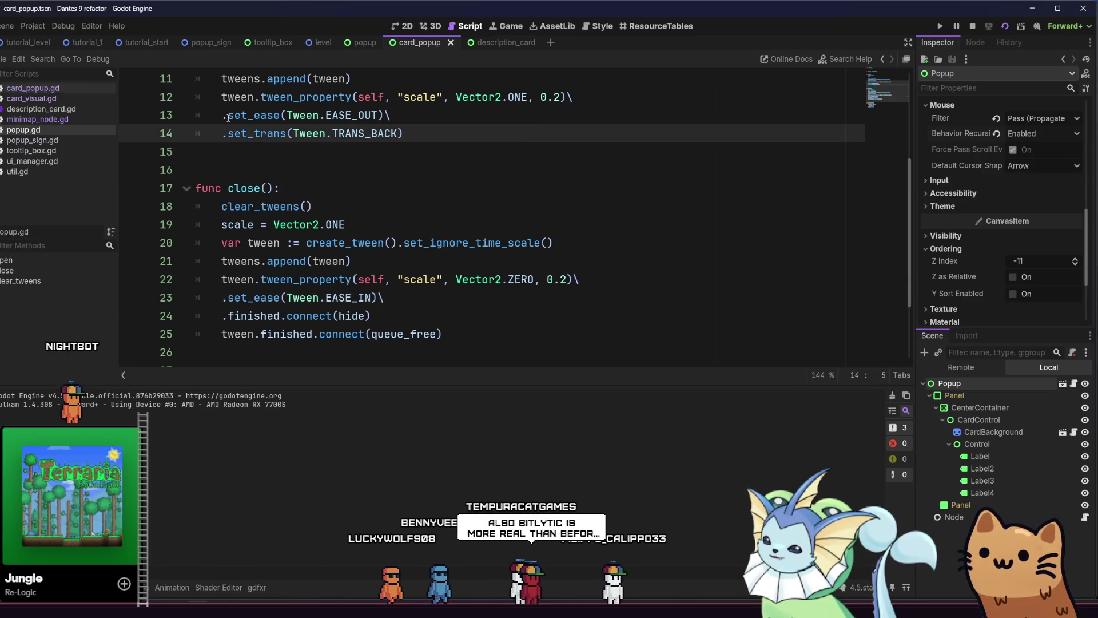
{"action": "left_click", "coordinate": [225, 116]}
{"action": "key", "text": "Tab"}
{"action": "left_click", "coordinate": [222, 133]}
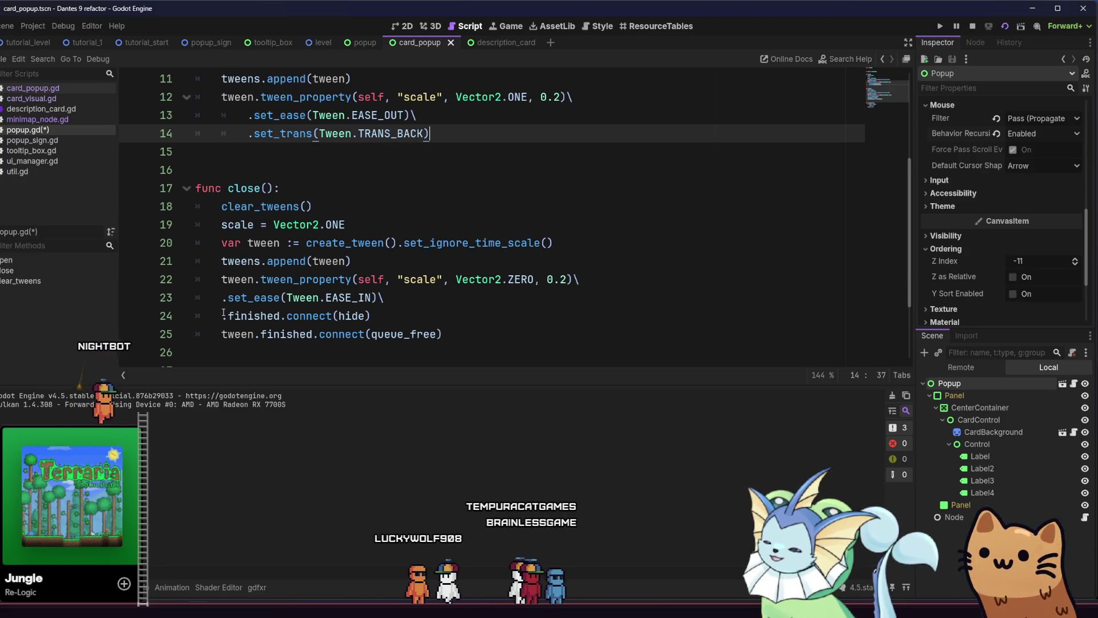
{"action": "left_click", "coordinate": [221, 296]}
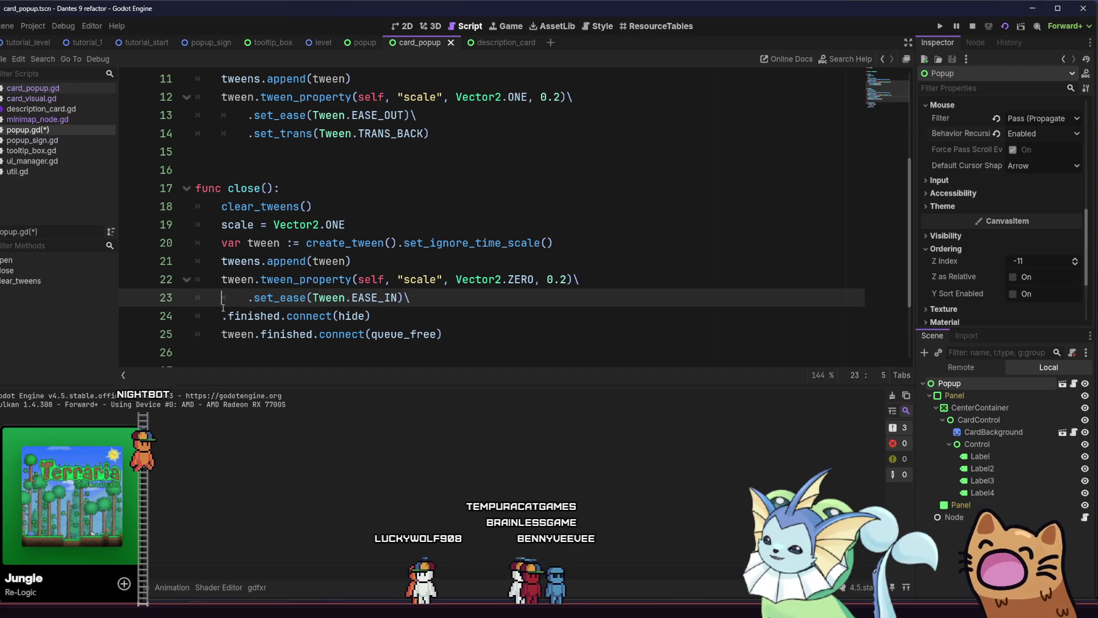
{"action": "left_click", "coordinate": [223, 316]}
{"action": "left_click", "coordinate": [278, 284]}
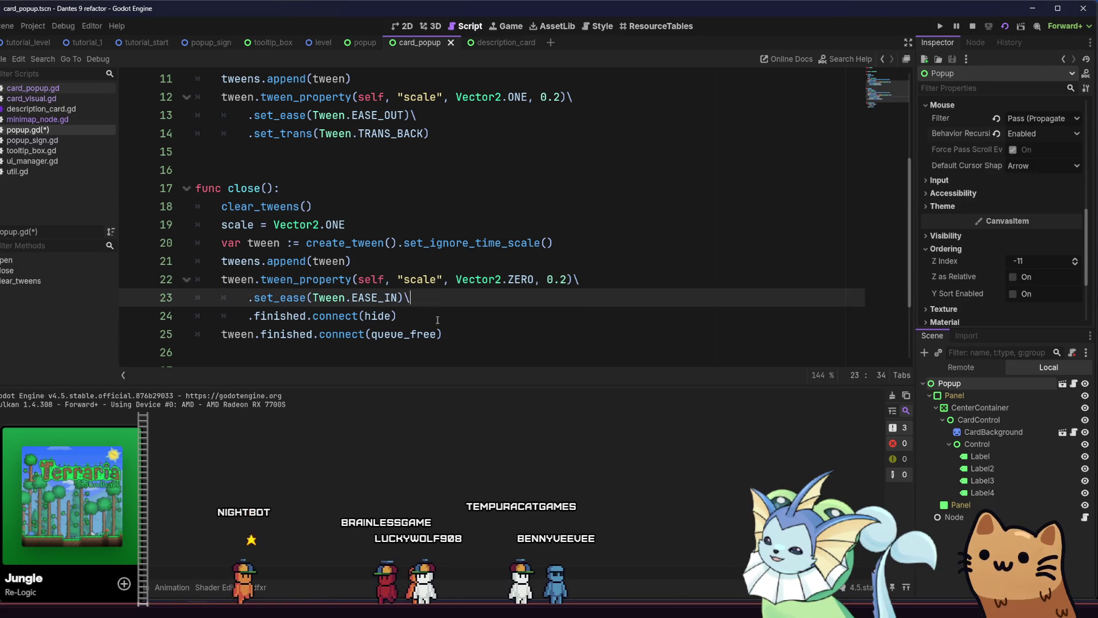
{"action": "left_click", "coordinate": [450, 334]}
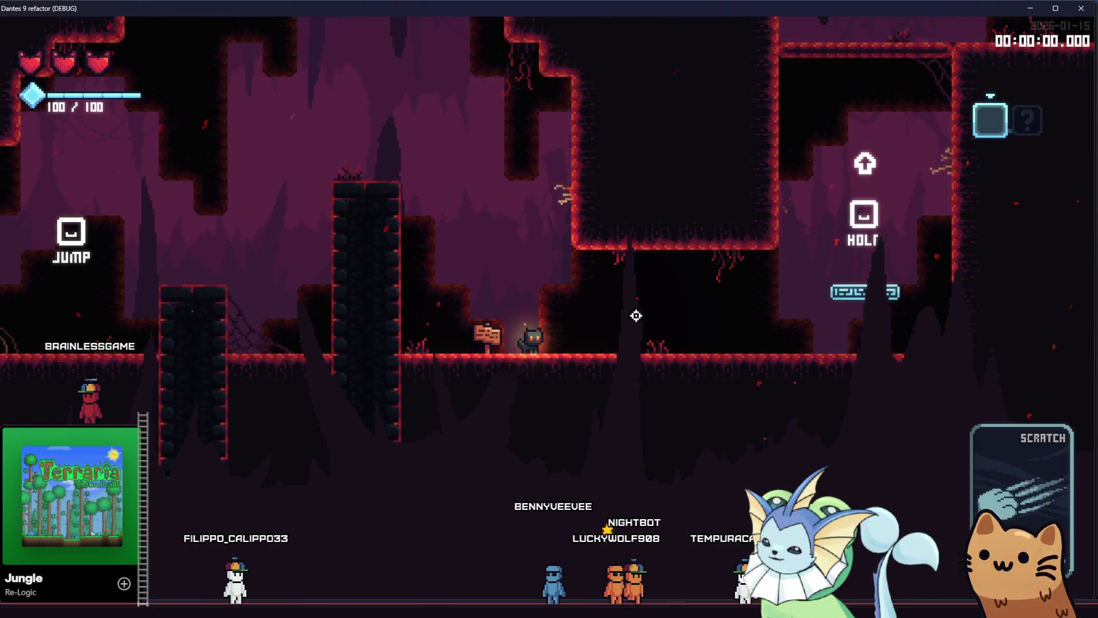
{"action": "key", "text": "Left"}
{"action": "key", "text": "Right"}
{"action": "key", "text": "Left"}
{"action": "key", "text": "Right"}
{"action": "key", "text": "Left"}
{"action": "key", "text": "Right"}
{"action": "key", "text": "Left"}
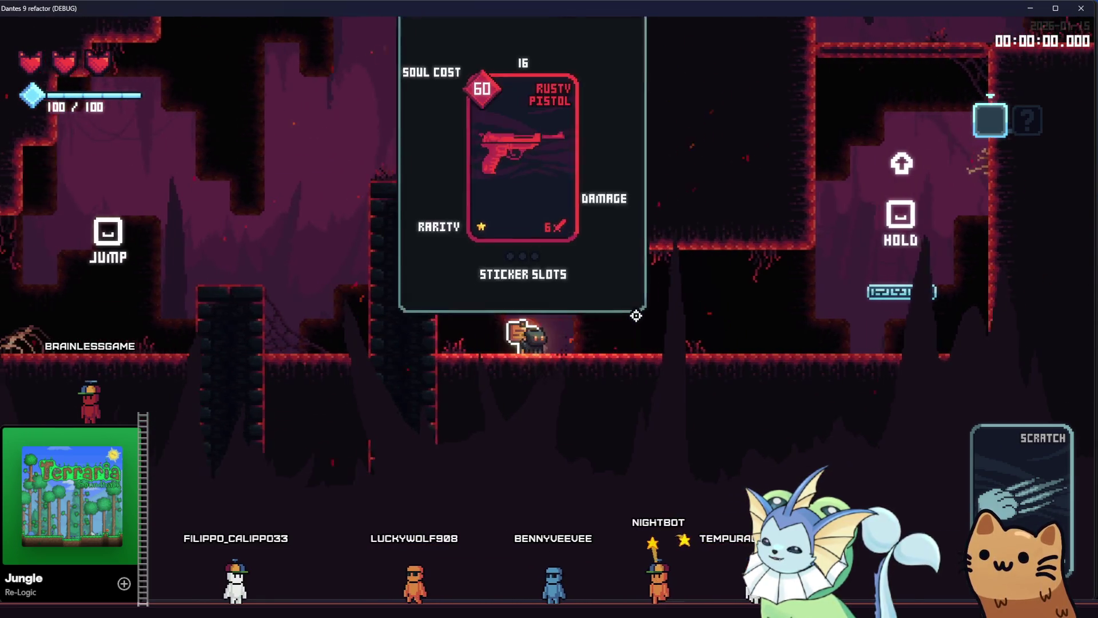
{"action": "key", "text": "Right"}
{"action": "key", "text": "F8"}
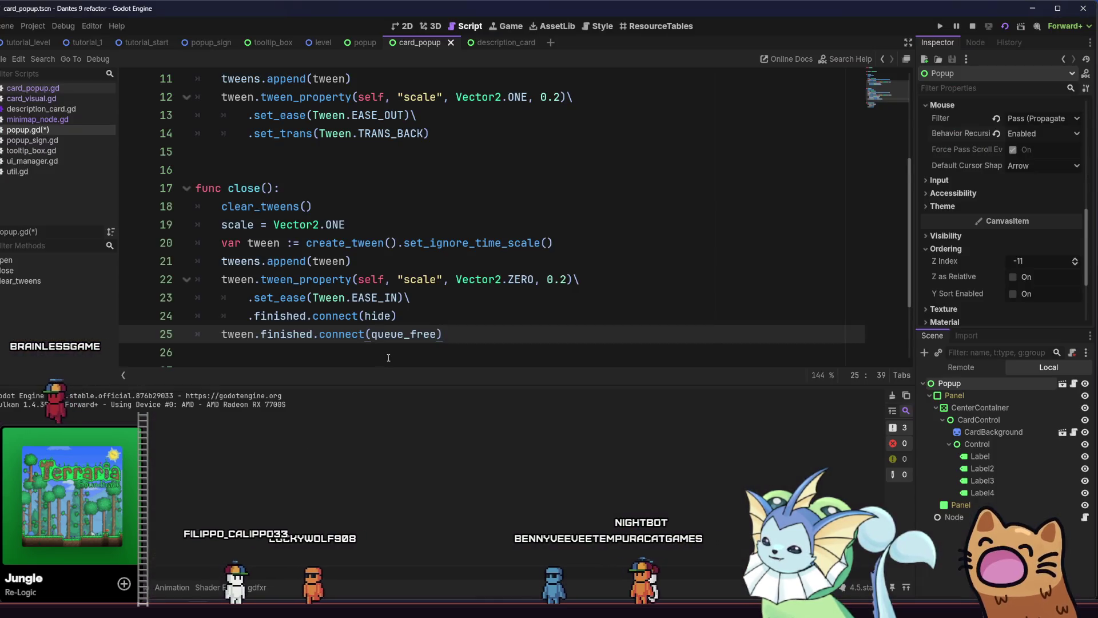
- Add .set_trans(Tween.TRANS_QUAD)\ on a new line after set_ease in close()
{"action": "left_click", "coordinate": [452, 319]}
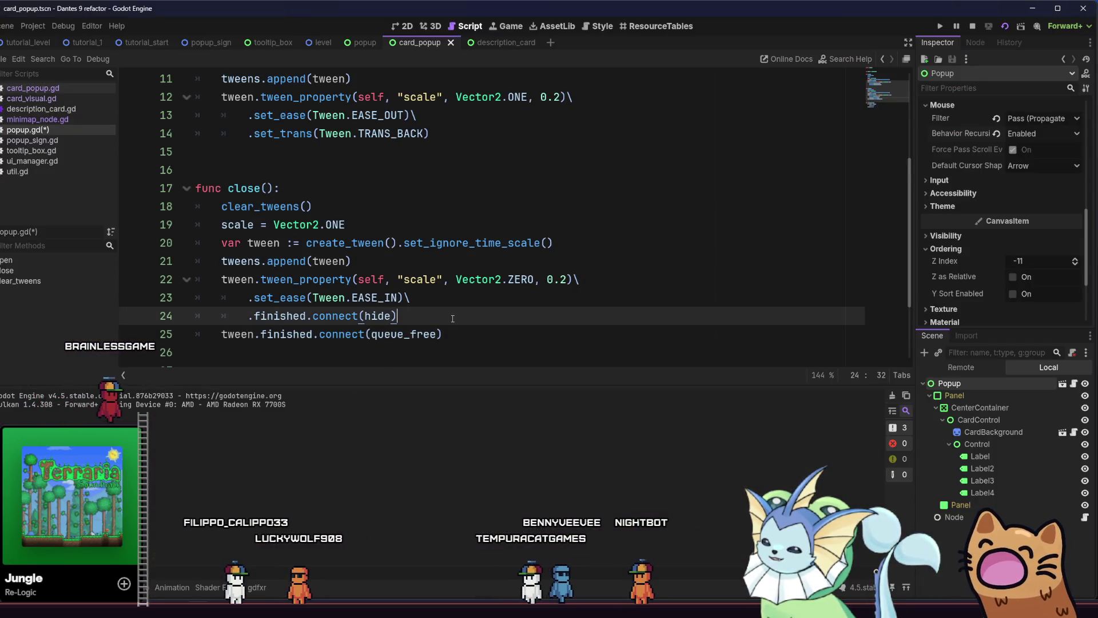
{"action": "left_click", "coordinate": [474, 300]}
{"action": "key", "text": "Return"}
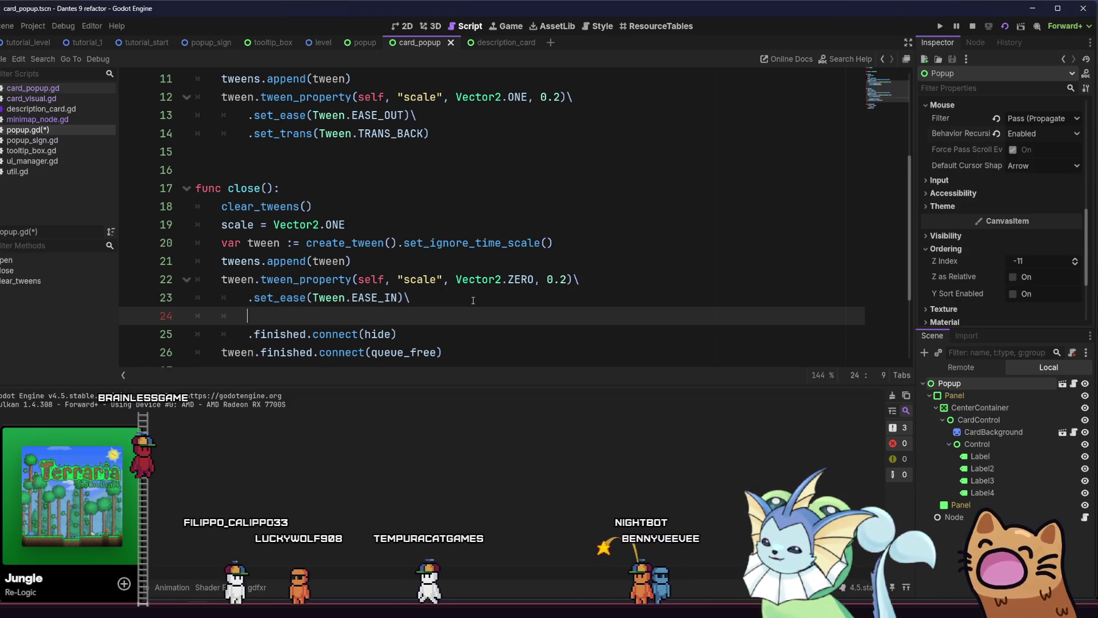
{"action": "type", "text": ".set_"}
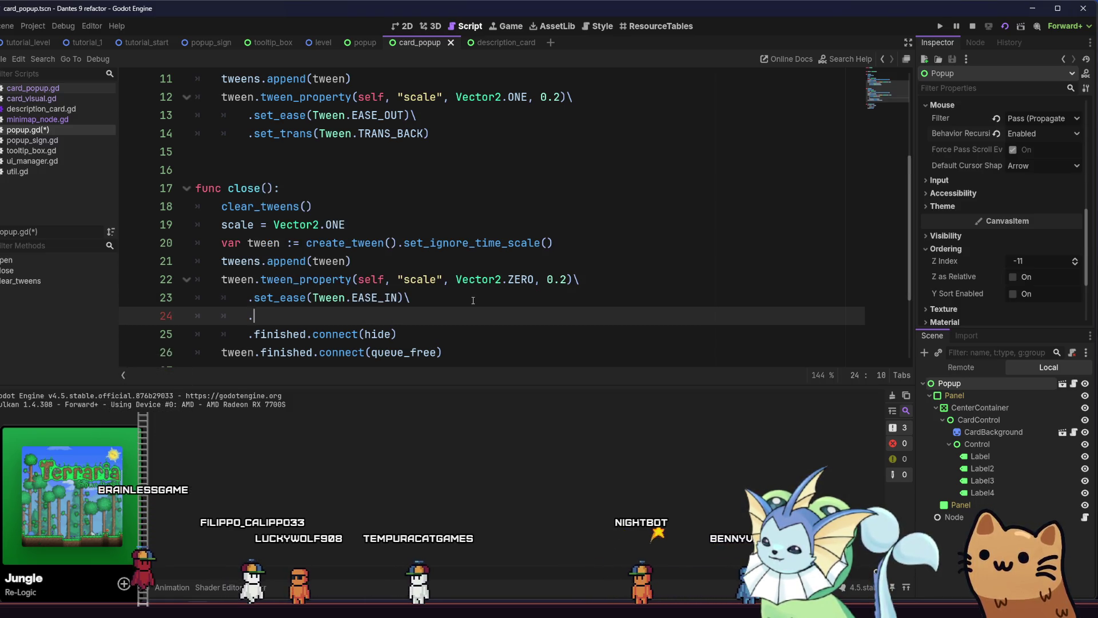
{"action": "type", "text": "tr"}
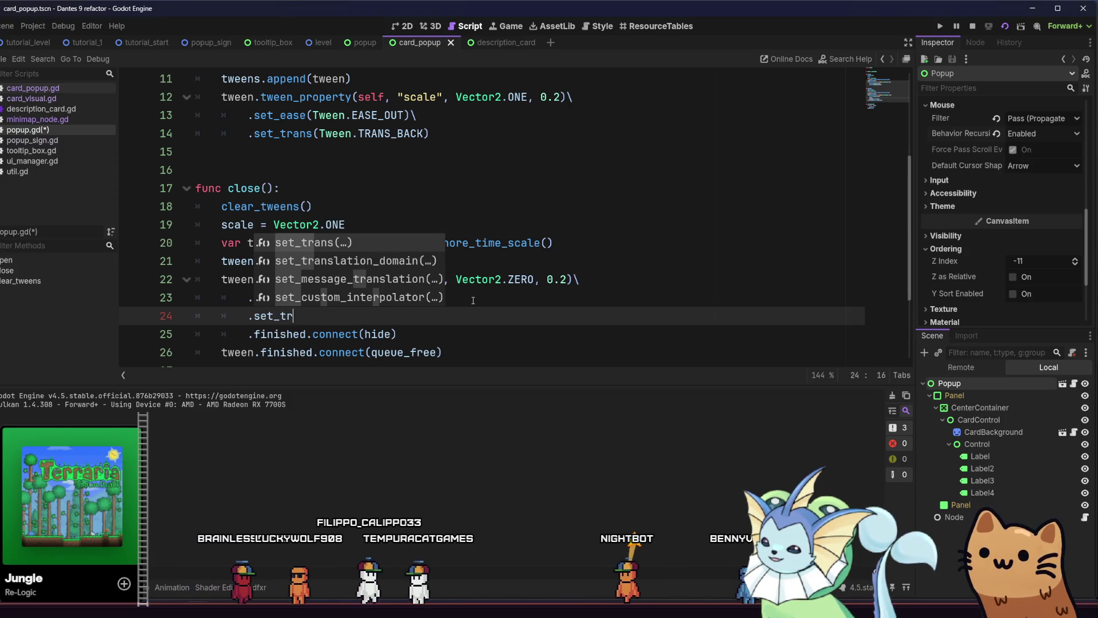
{"action": "key", "text": "Return"}
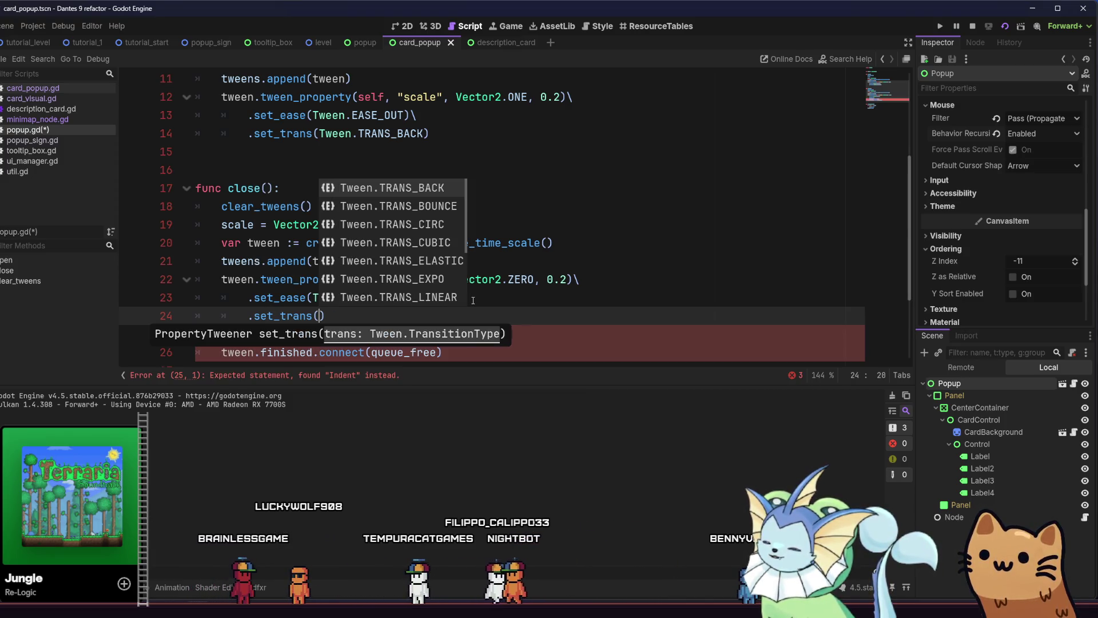
{"action": "key", "text": "Down"}
{"action": "key", "text": "Down"}
{"action": "key", "text": "Down"}
{"action": "key", "text": "Return"}
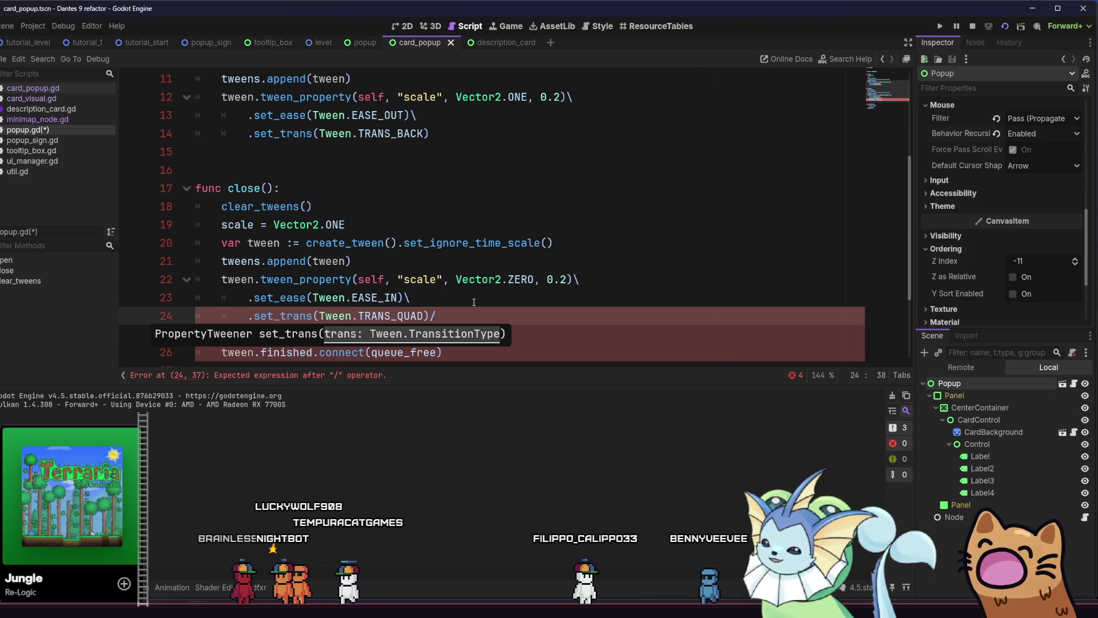
{"action": "key", "text": "BackSpace"}
{"action": "type", "text": "\\"}
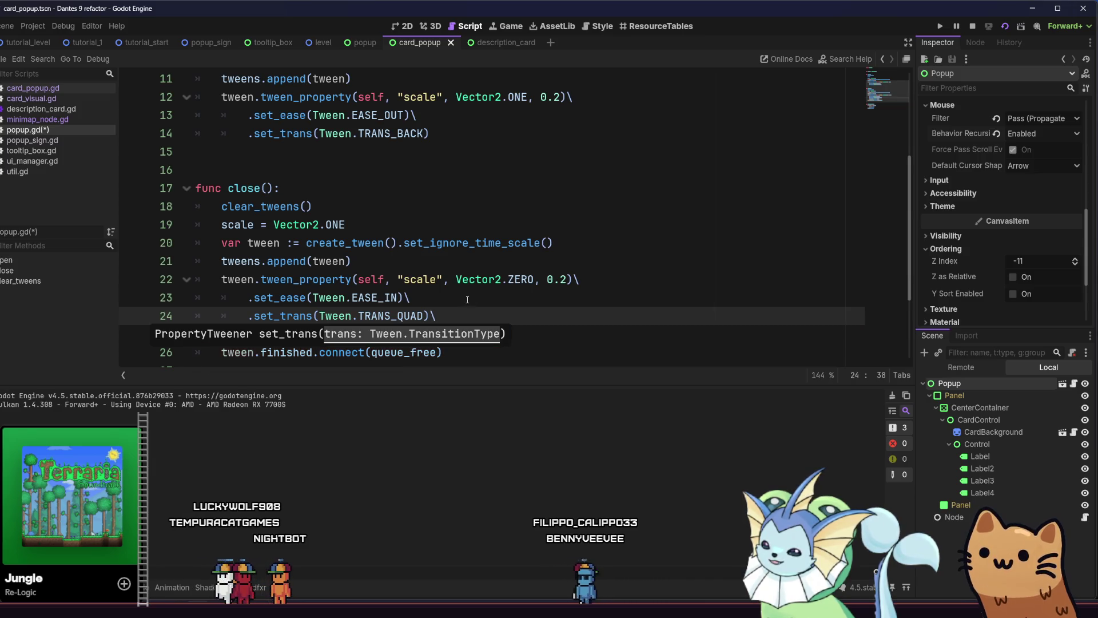
- Save popup.gd and run the game with F5
{"action": "key", "text": "Up"}
{"action": "key", "text": "ctrl+s"}
{"action": "key", "text": "F5"}
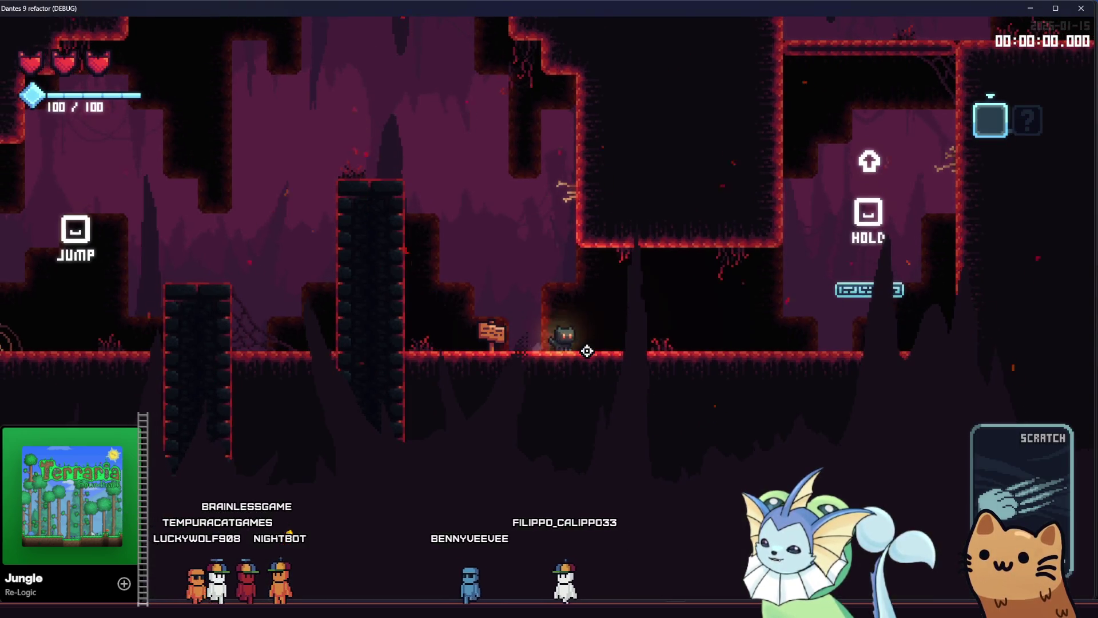
- Walk on and off the pistol sign to watch the card close, then quit with Alt+F4
{"action": "key", "text": "Right"}
{"action": "key", "text": "Left"}
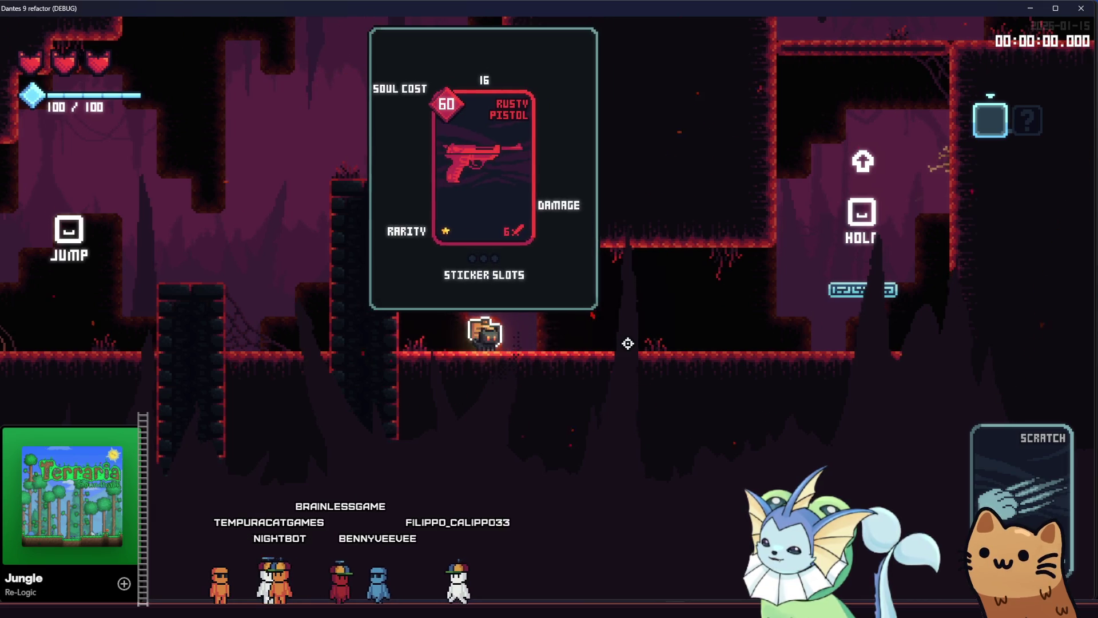
{"action": "key", "text": "Right"}
{"action": "key", "text": "Left"}
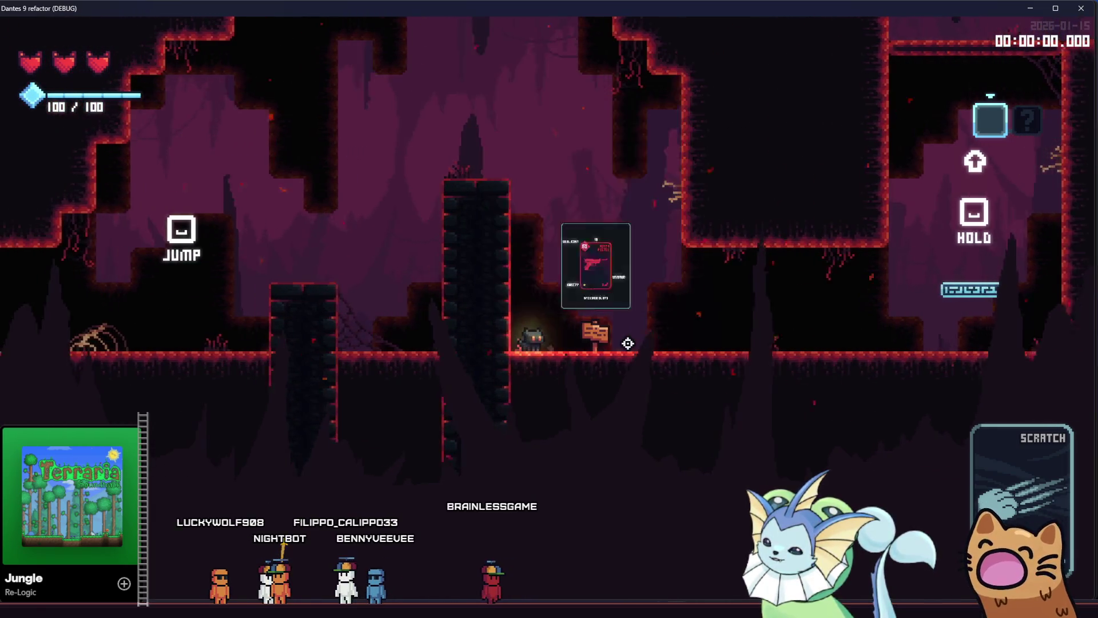
{"action": "key", "text": "Right"}
{"action": "key", "text": "Left"}
{"action": "key", "text": "Right"}
{"action": "key", "text": "Left"}
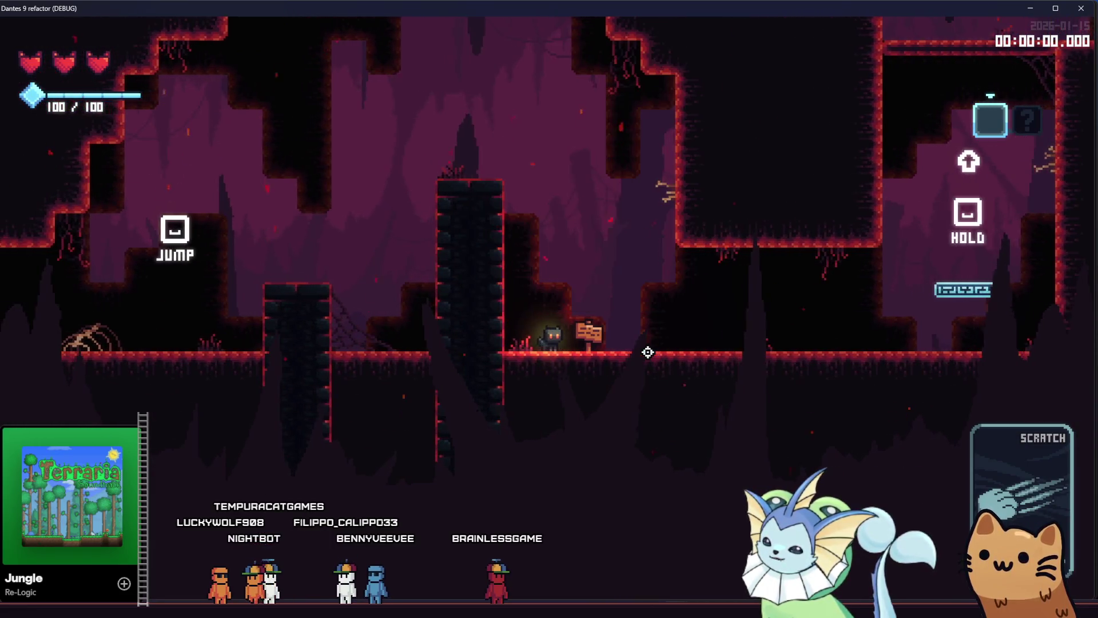
{"action": "key", "text": "Right"}
{"action": "key", "text": "alt+F4"}
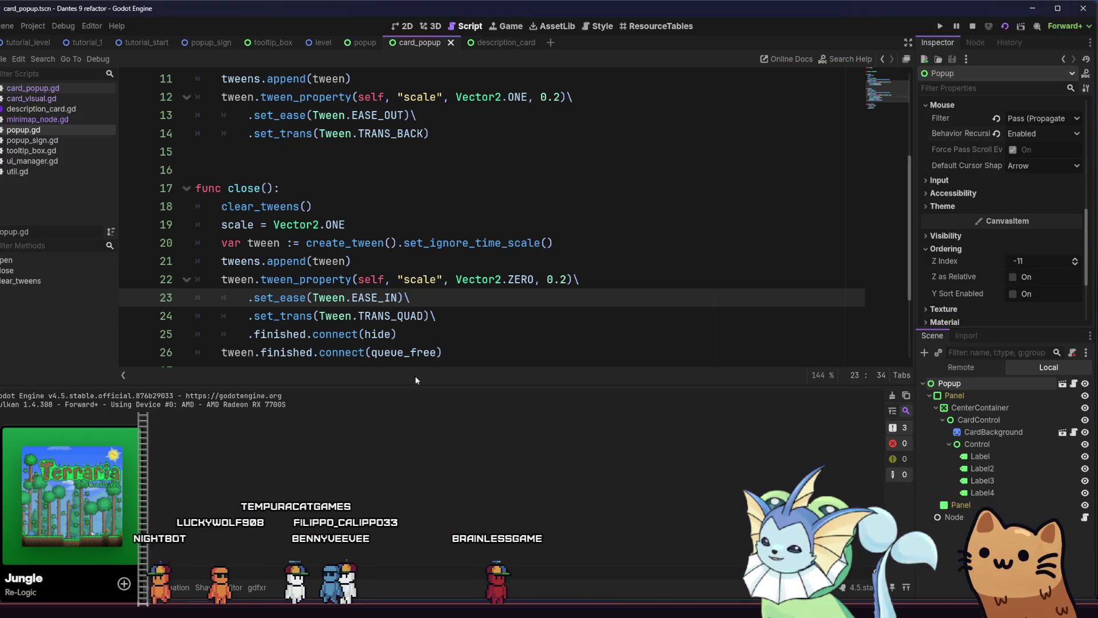
- Change line 24's transition from TRANS_QUAD to Tween.TRANS_BACK and rerun the game with F5
{"action": "left_click", "coordinate": [416, 318]}
{"action": "left_click_drag", "start_coordinate": [409, 318], "coordinate": [398, 317]}
{"action": "type", "text": "B"}
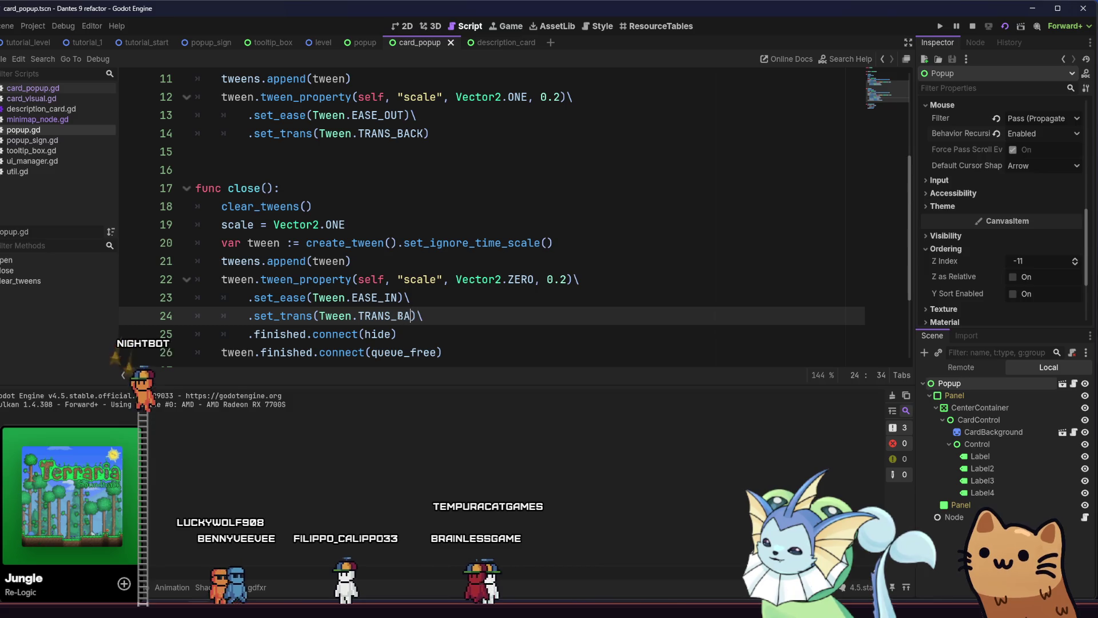
{"action": "key", "text": "F5"}
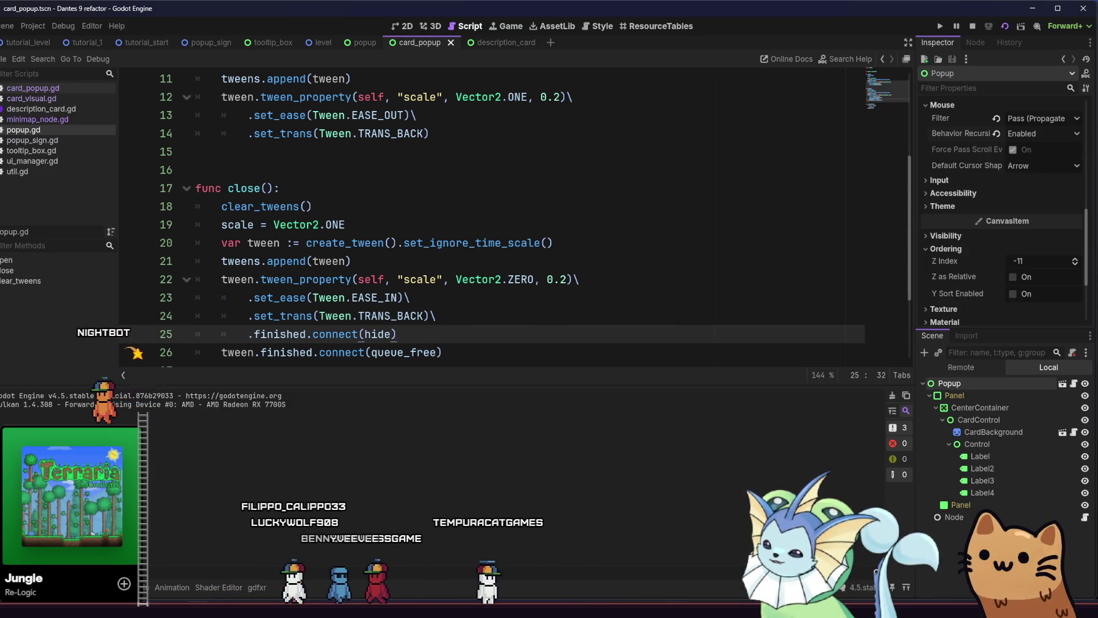
- Step rapidly on and off the sign to open and close the Rusty Pistol card
{"action": "key", "text": "d"}
{"action": "key", "text": "a"}
{"action": "key", "text": "d"}
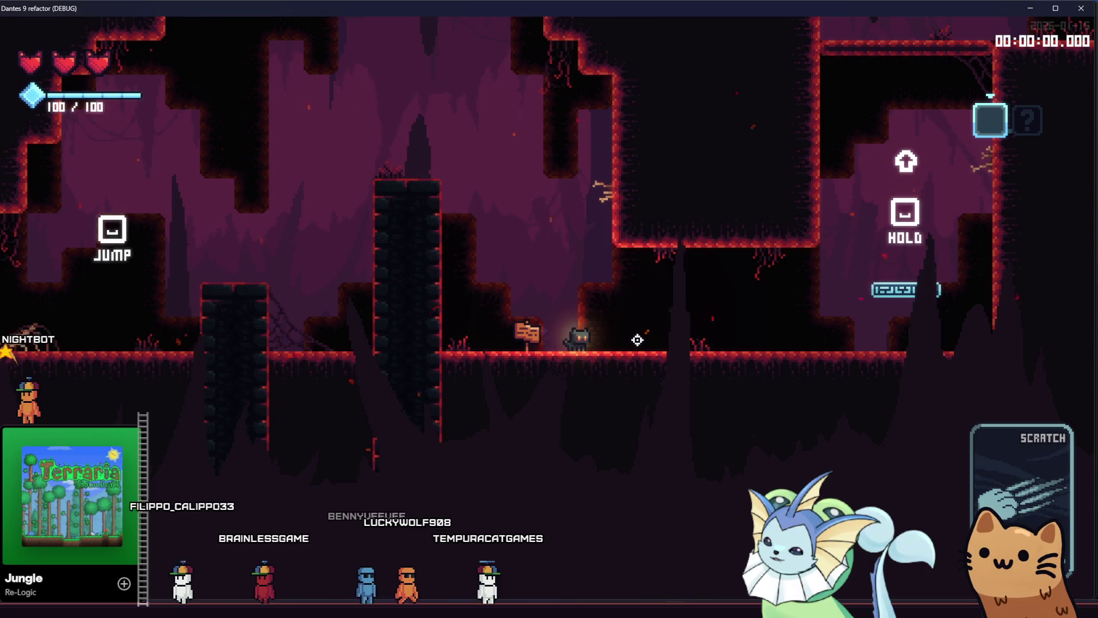
{"action": "key", "text": "a"}
{"action": "key", "text": "d"}
{"action": "key", "text": "a"}
{"action": "key", "text": "d"}
{"action": "key", "text": "a"}
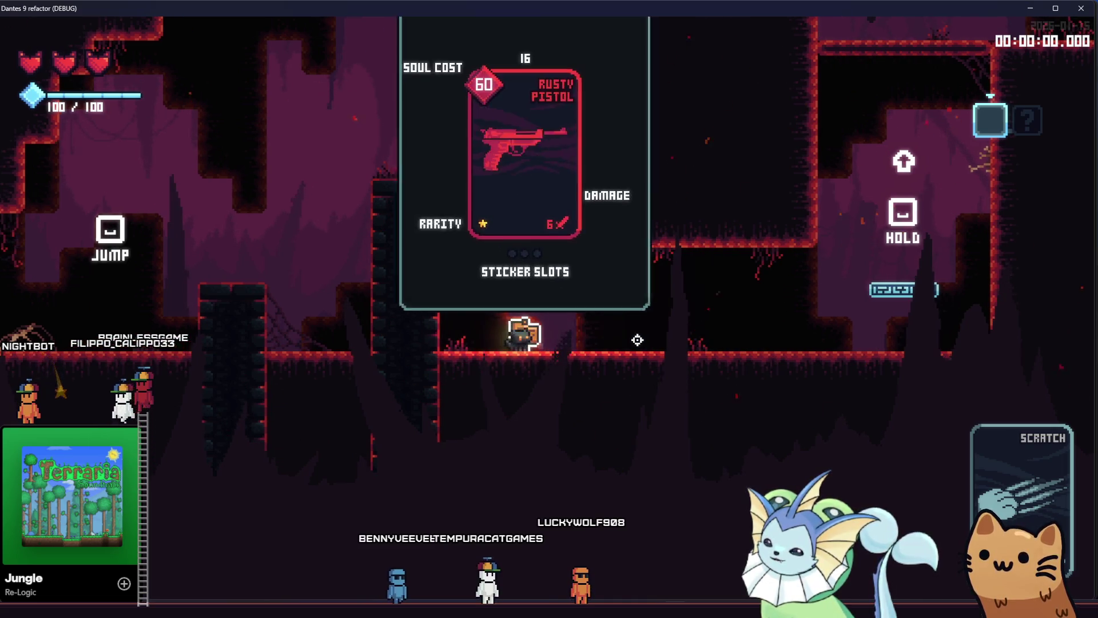
{"action": "key", "text": "d"}
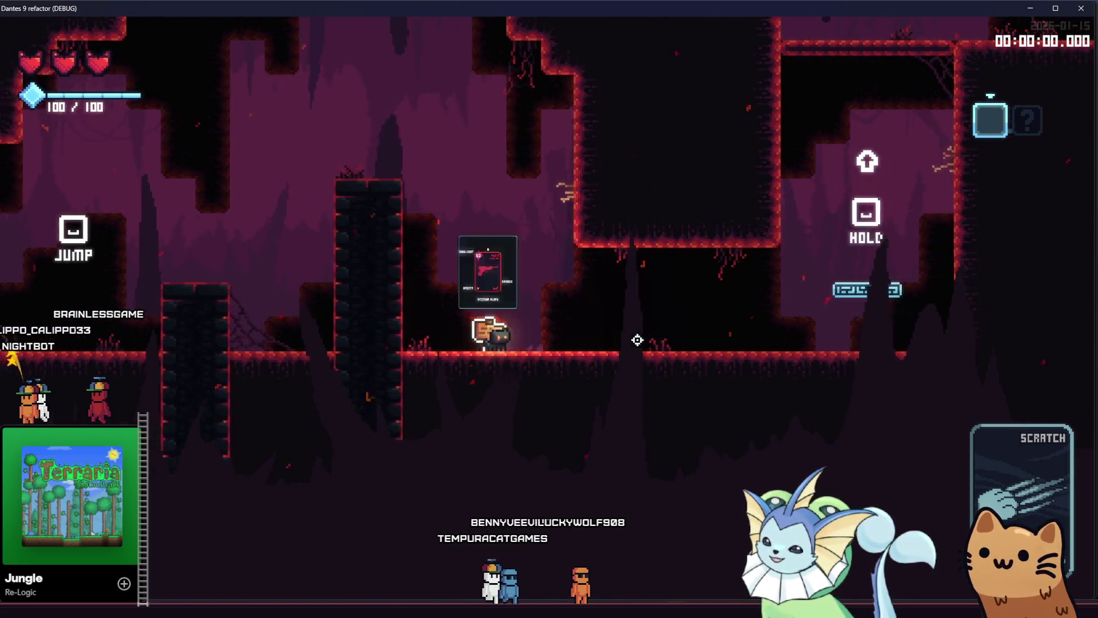
{"action": "key", "text": "a"}
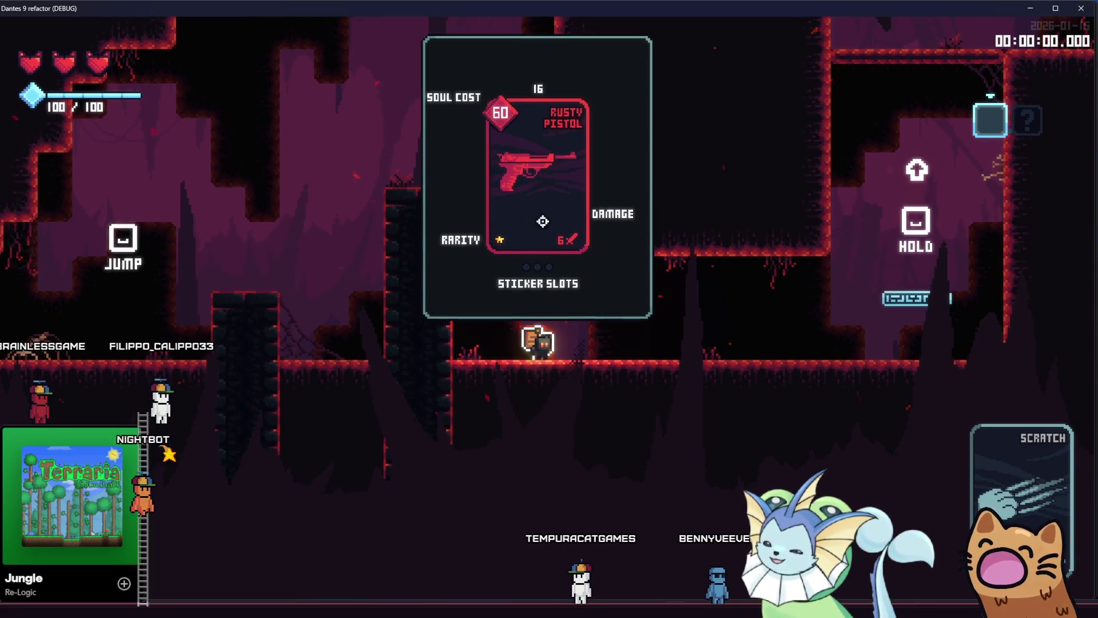
- Walk back and forth past the sign, letting the card close and reappear
{"action": "mouse_move", "coordinate": [623, 582]}
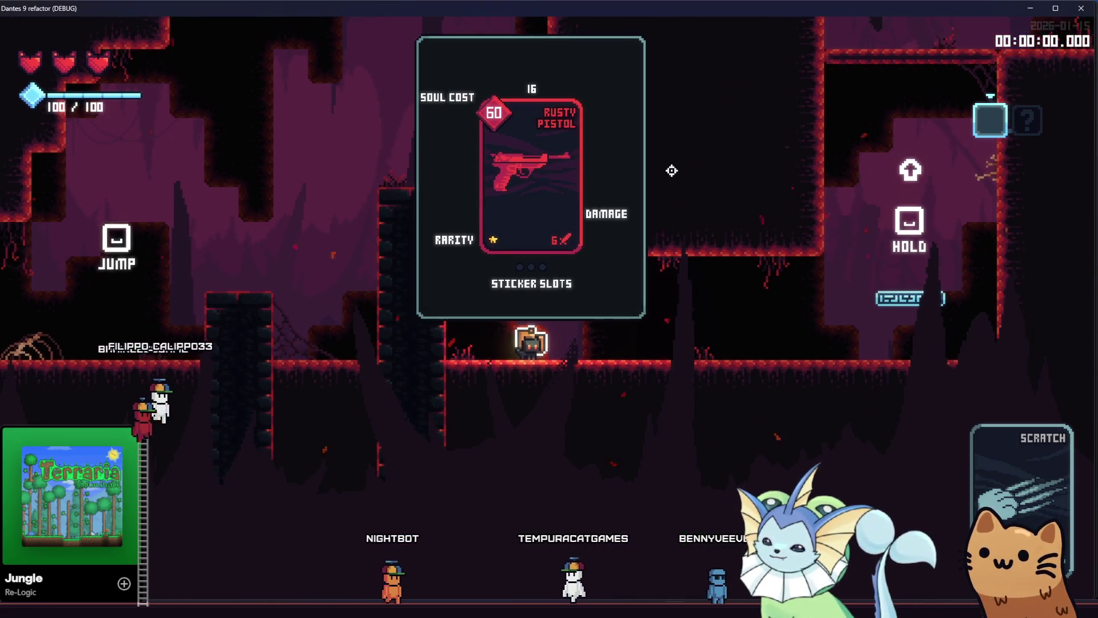
{"action": "key", "text": "d"}
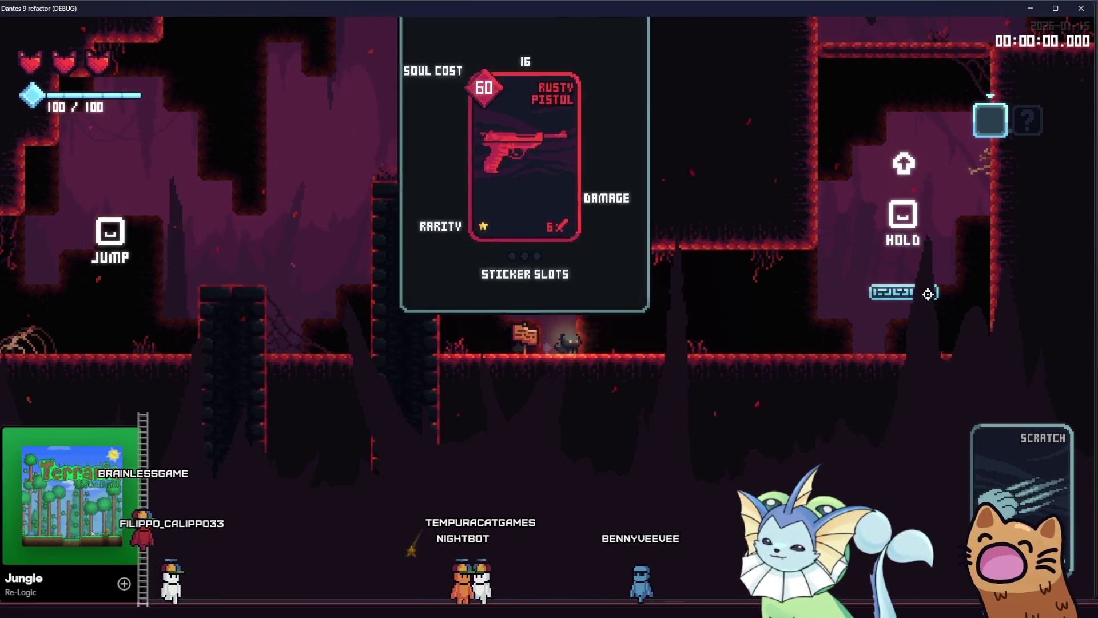
{"action": "key", "text": "a"}
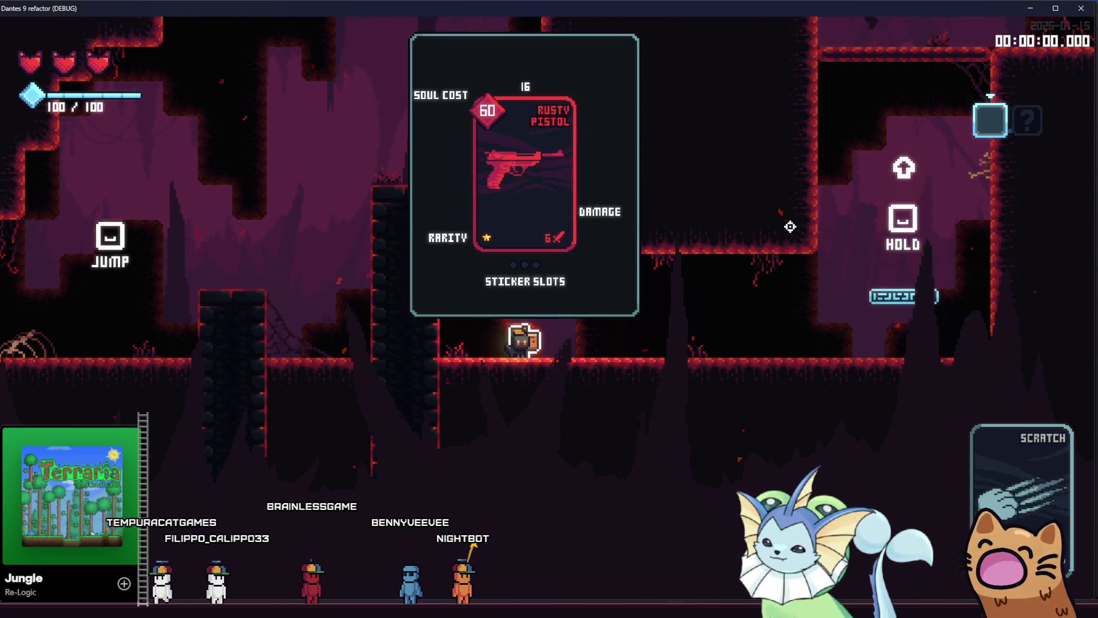
{"action": "key", "text": "d"}
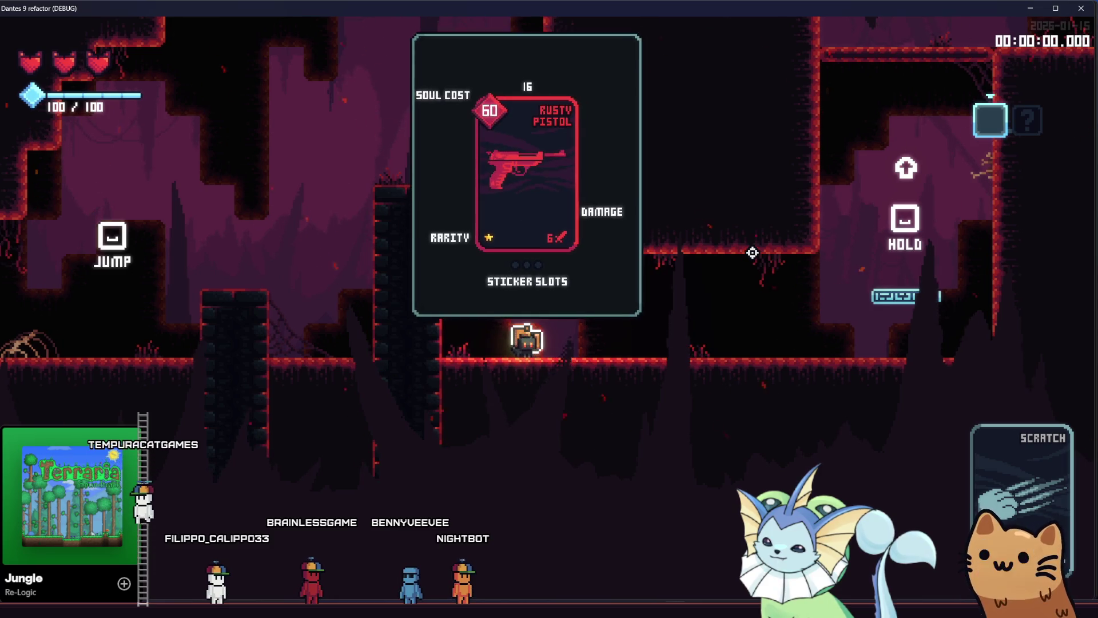
{"action": "key", "text": "d"}
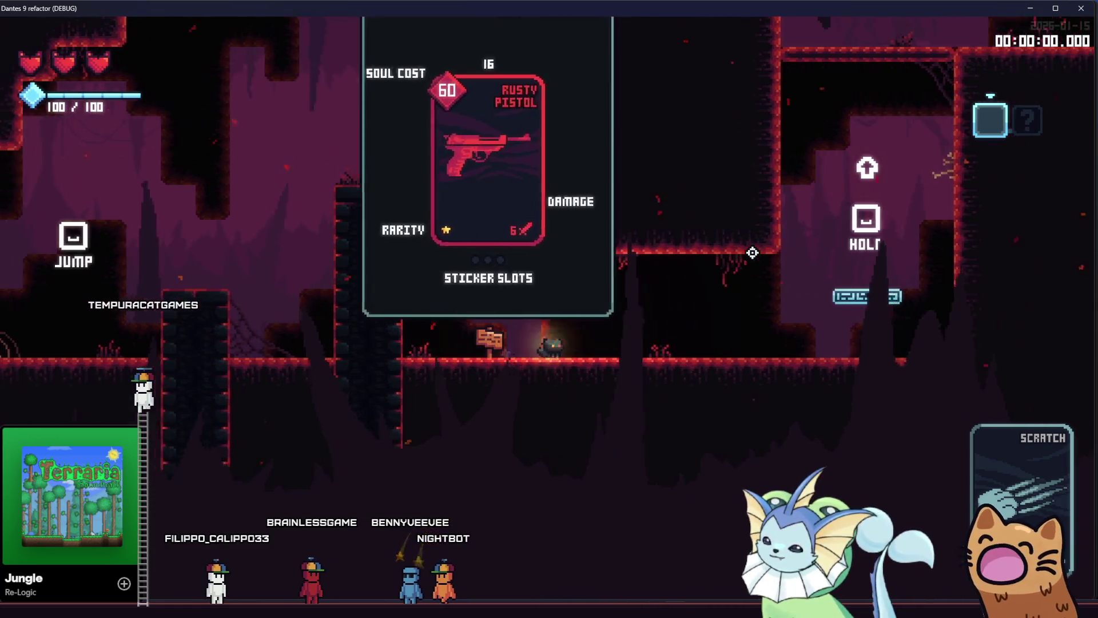
{"action": "key", "text": "a"}
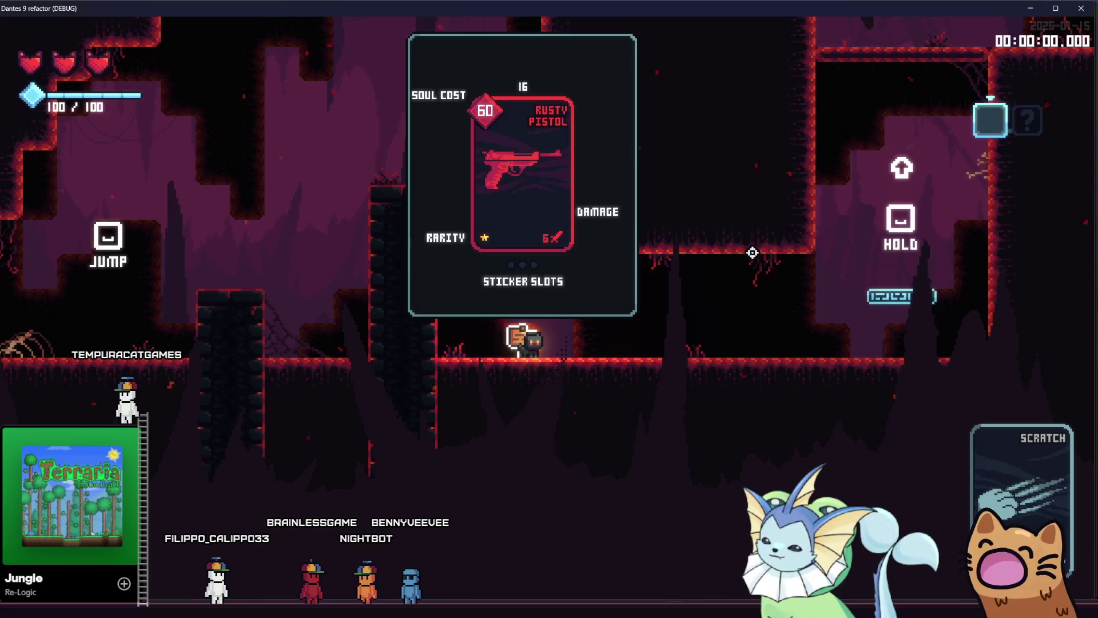
{"action": "key", "text": "a"}
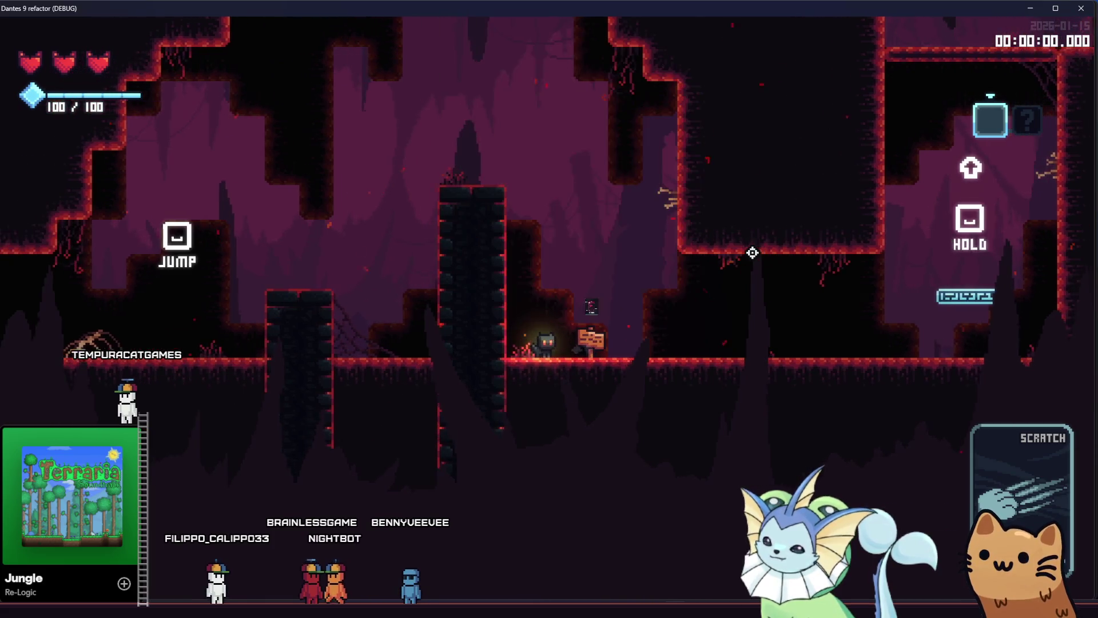
{"action": "key", "text": "d"}
{"action": "key", "text": "a"}
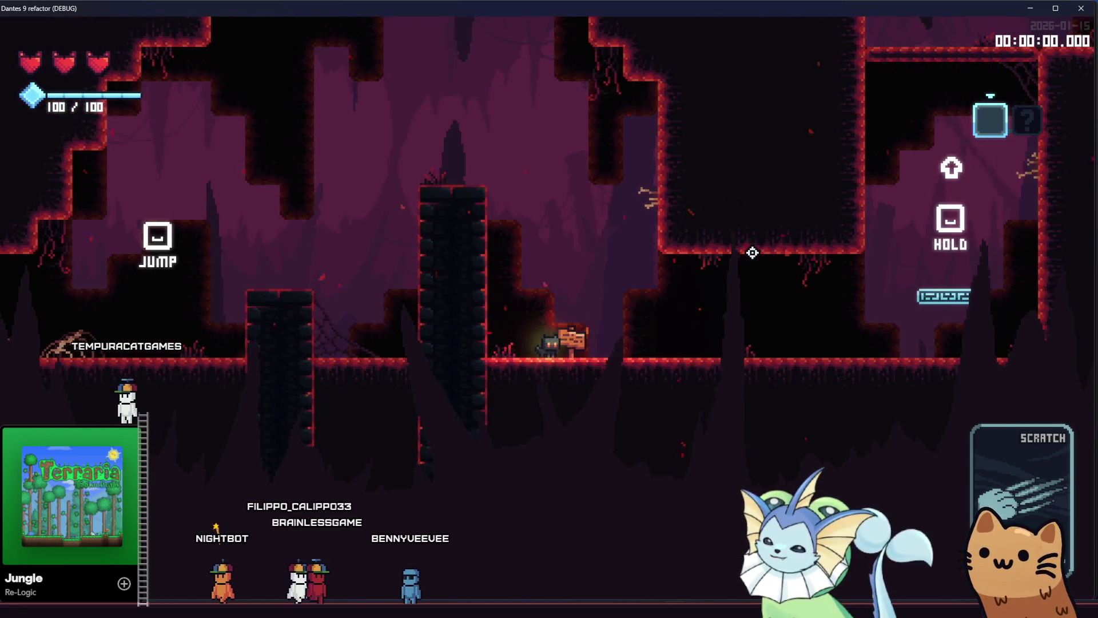
{"action": "key", "text": "d"}
{"action": "key", "text": "a"}
{"action": "key", "text": "a"}
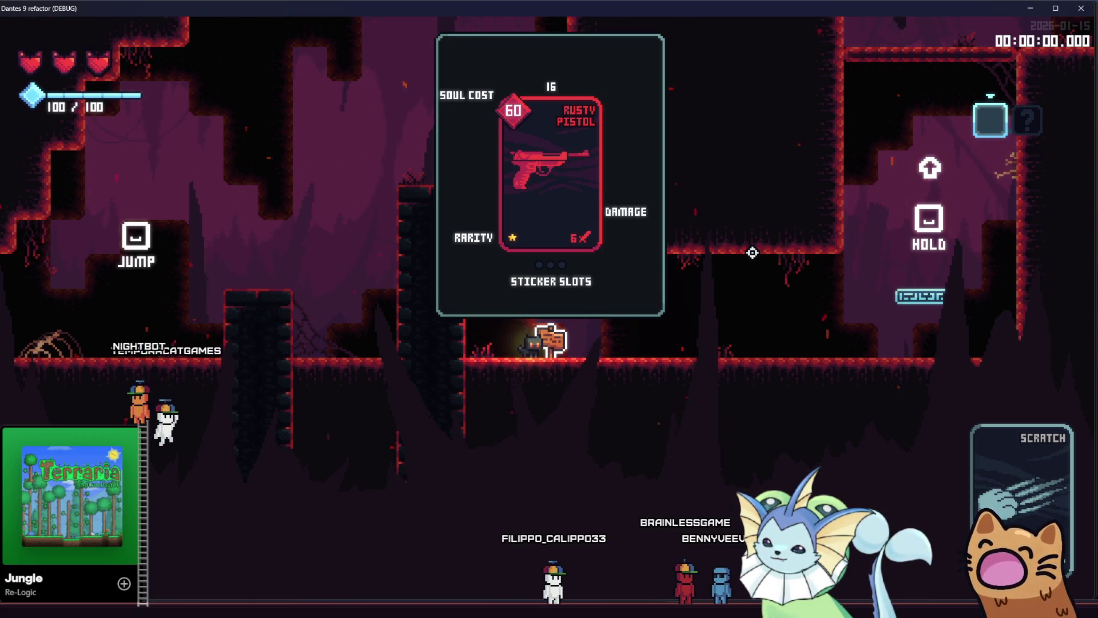
{"action": "key", "text": "d"}
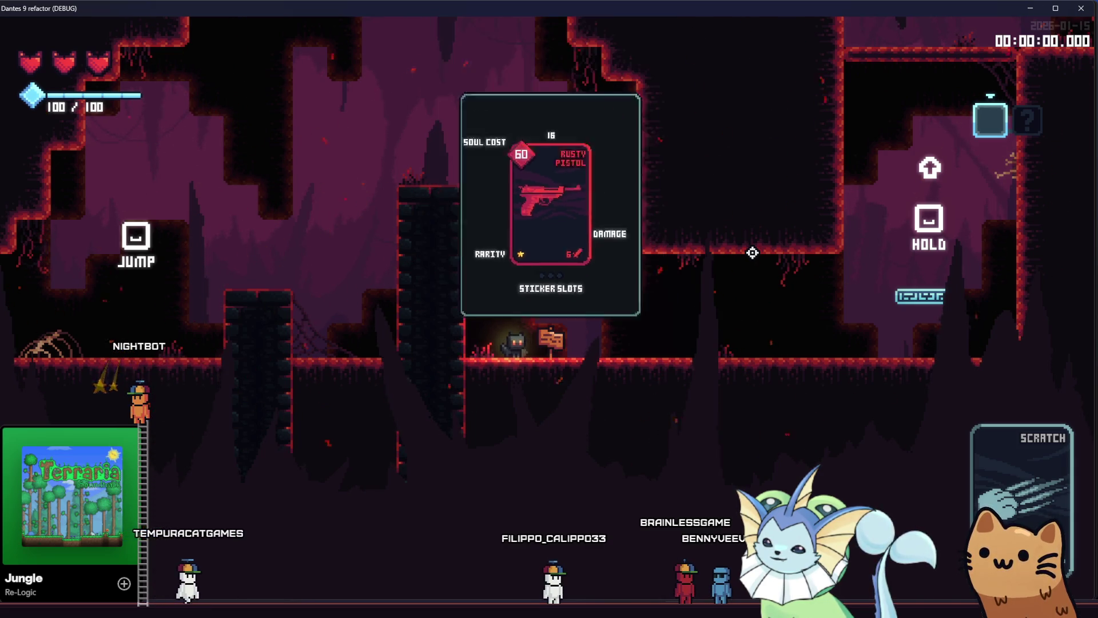
{"action": "key", "text": "a"}
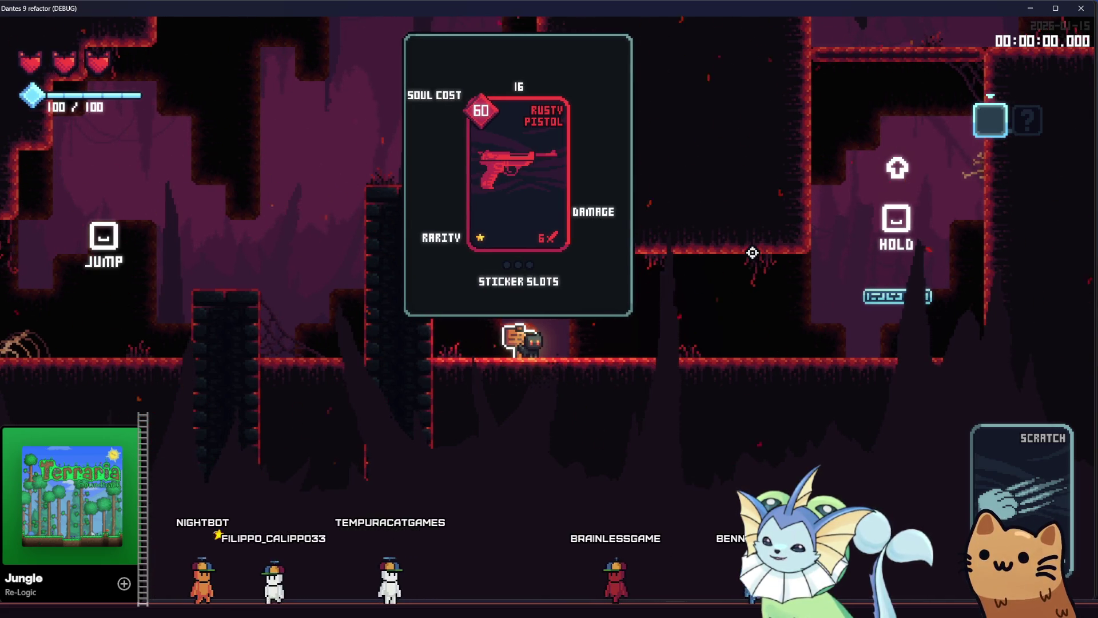
- Nudge, jump and turn the player on the sign to retrigger the popup, then close the game
{"action": "key", "text": "a"}
{"action": "key", "text": "d"}
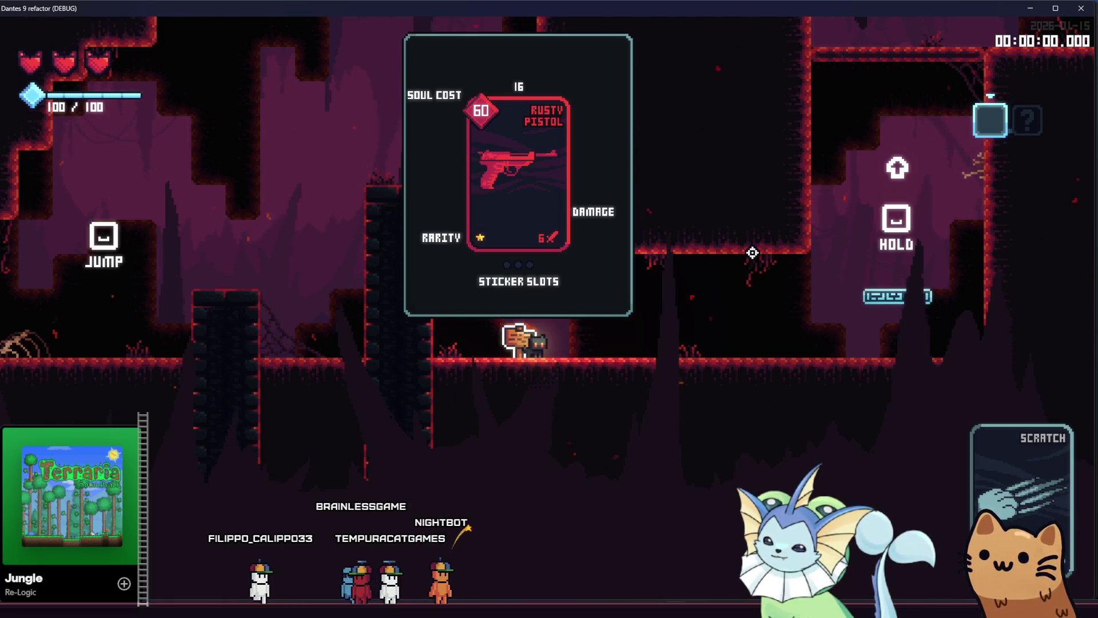
{"action": "key", "text": "d"}
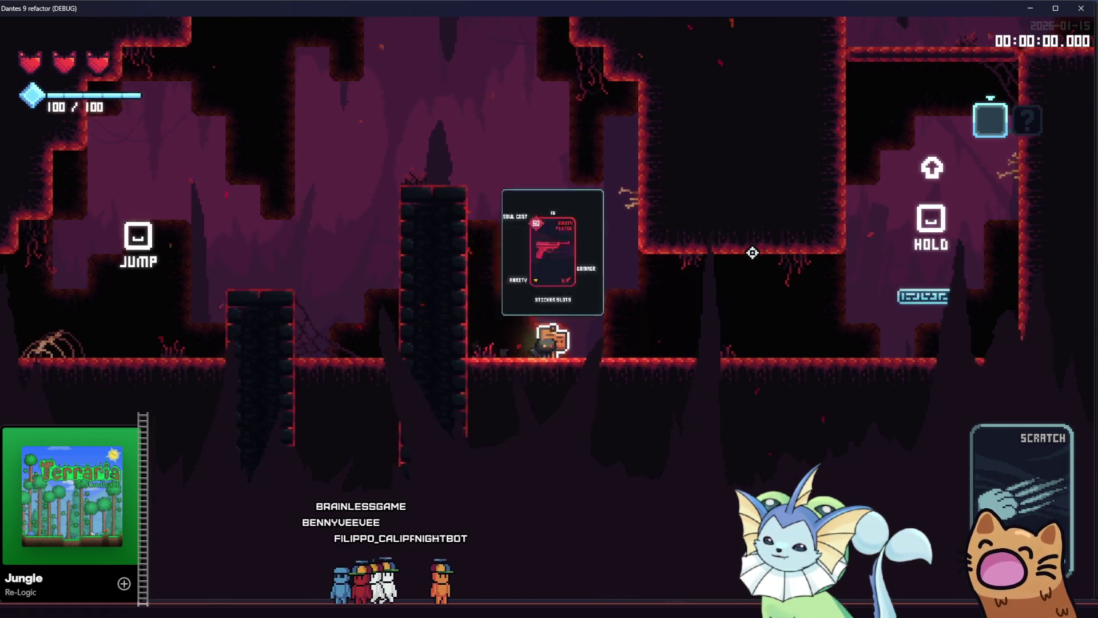
{"action": "key", "text": "d"}
{"action": "key", "text": "a"}
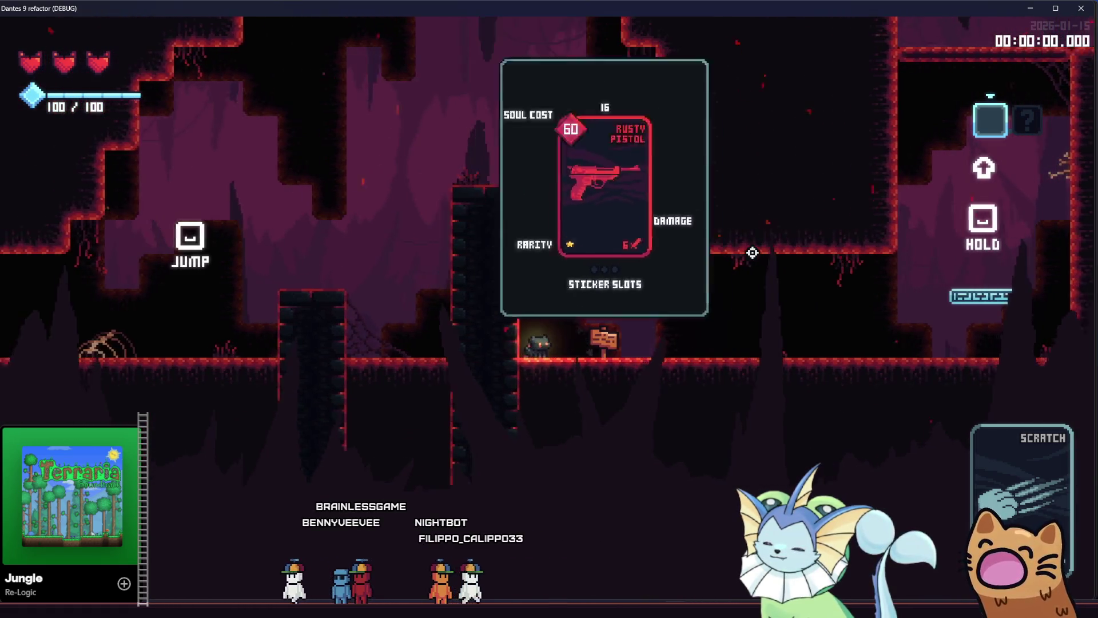
{"action": "key", "text": "d"}
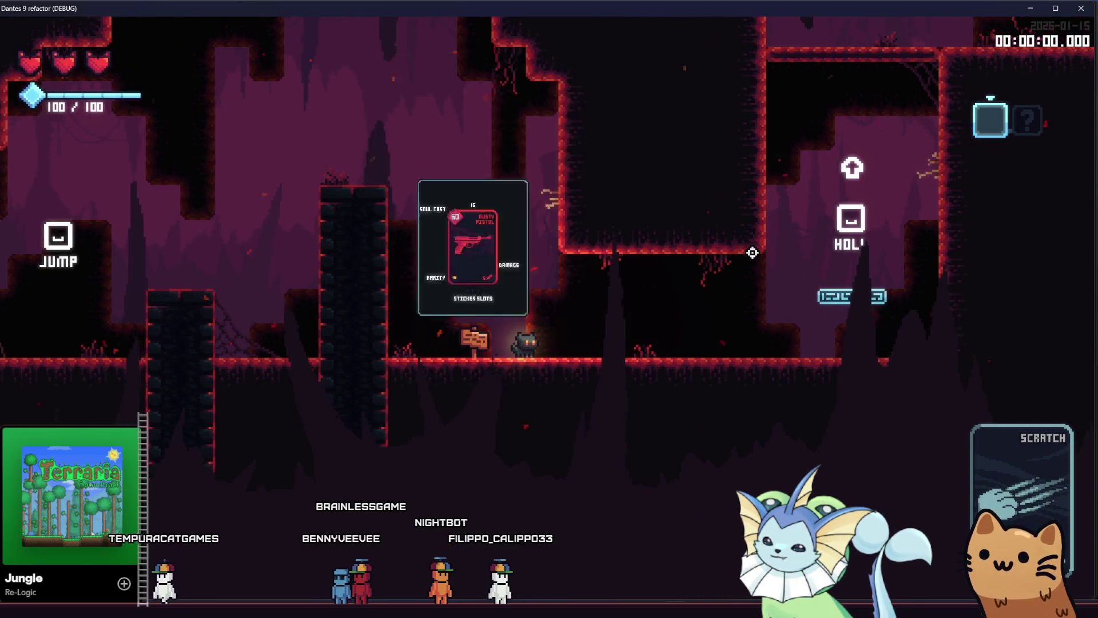
{"action": "key", "text": "a"}
{"action": "key", "text": "d"}
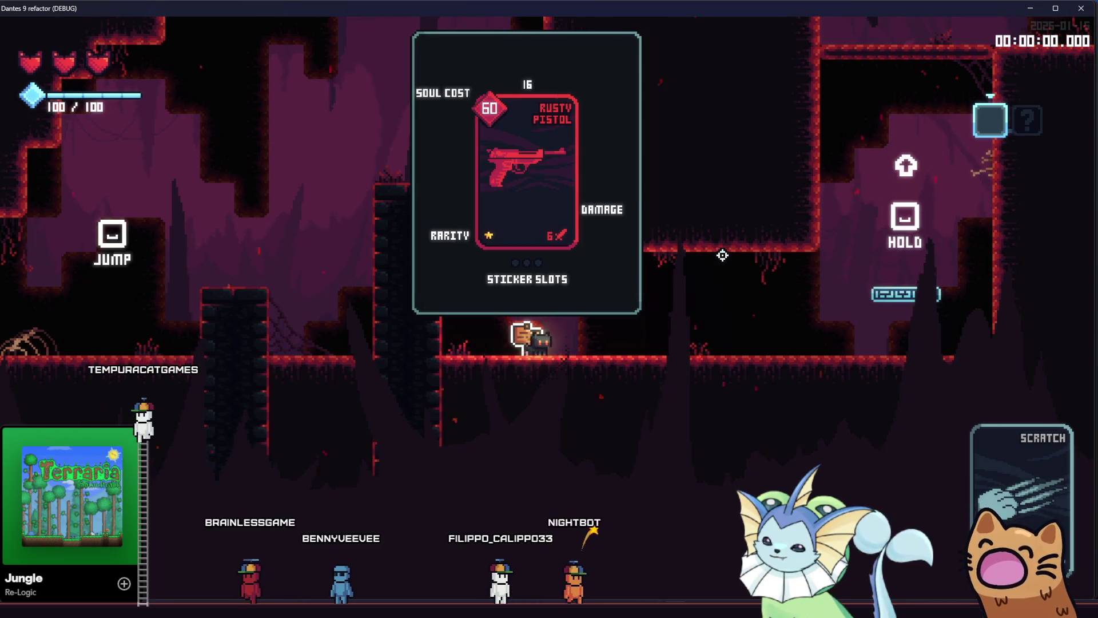
{"action": "key", "text": "d"}
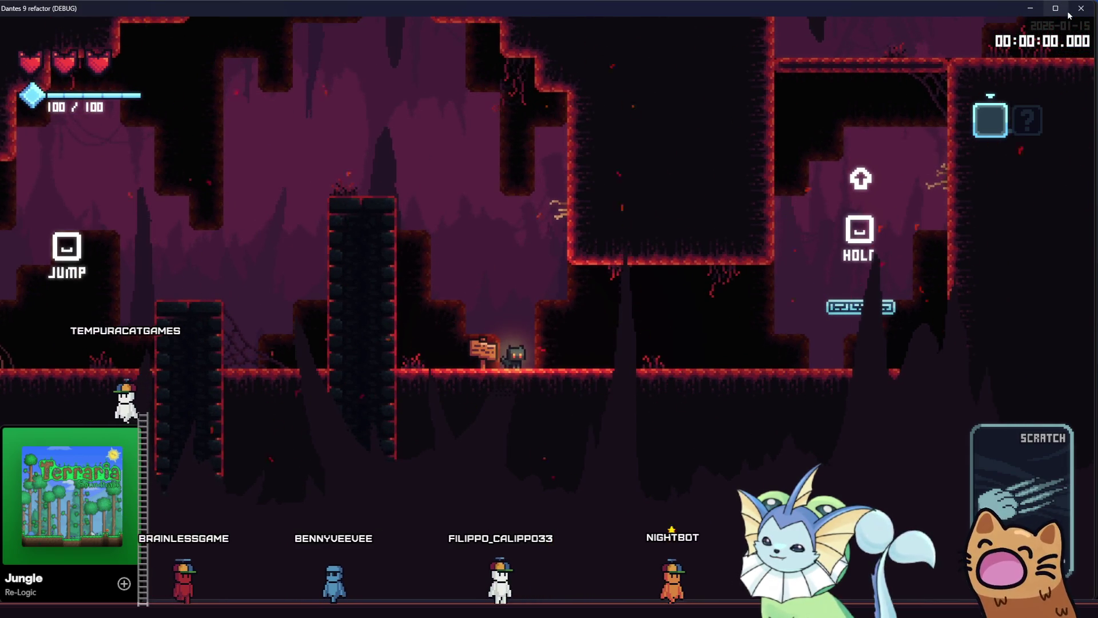
{"action": "key", "text": "a"}
{"action": "key", "text": "space"}
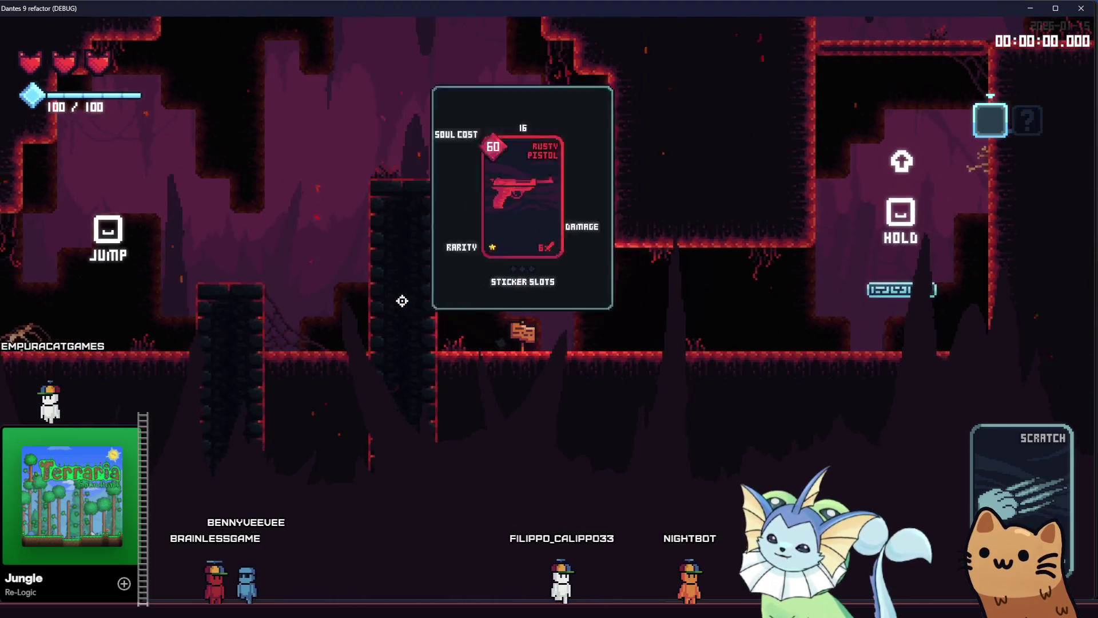
{"action": "key", "text": "space"}
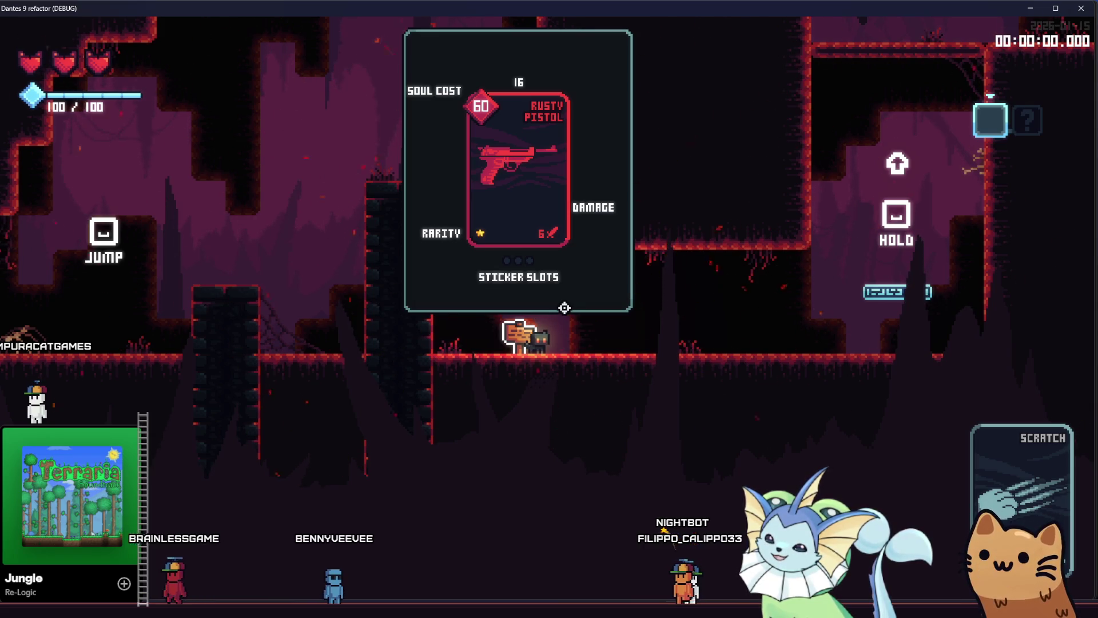
{"action": "key", "text": "a"}
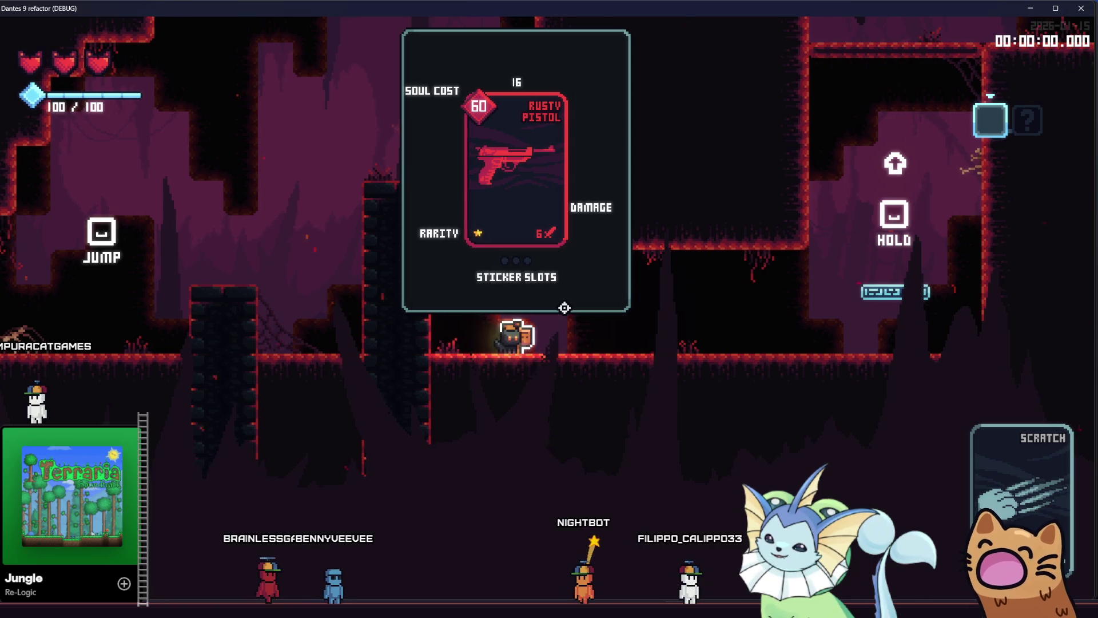
{"action": "key", "text": "d"}
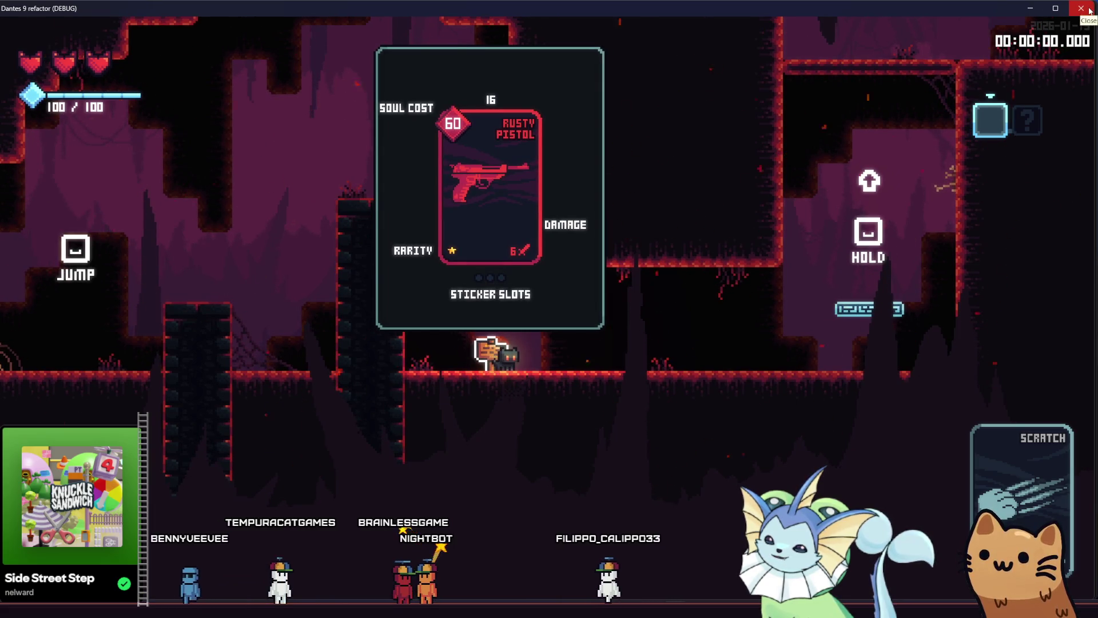
{"action": "left_click", "coordinate": [1081, 8]}
- Click at line 26 of card_popup.gd, then bring Aseprite forward with the gatos.aseprite sheet
{"action": "scroll", "coordinate": [566, 260], "scroll_direction": "down", "scroll_amount": 3}
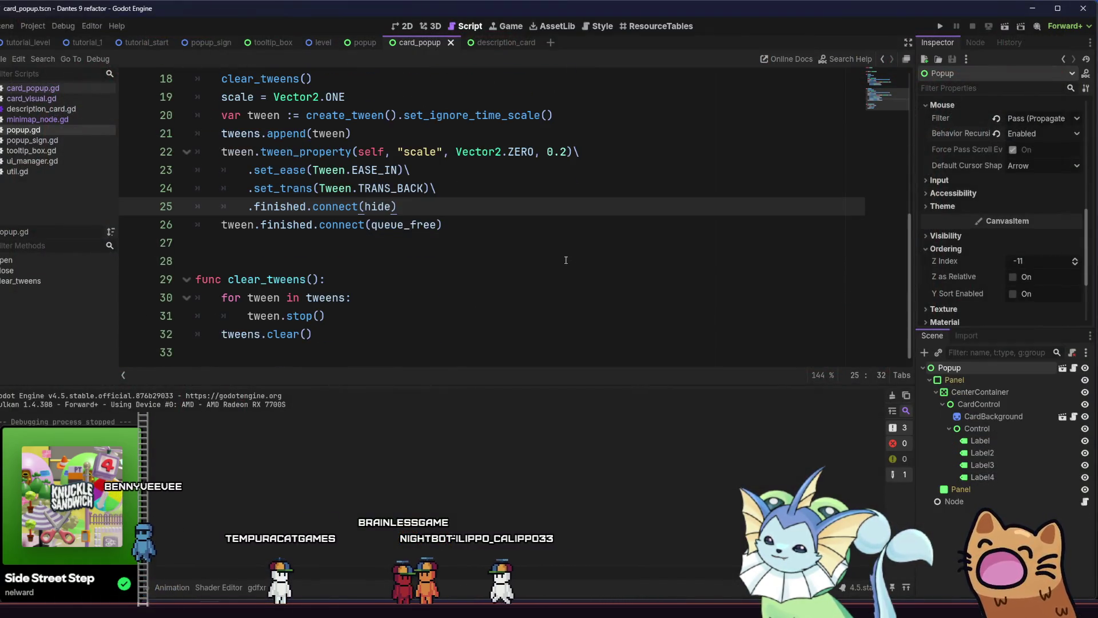
{"action": "left_click", "coordinate": [549, 225]}
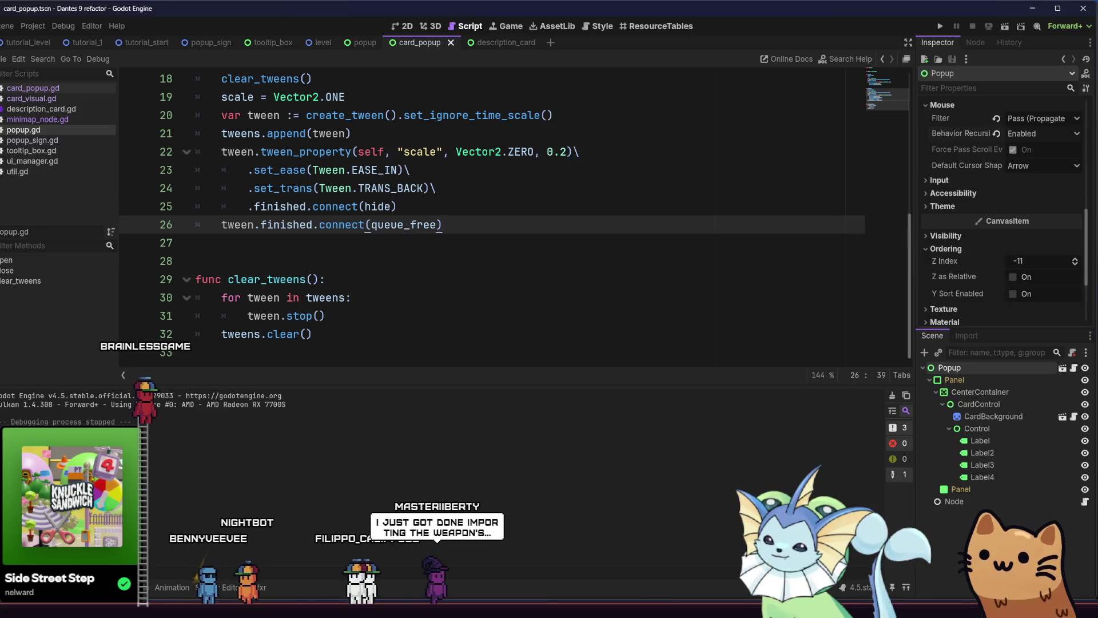
{"action": "left_click", "coordinate": [331, 587]}
{"action": "scroll", "coordinate": [155, 217], "scroll_direction": "left", "scroll_amount": 5}
{"action": "scroll", "coordinate": [155, 218], "scroll_direction": "up", "scroll_amount": 3}
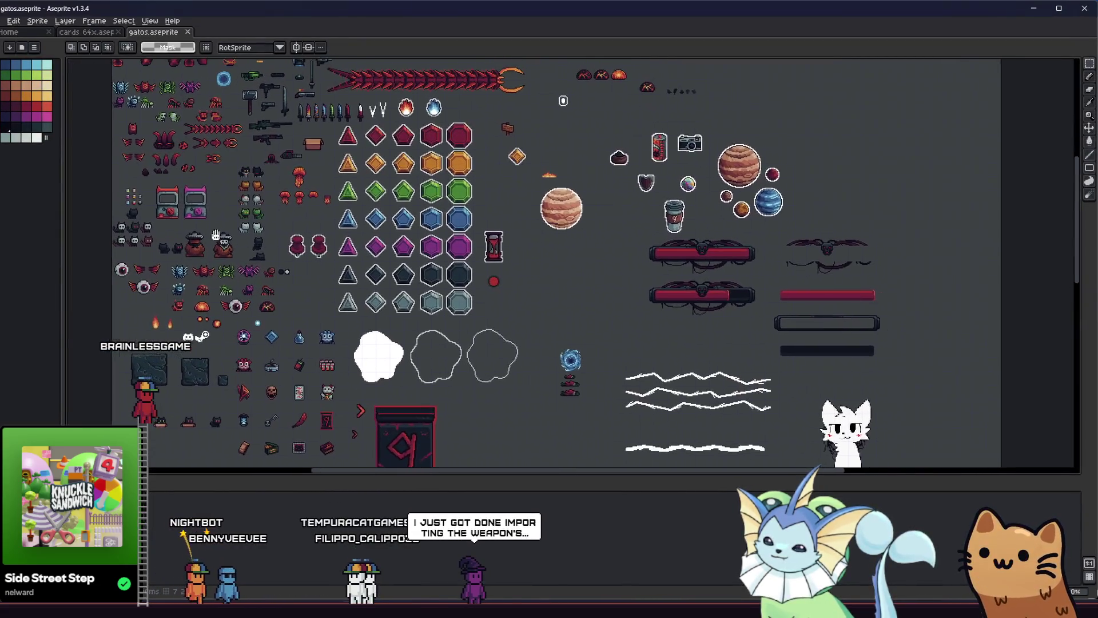
- From the cards 64x document, open rusty_pistol_full.png from Dante's 9 > cards 64x > full
{"action": "left_click", "coordinate": [80, 34]}
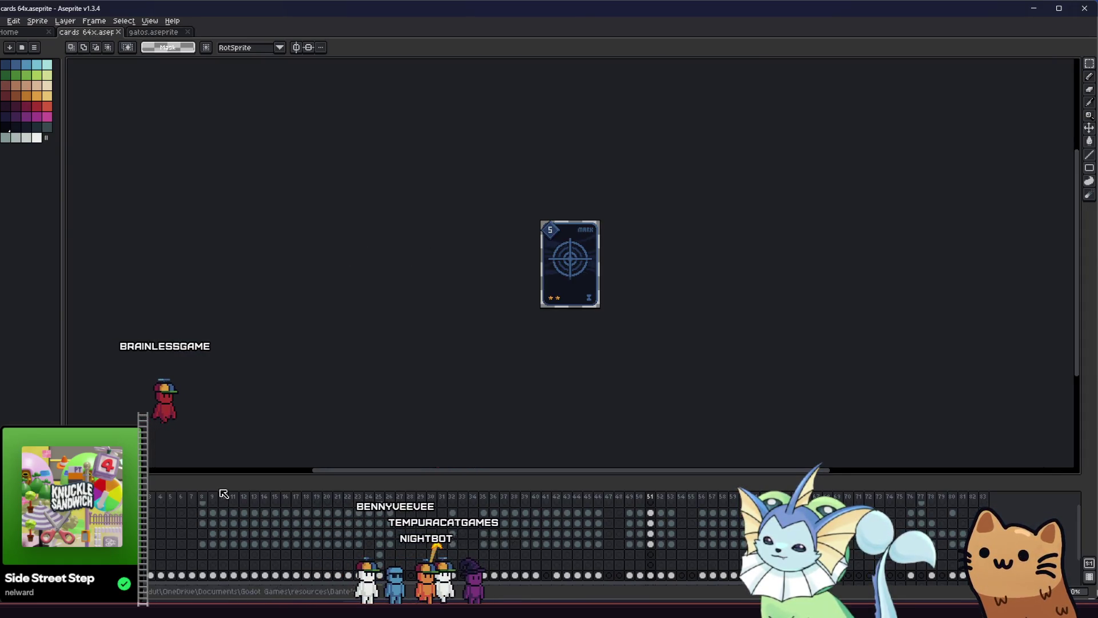
{"action": "left_click", "coordinate": [12, 32]}
{"action": "left_click", "coordinate": [3, 20]}
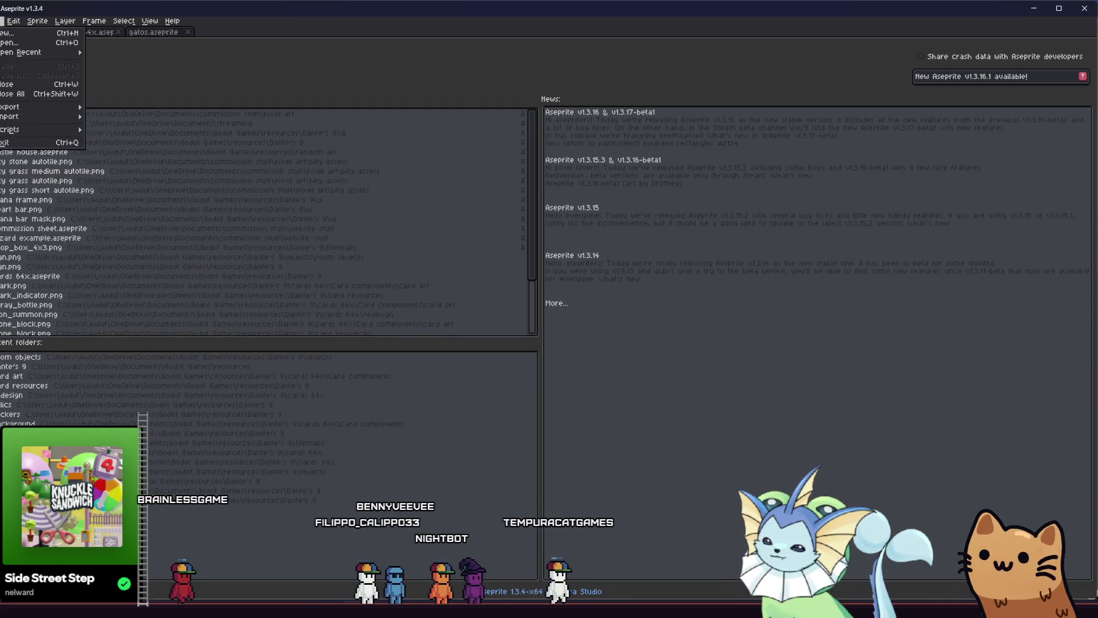
{"action": "left_click", "coordinate": [42, 43]}
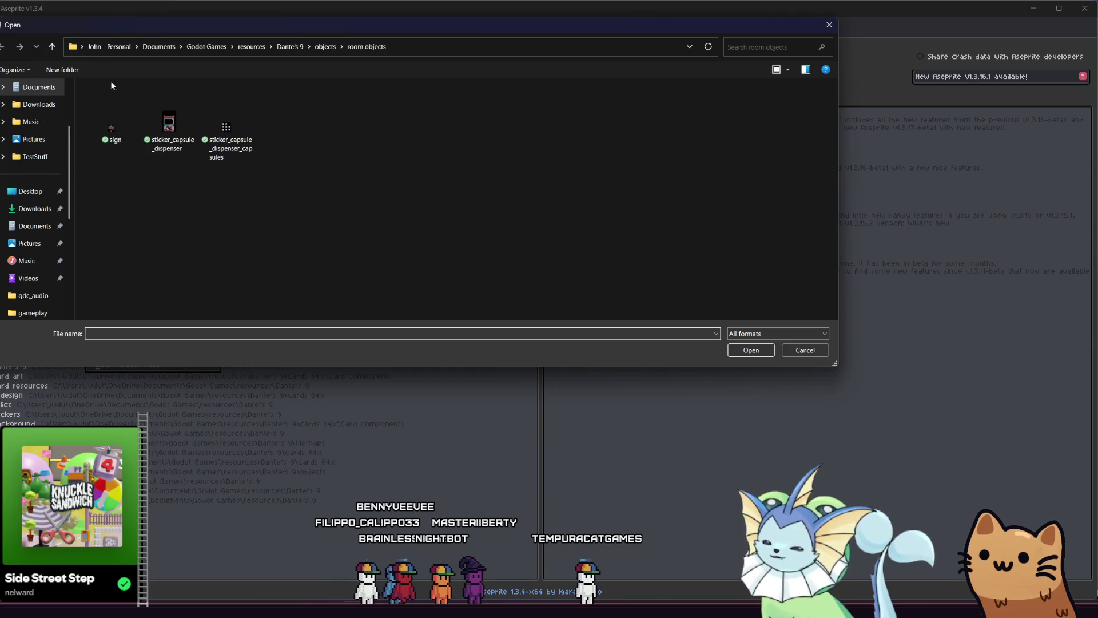
{"action": "left_click", "coordinate": [51, 47]}
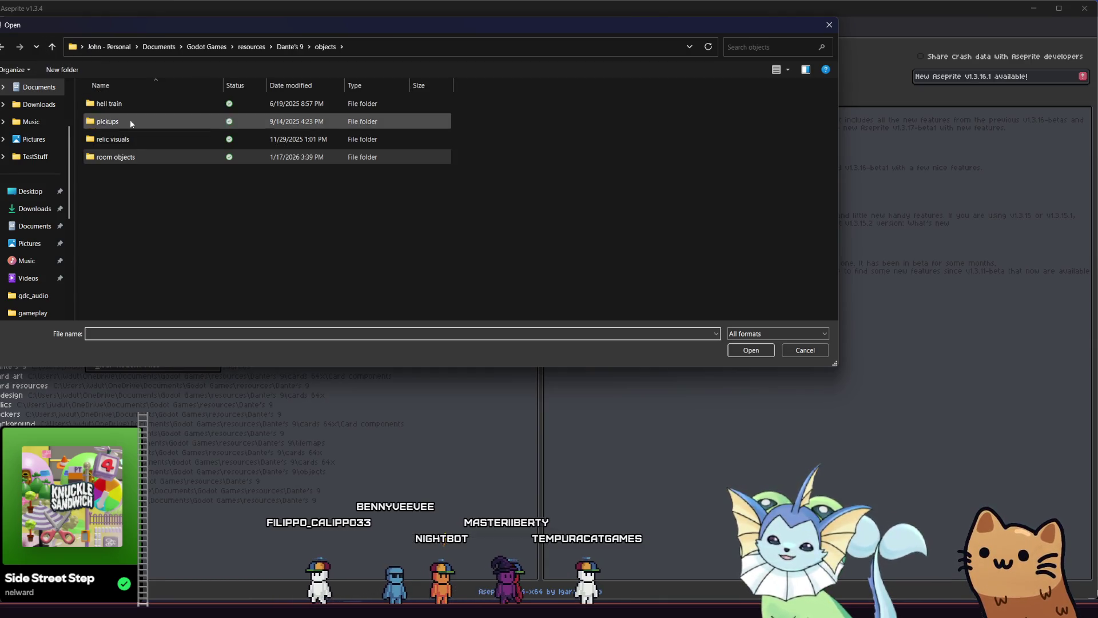
{"action": "left_click", "coordinate": [53, 48]}
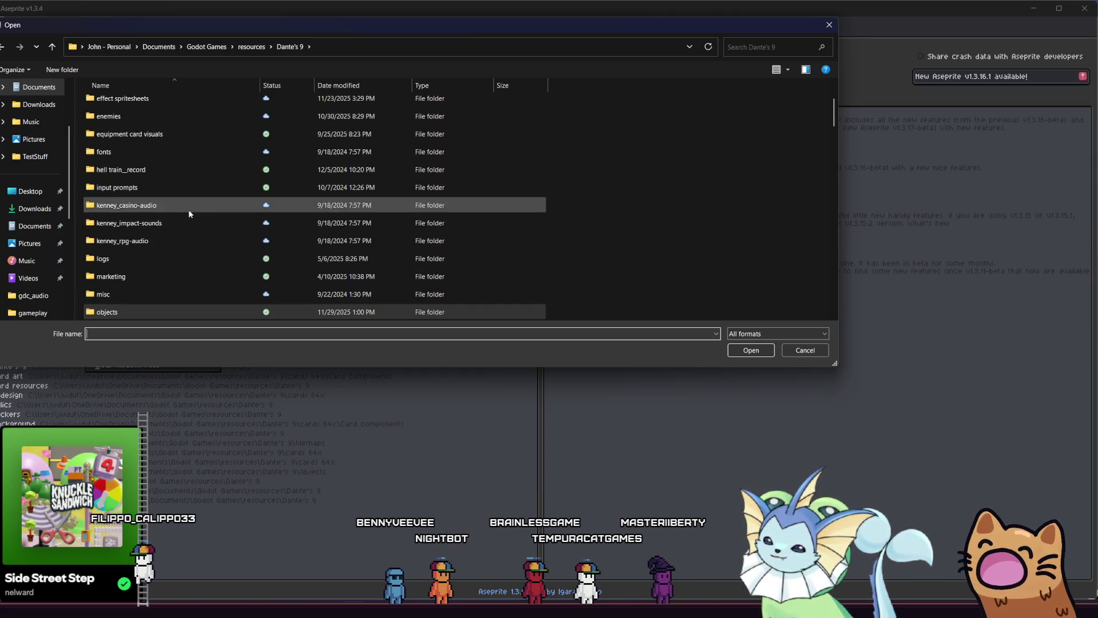
{"action": "scroll", "coordinate": [185, 200], "scroll_direction": "up", "scroll_amount": 3}
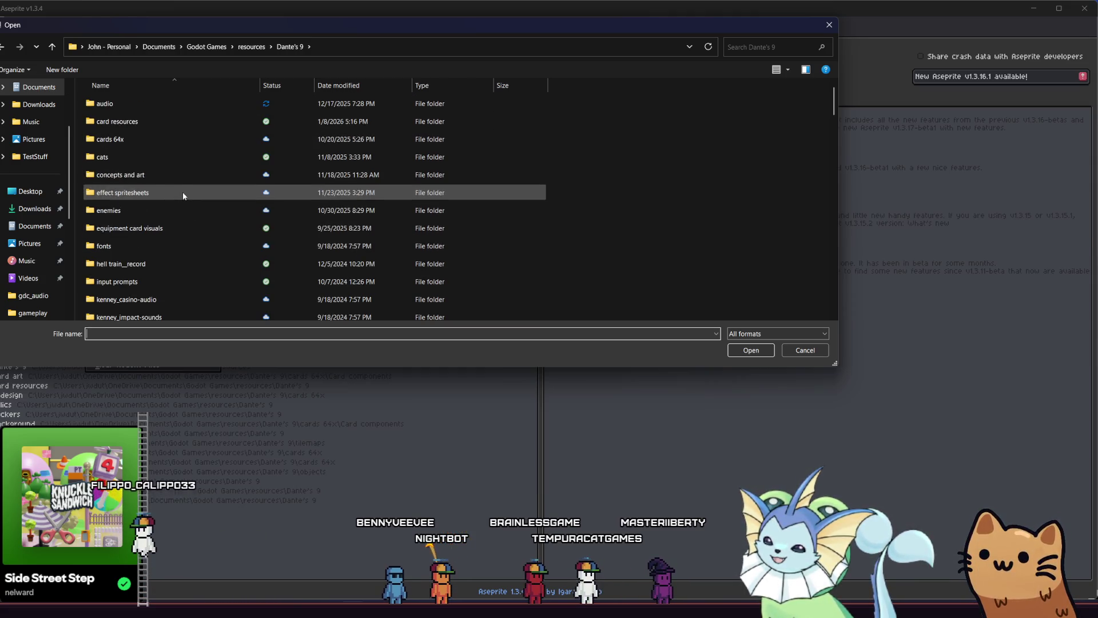
{"action": "double_click", "coordinate": [169, 139]}
{"action": "double_click", "coordinate": [263, 119]}
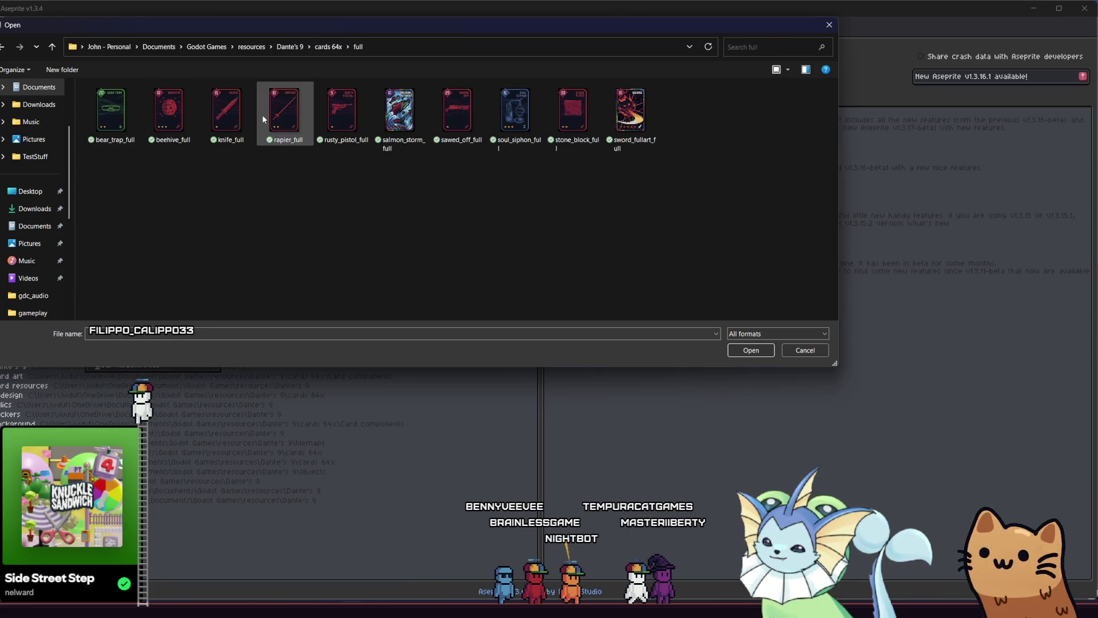
{"action": "left_click", "coordinate": [331, 131]}
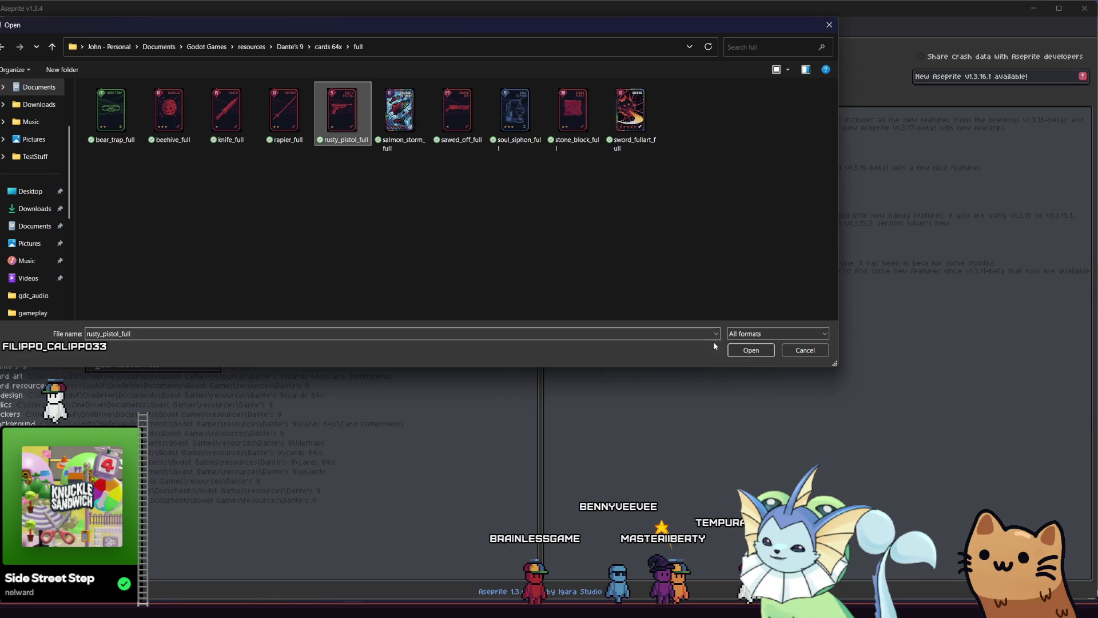
{"action": "left_click", "coordinate": [734, 351]}
{"action": "scroll", "coordinate": [547, 261], "scroll_direction": "up", "scroll_amount": 2}
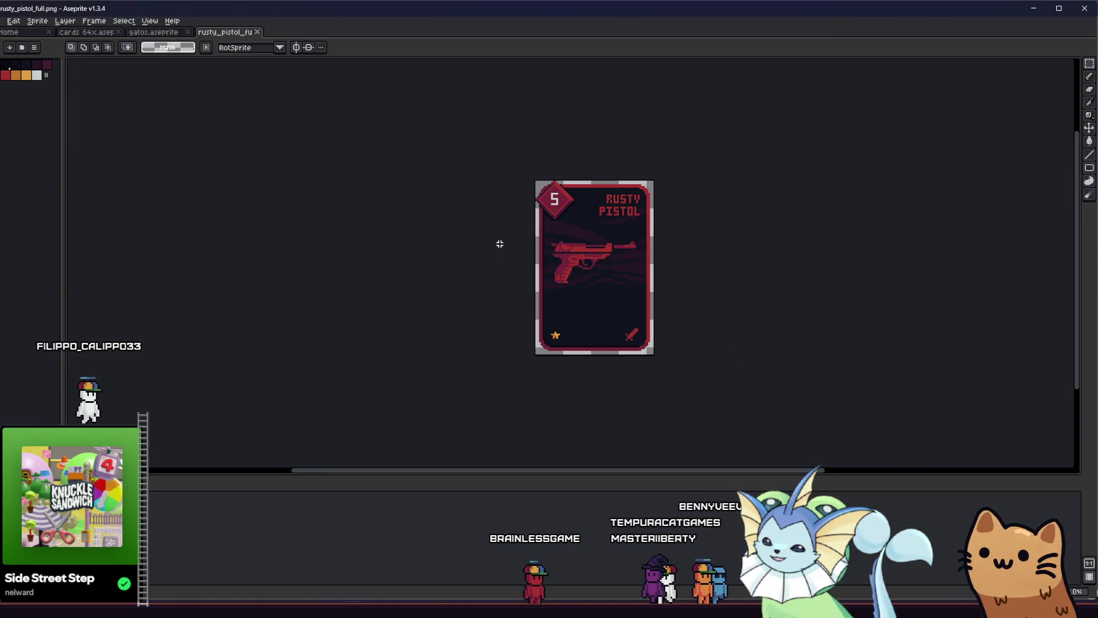
- Grow the rusty_pistol_full canvas height by 32+32 pixels for transparent margins around the card
{"action": "left_click_drag", "start_coordinate": [359, 227], "coordinate": [211, 225]}
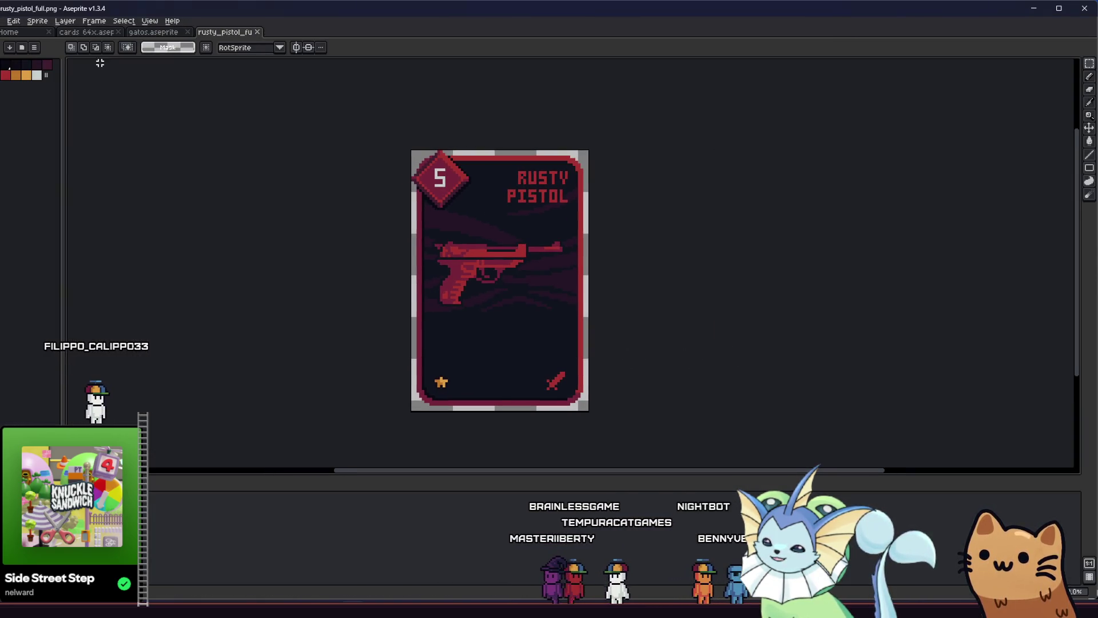
{"action": "left_click", "coordinate": [75, 25]}
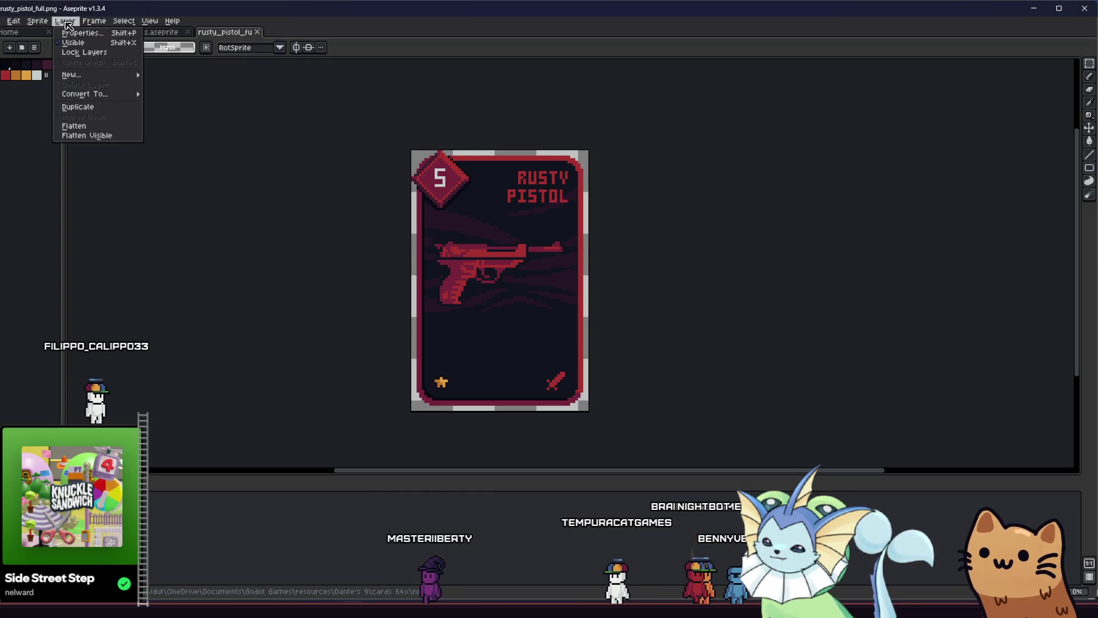
{"action": "mouse_move", "coordinate": [37, 21]}
{"action": "mouse_move", "coordinate": [64, 47]}
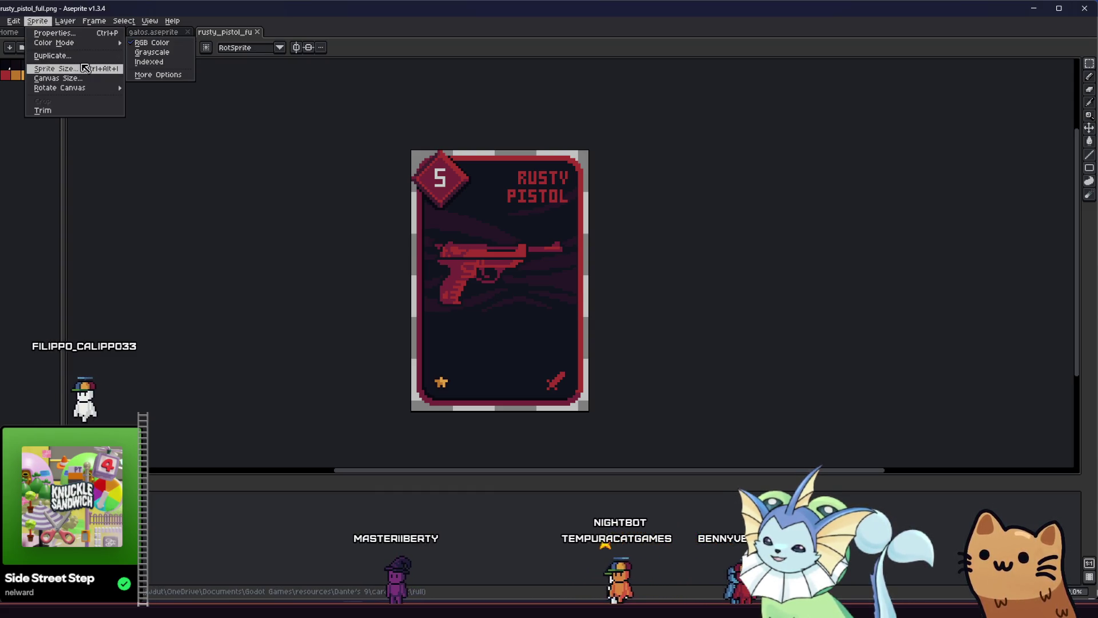
{"action": "left_click", "coordinate": [58, 78]}
{"action": "type", "text": "68+"}
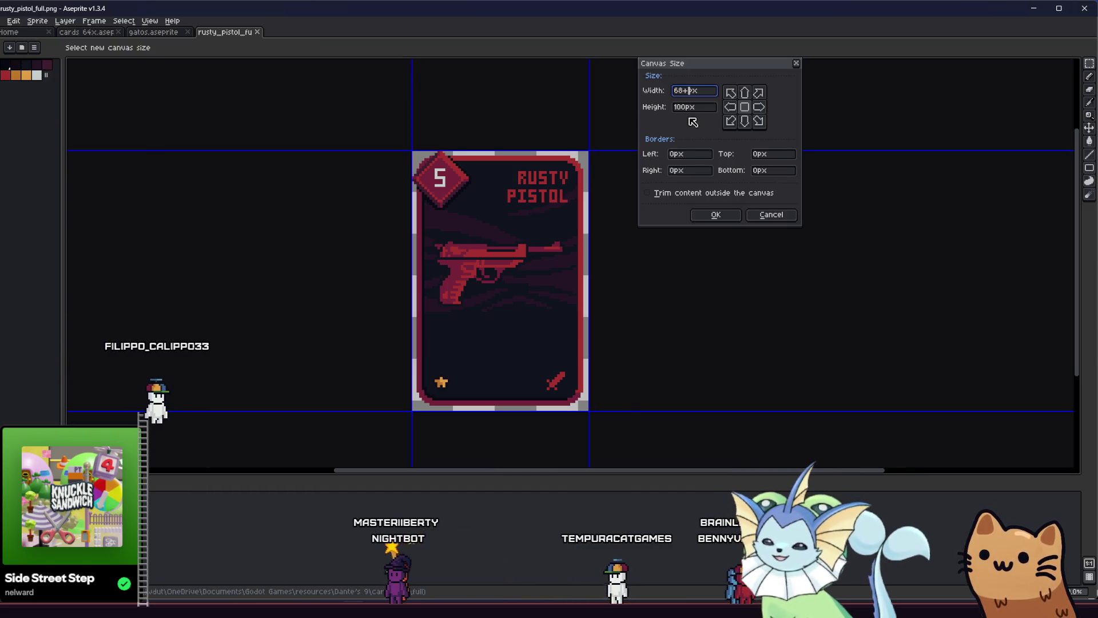
{"action": "type", "text": "32"}
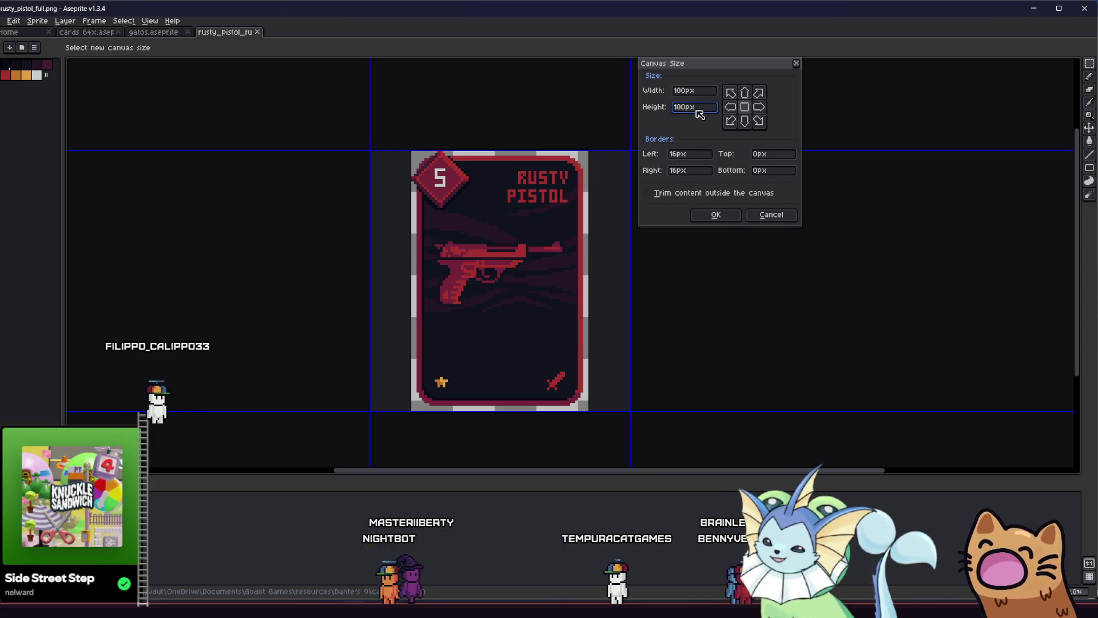
{"action": "type", "text": "+32"}
{"action": "key", "text": "Return"}
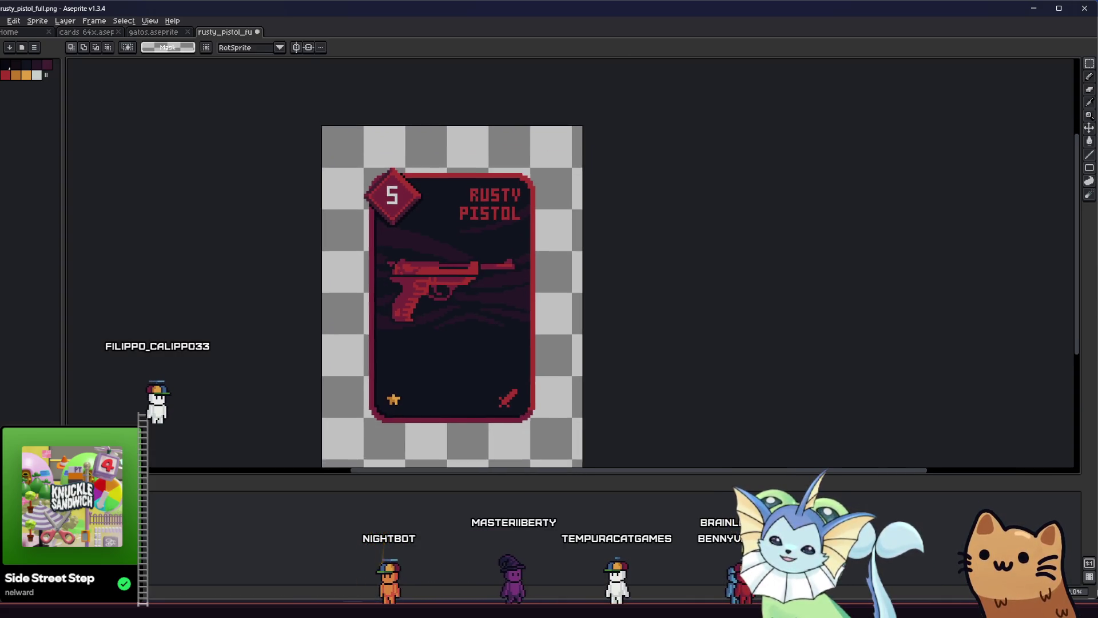
{"action": "left_click_drag", "start_coordinate": [178, 192], "coordinate": [164, 124]}
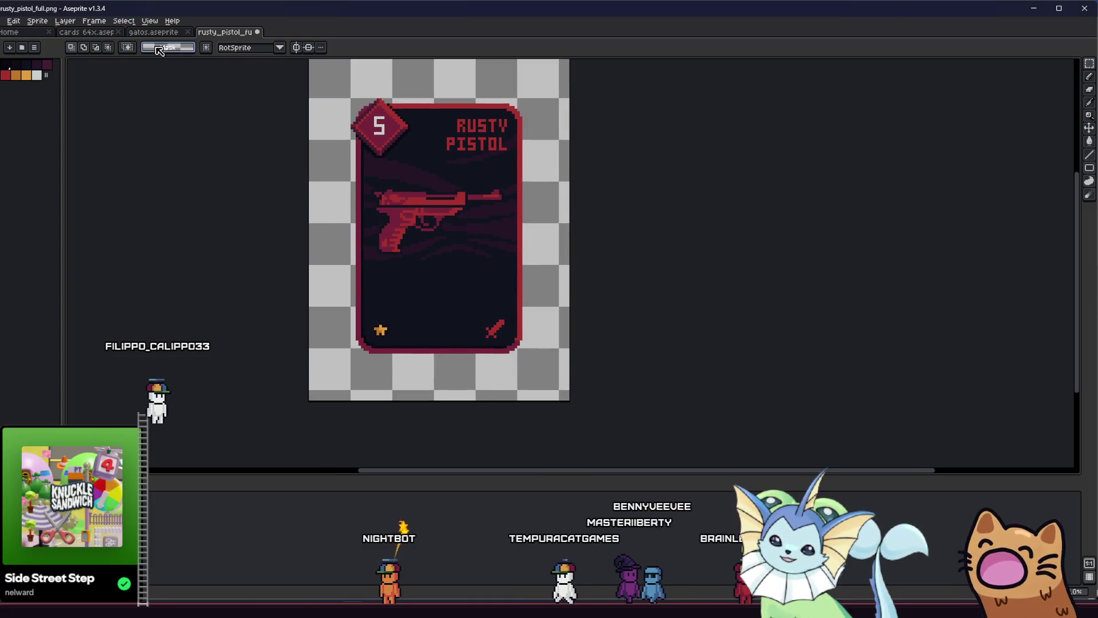
{"action": "left_click", "coordinate": [94, 32]}
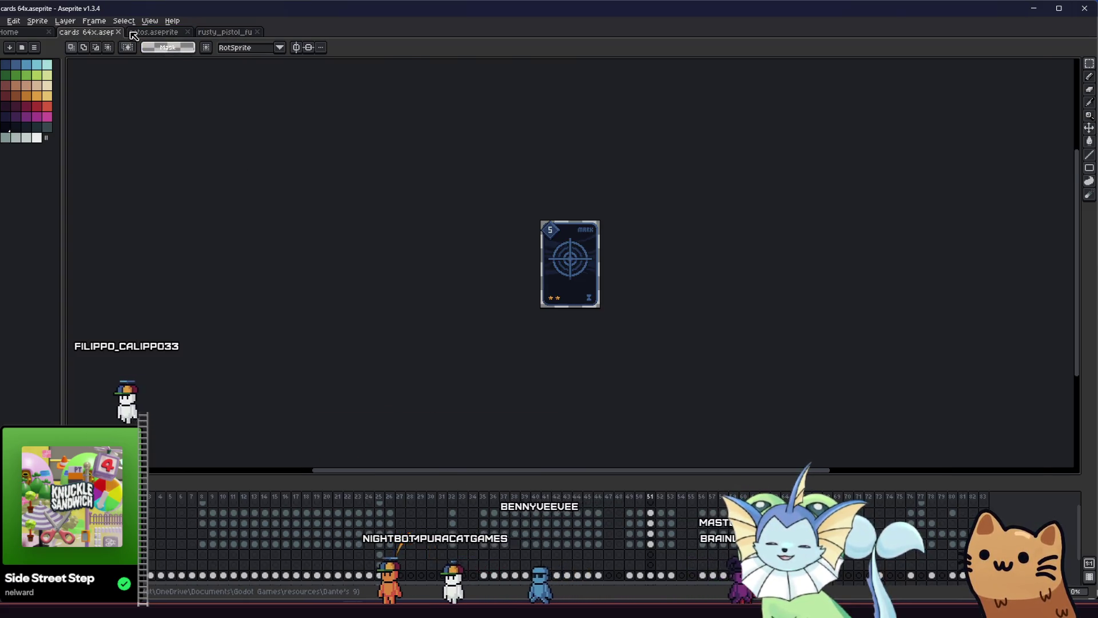
- Copy the dark circle sprite from gatos.aseprite and paste it centred below the Rusty Pistol card
{"action": "left_click", "coordinate": [131, 33]}
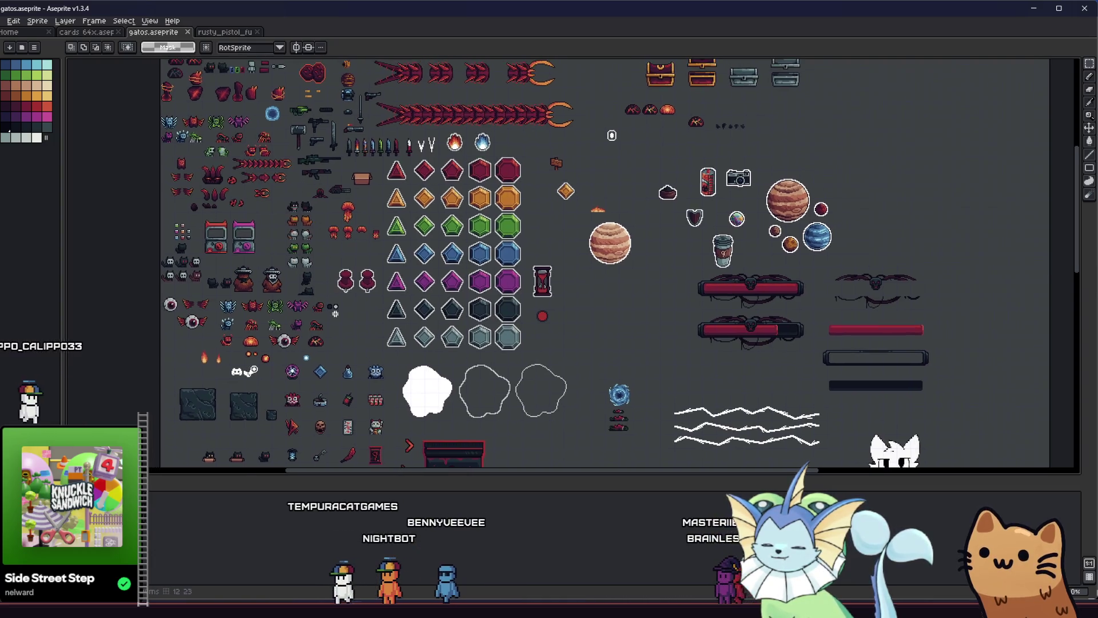
{"action": "scroll", "coordinate": [335, 313], "scroll_direction": "up", "scroll_amount": 5}
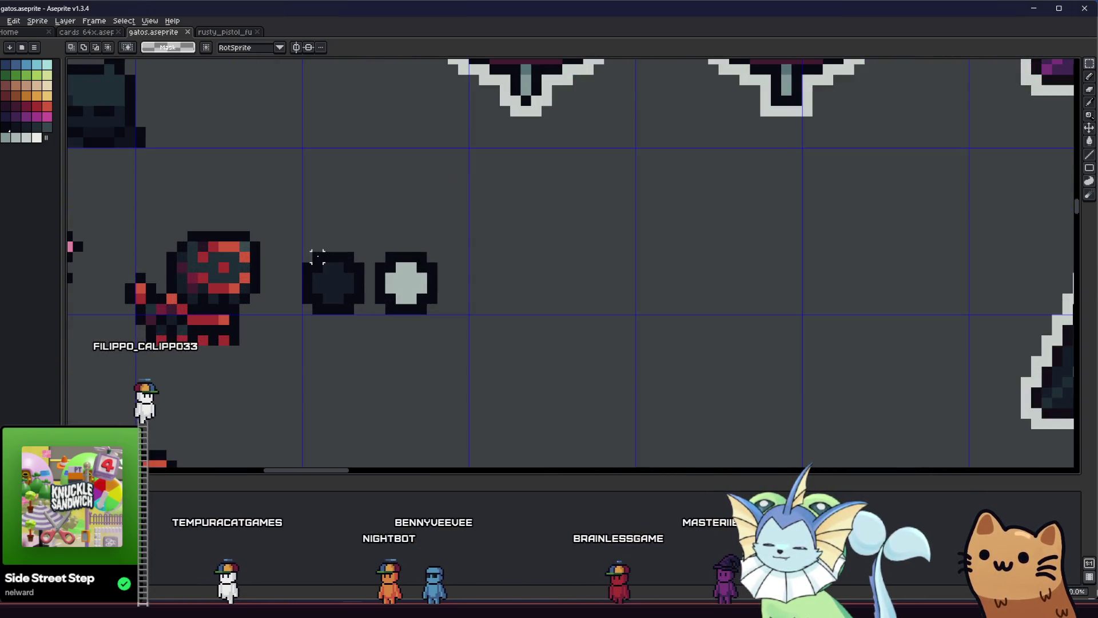
{"action": "left_click_drag", "start_coordinate": [302, 253], "coordinate": [361, 311]}
{"action": "left_click", "coordinate": [377, 286]}
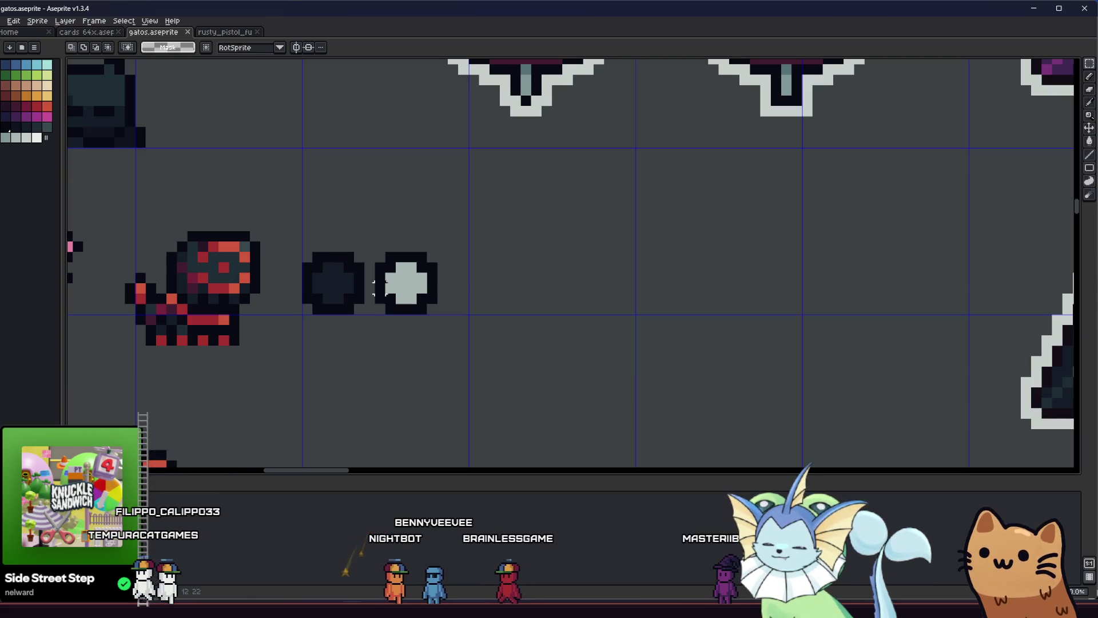
{"action": "left_click", "coordinate": [225, 32]}
{"action": "key", "text": "ctrl+v"}
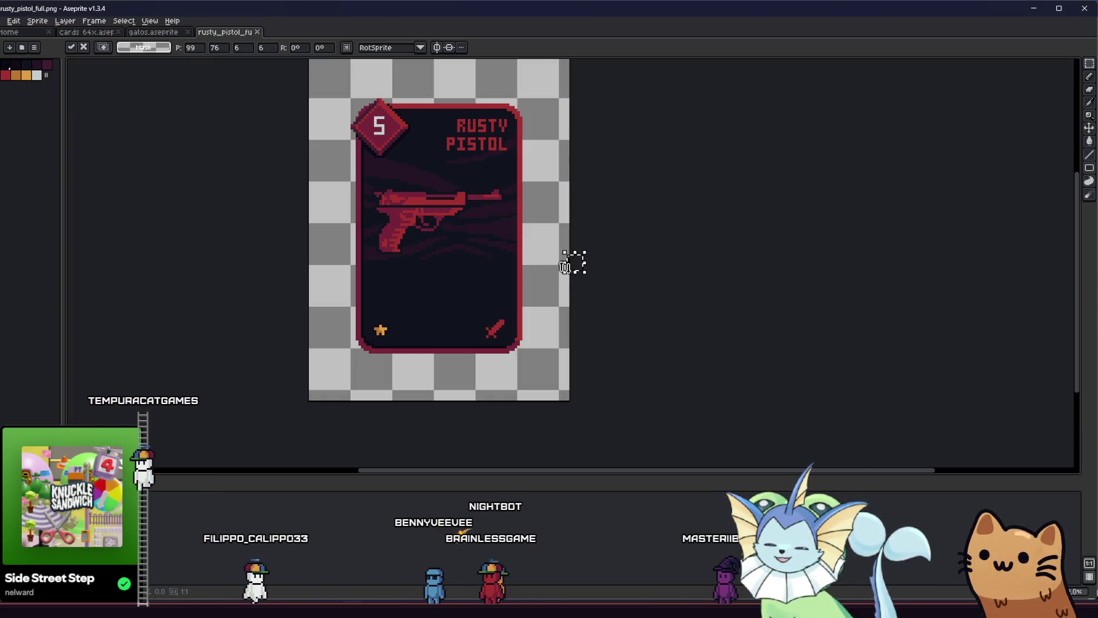
{"action": "mouse_move", "coordinate": [566, 266]}
{"action": "left_mouse_down"}
{"action": "mouse_move", "coordinate": [428, 366]}
{"action": "mouse_move", "coordinate": [446, 375]}
{"action": "left_mouse_up"}
{"action": "scroll", "coordinate": [447, 375], "scroll_direction": "down", "scroll_amount": 3}
{"action": "scroll", "coordinate": [446, 374], "scroll_direction": "up", "scroll_amount": 5}
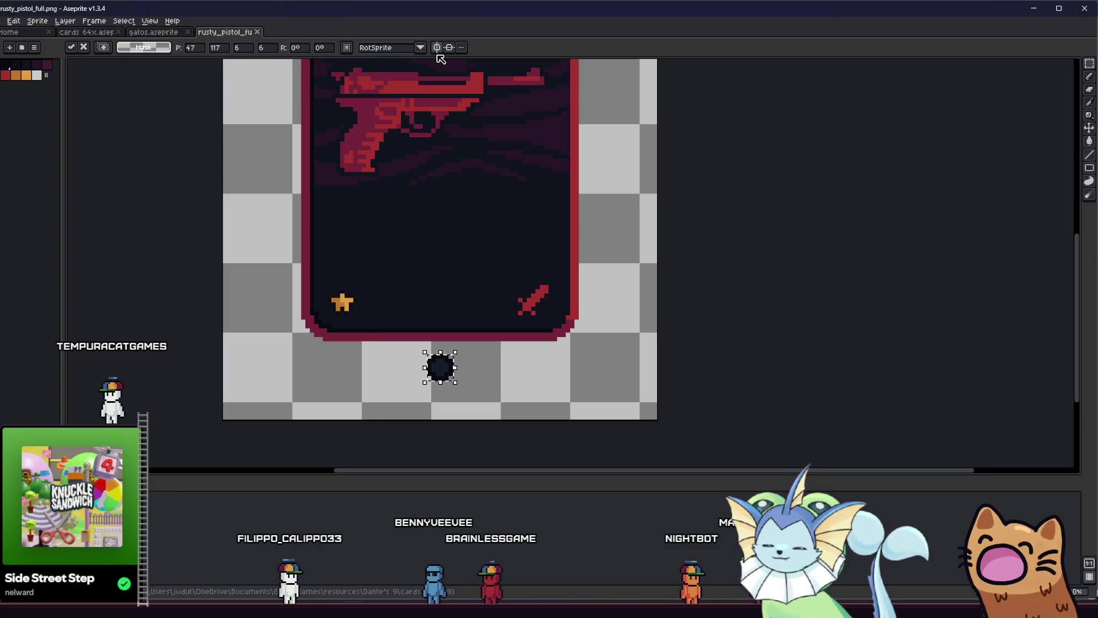
- Show the grid over the rusty_pistol_full canvas
{"action": "left_click", "coordinate": [163, 20]}
{"action": "mouse_move", "coordinate": [238, 58]}
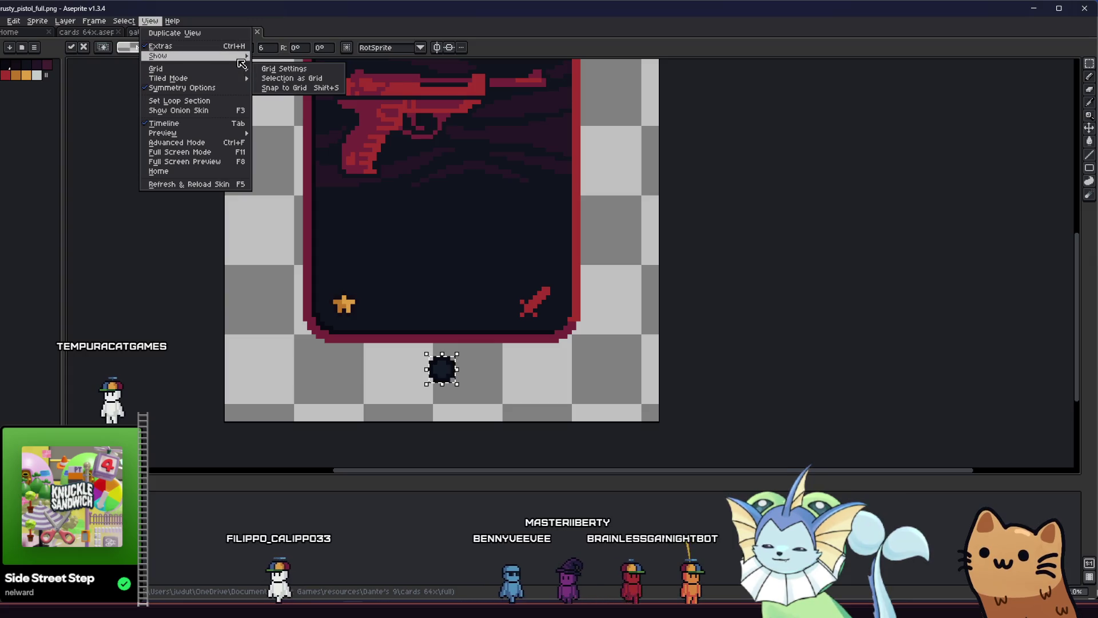
{"action": "left_click", "coordinate": [266, 76]}
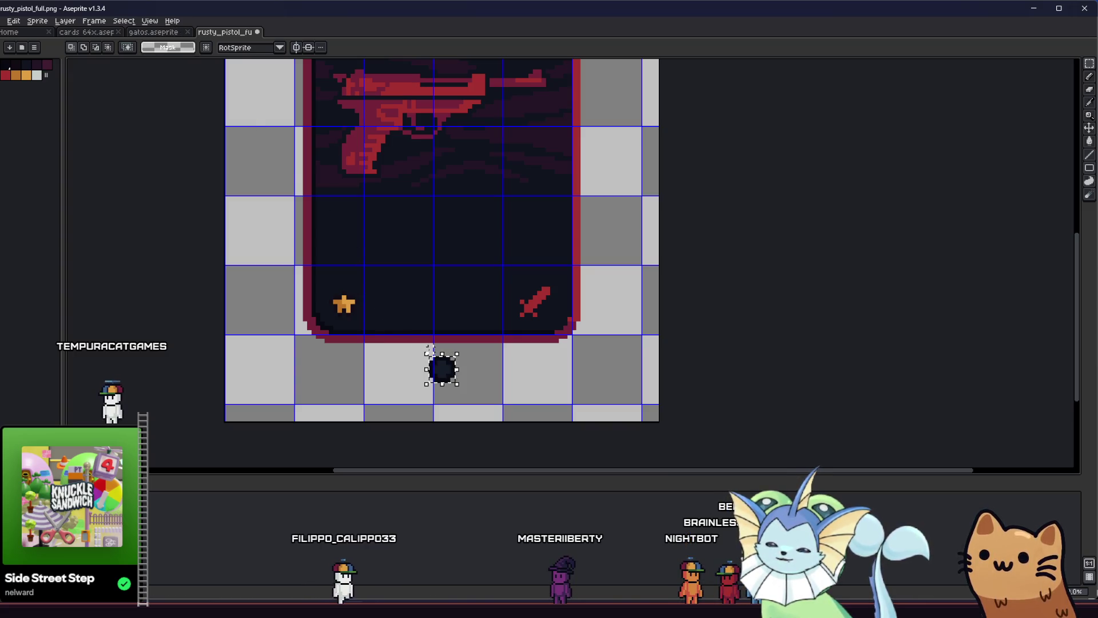
- Set the grid spacing to 20px in Grid Settings
{"action": "scroll", "coordinate": [427, 340], "scroll_direction": "up", "scroll_amount": 1}
{"action": "left_click_drag", "start_coordinate": [418, 340], "coordinate": [393, 332]}
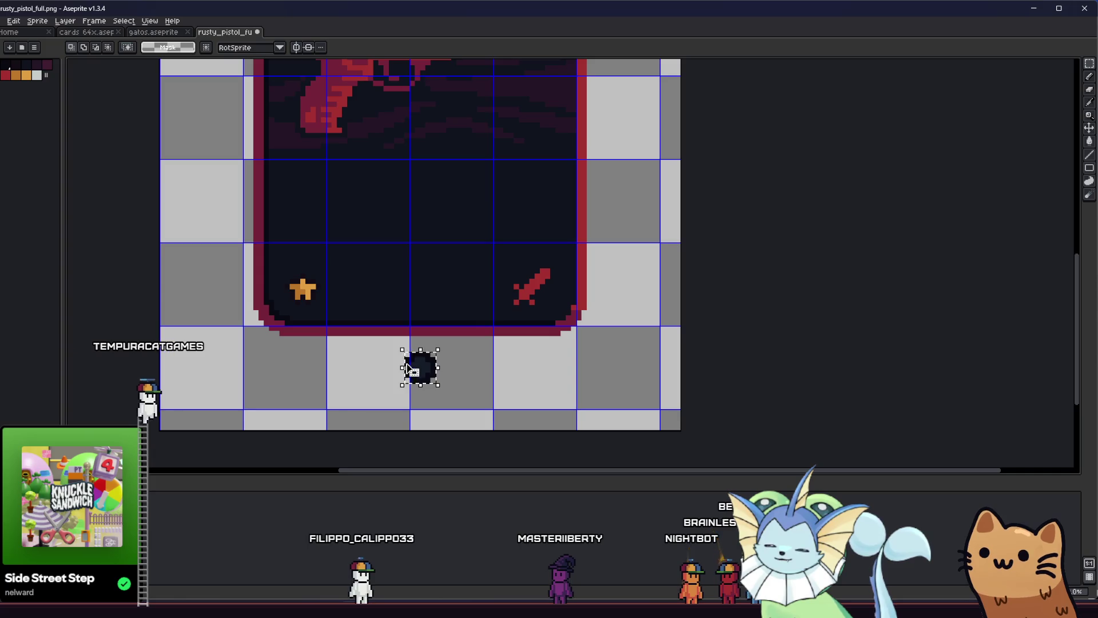
{"action": "left_click", "coordinate": [150, 21]}
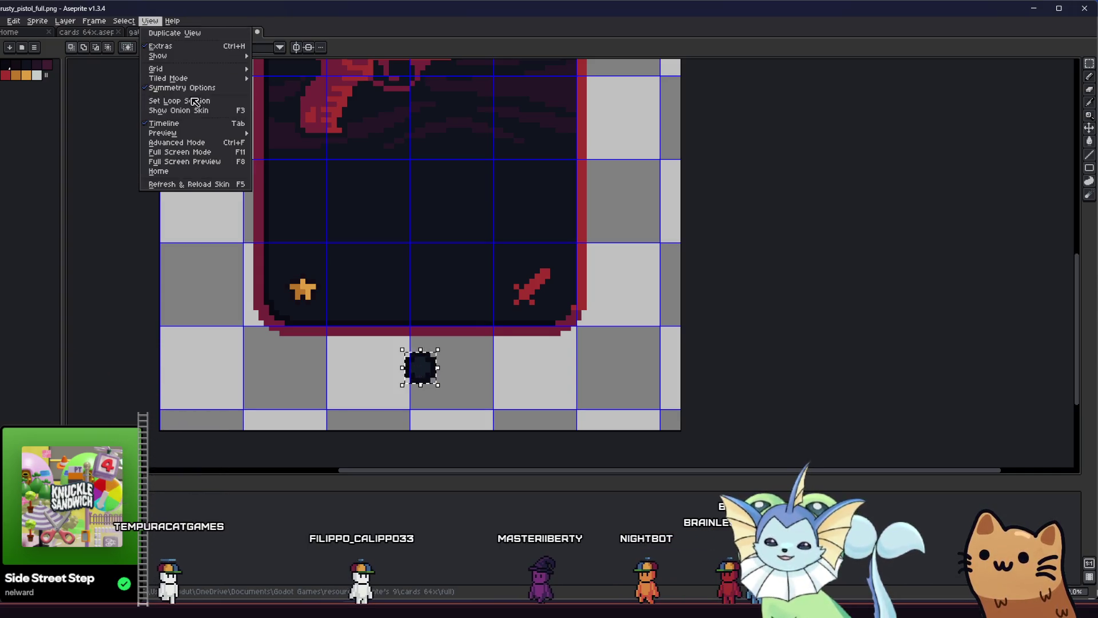
{"action": "mouse_move", "coordinate": [207, 72]}
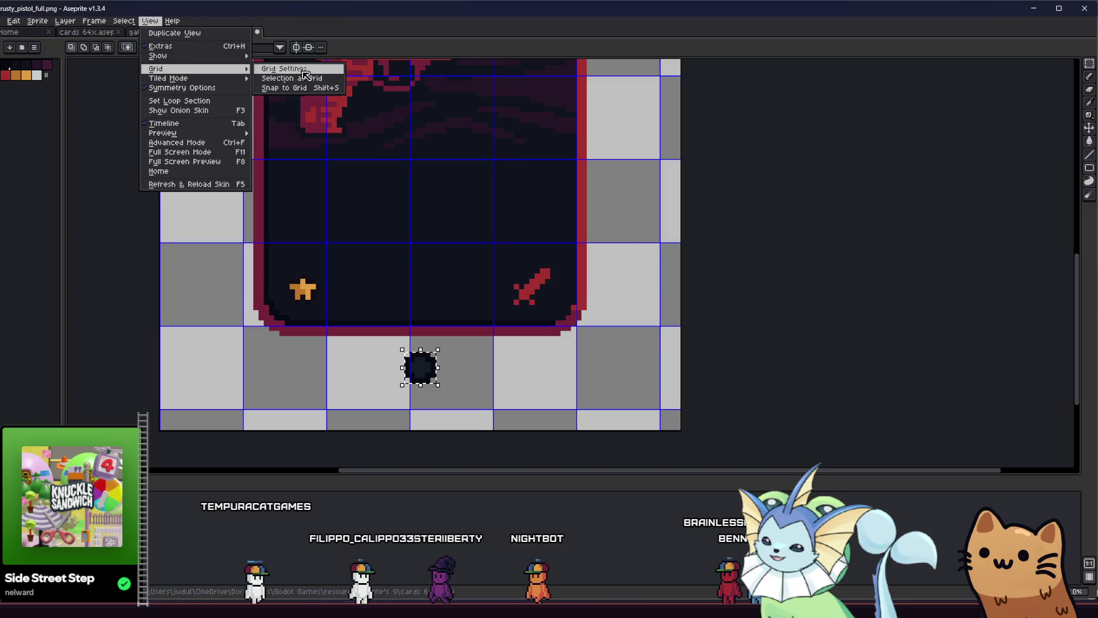
{"action": "left_click", "coordinate": [285, 68]}
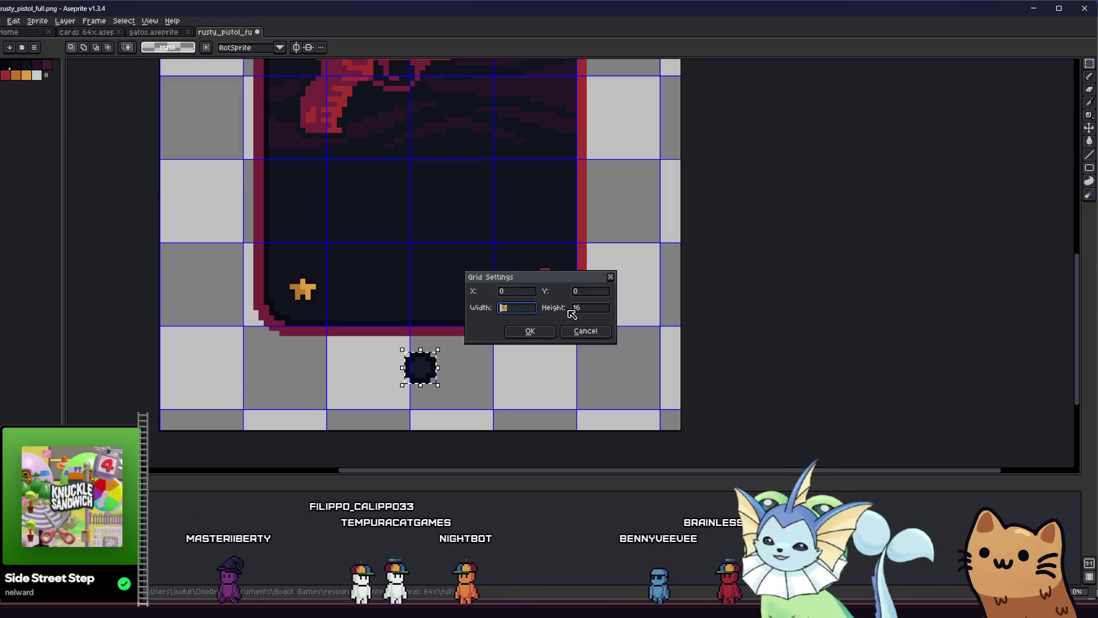
{"action": "type", "text": "20"}
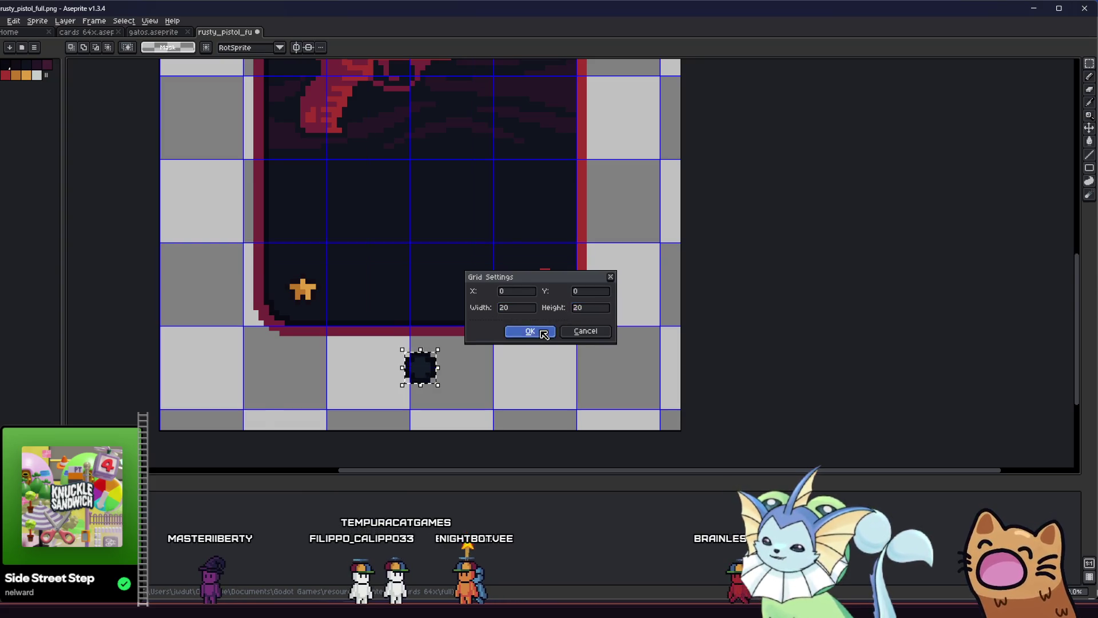
{"action": "left_click", "coordinate": [544, 334]}
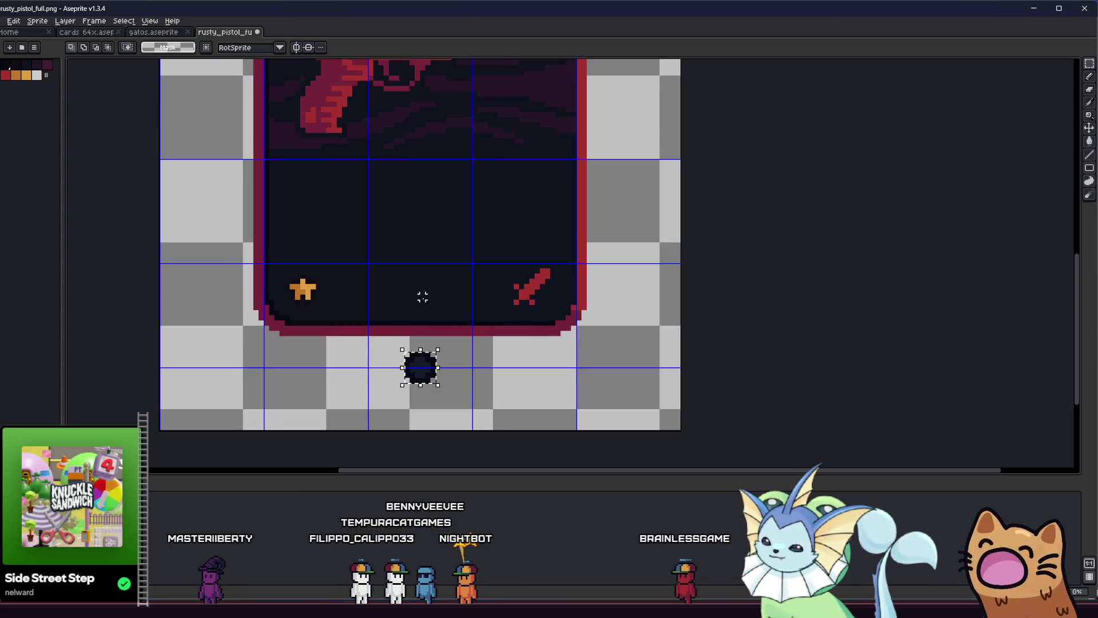
- Apply 32px grid spacing, then reopen Grid Settings and close it unchanged
{"action": "left_click", "coordinate": [153, 24]}
{"action": "mouse_move", "coordinate": [216, 71]}
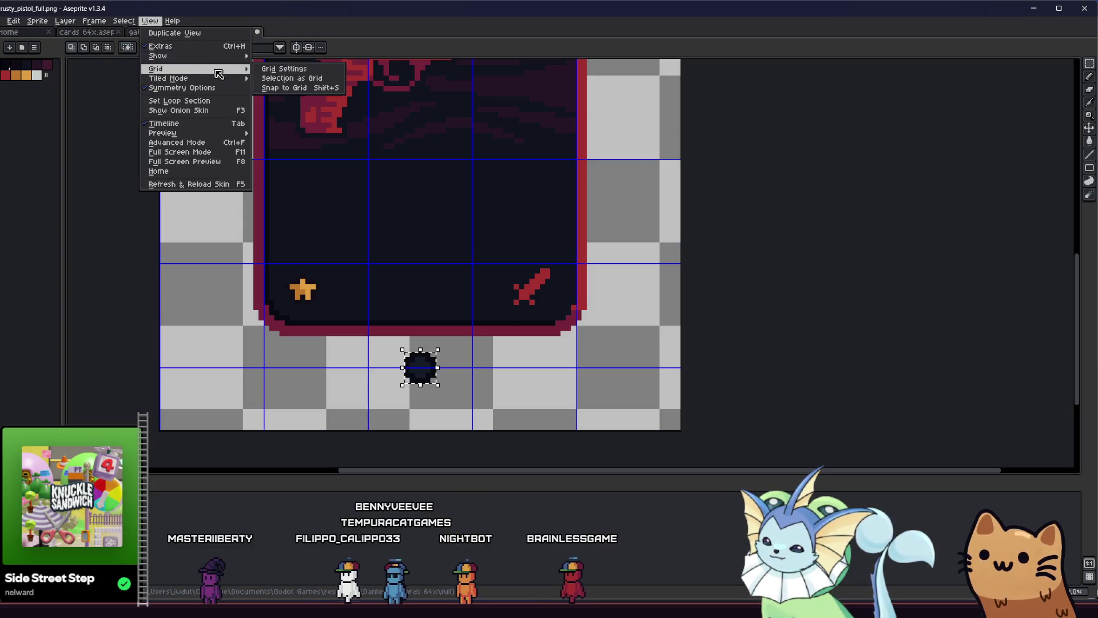
{"action": "left_click", "coordinate": [284, 70]}
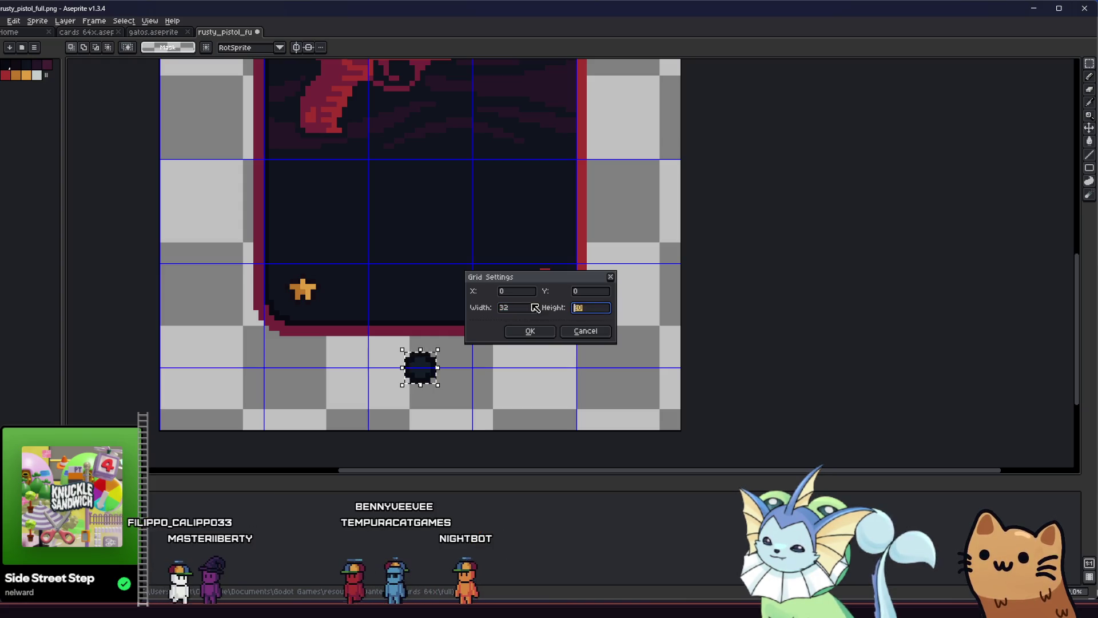
{"action": "key", "text": "Return"}
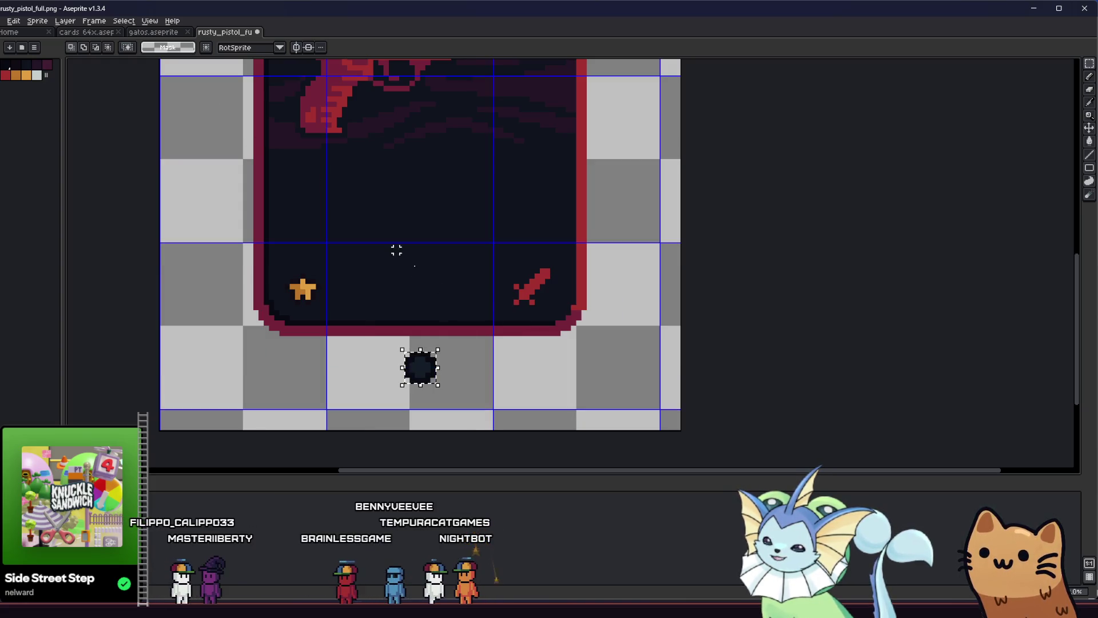
{"action": "left_click", "coordinate": [159, 24]}
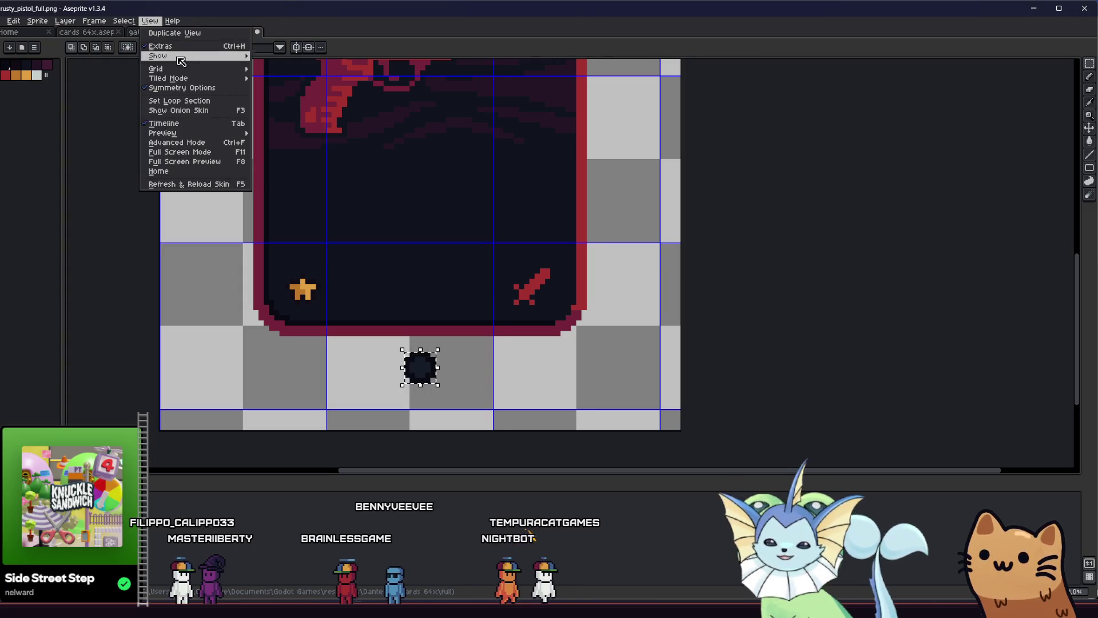
{"action": "mouse_move", "coordinate": [235, 68]}
{"action": "left_click", "coordinate": [281, 69]}
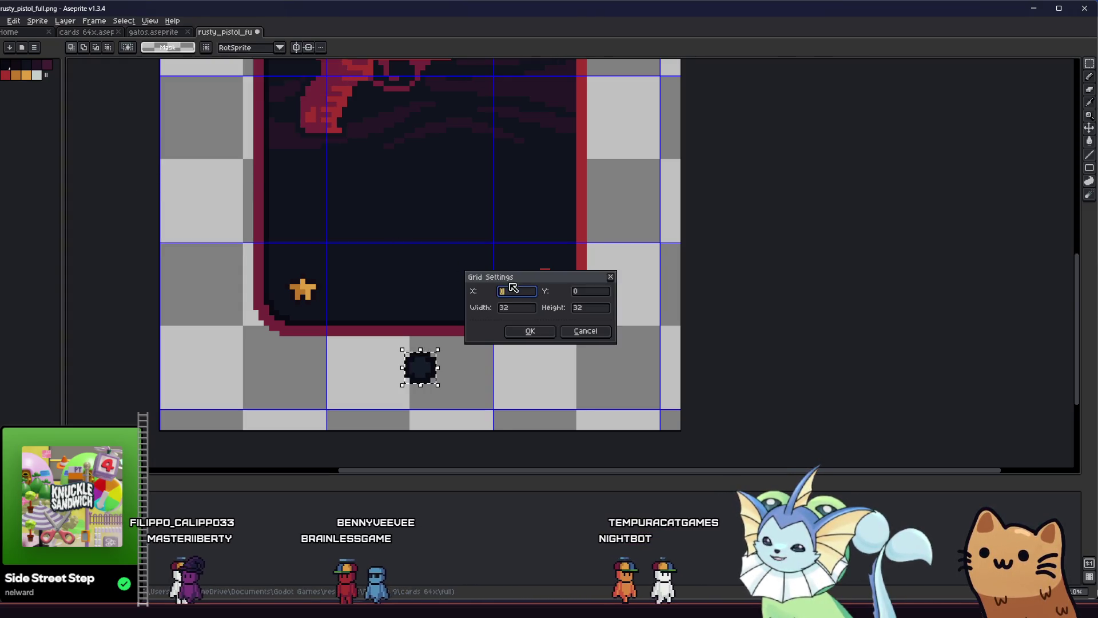
{"action": "left_click", "coordinate": [528, 329]}
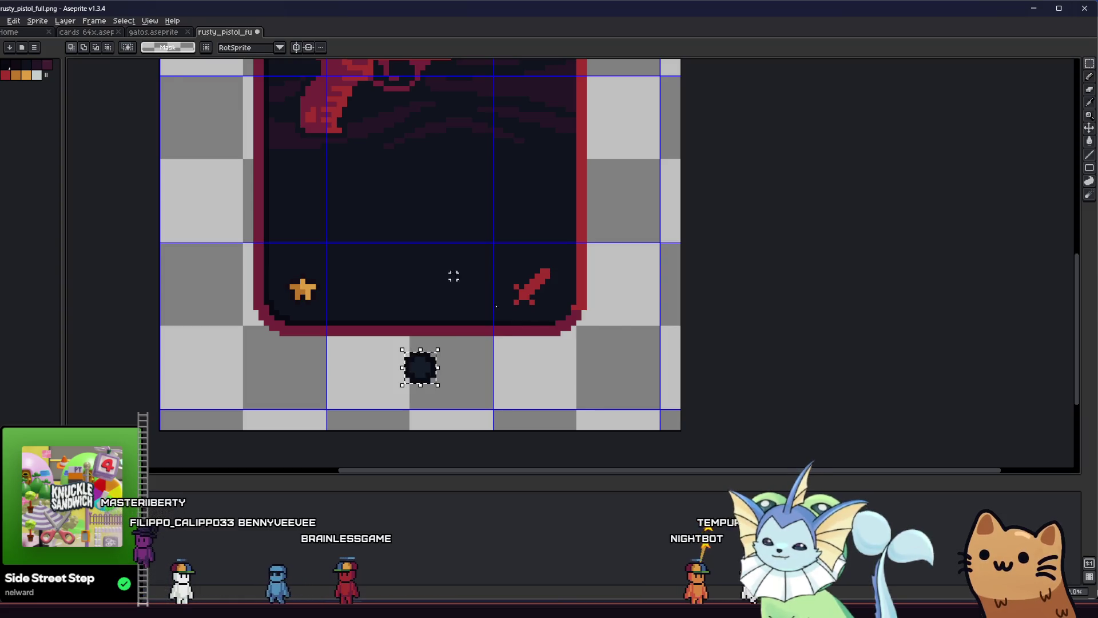
- Use Selection as Grid so the grid cells match the selected dot
{"action": "left_click", "coordinate": [149, 23]}
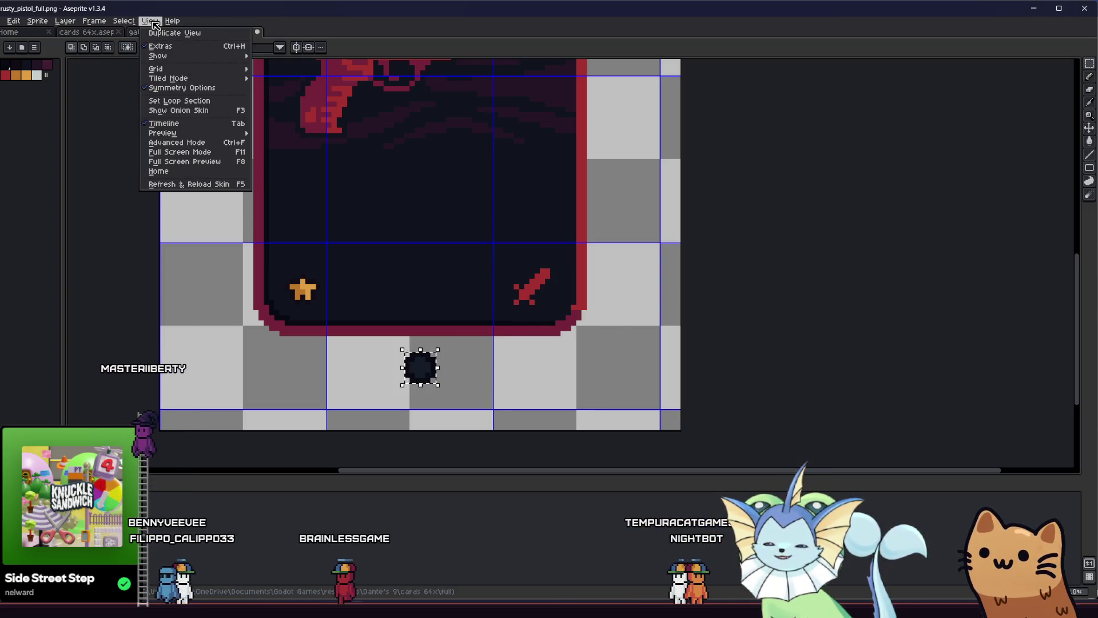
{"action": "mouse_move", "coordinate": [171, 69]}
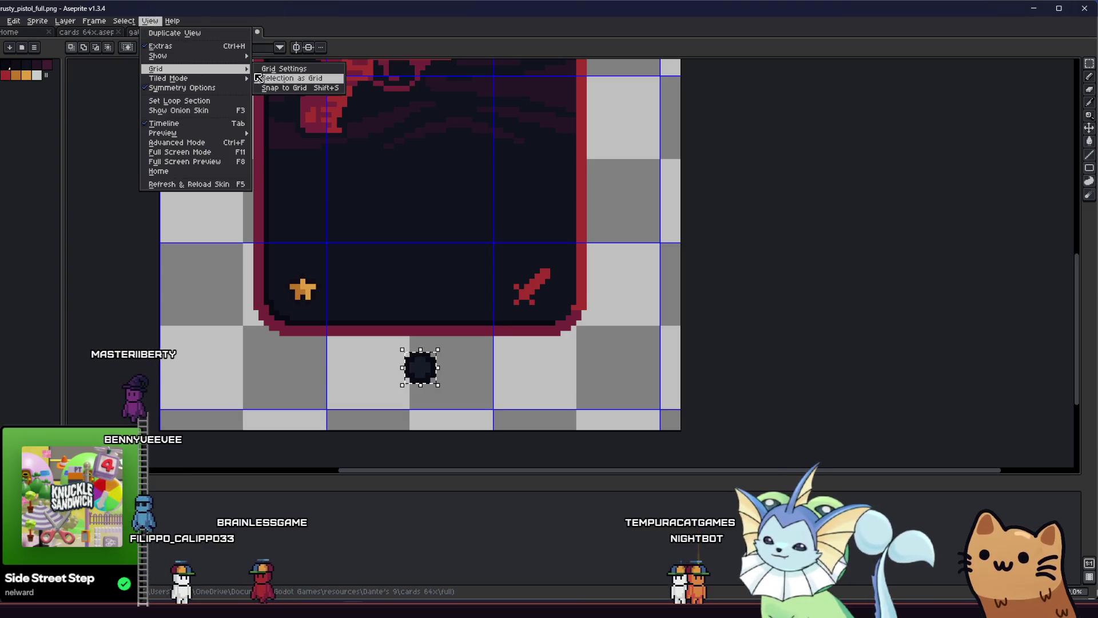
{"action": "left_click", "coordinate": [273, 79]}
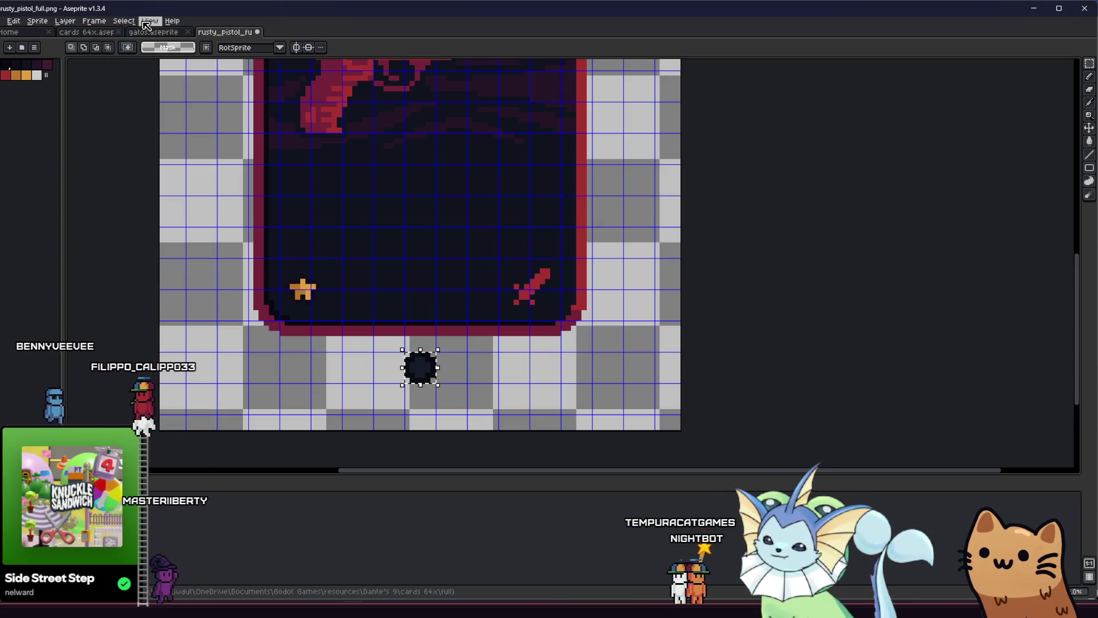
- Duplicate the dark dot to the right and left, making three sticker-slot dots
{"action": "left_click", "coordinate": [426, 370]}
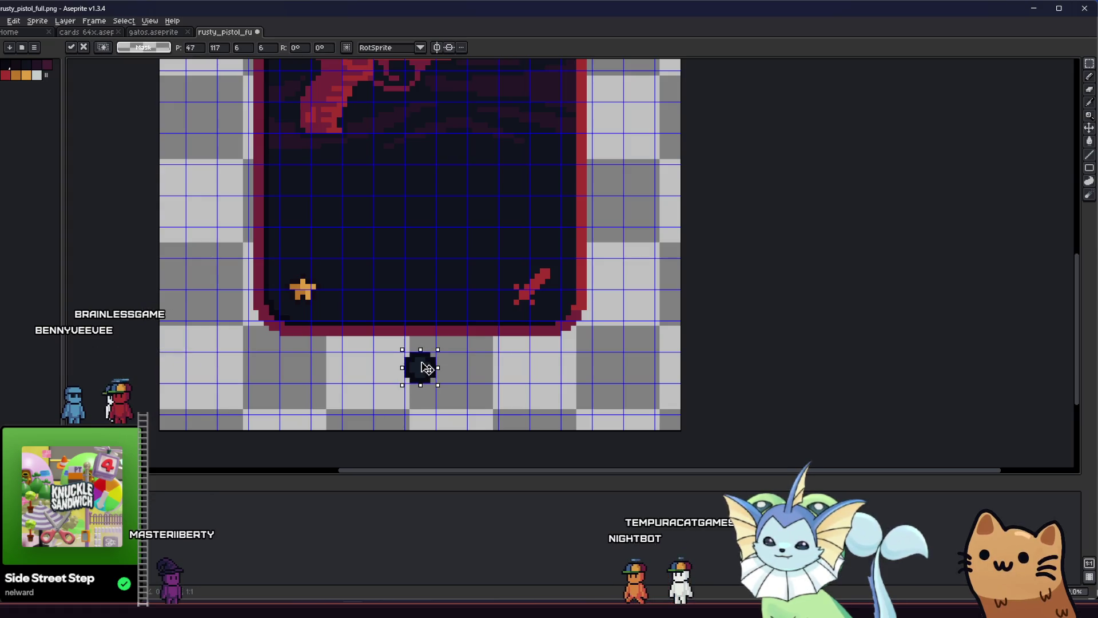
{"action": "left_click_drag", "start_coordinate": [429, 380], "coordinate": [465, 384]}
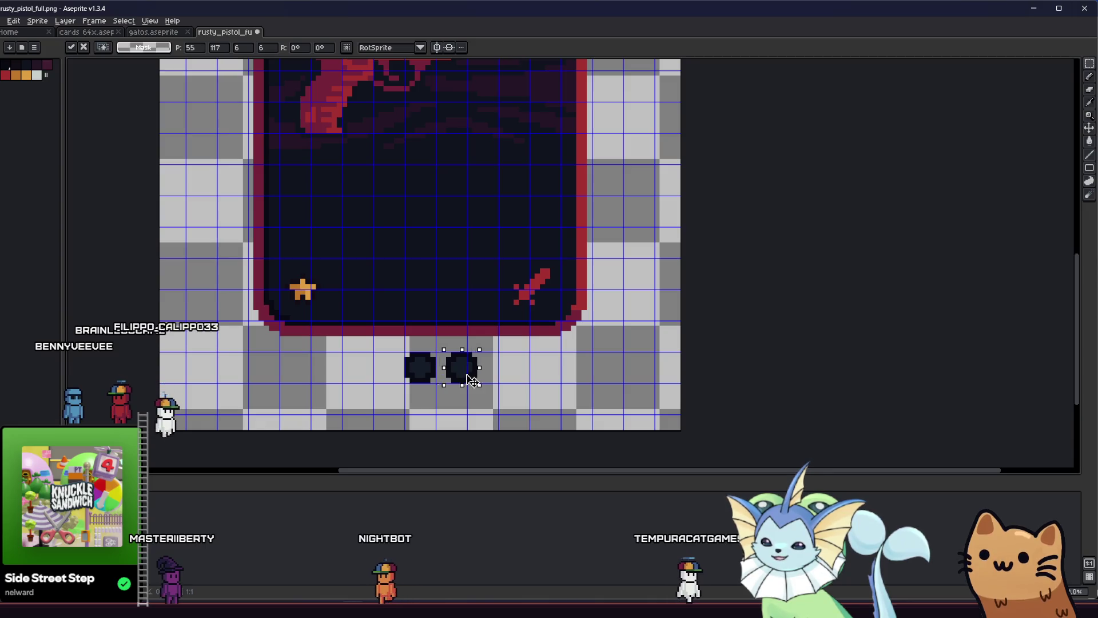
{"action": "left_click_drag", "start_coordinate": [472, 381], "coordinate": [396, 382]}
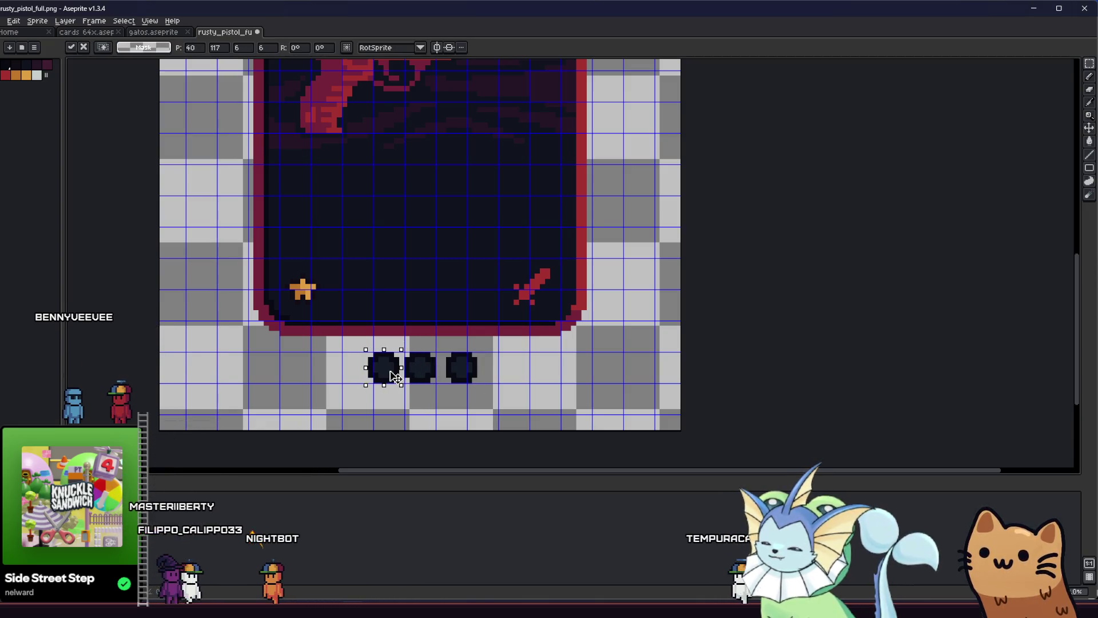
{"action": "left_click", "coordinate": [319, 373]}
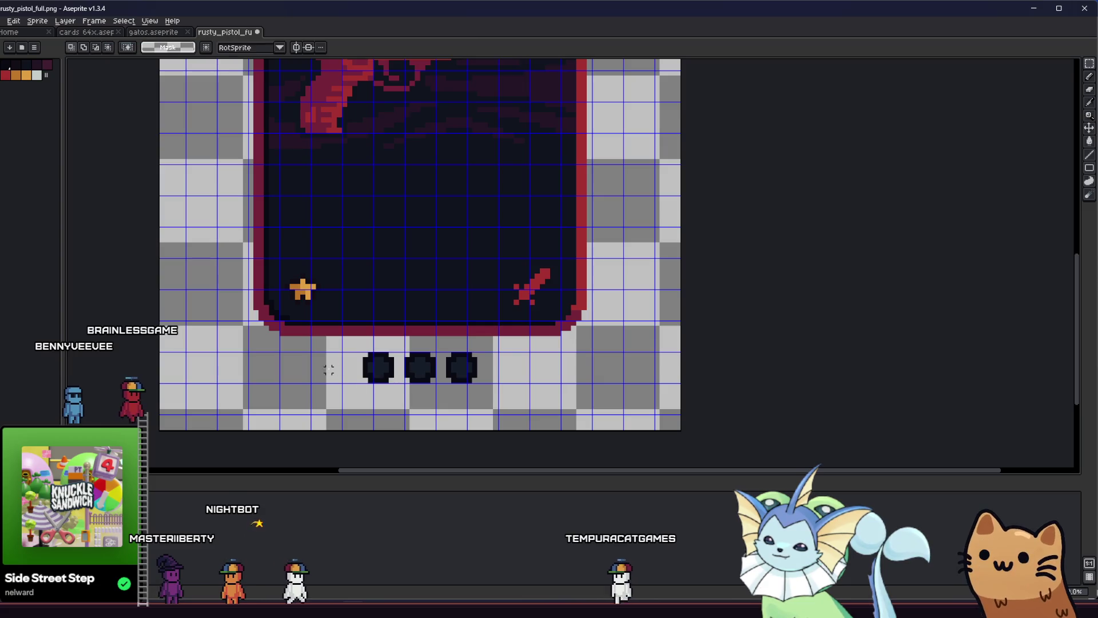
- Compare against the card_popup scene layout in Godot, then return to Aseprite
{"action": "key", "text": "alt+Tab"}
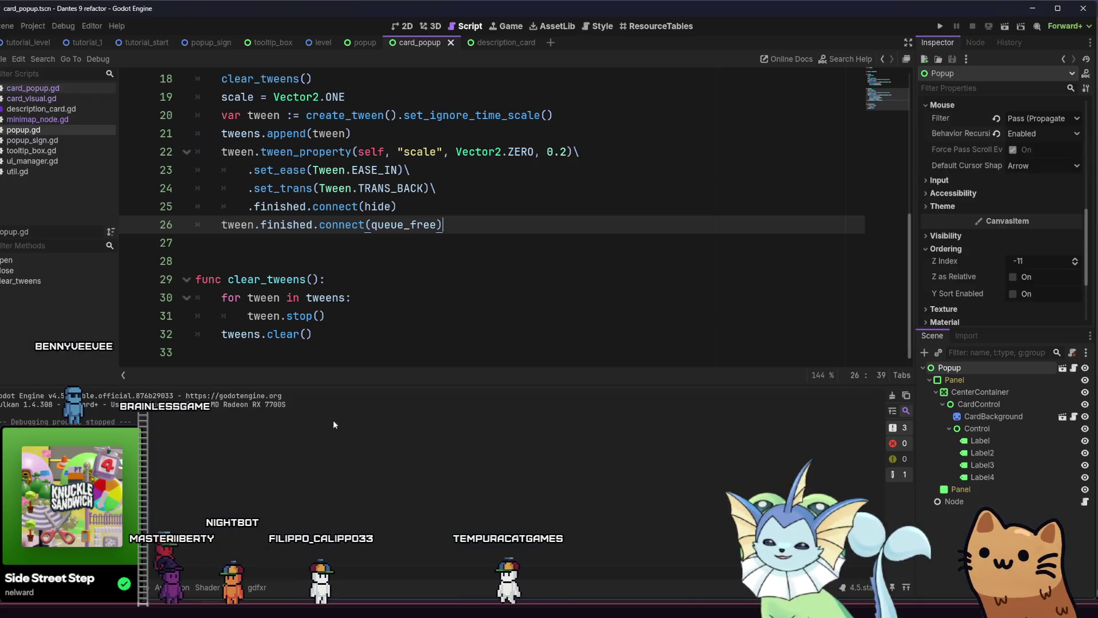
{"action": "left_click", "coordinate": [402, 26]}
{"action": "scroll", "coordinate": [478, 236], "scroll_direction": "down", "scroll_amount": 3}
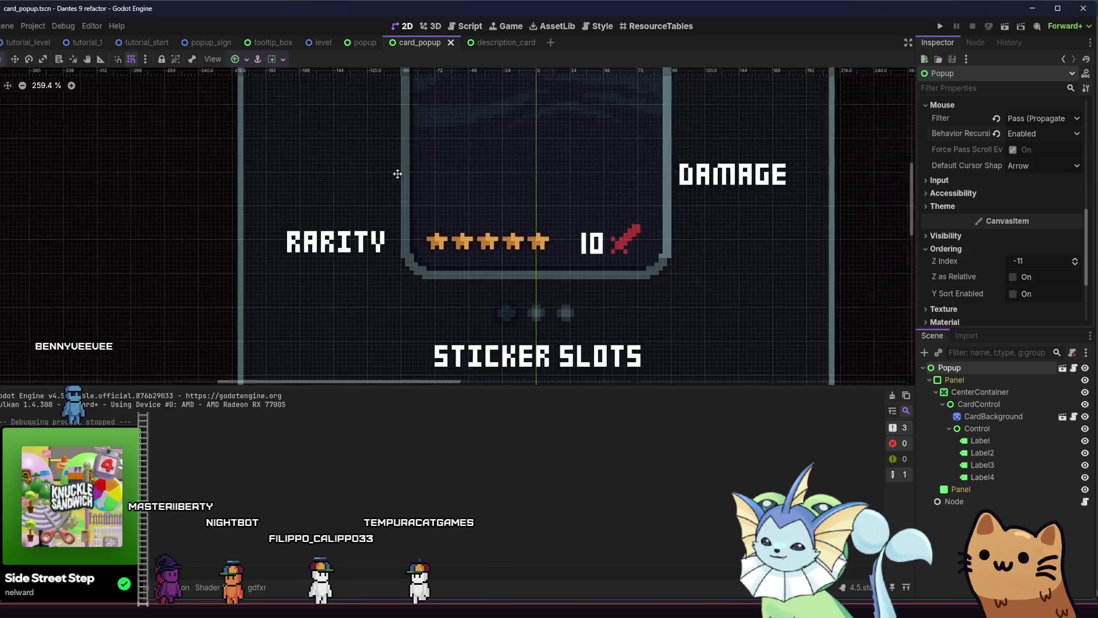
{"action": "scroll", "coordinate": [478, 292], "scroll_direction": "up", "scroll_amount": 3}
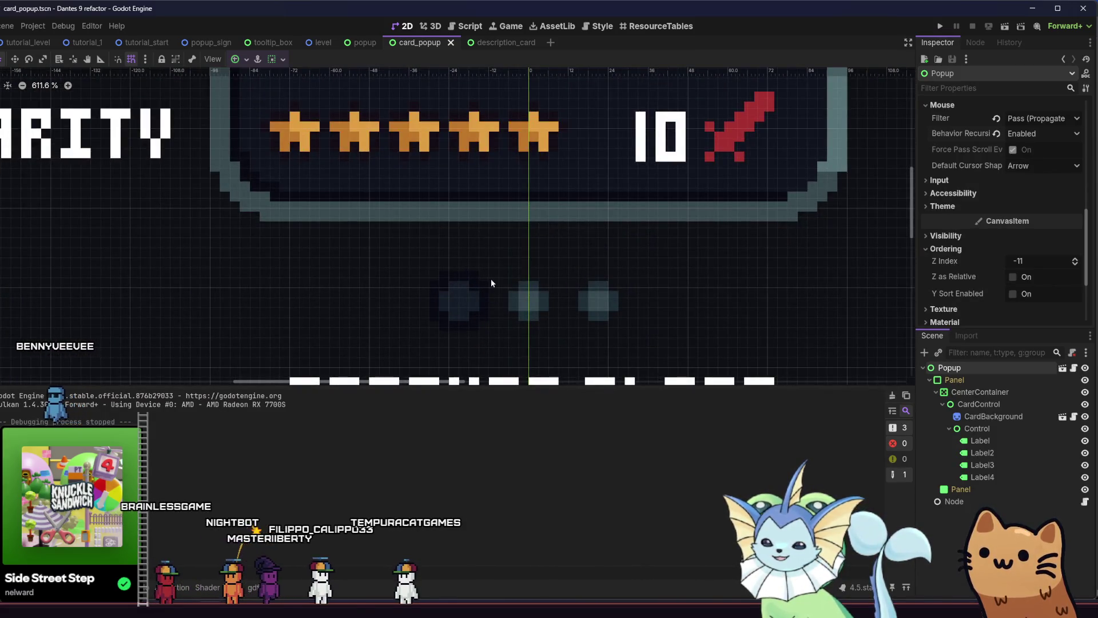
{"action": "key", "text": "alt+Tab"}
- Nudge the first sticker-slot dot one pixel to the right
{"action": "left_click_drag", "start_coordinate": [203, 252], "coordinate": [329, 418]}
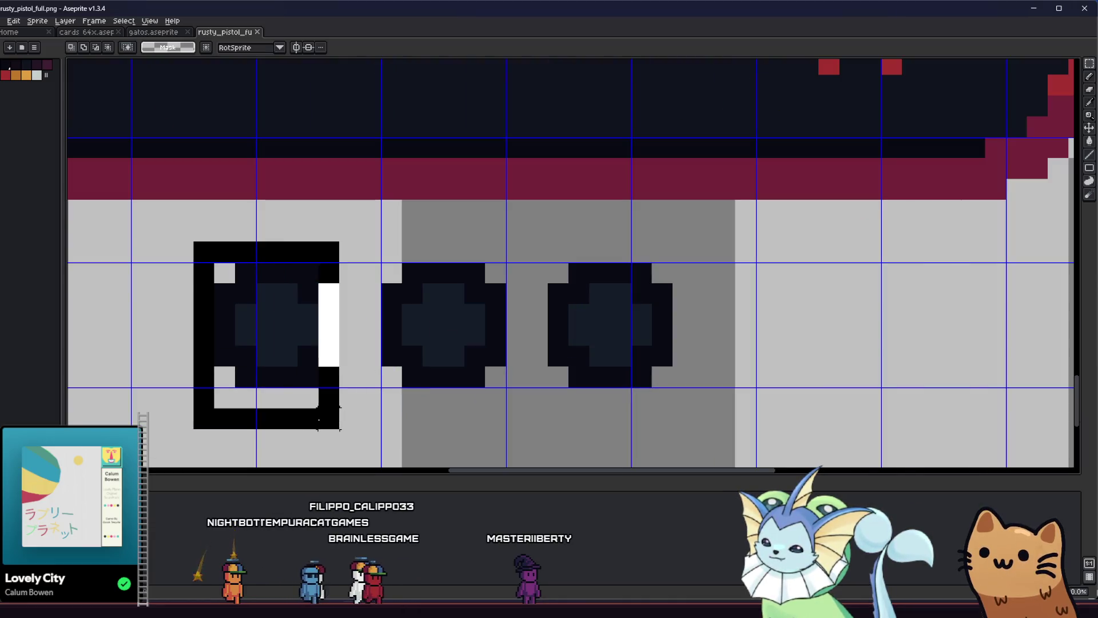
{"action": "key", "text": "ctrl+z"}
{"action": "left_click_drag", "start_coordinate": [208, 238], "coordinate": [368, 429]}
{"action": "left_click_drag", "start_coordinate": [294, 360], "coordinate": [309, 363]}
{"action": "key", "text": "ctrl+d"}
- Nudge the third sticker-slot dot one pixel to the left
{"action": "left_click_drag", "start_coordinate": [525, 239], "coordinate": [759, 433]}
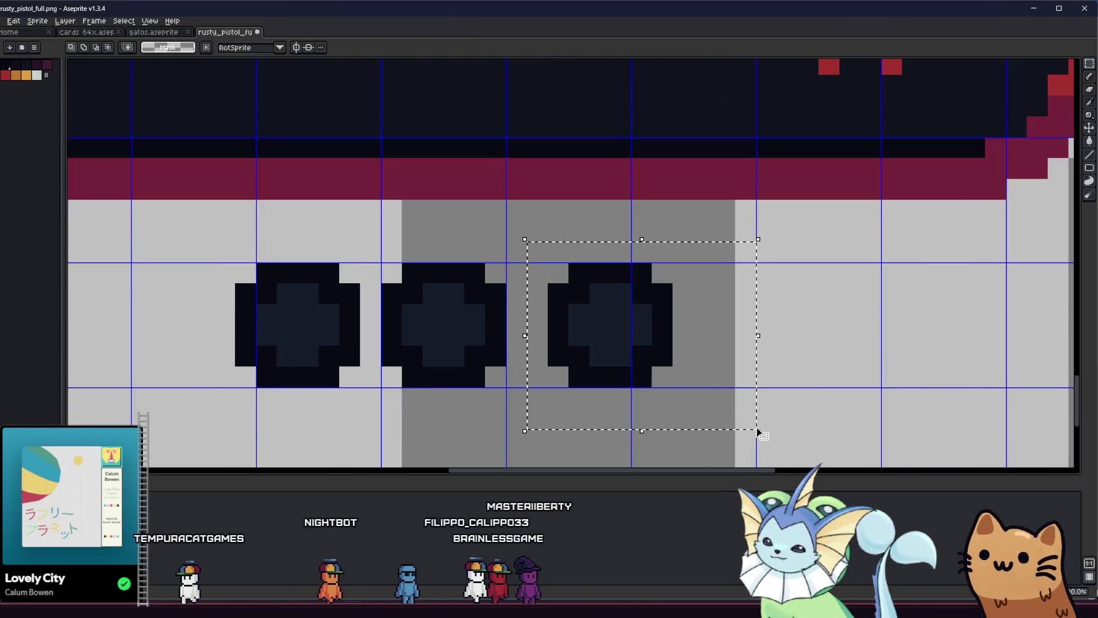
{"action": "left_click_drag", "start_coordinate": [593, 343], "coordinate": [583, 338]}
{"action": "left_click_drag", "start_coordinate": [361, 306], "coordinate": [339, 283]}
{"action": "scroll", "coordinate": [333, 280], "scroll_direction": "up", "scroll_amount": 1}
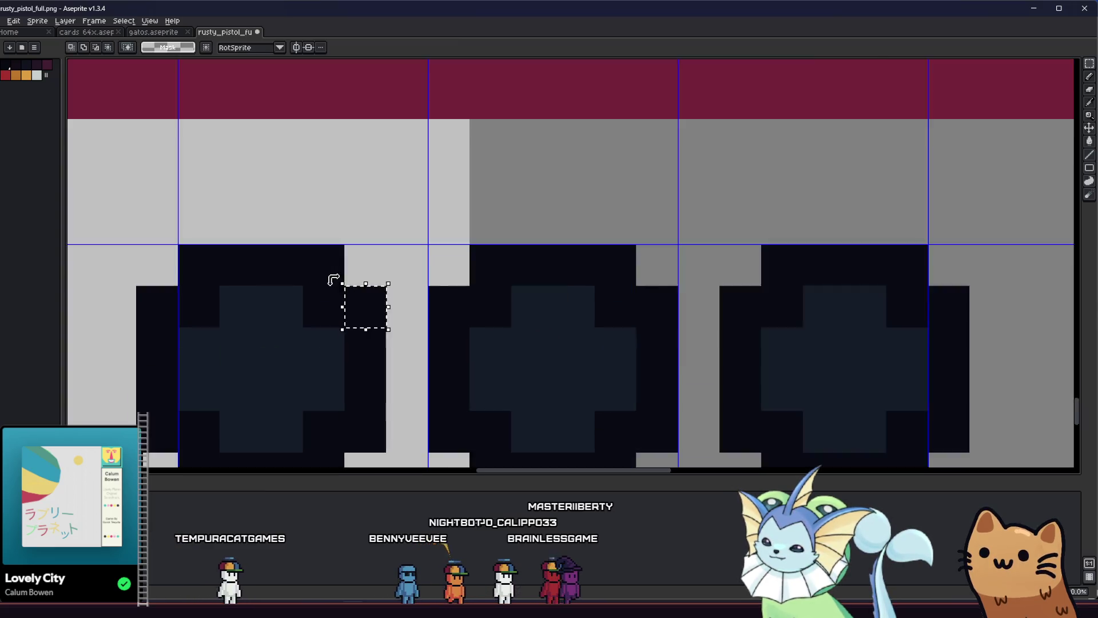
{"action": "scroll", "coordinate": [333, 280], "scroll_direction": "down", "scroll_amount": 5}
{"action": "right_click", "coordinate": [507, 272]}
{"action": "left_click_drag", "start_coordinate": [265, 186], "coordinate": [281, 216]}
{"action": "key", "text": "alt+Tab"}
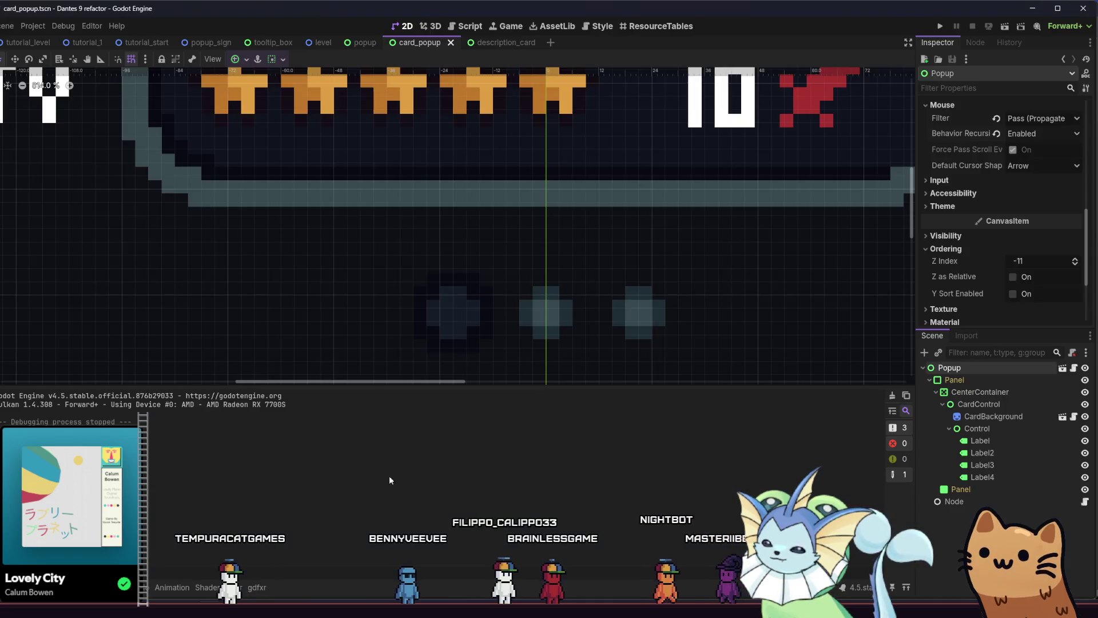
- Zoom in on Godot's three sticker-slot dots, then pan Aseprite's view onto its three dots
{"action": "scroll", "coordinate": [466, 276], "scroll_direction": "up", "scroll_amount": 2}
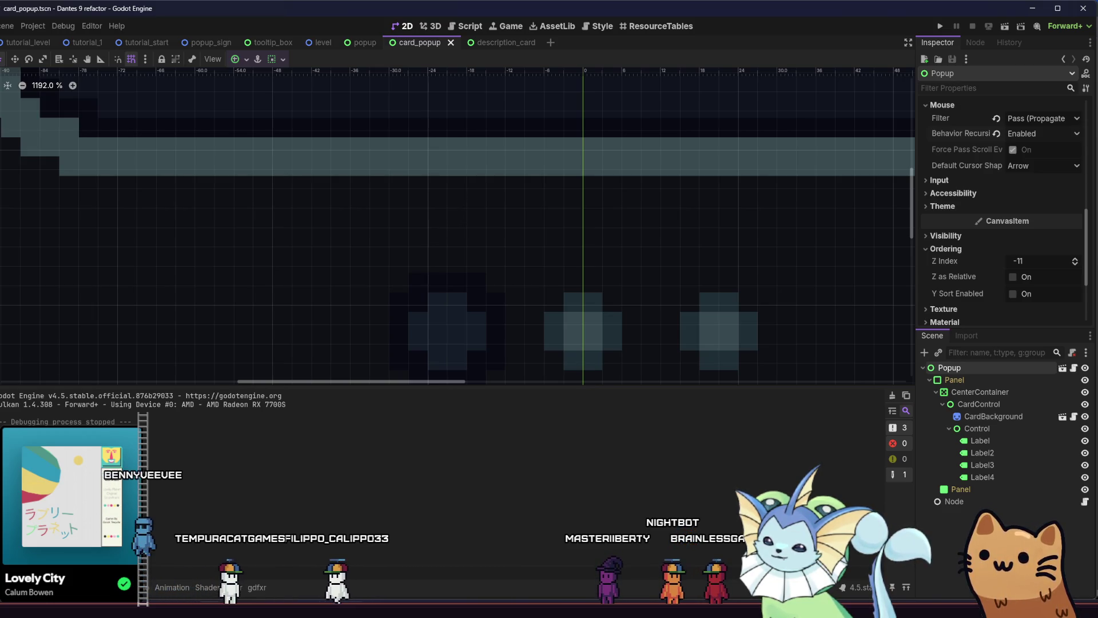
{"action": "key", "text": "alt+Tab"}
{"action": "scroll", "coordinate": [435, 429], "scroll_direction": "up", "scroll_amount": 3}
{"action": "left_click_drag", "start_coordinate": [378, 198], "coordinate": [404, 345]}
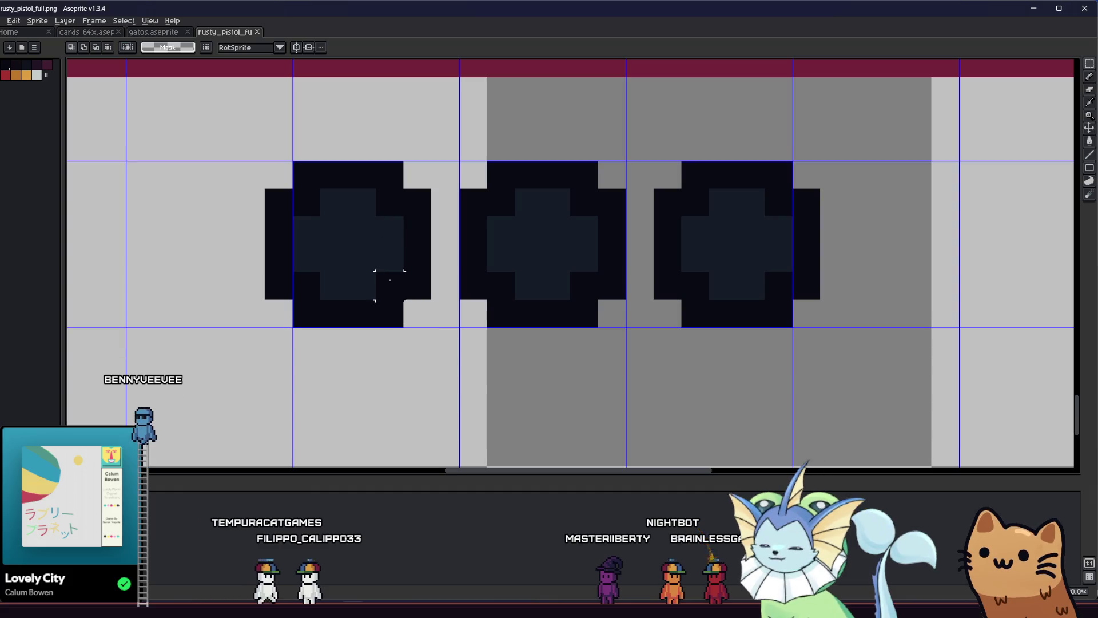
- Shift the three sticker-slot dots one pixel down, deselect, and check them below the card
{"action": "scroll", "coordinate": [334, 174], "scroll_direction": "down", "scroll_amount": 1}
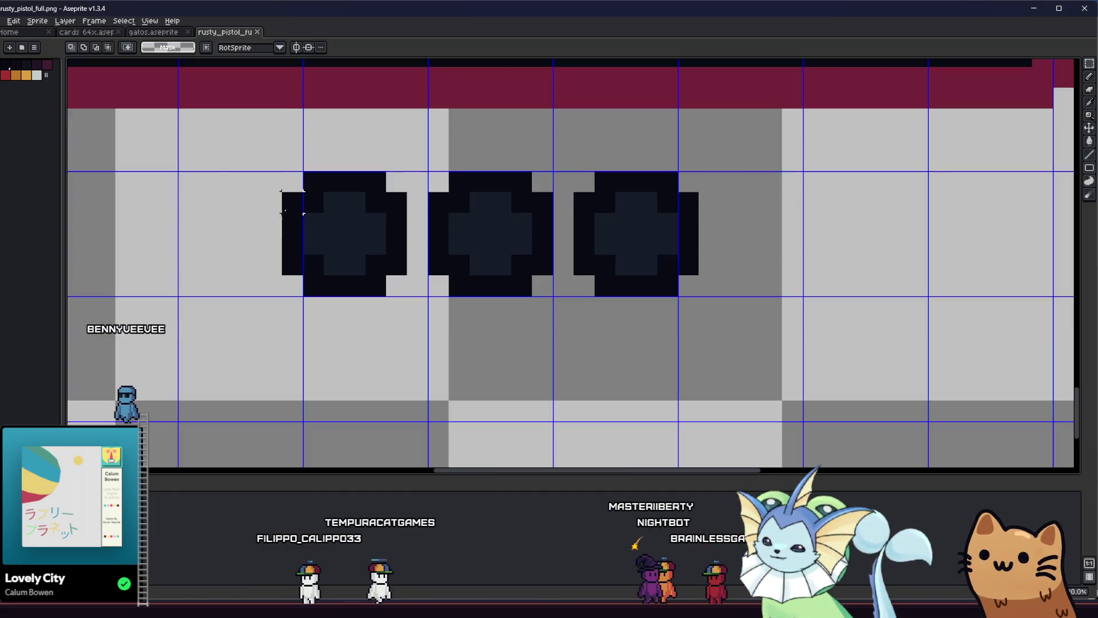
{"action": "left_click_drag", "start_coordinate": [218, 169], "coordinate": [722, 340]}
{"action": "key", "text": "Down"}
{"action": "key", "text": "Down"}
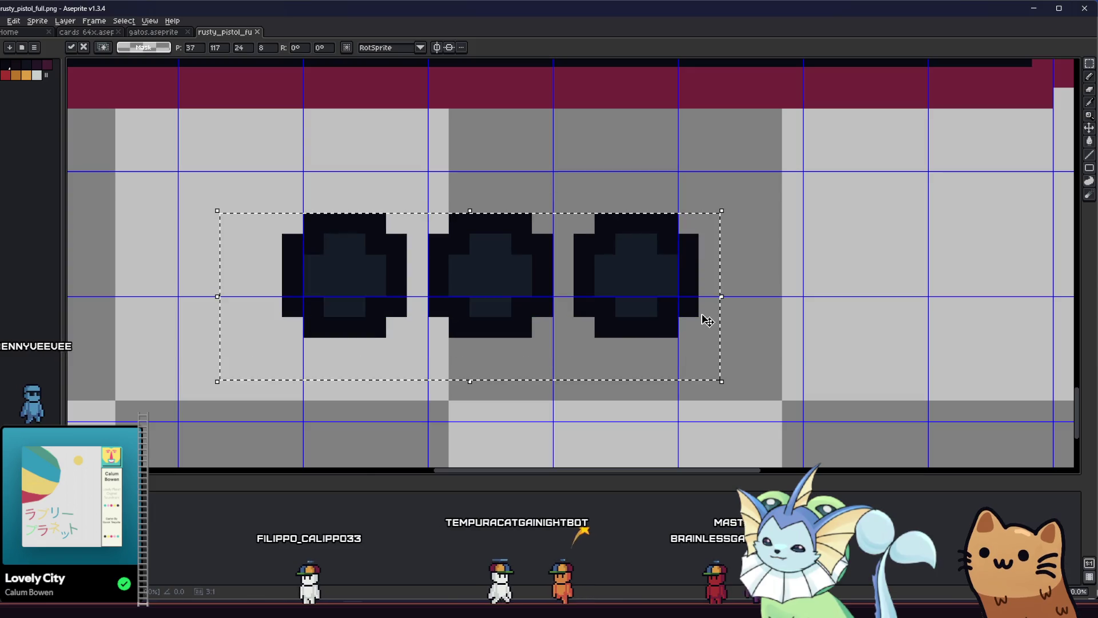
{"action": "key", "text": "ctrl+d"}
{"action": "scroll", "coordinate": [556, 262], "scroll_direction": "down", "scroll_amount": 5}
{"action": "left_click_drag", "start_coordinate": [481, 244], "coordinate": [450, 291]}
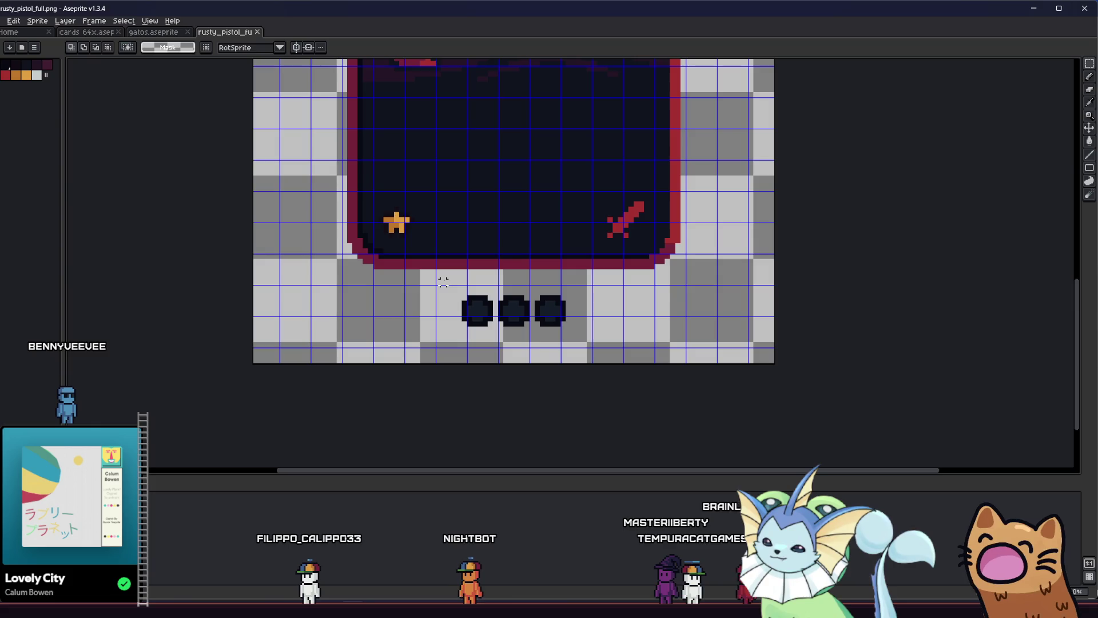
{"action": "mouse_move", "coordinate": [433, 286]}
{"action": "left_mouse_down"}
{"action": "mouse_move", "coordinate": [407, 312]}
{"action": "mouse_move", "coordinate": [429, 307]}
{"action": "mouse_move", "coordinate": [427, 331]}
{"action": "left_mouse_up"}
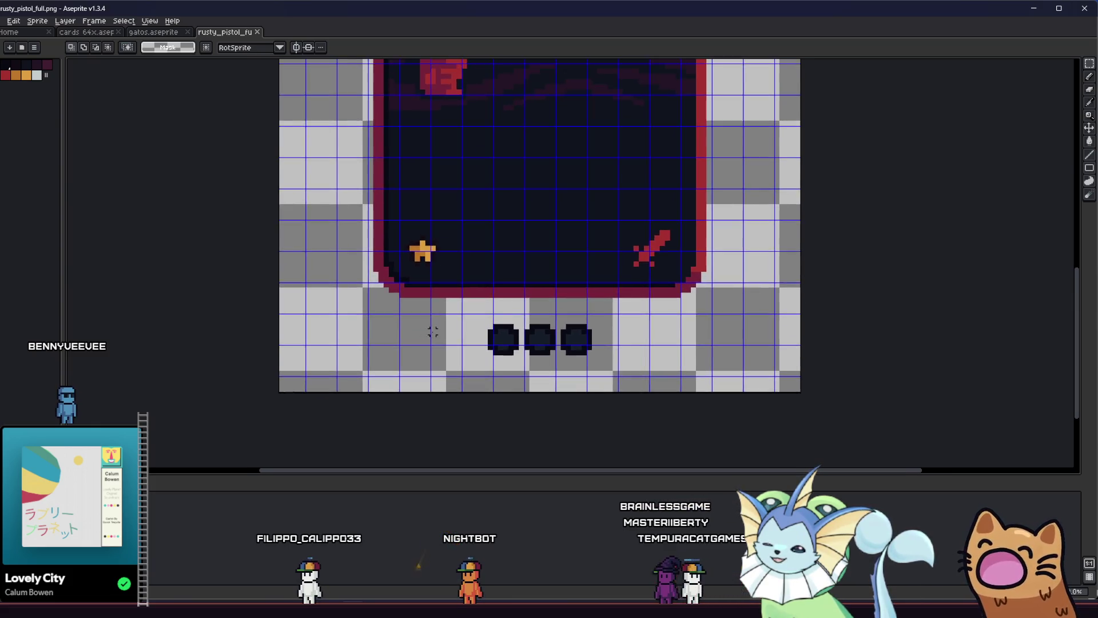
{"action": "scroll", "coordinate": [433, 324], "scroll_direction": "down", "scroll_amount": 2}
{"action": "scroll", "coordinate": [433, 324], "scroll_direction": "down", "scroll_amount": 2}
{"action": "scroll", "coordinate": [438, 270], "scroll_direction": "up", "scroll_amount": 4}
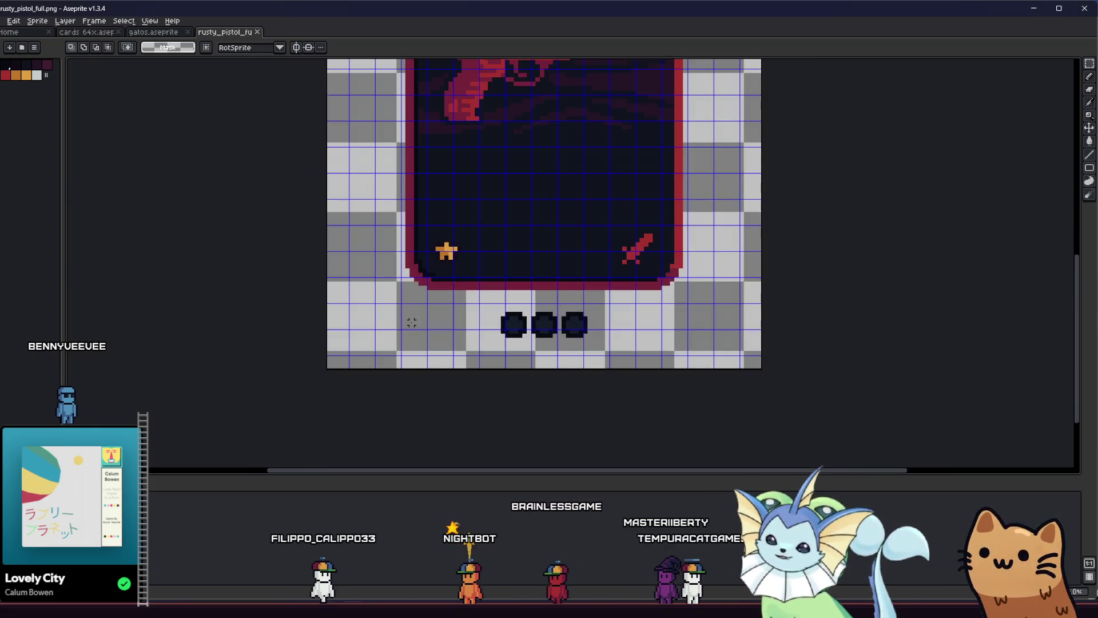
{"action": "mouse_move", "coordinate": [439, 270]}
{"action": "left_mouse_down"}
{"action": "mouse_move", "coordinate": [340, 284]}
{"action": "mouse_move", "coordinate": [342, 299]}
{"action": "left_mouse_up"}
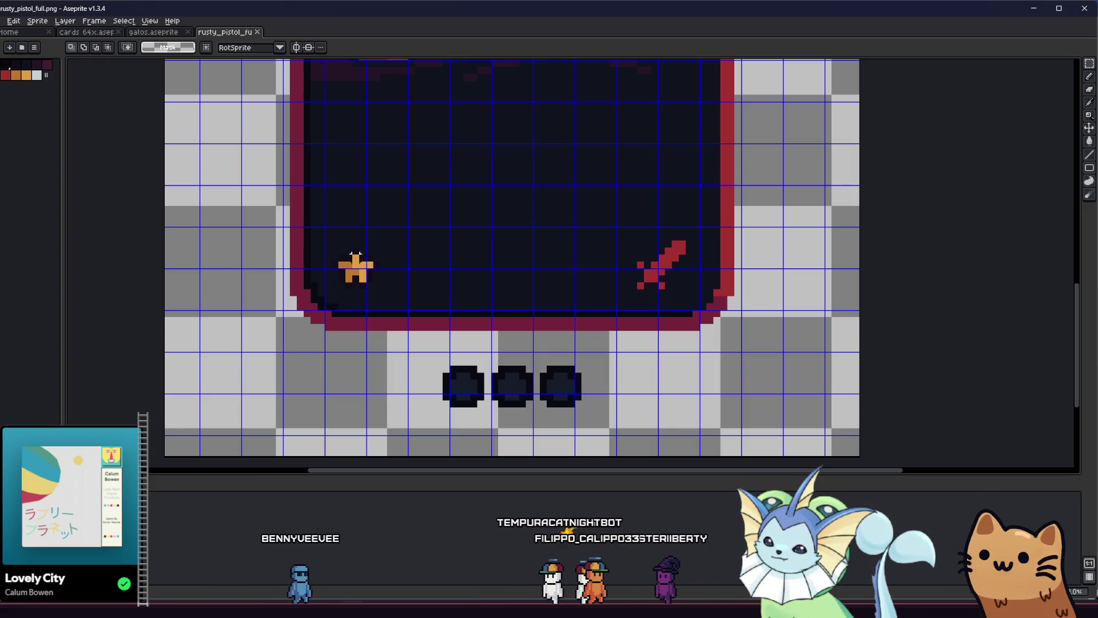
{"action": "key", "text": "alt+Tab"}
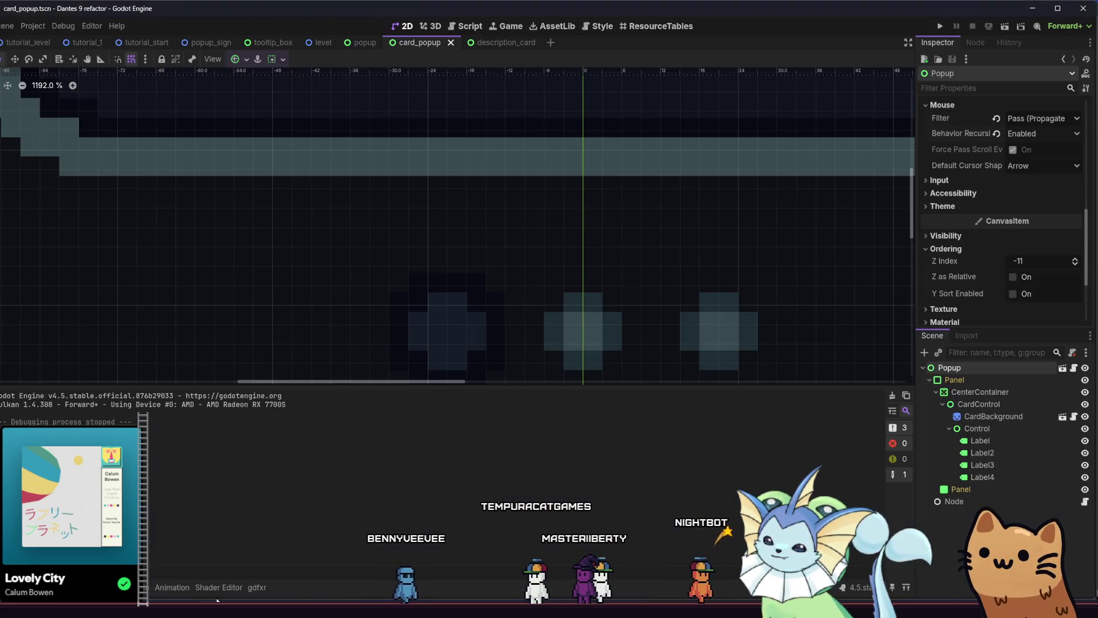
- Zoom out to the full Godot card popup, zoom in on its [0/0] label, then return to Aseprite
{"action": "scroll", "coordinate": [379, 304], "scroll_direction": "down", "scroll_amount": 5}
{"action": "scroll", "coordinate": [410, 215], "scroll_direction": "down", "scroll_amount": 5}
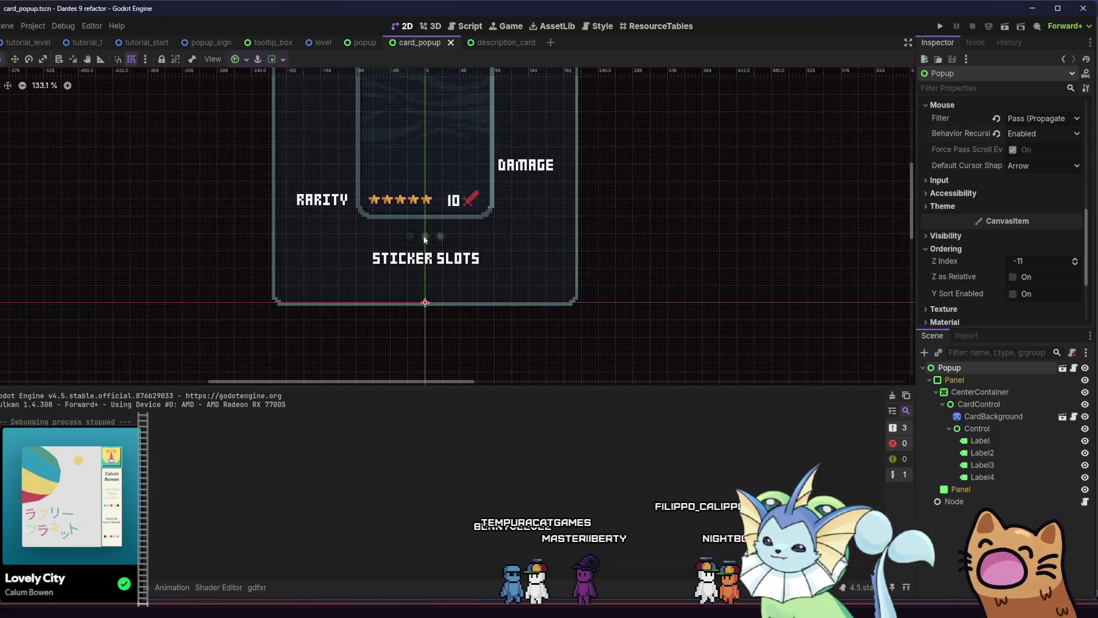
{"action": "scroll", "coordinate": [423, 235], "scroll_direction": "right", "scroll_amount": 2}
{"action": "scroll", "coordinate": [418, 273], "scroll_direction": "up", "scroll_amount": 3}
{"action": "scroll", "coordinate": [402, 122], "scroll_direction": "up", "scroll_amount": 8}
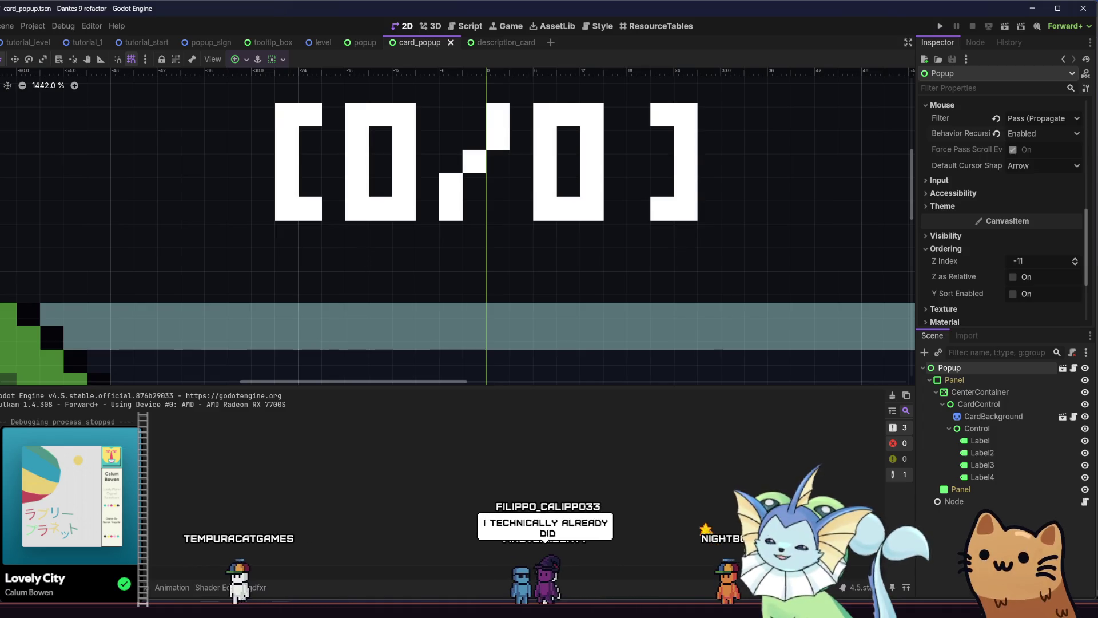
{"action": "mouse_move", "coordinate": [272, 611]}
{"action": "left_click", "coordinate": [320, 529]}
{"action": "scroll", "coordinate": [319, 168], "scroll_direction": "up", "scroll_amount": 3}
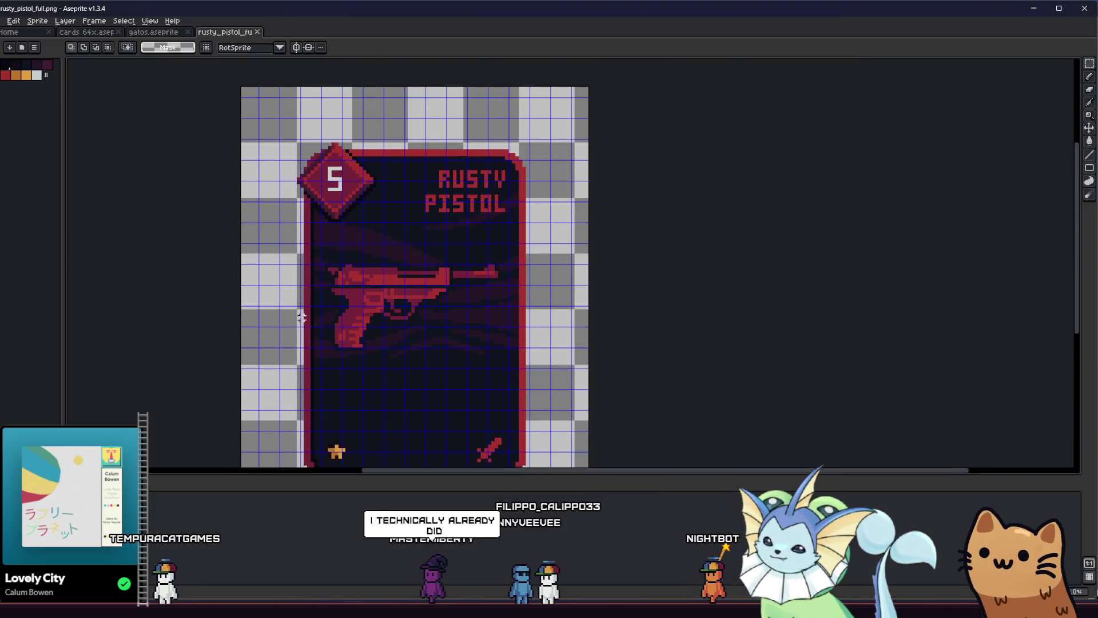
- With the pencil (B), draw a short pale vertical pixel line above the card's top edge
{"action": "scroll", "coordinate": [227, 107], "scroll_direction": "up", "scroll_amount": 1}
{"action": "scroll", "coordinate": [434, 176], "scroll_direction": "up", "scroll_amount": 2}
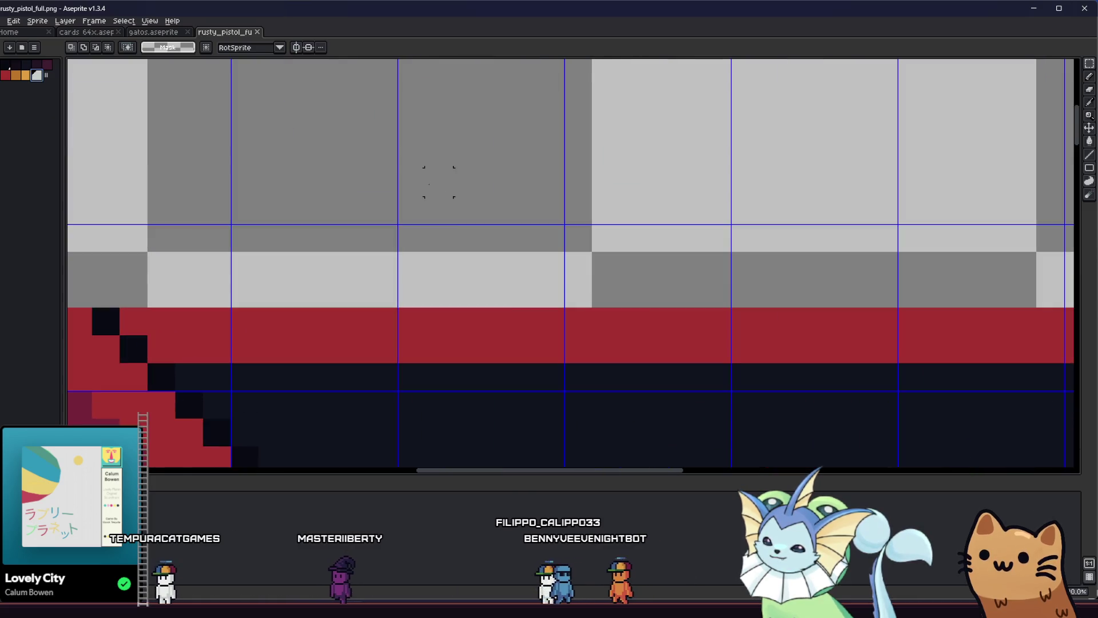
{"action": "key", "text": "b"}
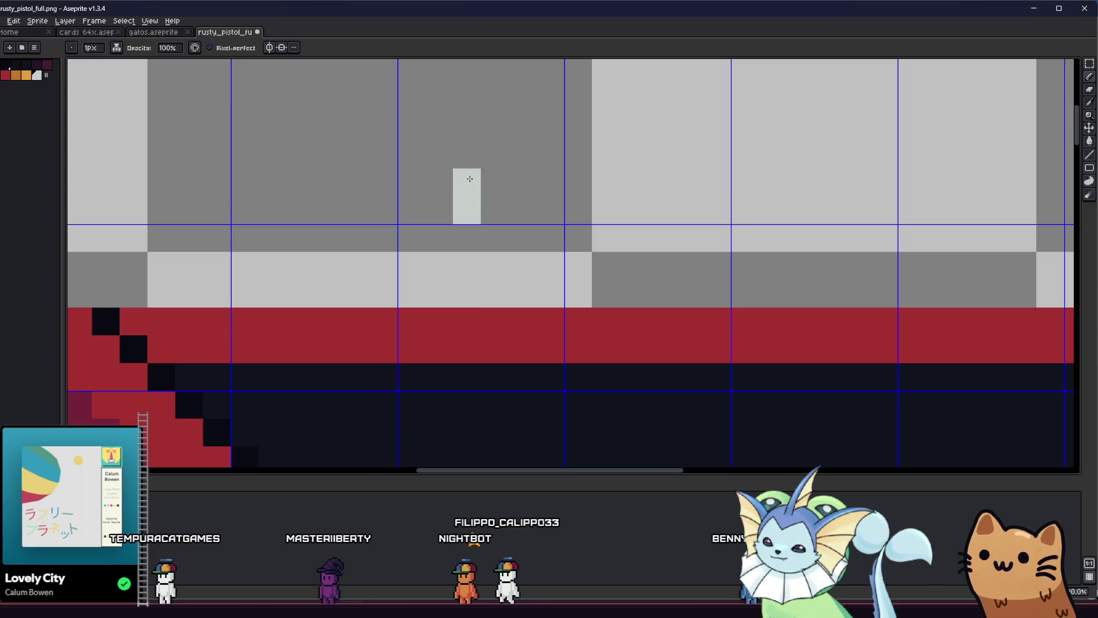
{"action": "scroll", "coordinate": [467, 203], "scroll_direction": "down", "scroll_amount": 4}
{"action": "scroll", "coordinate": [468, 217], "scroll_direction": "up", "scroll_amount": 3}
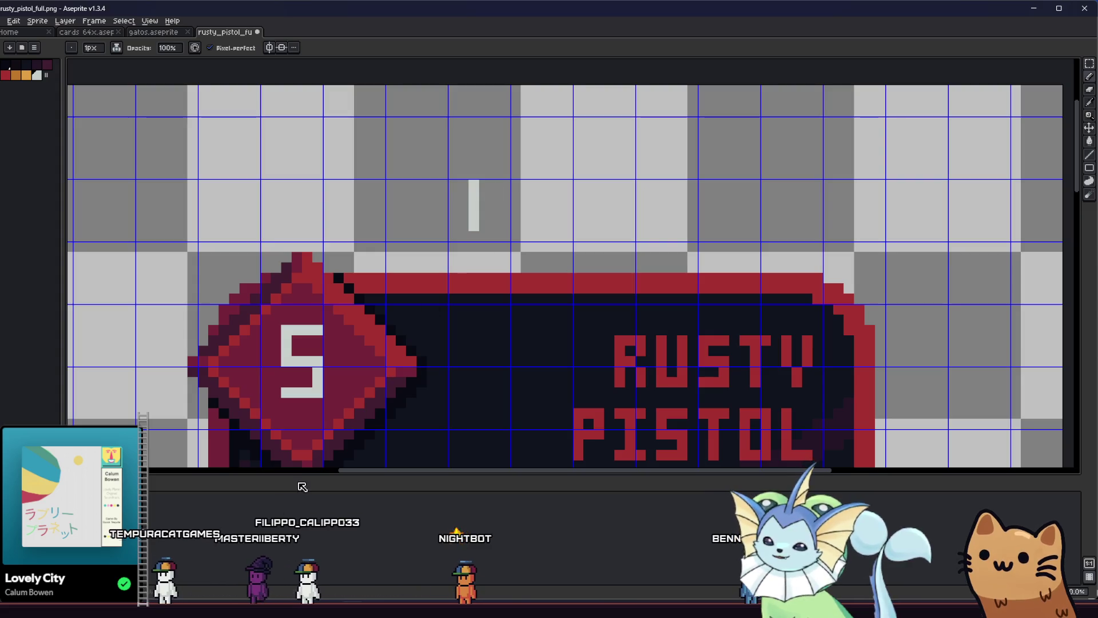
{"action": "key", "text": "alt+Tab"}
{"action": "scroll", "coordinate": [402, 221], "scroll_direction": "down", "scroll_amount": 3}
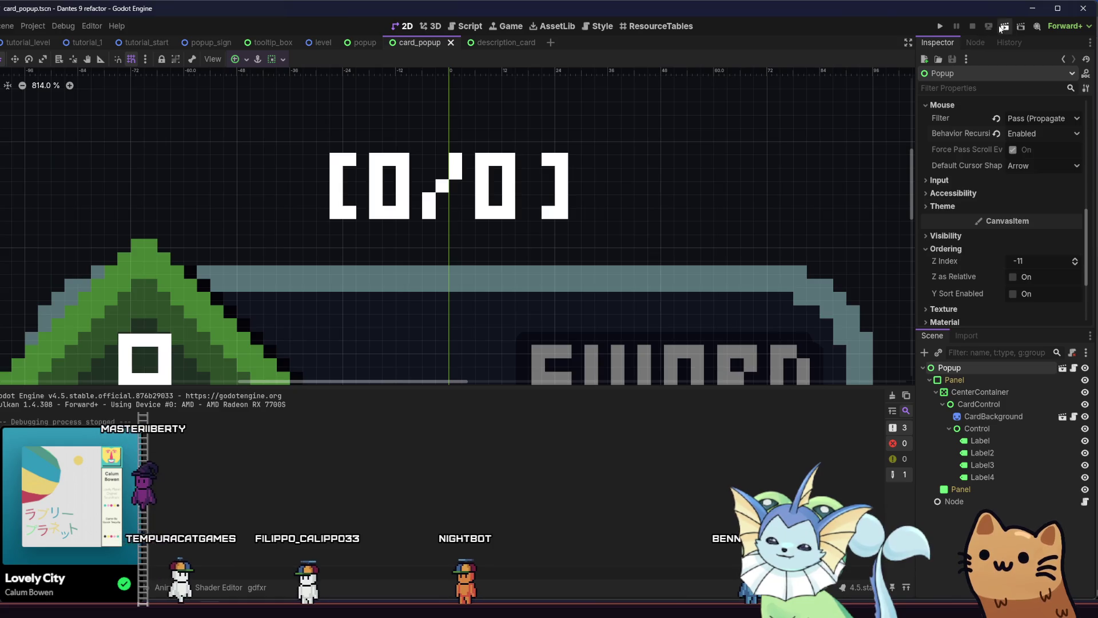
- Switch to the tutorial_level scene and run it to reach the Tempura Cat Games splash
{"action": "left_click", "coordinate": [28, 42]}
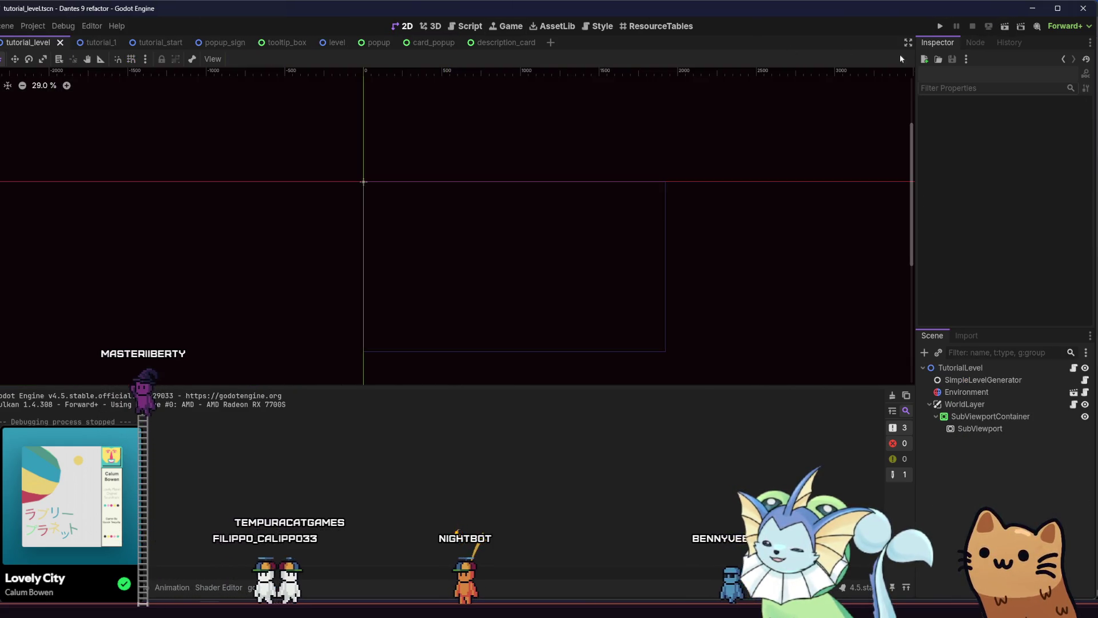
{"action": "left_click", "coordinate": [1006, 29]}
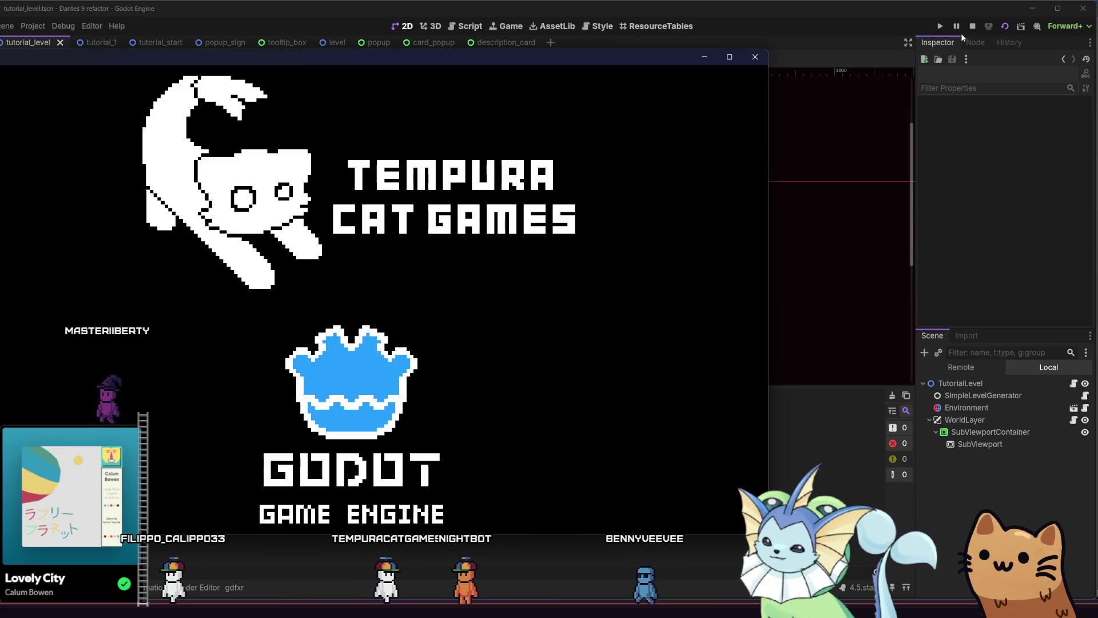
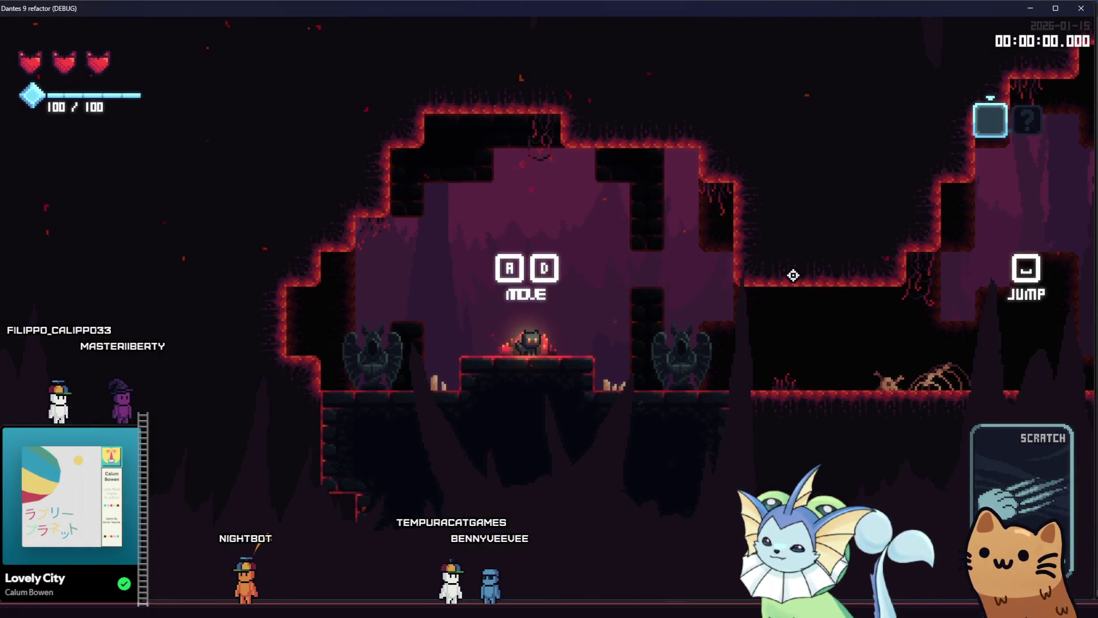
- Run and jump the cat right to the sign until the Rusty Pistol card popup shows, then close the game
{"action": "key", "text": "d"}
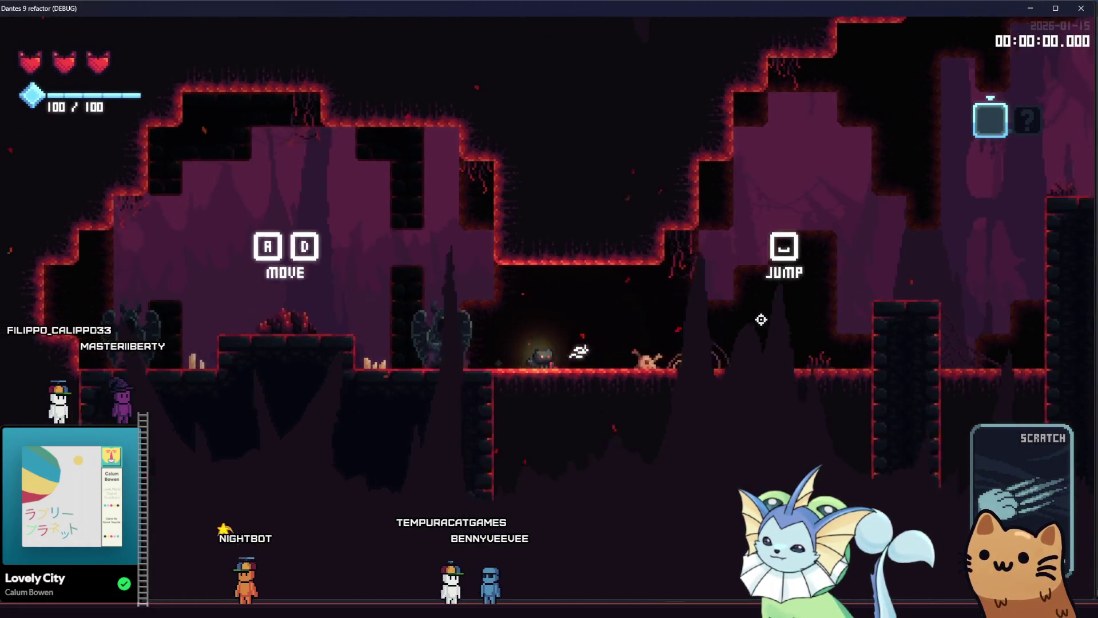
{"action": "key", "text": "space"}
{"action": "key", "text": "d"}
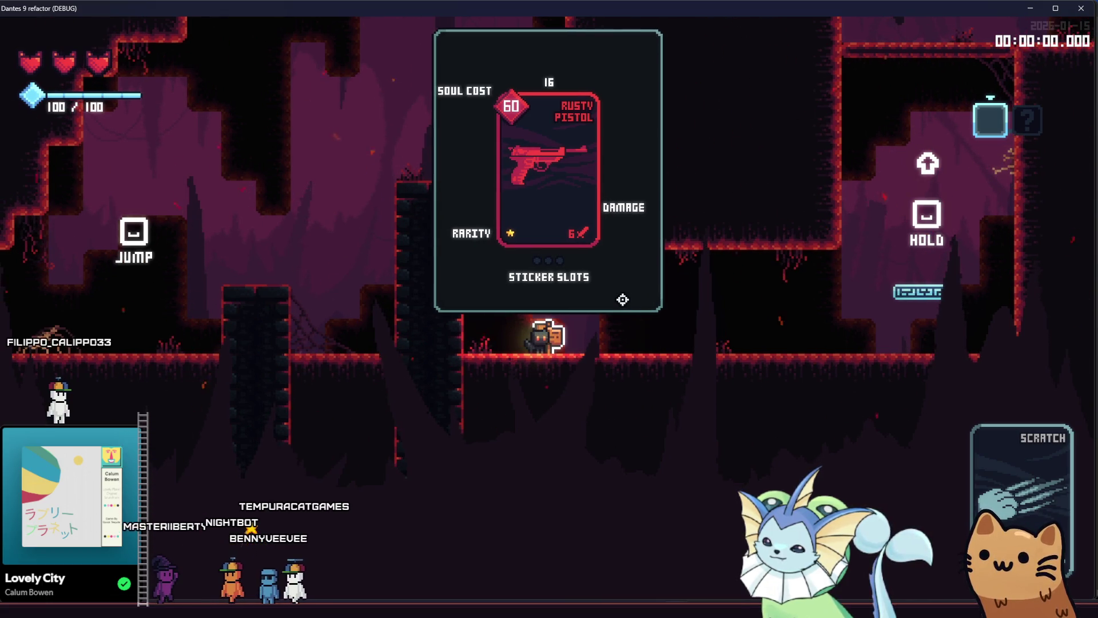
{"action": "key", "text": "F8"}
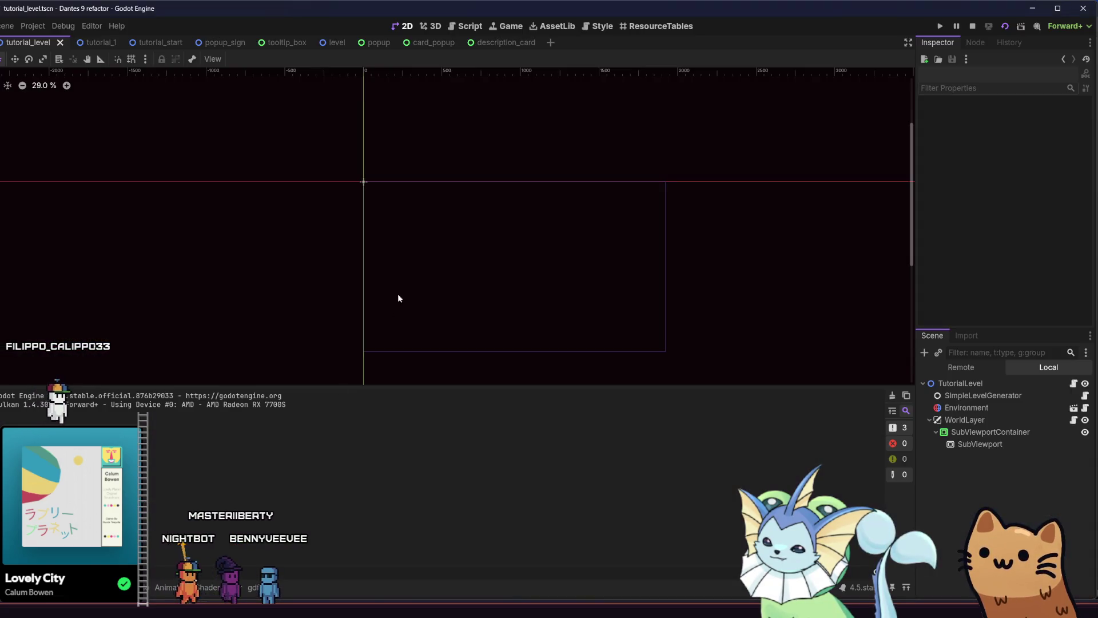
{"action": "key", "text": "alt+Tab"}
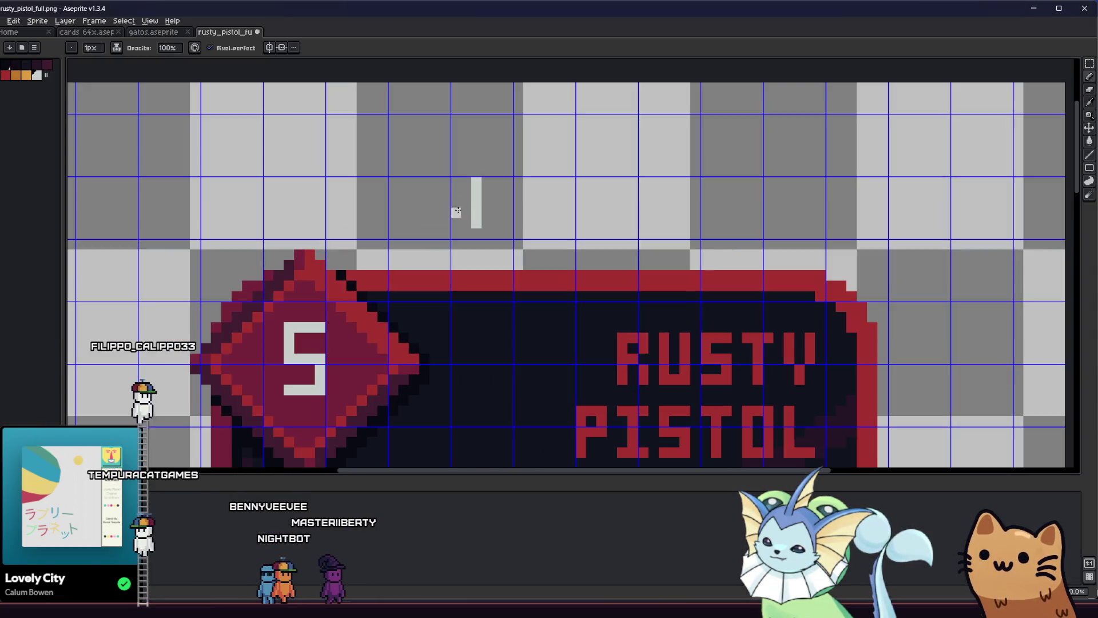
- Shift the 16 label above the Rusty Pistol card slightly to the right
{"action": "scroll", "coordinate": [486, 229], "scroll_direction": "up", "scroll_amount": 1}
{"action": "mouse_move", "coordinate": [497, 180]}
{"action": "left_mouse_down"}
{"action": "mouse_move", "coordinate": [487, 246]}
{"action": "mouse_move", "coordinate": [522, 208]}
{"action": "left_mouse_up"}
{"action": "key", "text": "ctrl+z"}
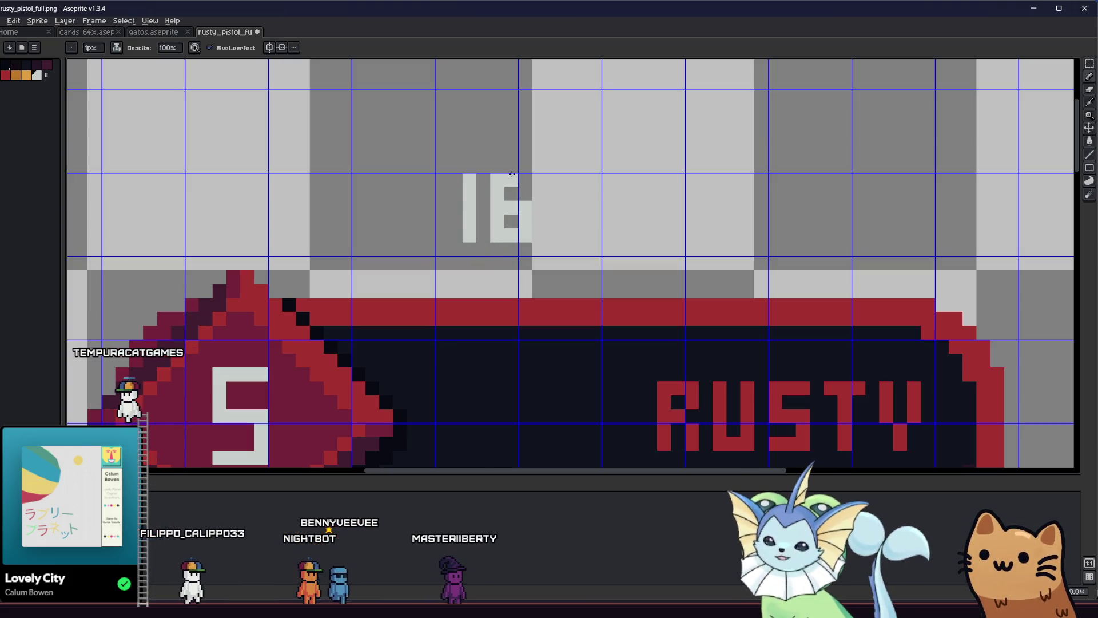
{"action": "key", "text": "m"}
{"action": "mouse_move", "coordinate": [448, 171]}
{"action": "left_mouse_down"}
{"action": "mouse_move", "coordinate": [533, 244]}
{"action": "mouse_move", "coordinate": [522, 231]}
{"action": "mouse_move", "coordinate": [580, 236]}
{"action": "left_mouse_up"}
{"action": "scroll", "coordinate": [488, 258], "scroll_direction": "down", "scroll_amount": 5}
{"action": "scroll", "coordinate": [488, 258], "scroll_direction": "up", "scroll_amount": 1}
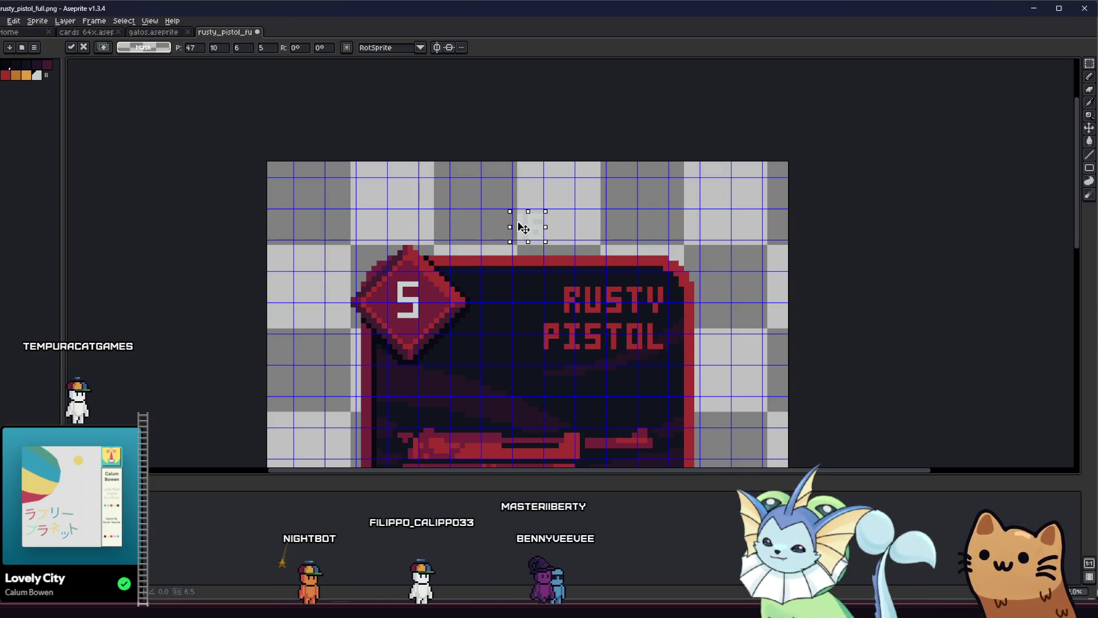
{"action": "key", "text": "Return"}
{"action": "scroll", "coordinate": [483, 238], "scroll_direction": "down", "scroll_amount": 3}
{"action": "scroll", "coordinate": [445, 261], "scroll_direction": "up", "scroll_amount": 2}
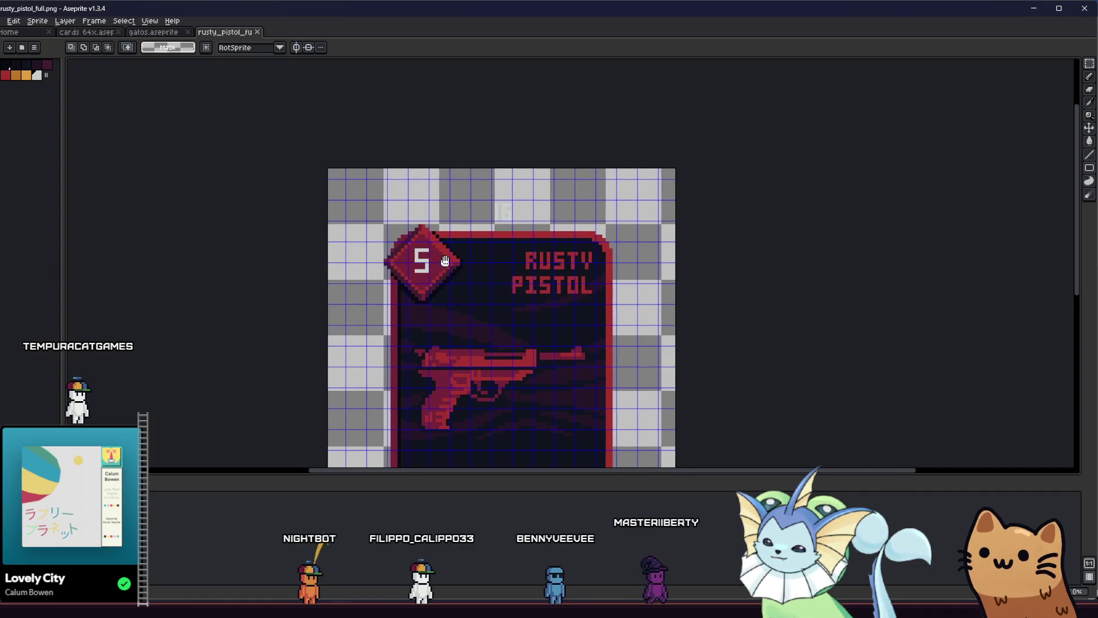
- Turn off the pixel grid with View > Show > Grid
{"action": "left_click", "coordinate": [151, 21]}
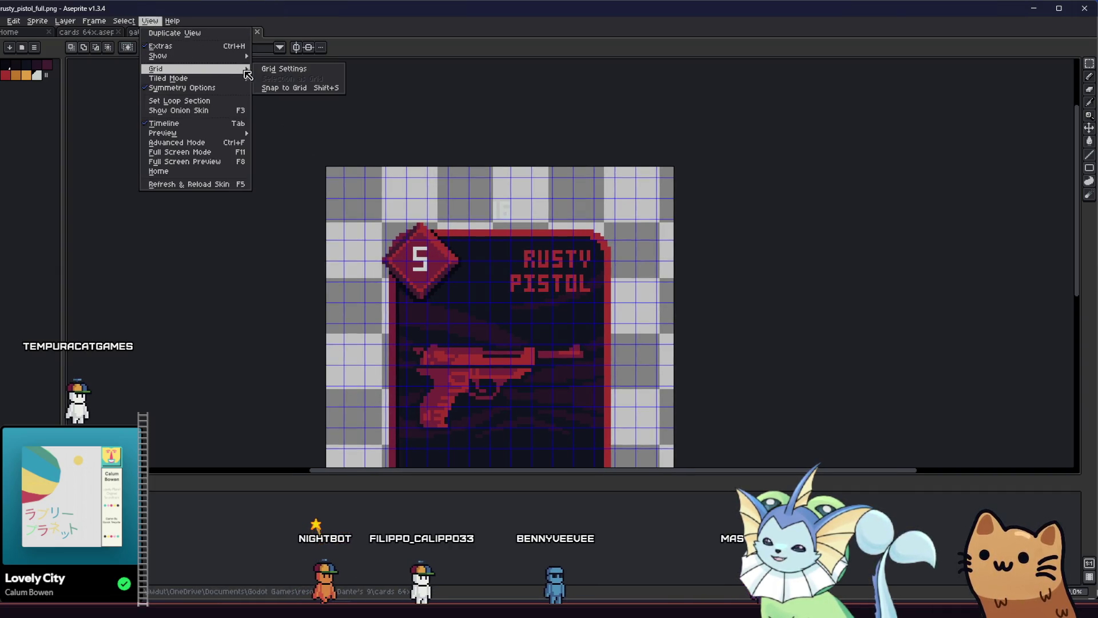
{"action": "mouse_move", "coordinate": [236, 63]}
{"action": "left_click", "coordinate": [271, 76]}
{"action": "scroll", "coordinate": [377, 277], "scroll_direction": "down", "scroll_amount": 1}
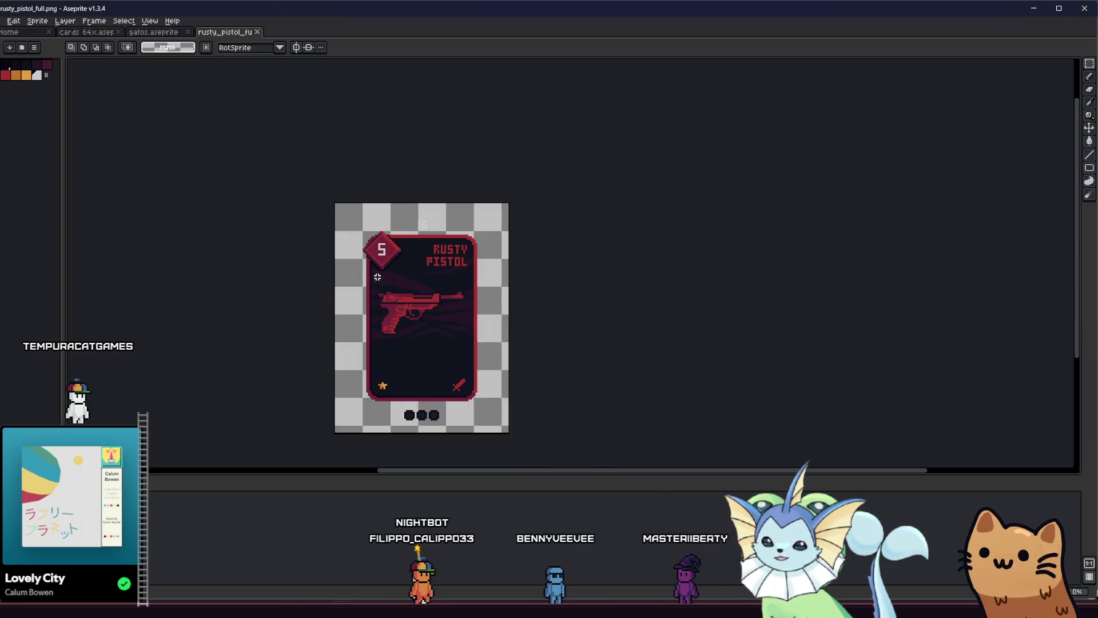
{"action": "scroll", "coordinate": [408, 237], "scroll_direction": "up", "scroll_amount": 2}
- Revert the recolour of the label's 1 and bring the whole card back into view
{"action": "key", "text": "g"}
{"action": "scroll", "coordinate": [380, 237], "scroll_direction": "up", "scroll_amount": 2}
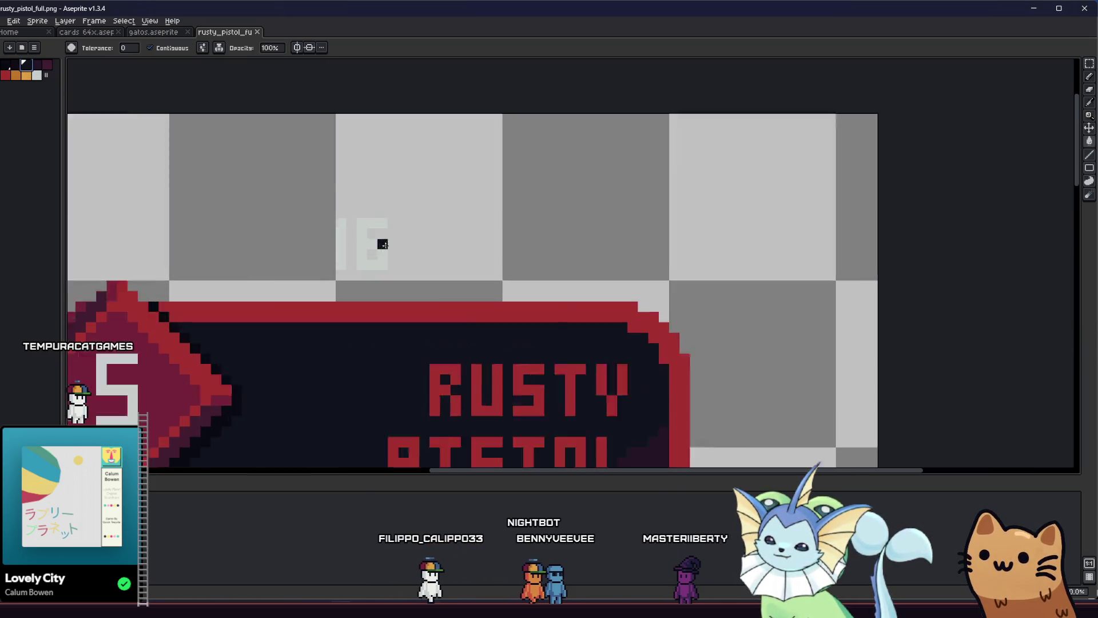
{"action": "key", "text": "ctrl+z"}
{"action": "scroll", "coordinate": [283, 235], "scroll_direction": "down", "scroll_amount": 4}
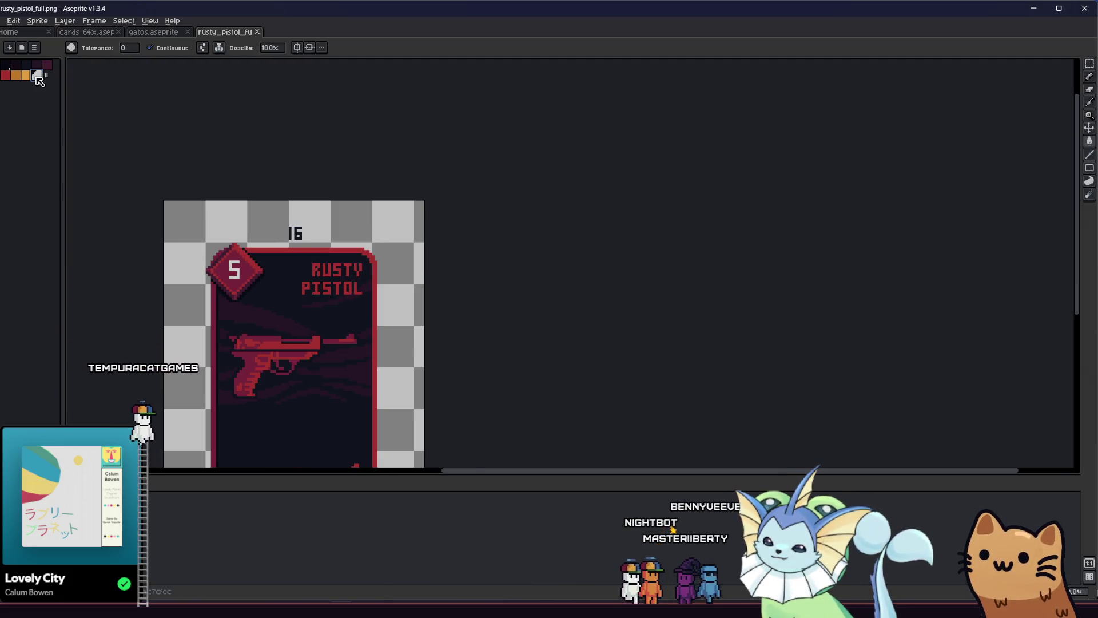
{"action": "key", "text": "v"}
{"action": "left_click_drag", "start_coordinate": [188, 363], "coordinate": [290, 344]}
{"action": "key", "text": "g"}
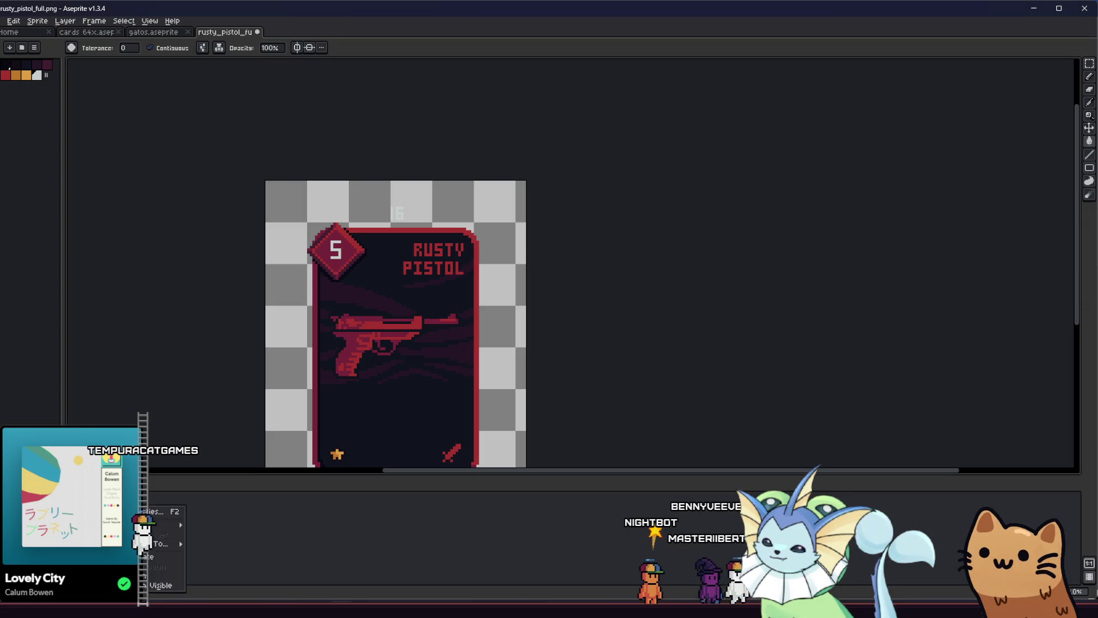
{"action": "right_click", "coordinate": [150, 526]}
{"action": "left_click", "coordinate": [151, 525]}
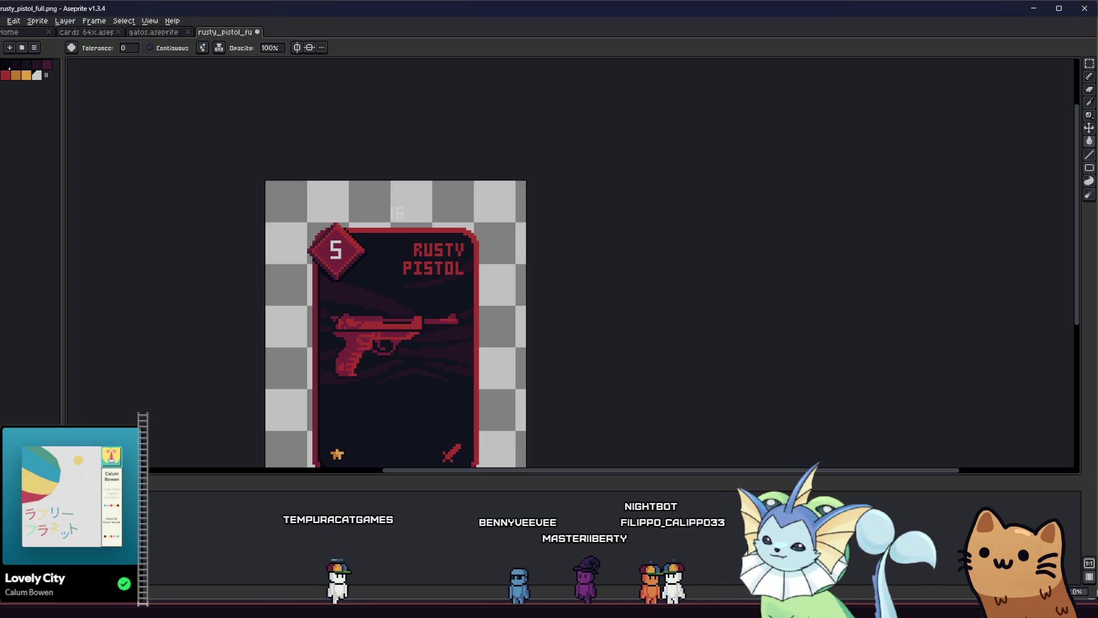
{"action": "left_click", "coordinate": [26, 50]}
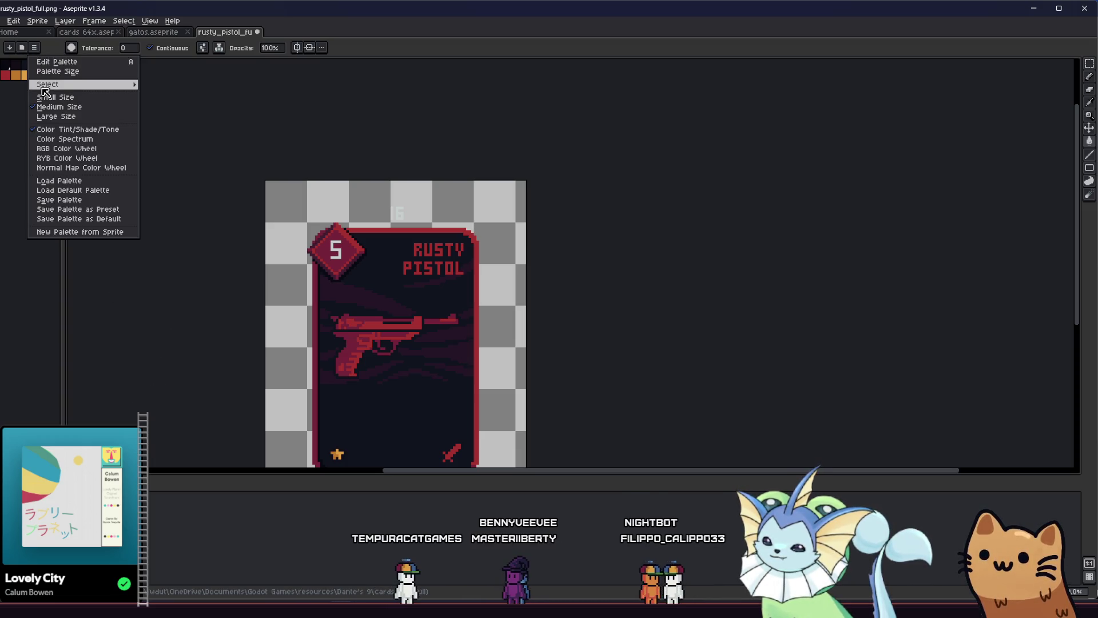
- Switch the palette to the Apollo preset
{"action": "left_click", "coordinate": [32, 64]}
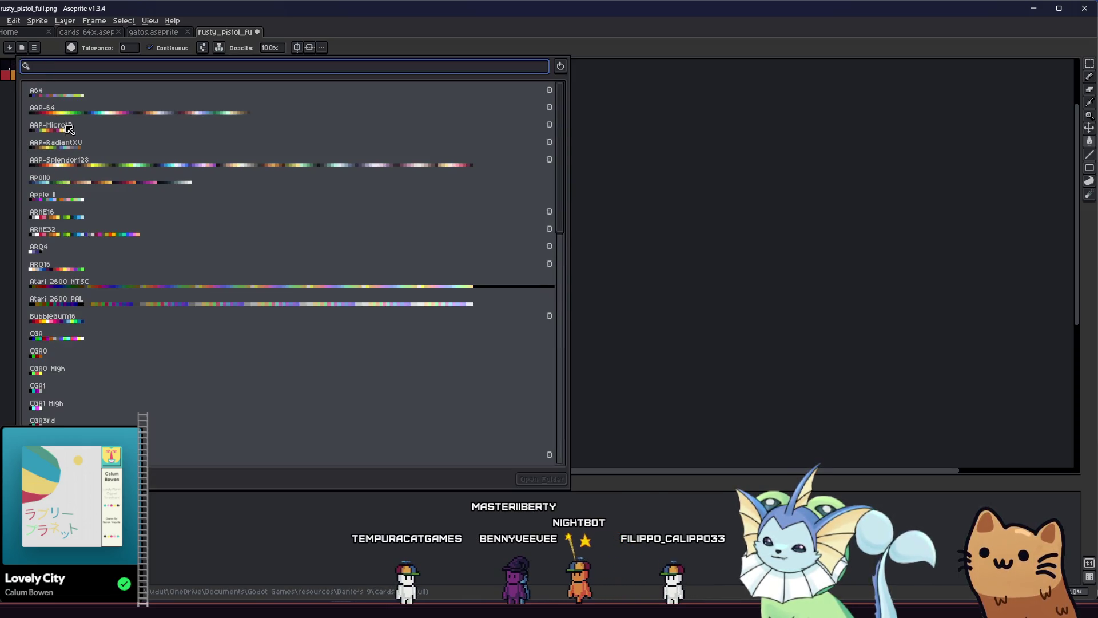
{"action": "left_click", "coordinate": [75, 180]}
{"action": "left_click", "coordinate": [6, 163]}
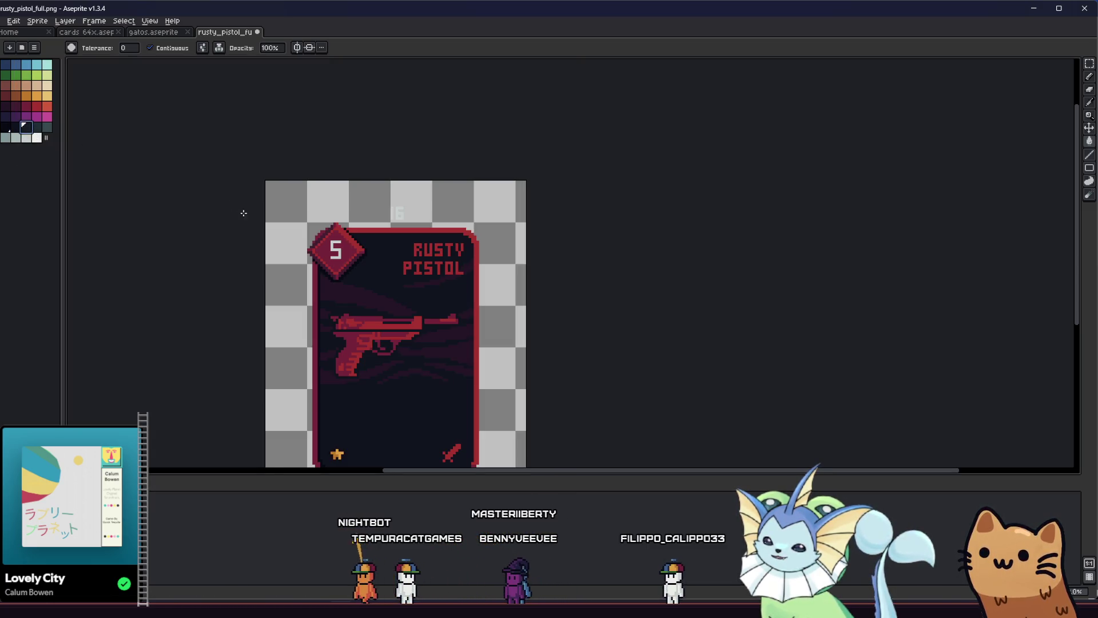
- Fill the transparent background around the card dark and recentre the card
{"action": "left_click", "coordinate": [294, 226]}
{"action": "scroll", "coordinate": [300, 247], "scroll_direction": "down", "scroll_amount": 3}
{"action": "scroll", "coordinate": [307, 272], "scroll_direction": "up", "scroll_amount": 3}
{"action": "key", "text": "v"}
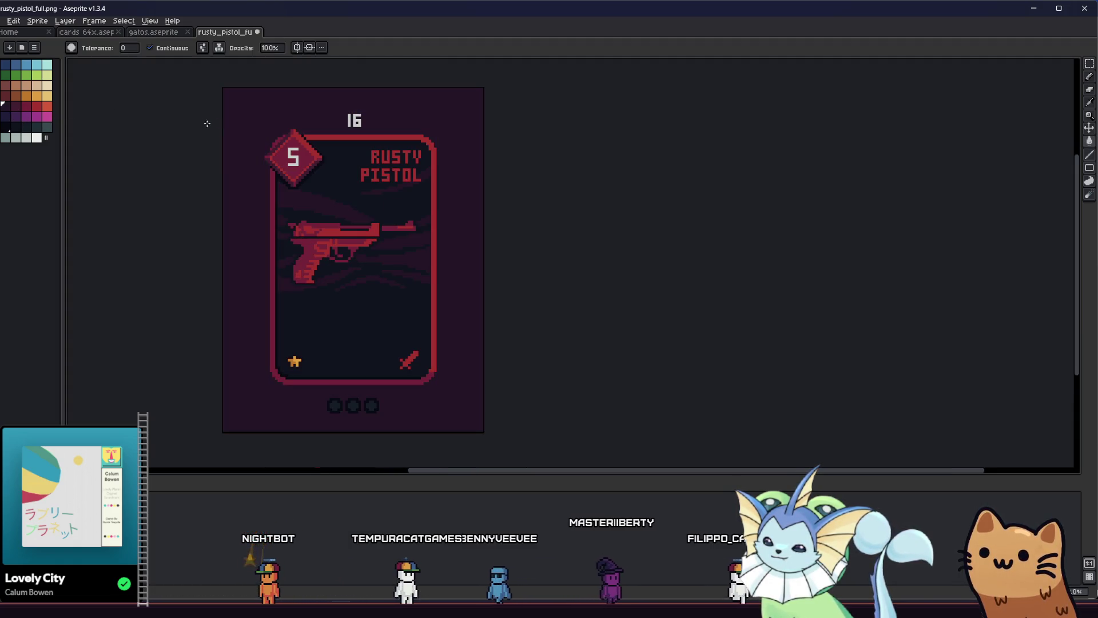
{"action": "left_click_drag", "start_coordinate": [201, 147], "coordinate": [256, 168]}
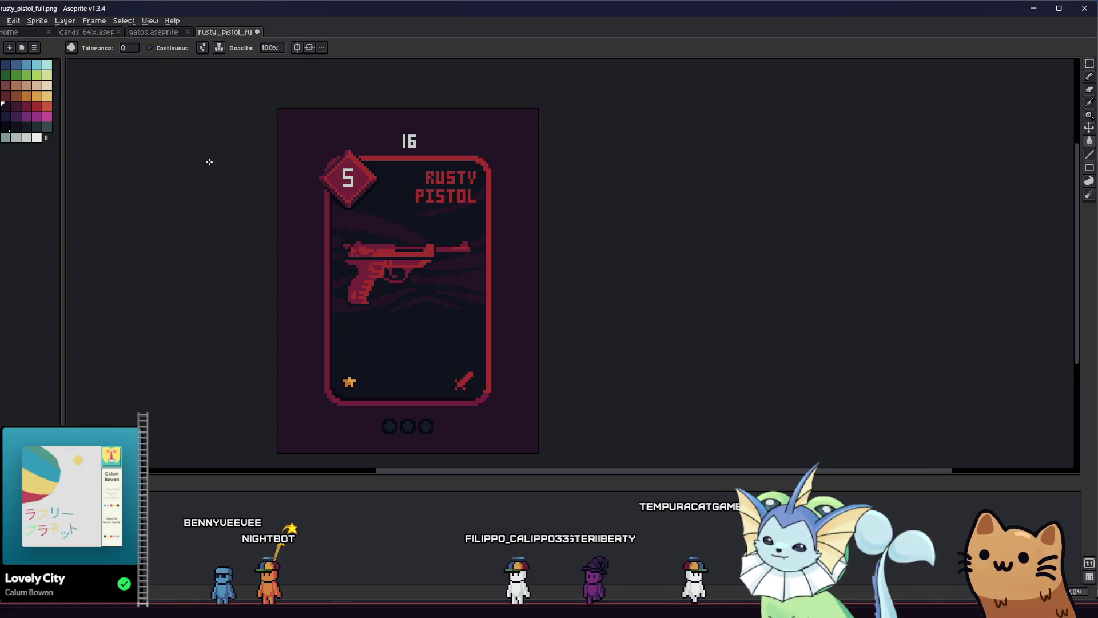
{"action": "left_click_drag", "start_coordinate": [254, 199], "coordinate": [252, 190]}
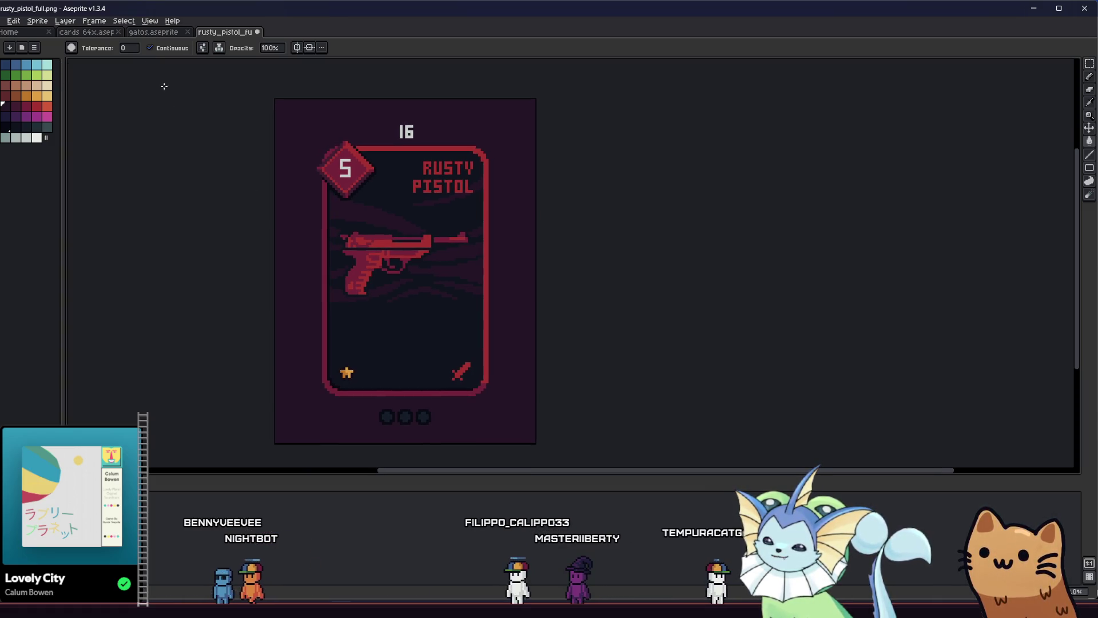
{"action": "left_click", "coordinate": [95, 21]}
{"action": "mouse_move", "coordinate": [82, 19]}
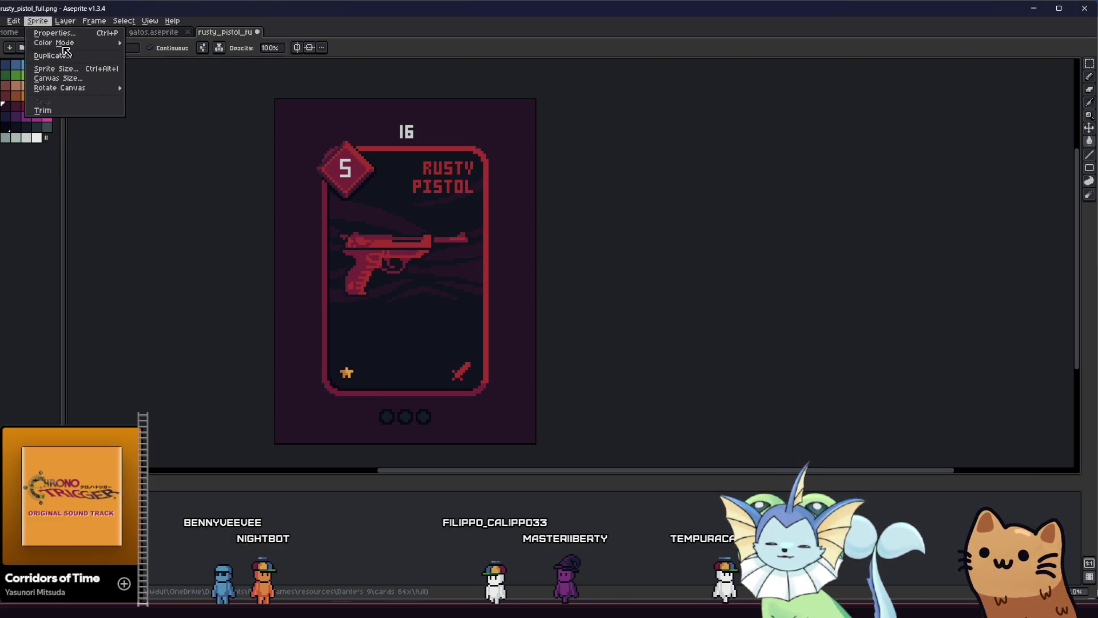
{"action": "mouse_move", "coordinate": [55, 43]}
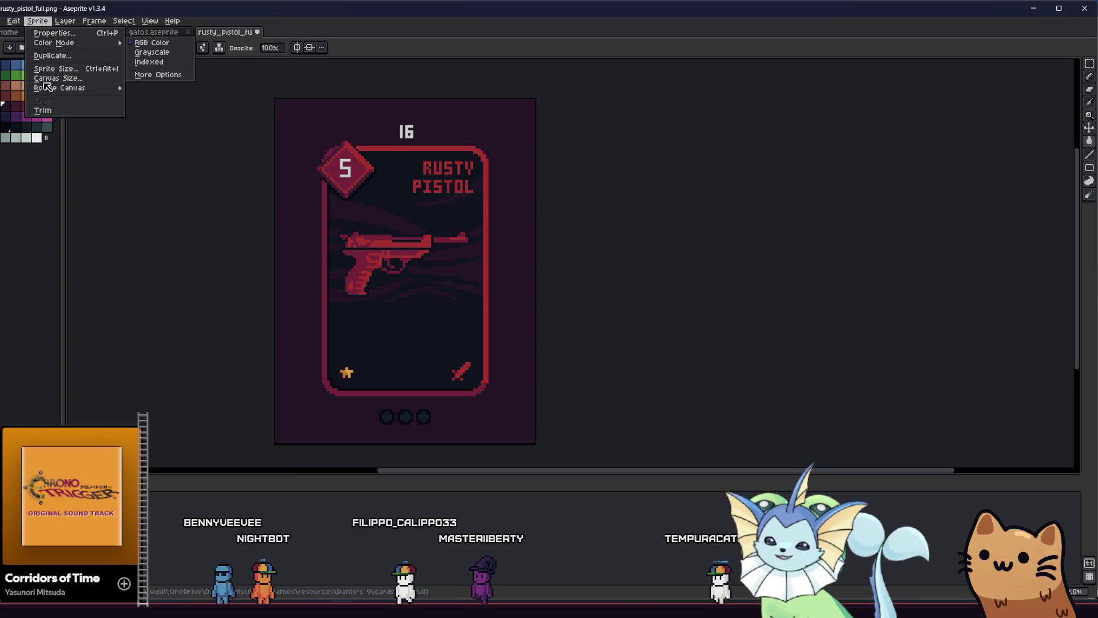
{"action": "left_click", "coordinate": [23, 48]}
{"action": "left_click", "coordinate": [23, 48]}
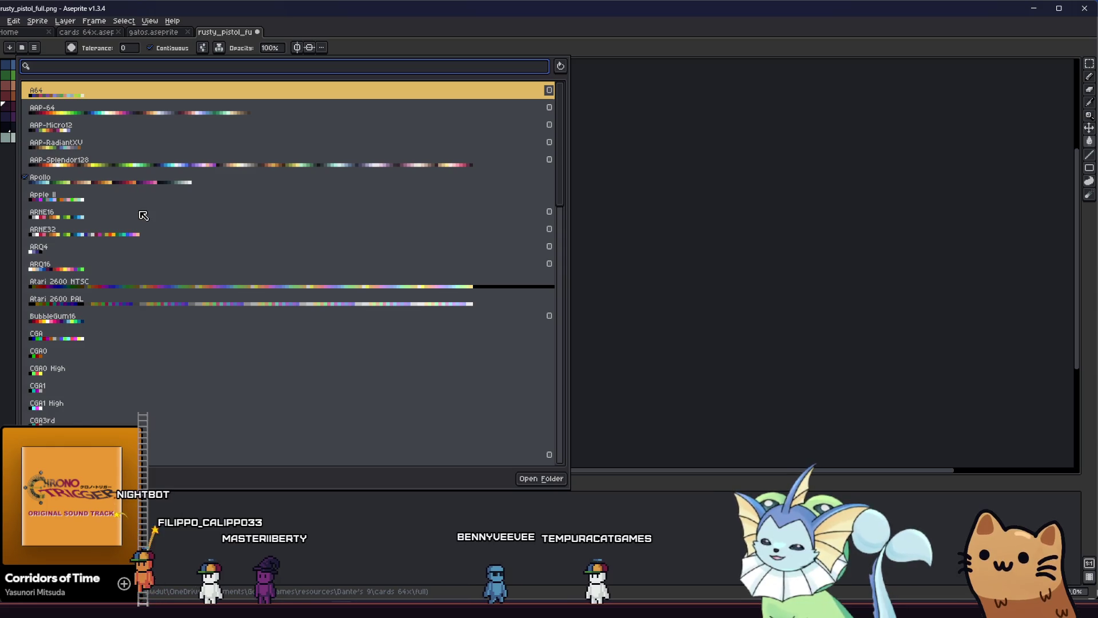
{"action": "scroll", "coordinate": [143, 215], "scroll_direction": "down", "scroll_amount": 8}
{"action": "scroll", "coordinate": [143, 215], "scroll_direction": "down", "scroll_amount": 10}
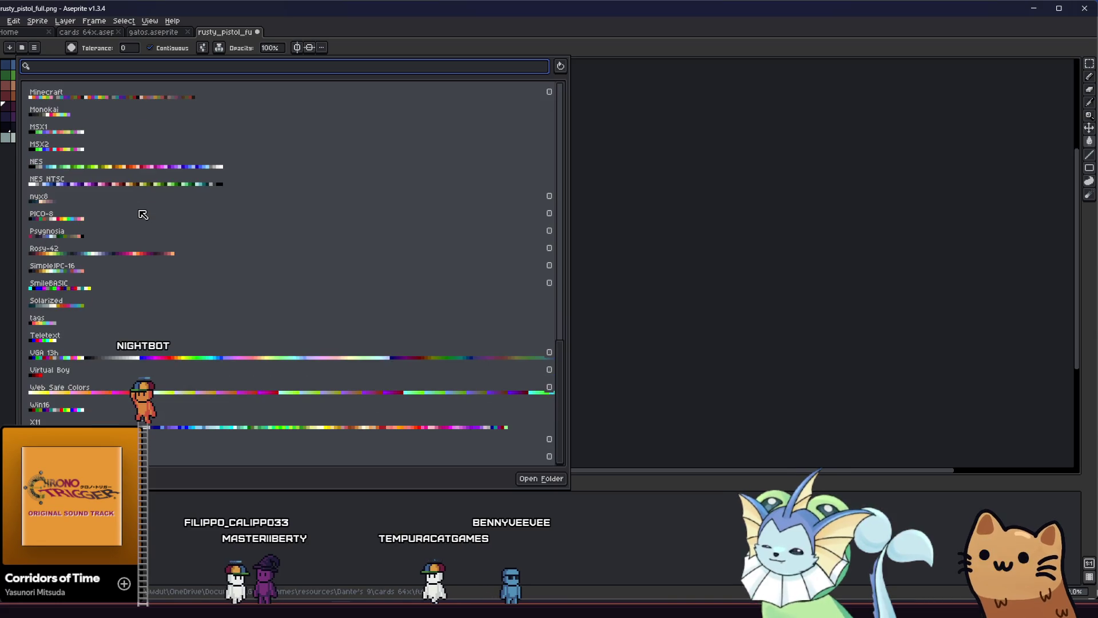
{"action": "scroll", "coordinate": [143, 213], "scroll_direction": "up", "scroll_amount": 5}
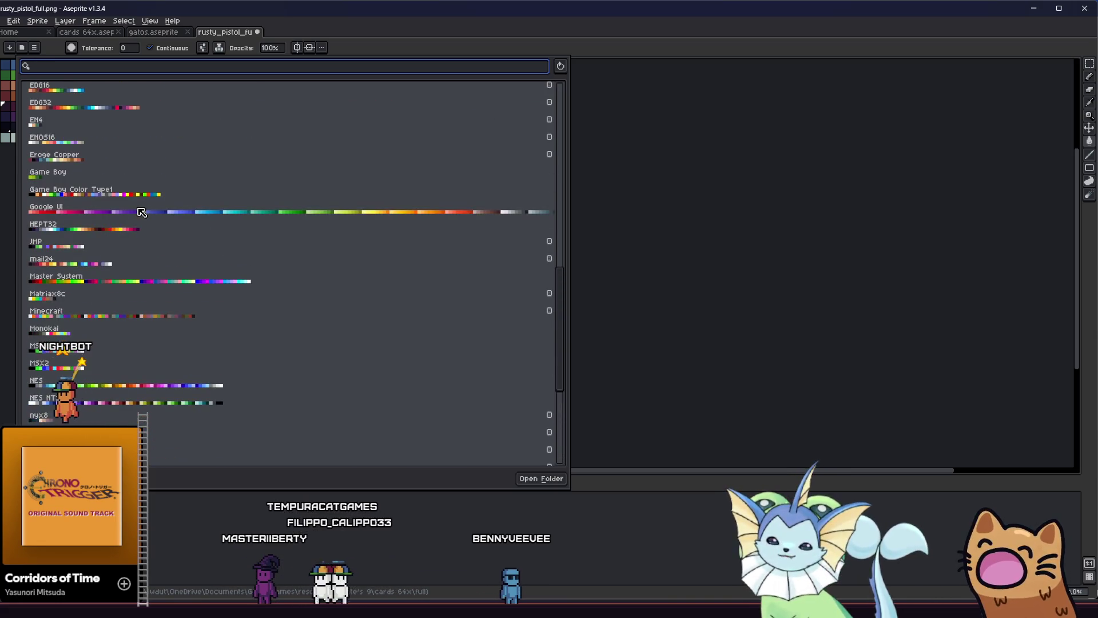
{"action": "key", "text": "Escape"}
{"action": "left_click", "coordinate": [13, 20]}
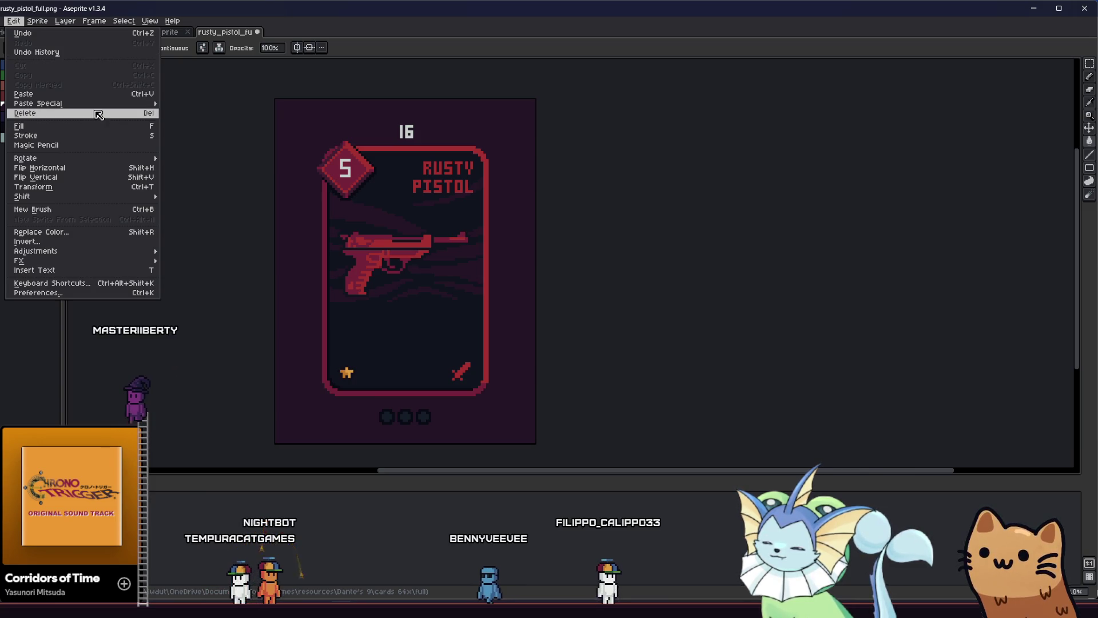
{"action": "mouse_move", "coordinate": [50, 24]}
{"action": "left_click", "coordinate": [57, 77]}
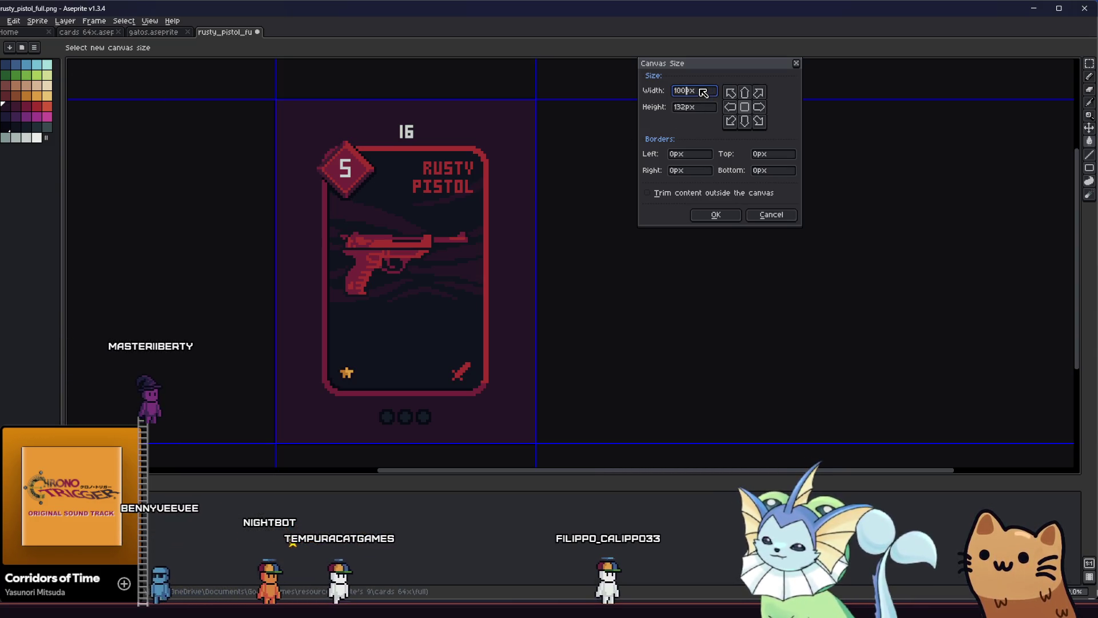
- Widen the canvas to 116 px and fill both new side borders dark
{"action": "type", "text": "116"}
{"action": "key", "text": "Return"}
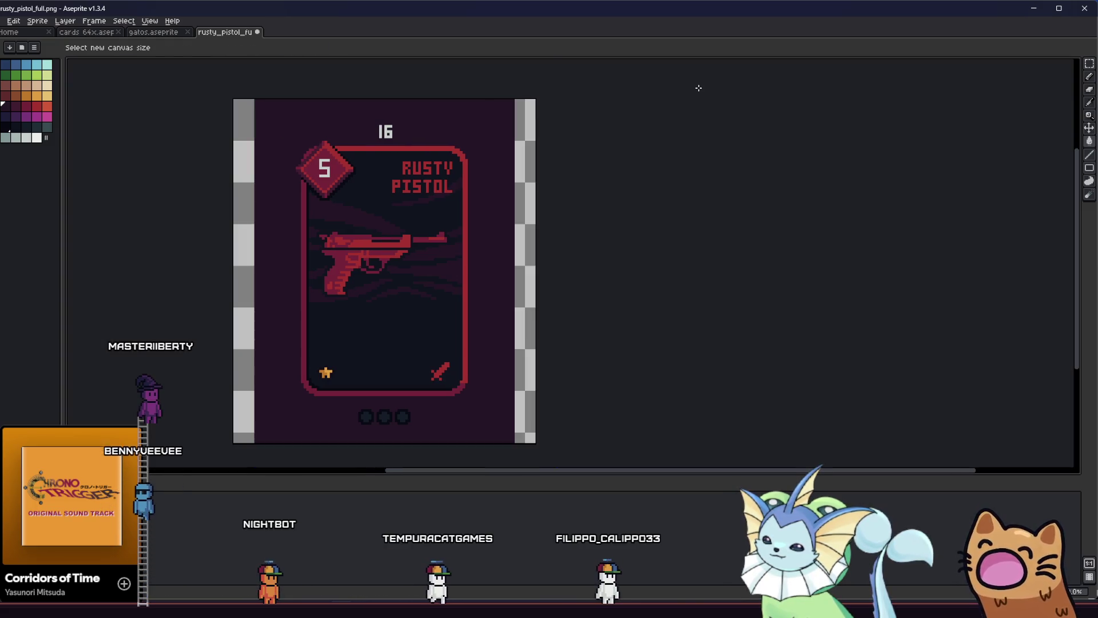
{"action": "left_click", "coordinate": [244, 229]}
{"action": "left_click", "coordinate": [516, 221]}
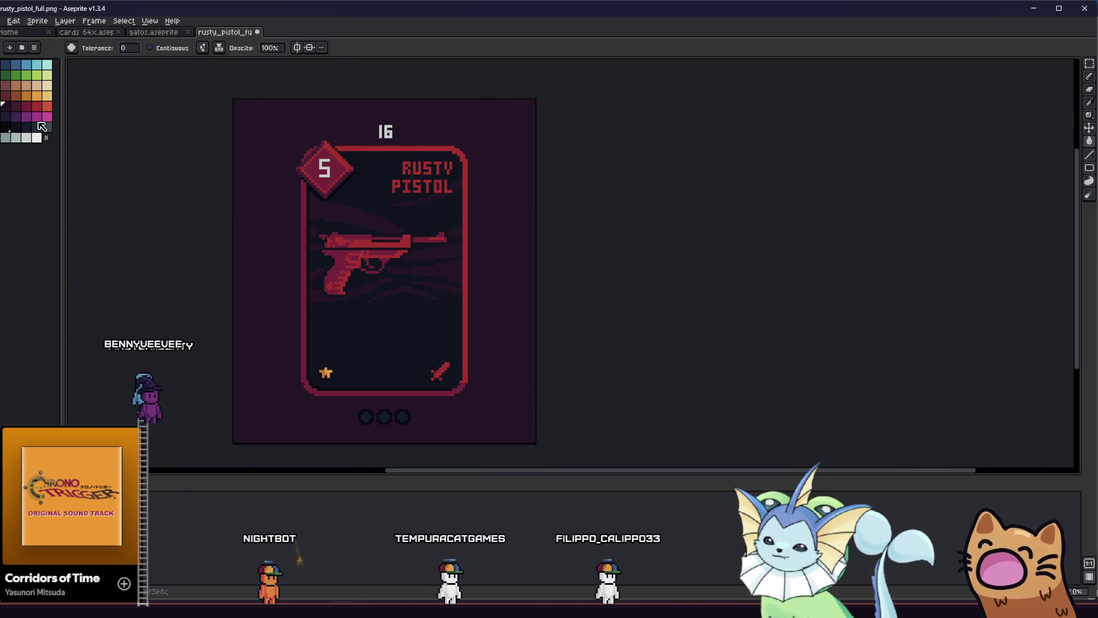
{"action": "scroll", "coordinate": [291, 178], "scroll_direction": "up", "scroll_amount": 4}
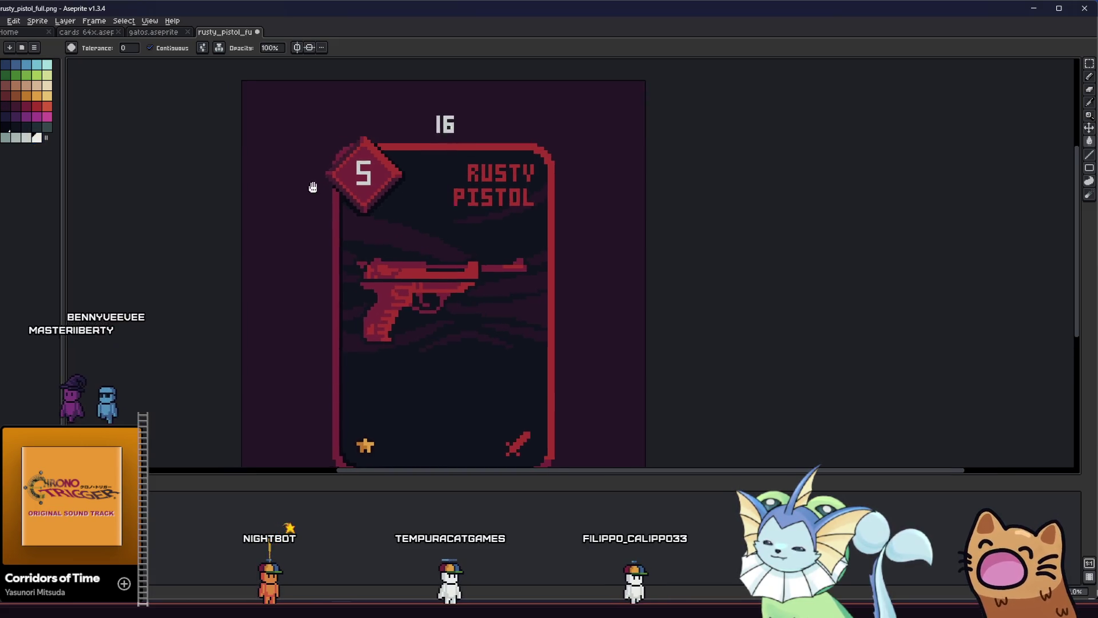
- With the pencil, draw a white leader line up-left from the 5 diamond and save
{"action": "key", "text": "b"}
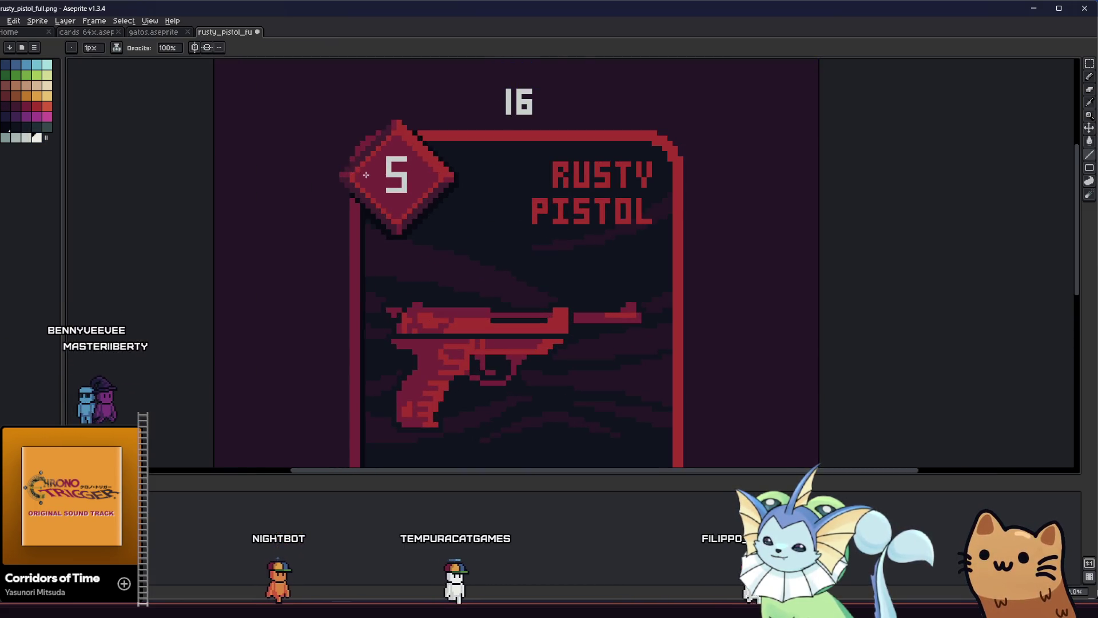
{"action": "scroll", "coordinate": [367, 178], "scroll_direction": "up", "scroll_amount": 3}
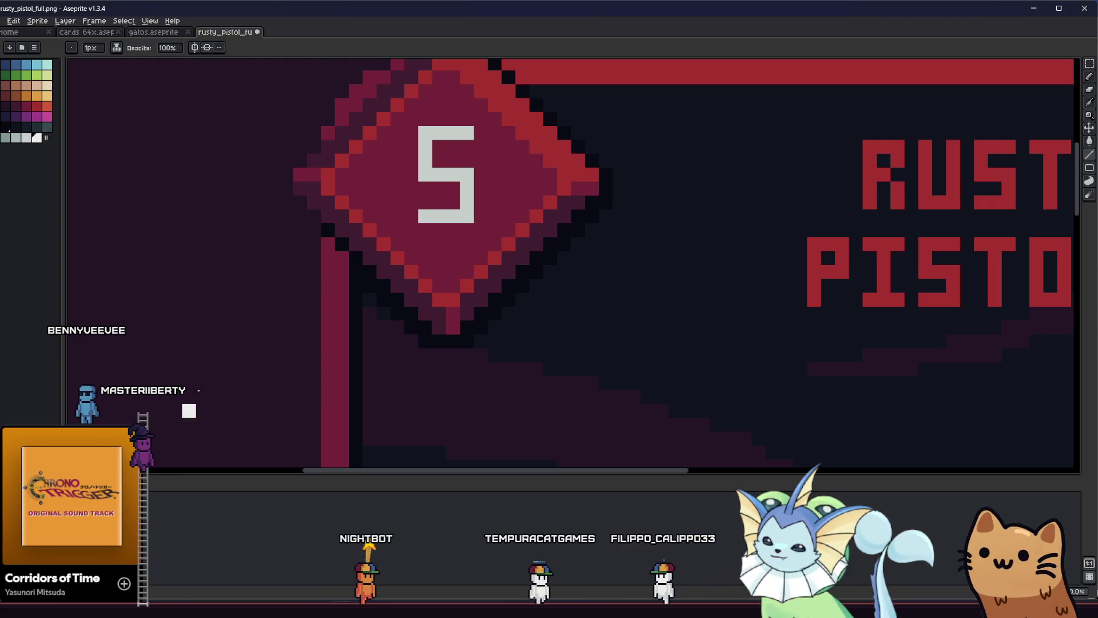
{"action": "right_click", "coordinate": [146, 512]}
{"action": "left_click", "coordinate": [229, 522]}
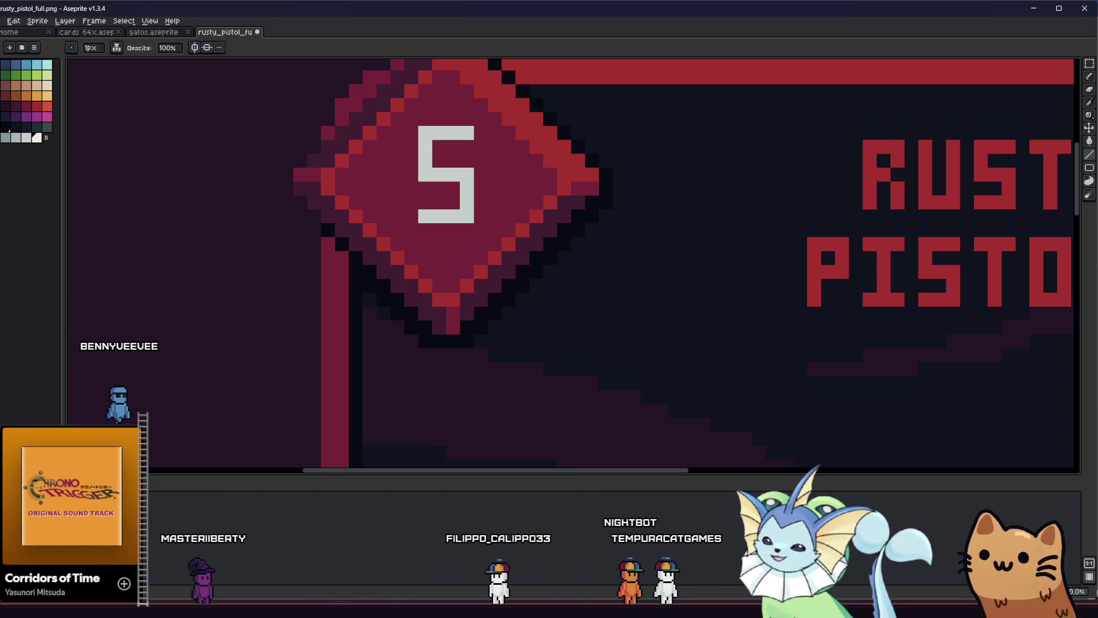
{"action": "scroll", "coordinate": [178, 315], "scroll_direction": "down", "scroll_amount": 5}
{"action": "scroll", "coordinate": [179, 316], "scroll_direction": "up", "scroll_amount": 2}
{"action": "scroll", "coordinate": [178, 316], "scroll_direction": "up", "scroll_amount": 2}
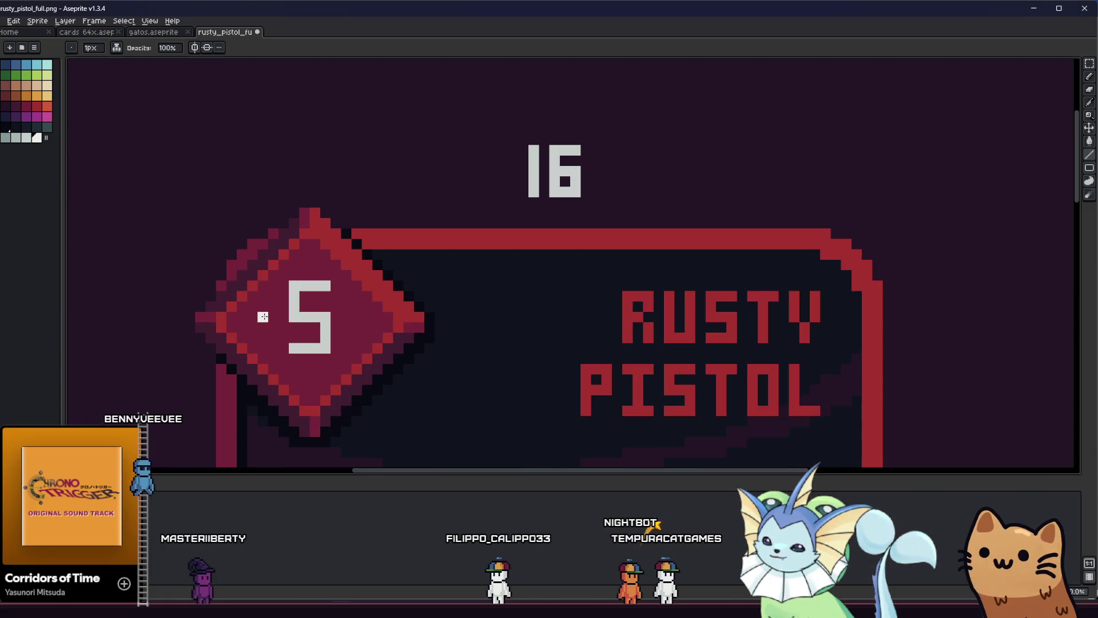
{"action": "scroll", "coordinate": [178, 316], "scroll_direction": "down", "scroll_amount": 4}
{"action": "scroll", "coordinate": [179, 315], "scroll_direction": "down", "scroll_amount": 1}
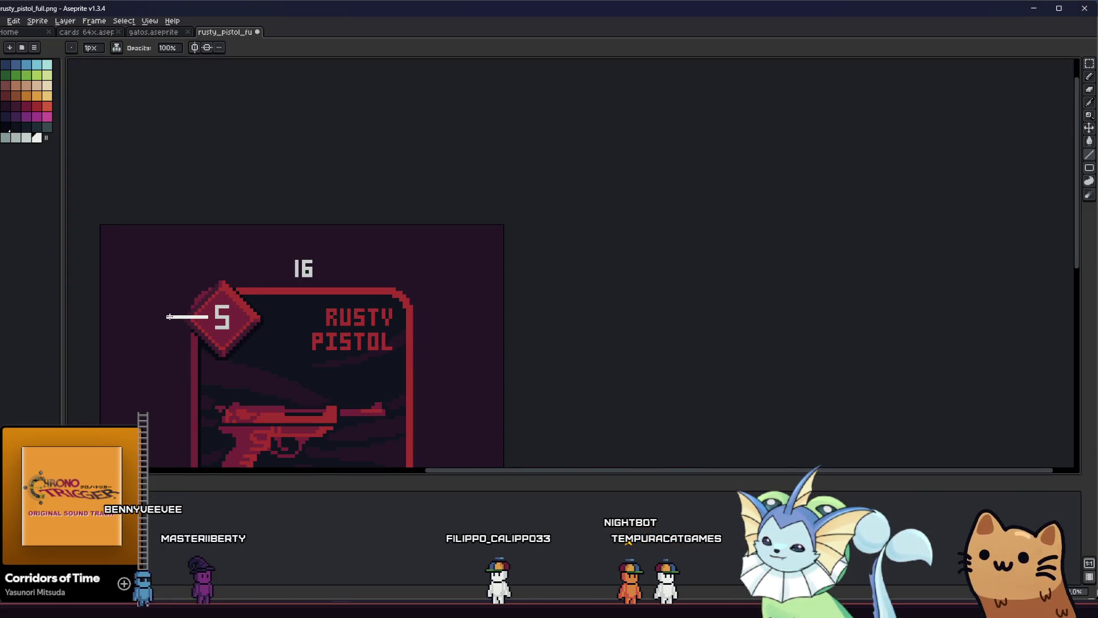
{"action": "scroll", "coordinate": [169, 316], "scroll_direction": "up", "scroll_amount": 1}
{"action": "mouse_move", "coordinate": [143, 290]}
{"action": "left_mouse_down"}
{"action": "mouse_move", "coordinate": [131, 285]}
{"action": "mouse_move", "coordinate": [204, 306]}
{"action": "mouse_move", "coordinate": [284, 277]}
{"action": "mouse_move", "coordinate": [305, 284]}
{"action": "left_mouse_up"}
{"action": "scroll", "coordinate": [131, 284], "scroll_direction": "down", "scroll_amount": 2}
{"action": "key", "text": "ctrl+s"}
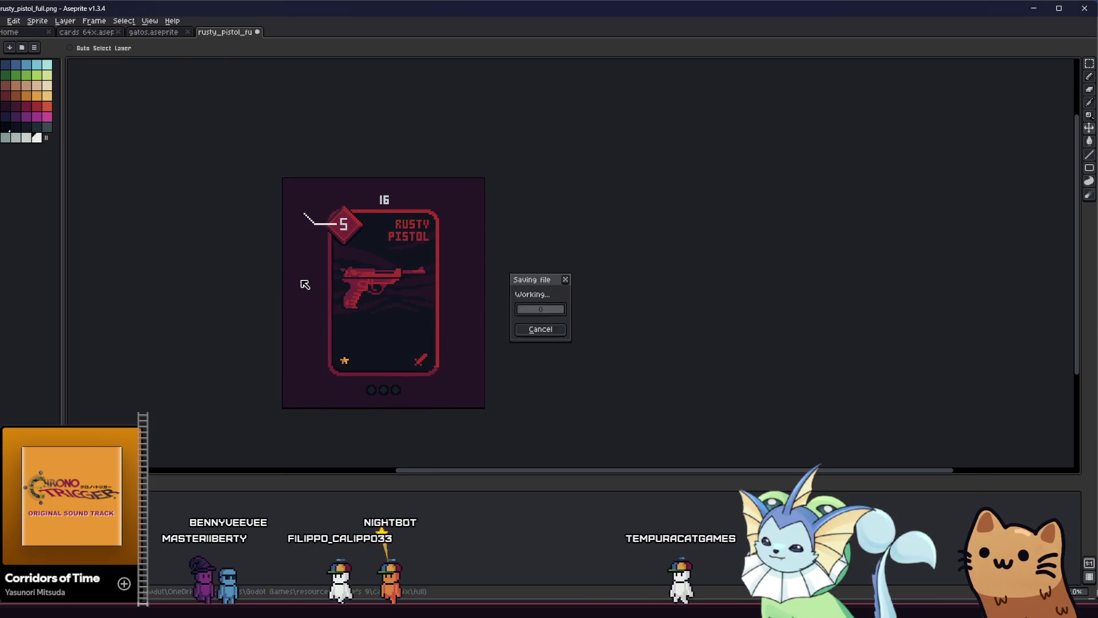
- Open Sprite Size for the 116 × 132 card and start entering the height as 132+16
{"action": "scroll", "coordinate": [368, 389], "scroll_direction": "up", "scroll_amount": 4}
{"action": "scroll", "coordinate": [328, 370], "scroll_direction": "down", "scroll_amount": 7}
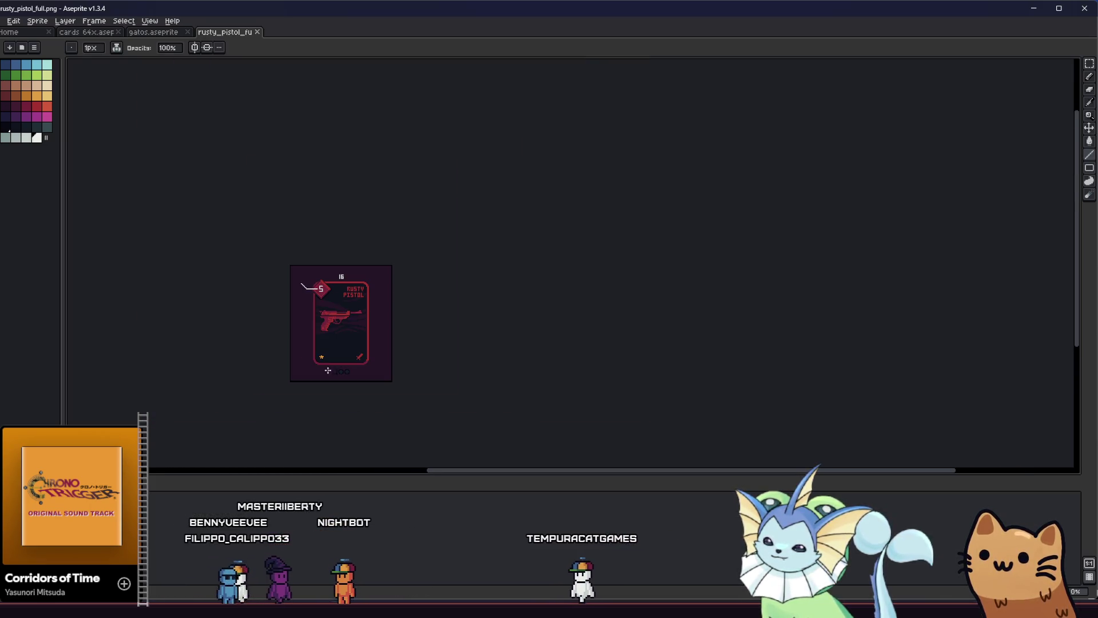
{"action": "scroll", "coordinate": [277, 324], "scroll_direction": "up", "scroll_amount": 3}
{"action": "scroll", "coordinate": [287, 432], "scroll_direction": "down", "scroll_amount": 1}
{"action": "left_click_drag", "start_coordinate": [287, 432], "coordinate": [285, 383]}
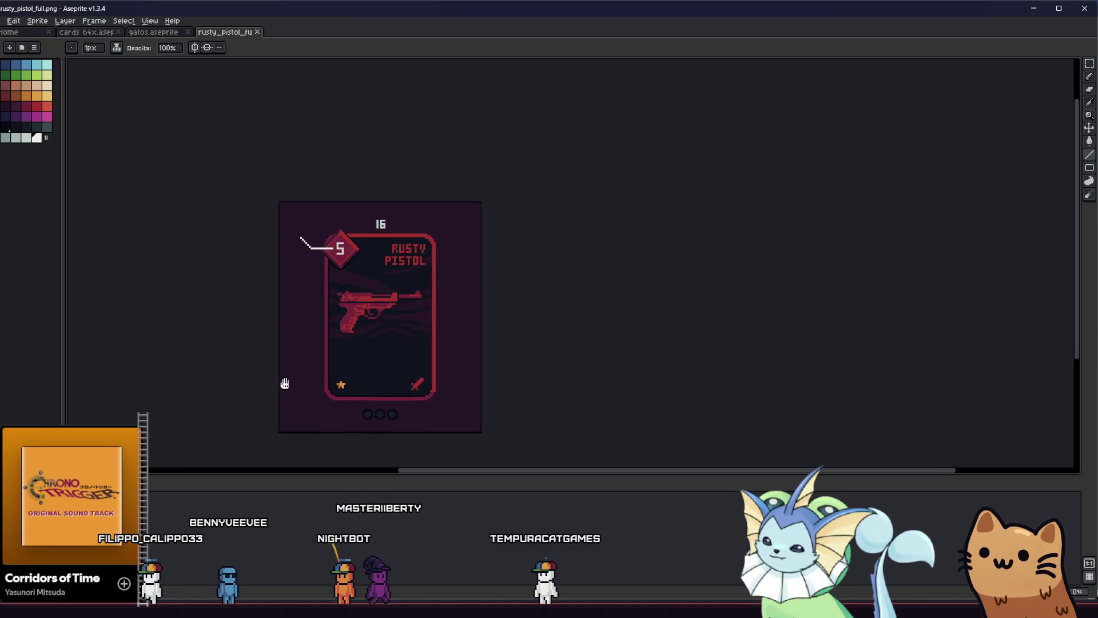
{"action": "left_click", "coordinate": [38, 22]}
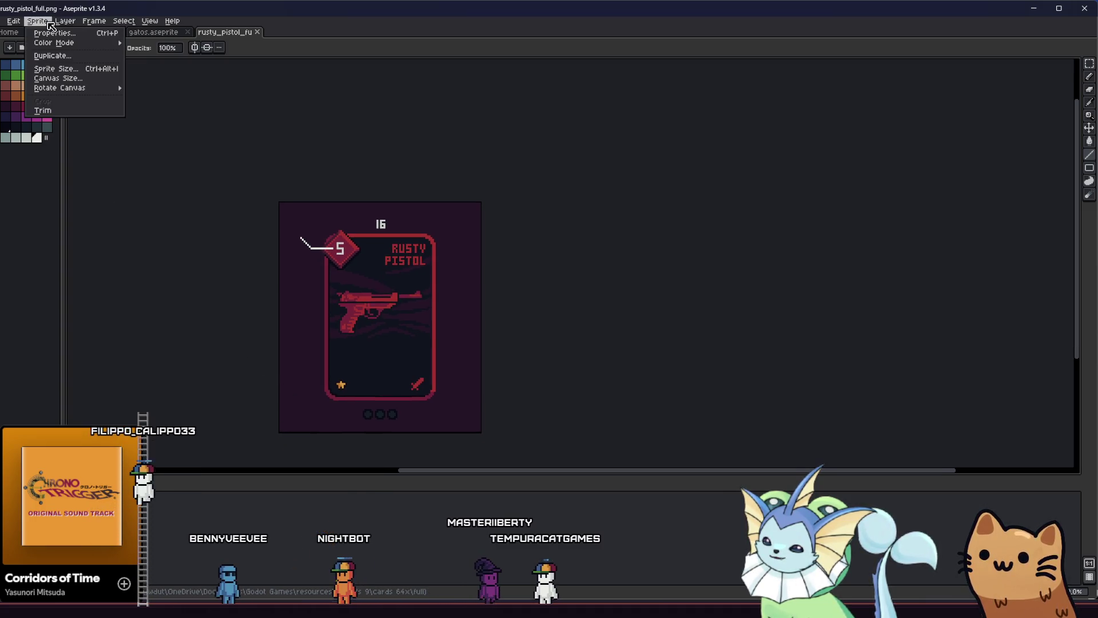
{"action": "left_click", "coordinate": [55, 69]}
{"action": "left_click", "coordinate": [589, 208]}
{"action": "type", "text": "+1px"}
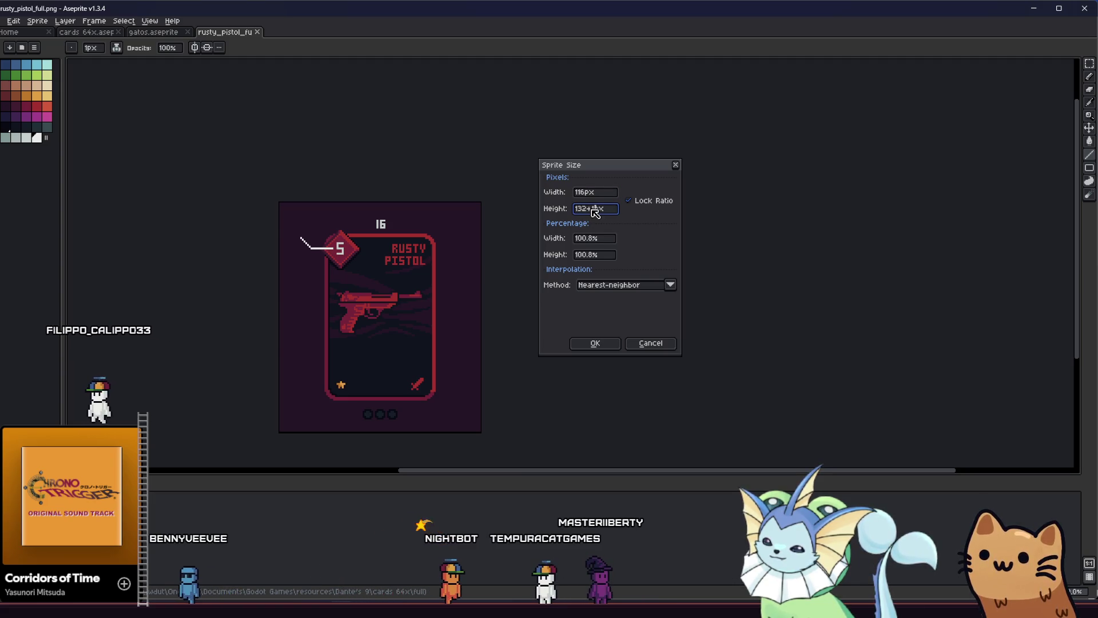
{"action": "key", "text": "BackSpace"}
{"action": "key", "text": "BackSpace"}
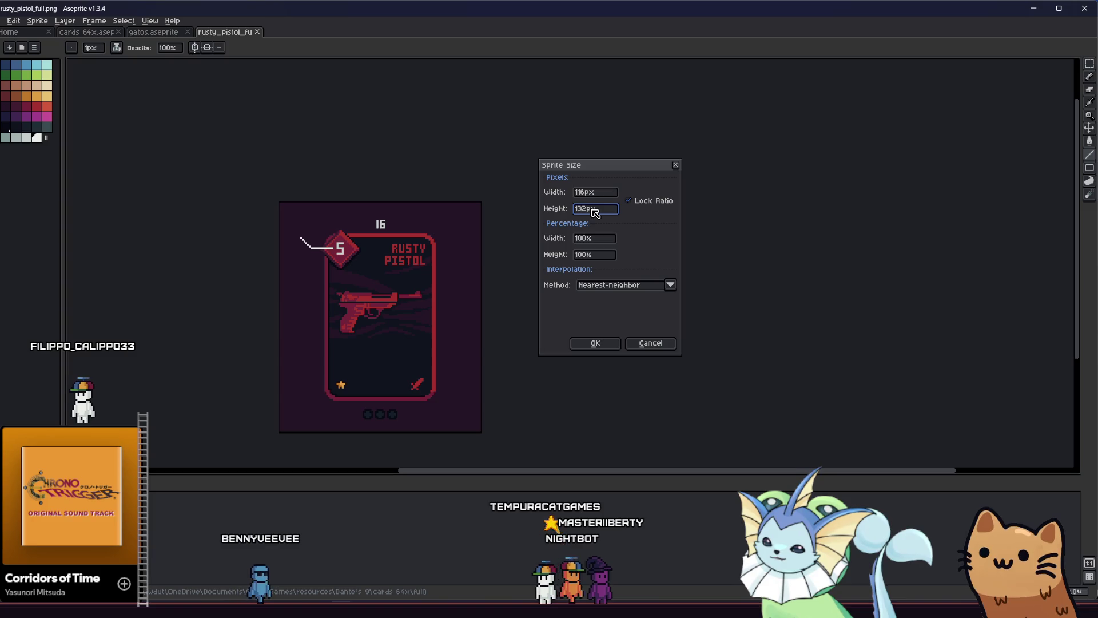
{"action": "type", "text": "+16"}
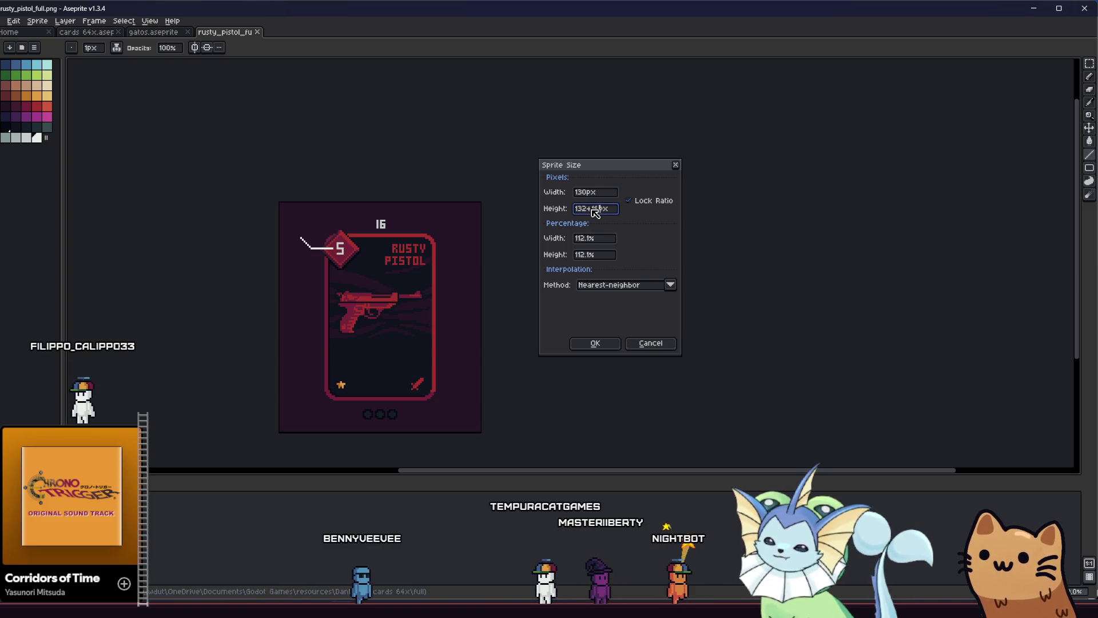
- Cancel Sprite Size and extend the canvas height to 132+16 in Canvas Size
{"action": "left_click", "coordinate": [651, 343]}
{"action": "left_click", "coordinate": [23, 22]}
{"action": "left_click", "coordinate": [24, 22]}
{"action": "left_click", "coordinate": [37, 20]}
{"action": "left_click", "coordinate": [46, 78]}
{"action": "type", "text": "132+"}
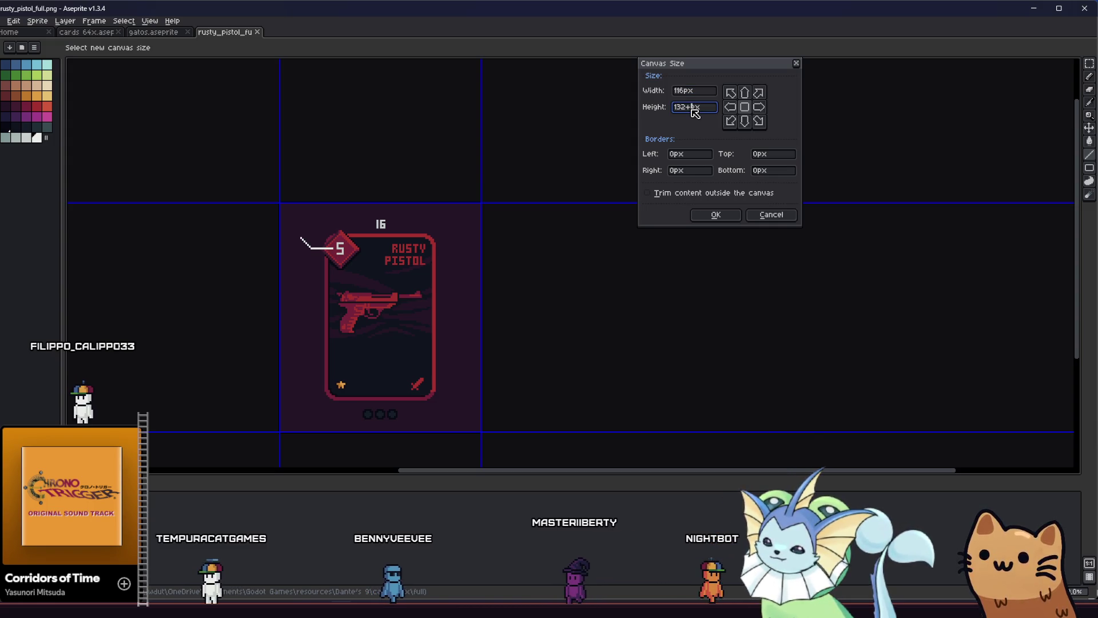
{"action": "type", "text": "16"}
{"action": "key", "text": "Return"}
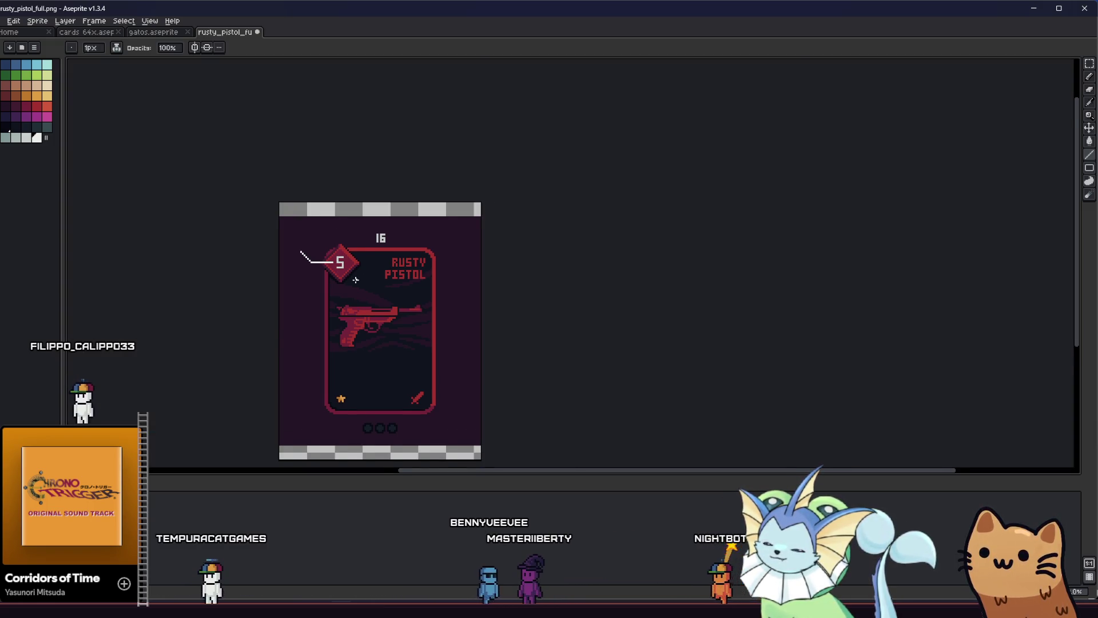
- Fill the new top and bottom strips dark maroon
{"action": "left_click_drag", "start_coordinate": [356, 280], "coordinate": [372, 240]}
{"action": "key", "text": "g"}
{"action": "left_click", "coordinate": [309, 413]}
{"action": "left_click", "coordinate": [311, 168]}
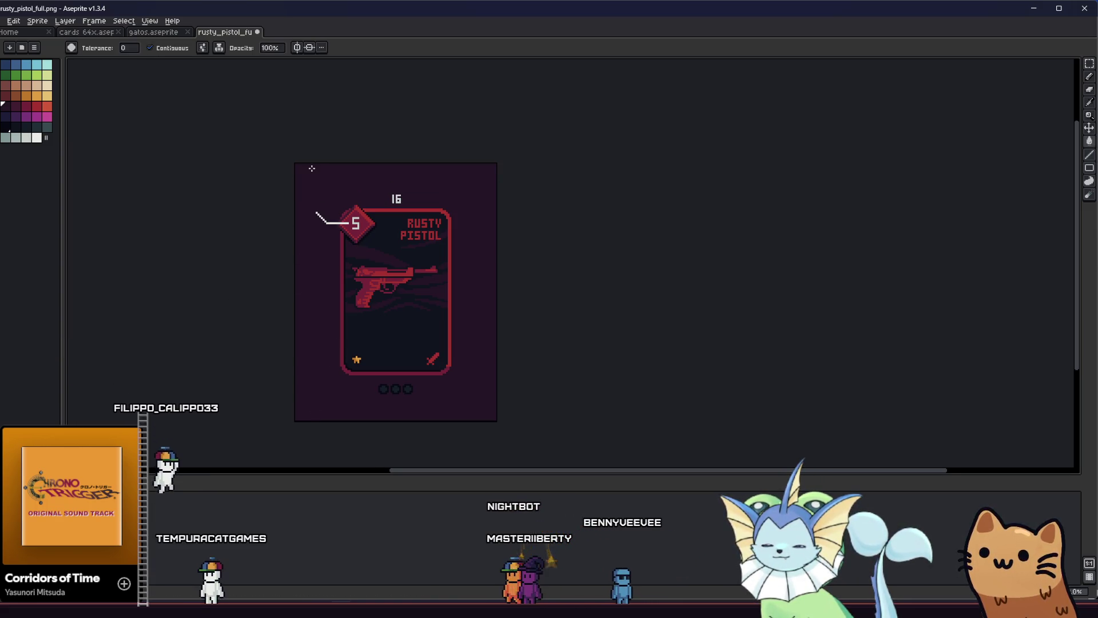
- Draw a white line beside the star icon, erasing its diagonal part
{"action": "scroll", "coordinate": [308, 203], "scroll_direction": "up", "scroll_amount": 3}
{"action": "key", "text": "b"}
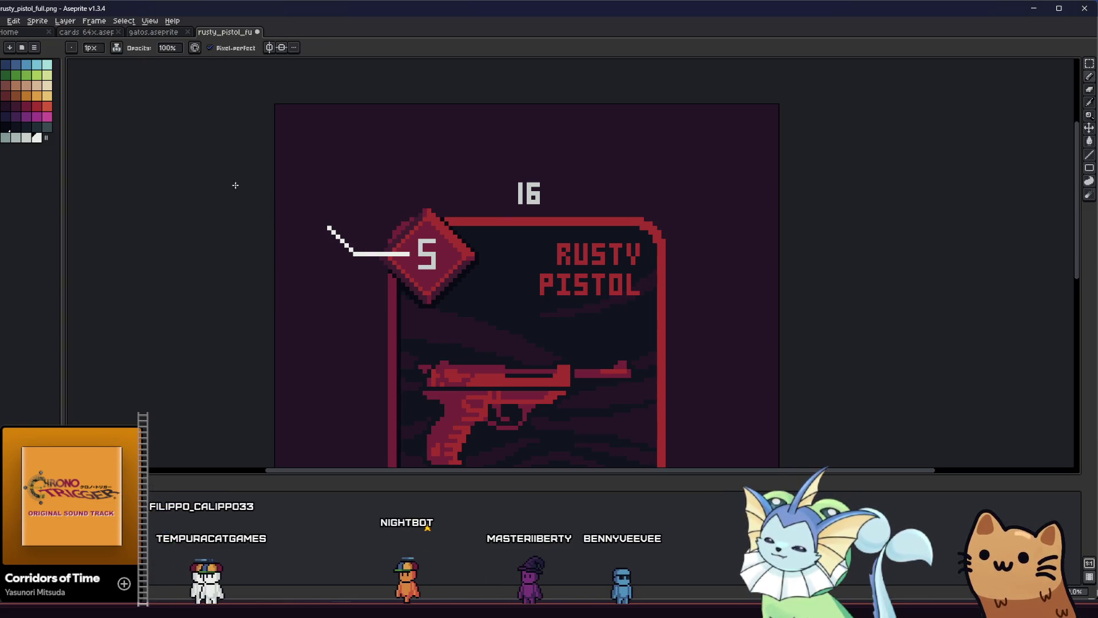
{"action": "scroll", "coordinate": [365, 315], "scroll_direction": "down", "scroll_amount": 1}
{"action": "scroll", "coordinate": [357, 343], "scroll_direction": "down", "scroll_amount": 3}
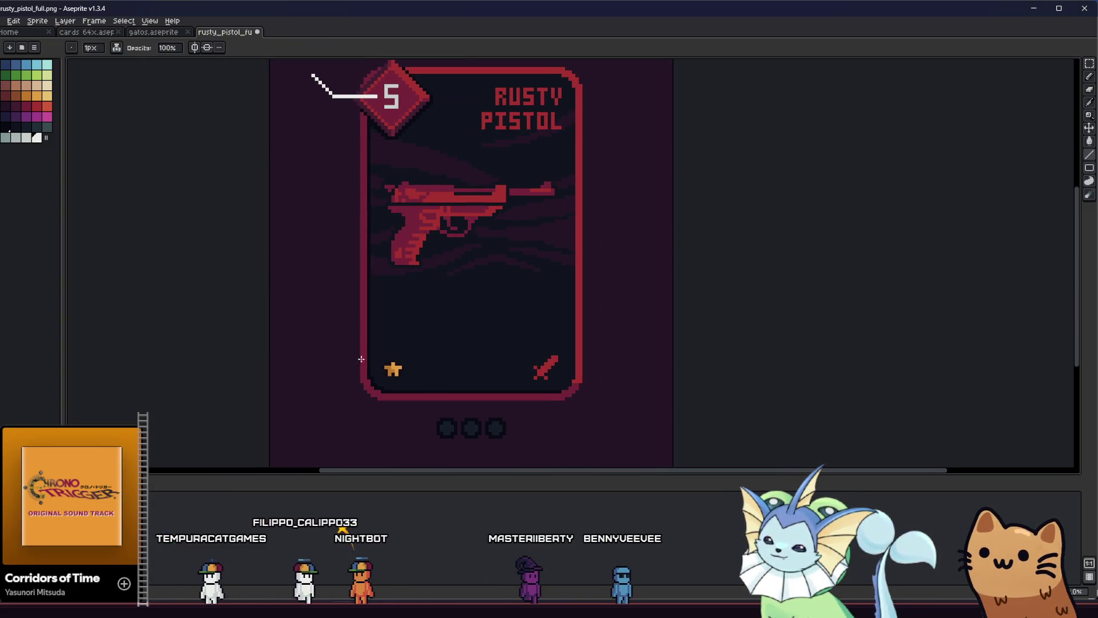
{"action": "scroll", "coordinate": [375, 368], "scroll_direction": "up", "scroll_amount": 2}
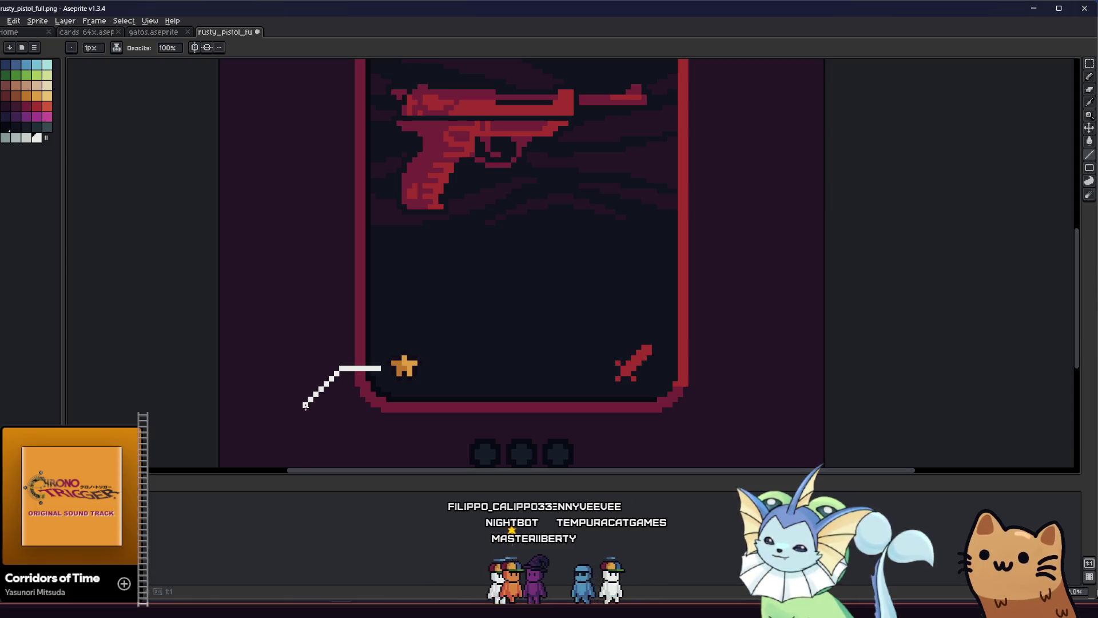
{"action": "scroll", "coordinate": [306, 400], "scroll_direction": "down", "scroll_amount": 3}
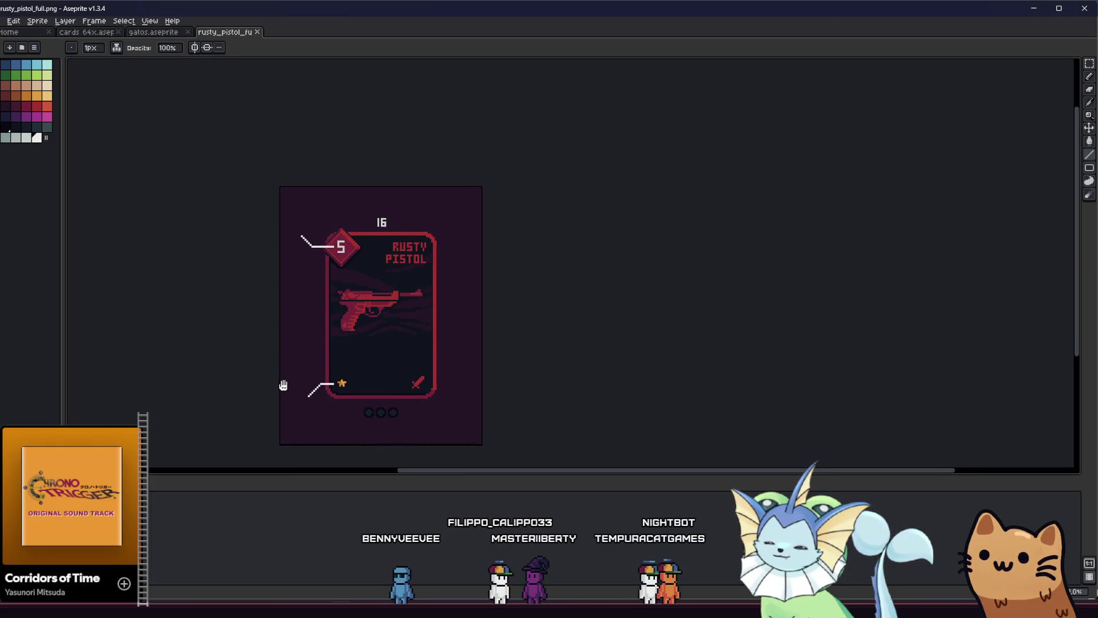
{"action": "scroll", "coordinate": [291, 392], "scroll_direction": "up", "scroll_amount": 3}
{"action": "left_click_drag", "start_coordinate": [287, 403], "coordinate": [340, 350]}
{"action": "scroll", "coordinate": [342, 344], "scroll_direction": "down", "scroll_amount": 1}
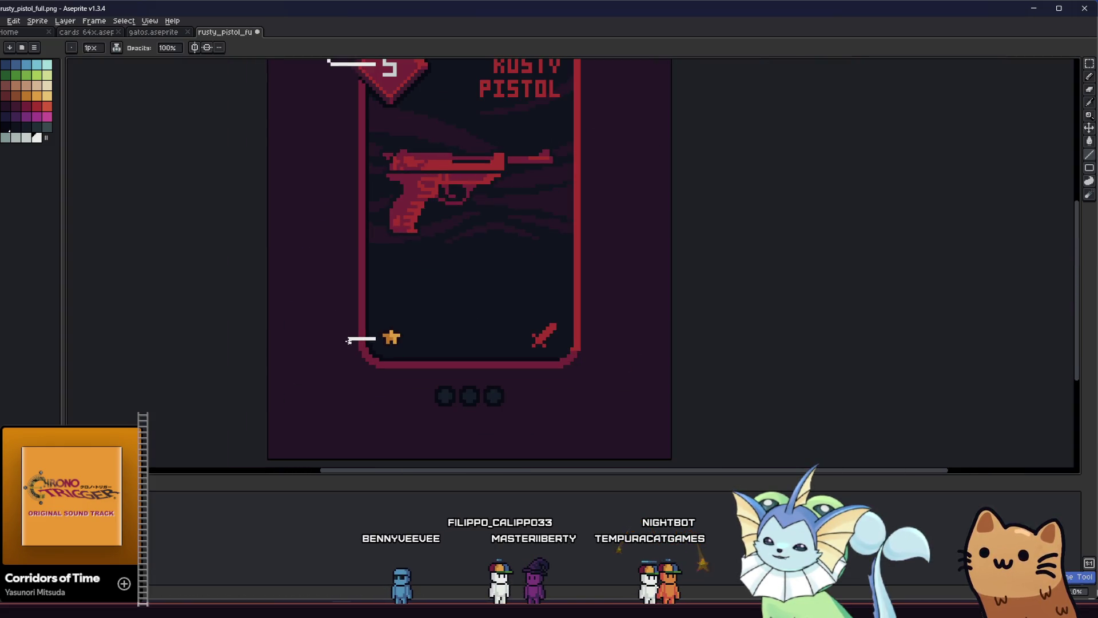
{"action": "scroll", "coordinate": [341, 184], "scroll_direction": "up", "scroll_amount": 2}
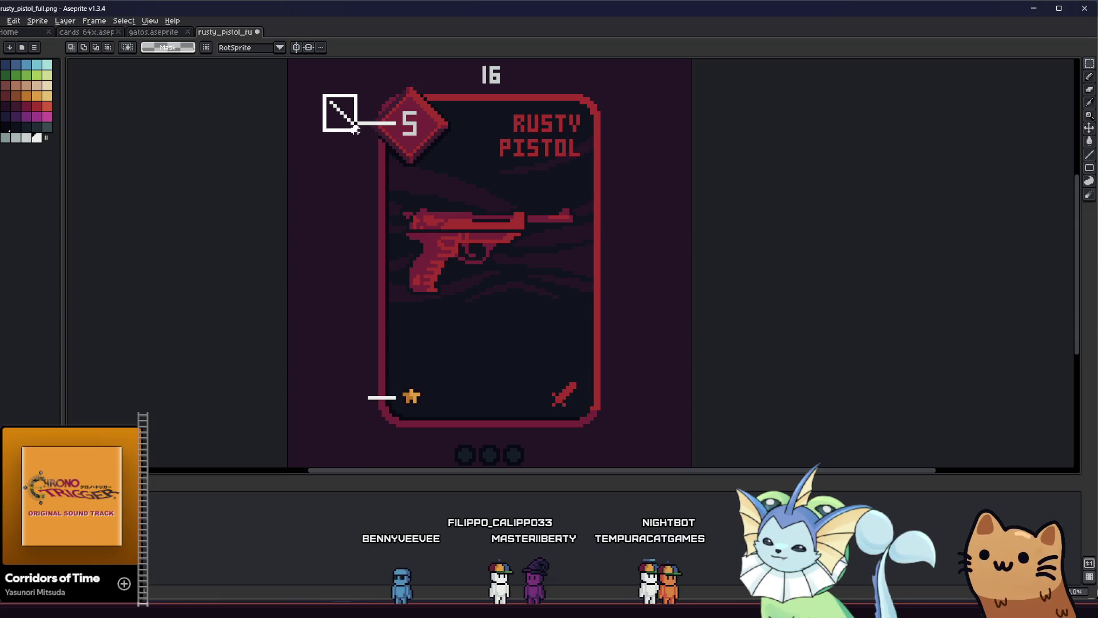
- Copy the 5's diagonal slash, flip it vertically onto the star line, and save
{"action": "left_click_drag", "start_coordinate": [355, 128], "coordinate": [359, 129]}
{"action": "mouse_move", "coordinate": [355, 267]}
{"action": "left_mouse_down"}
{"action": "mouse_move", "coordinate": [340, 345]}
{"action": "mouse_move", "coordinate": [362, 411]}
{"action": "left_mouse_up"}
{"action": "key", "text": "shift+v"}
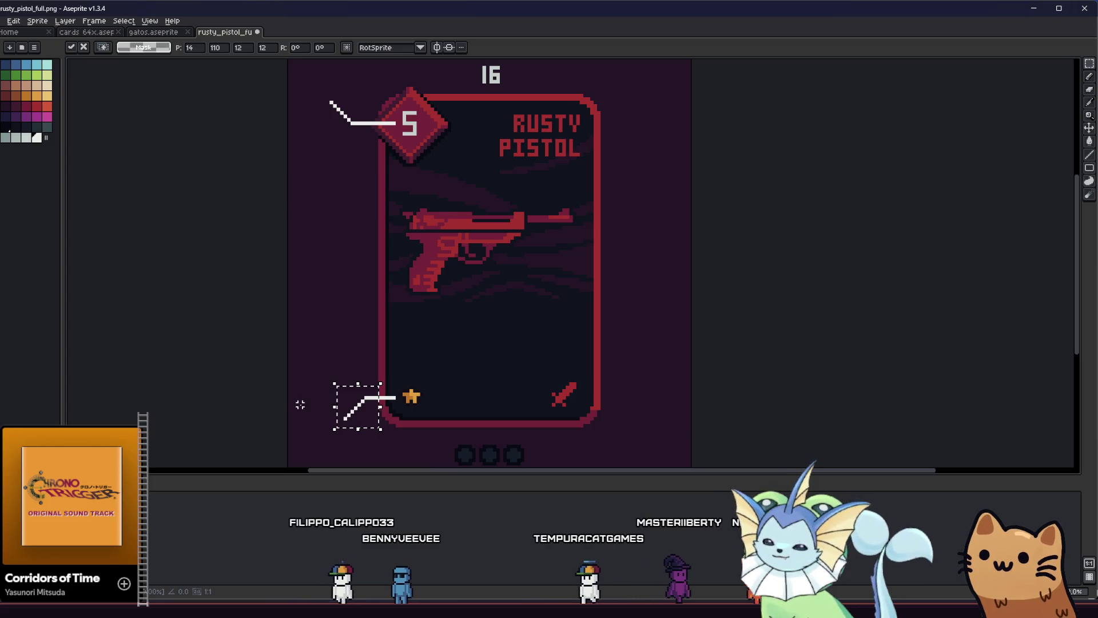
{"action": "left_click", "coordinate": [289, 383]}
{"action": "key", "text": "ctrl+s"}
- Bring the 16 at the card's top into view with the pencil ready
{"action": "mouse_move", "coordinate": [307, 326]}
{"action": "left_mouse_down"}
{"action": "mouse_move", "coordinate": [245, 326]}
{"action": "mouse_move", "coordinate": [235, 380]}
{"action": "left_mouse_up"}
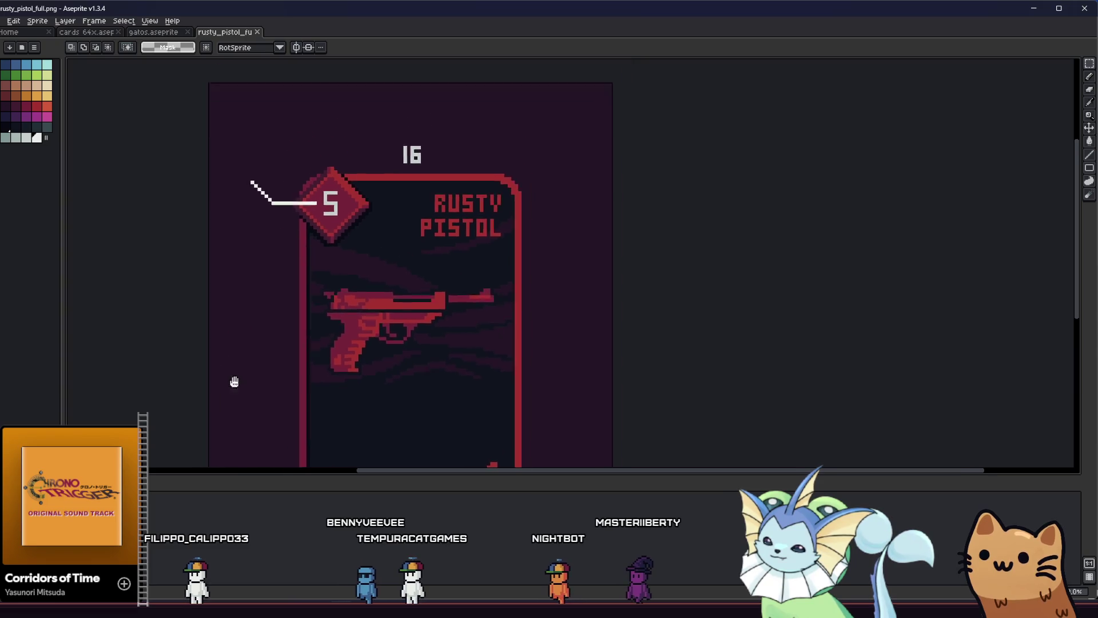
{"action": "key", "text": "b"}
{"action": "mouse_move", "coordinate": [380, 177]}
{"action": "left_mouse_down"}
{"action": "mouse_move", "coordinate": [388, 280]}
{"action": "mouse_move", "coordinate": [474, 264]}
{"action": "left_mouse_up"}
{"action": "scroll", "coordinate": [412, 272], "scroll_direction": "up", "scroll_amount": 1}
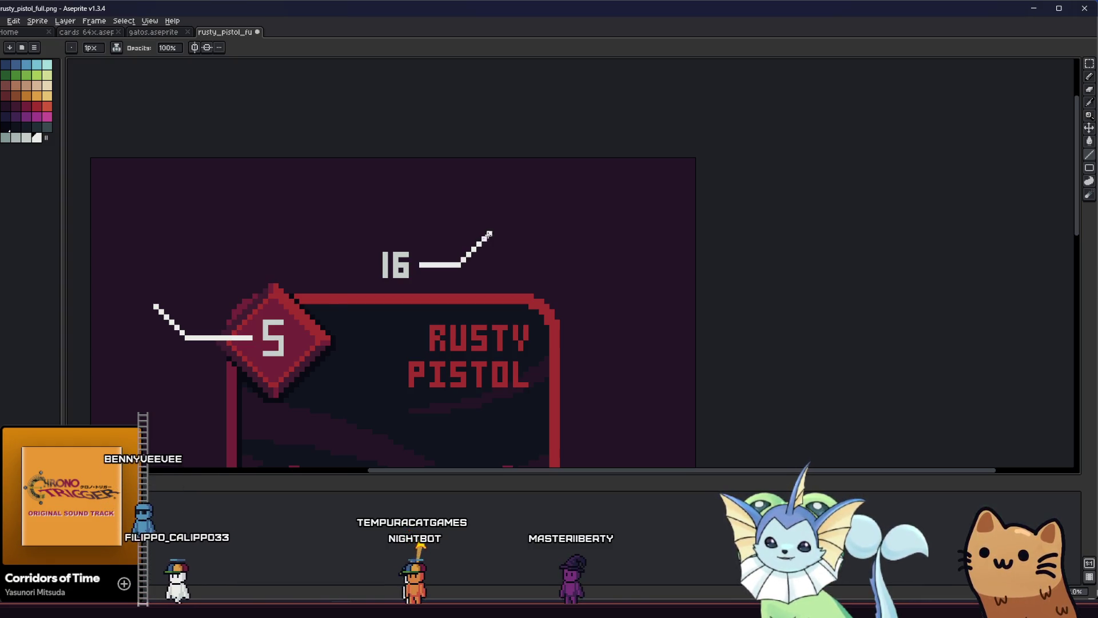
- Draw a trial diagonal line toward the sword icon, then undo it
{"action": "scroll", "coordinate": [475, 237], "scroll_direction": "down", "scroll_amount": 2}
{"action": "mouse_move", "coordinate": [293, 363]}
{"action": "left_mouse_down"}
{"action": "mouse_move", "coordinate": [254, 291]}
{"action": "mouse_move", "coordinate": [290, 294]}
{"action": "left_mouse_up"}
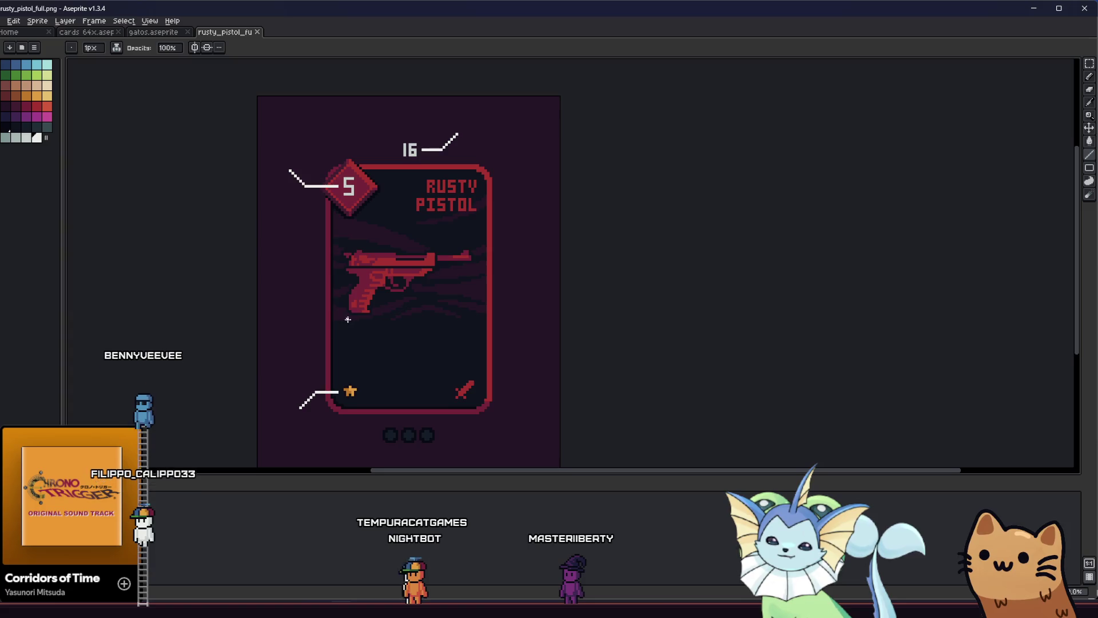
{"action": "left_click_drag", "start_coordinate": [360, 343], "coordinate": [363, 307]}
{"action": "scroll", "coordinate": [458, 353], "scroll_direction": "up", "scroll_amount": 2}
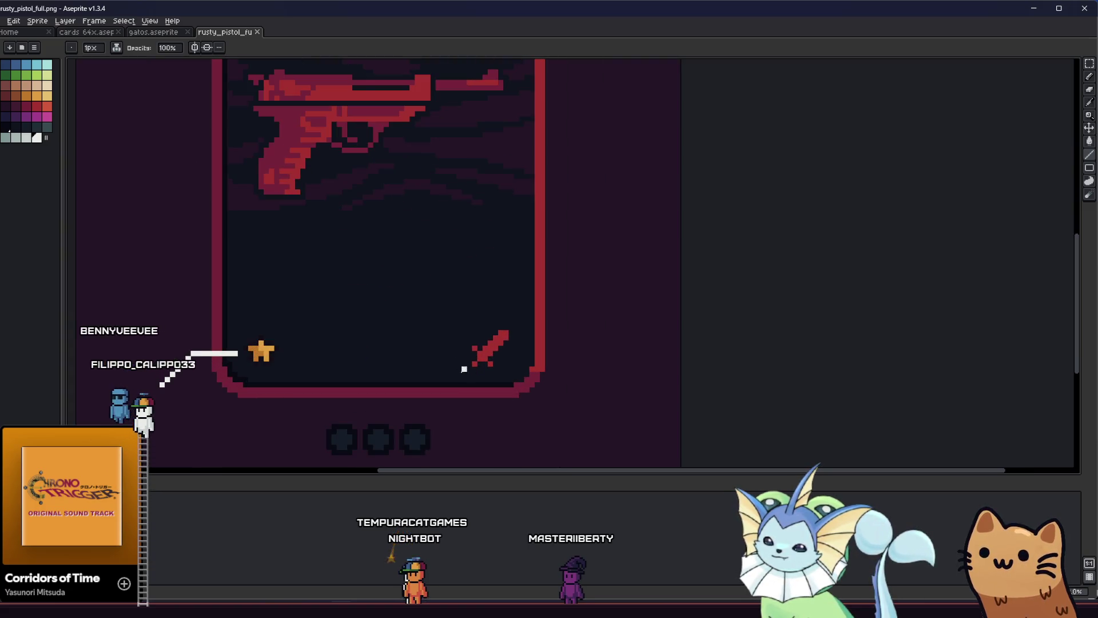
{"action": "mouse_move", "coordinate": [447, 368]}
{"action": "left_mouse_down"}
{"action": "mouse_move", "coordinate": [496, 418]}
{"action": "mouse_move", "coordinate": [471, 390]}
{"action": "left_mouse_up"}
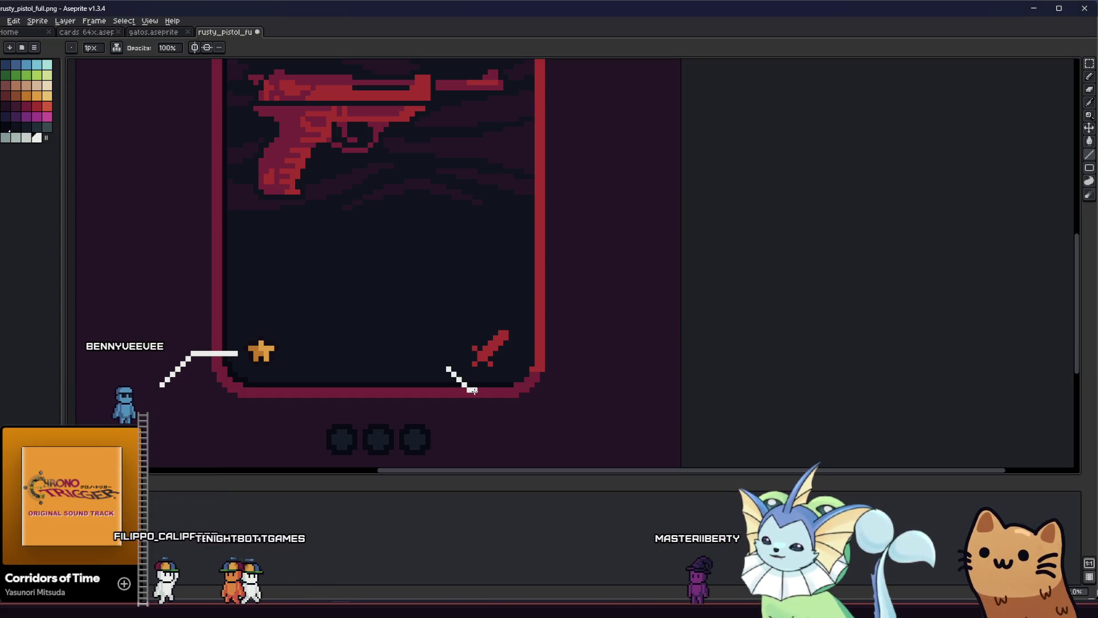
{"action": "key", "text": "ctrl+z"}
- Copy and mirror the star's leader line by the sword, lowering it 3 px (Y 110 → 113)
{"action": "key", "text": "m"}
{"action": "mouse_move", "coordinate": [150, 326]}
{"action": "left_mouse_down"}
{"action": "mouse_move", "coordinate": [245, 405]}
{"action": "mouse_move", "coordinate": [405, 382]}
{"action": "mouse_move", "coordinate": [492, 451]}
{"action": "left_mouse_up"}
{"action": "key", "text": "shift+v"}
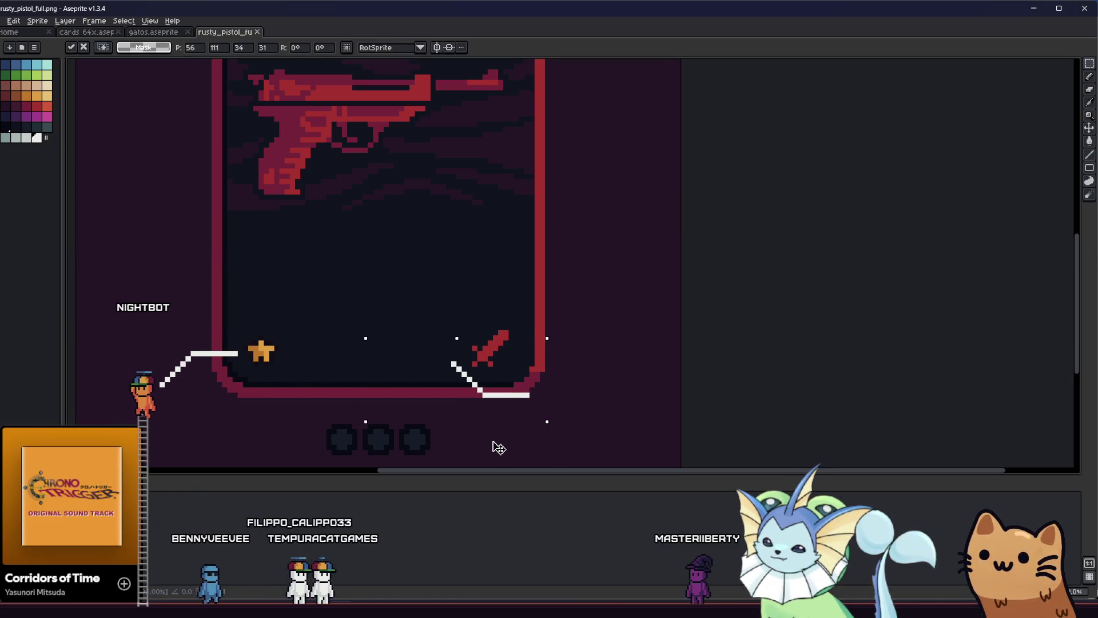
{"action": "left_click_drag", "start_coordinate": [503, 440], "coordinate": [501, 460]}
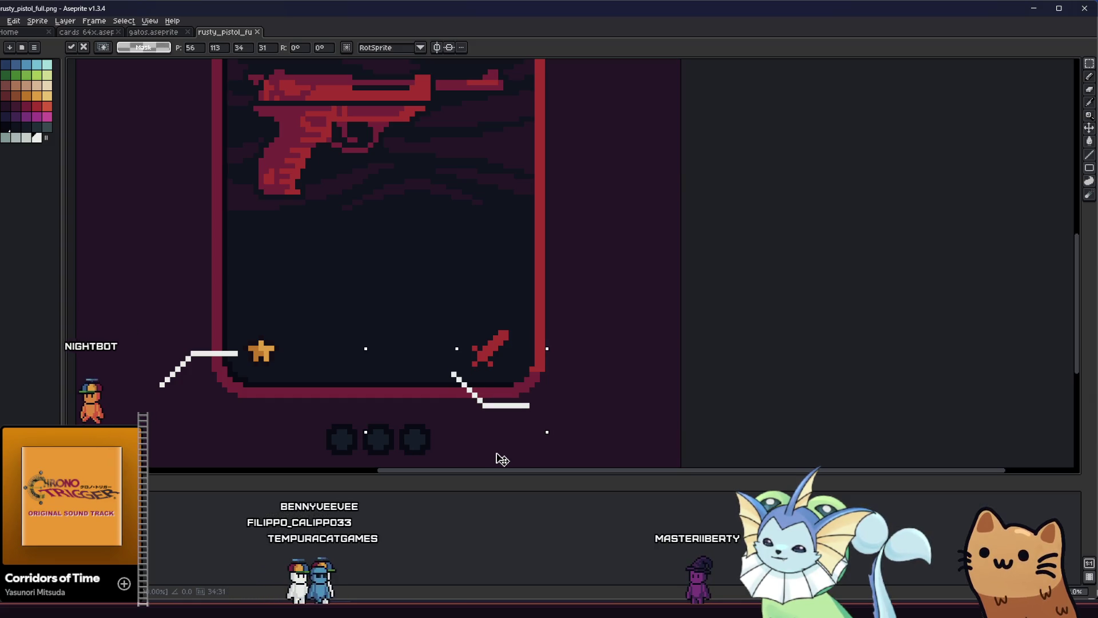
{"action": "key", "text": "ctrl+d"}
{"action": "key", "text": "b"}
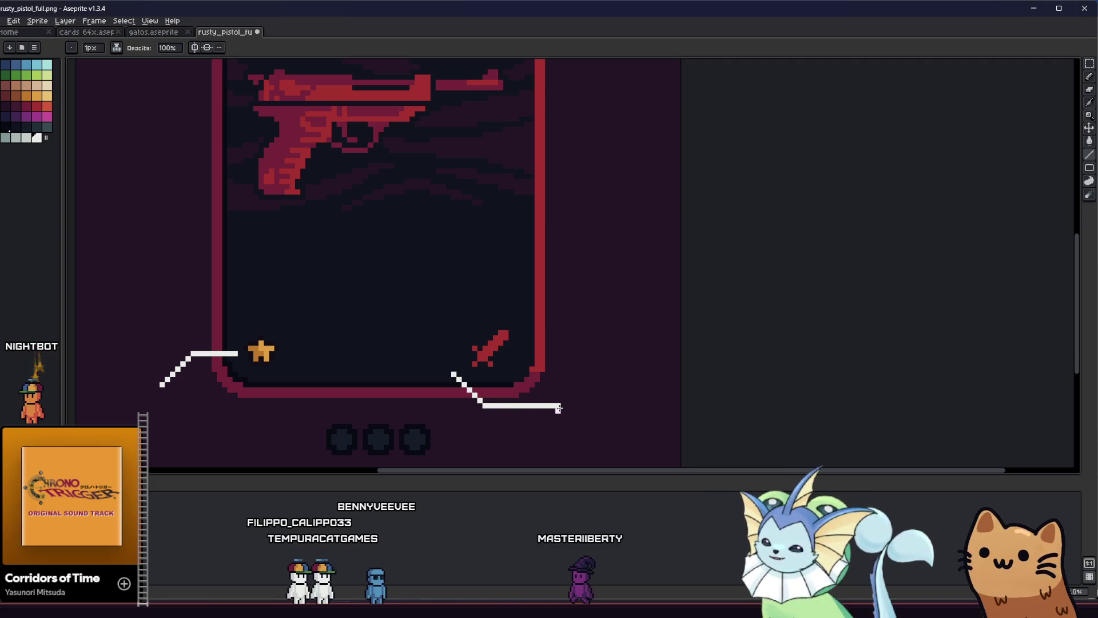
{"action": "scroll", "coordinate": [375, 400], "scroll_direction": "down", "scroll_amount": 5}
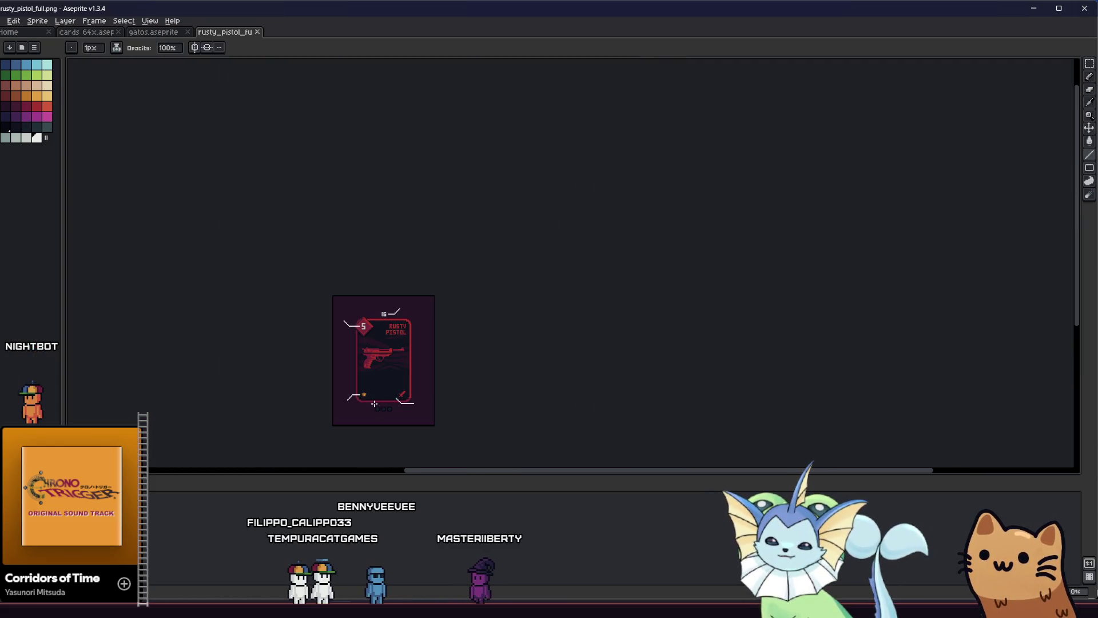
{"action": "left_click_drag", "start_coordinate": [303, 412], "coordinate": [336, 397]}
{"action": "scroll", "coordinate": [393, 397], "scroll_direction": "up", "scroll_amount": 2}
- Copy the left pointer line, try vertical and horizontal flips, and save
{"action": "scroll", "coordinate": [424, 399], "scroll_direction": "down", "scroll_amount": 1}
{"action": "scroll", "coordinate": [424, 399], "scroll_direction": "up", "scroll_amount": 2}
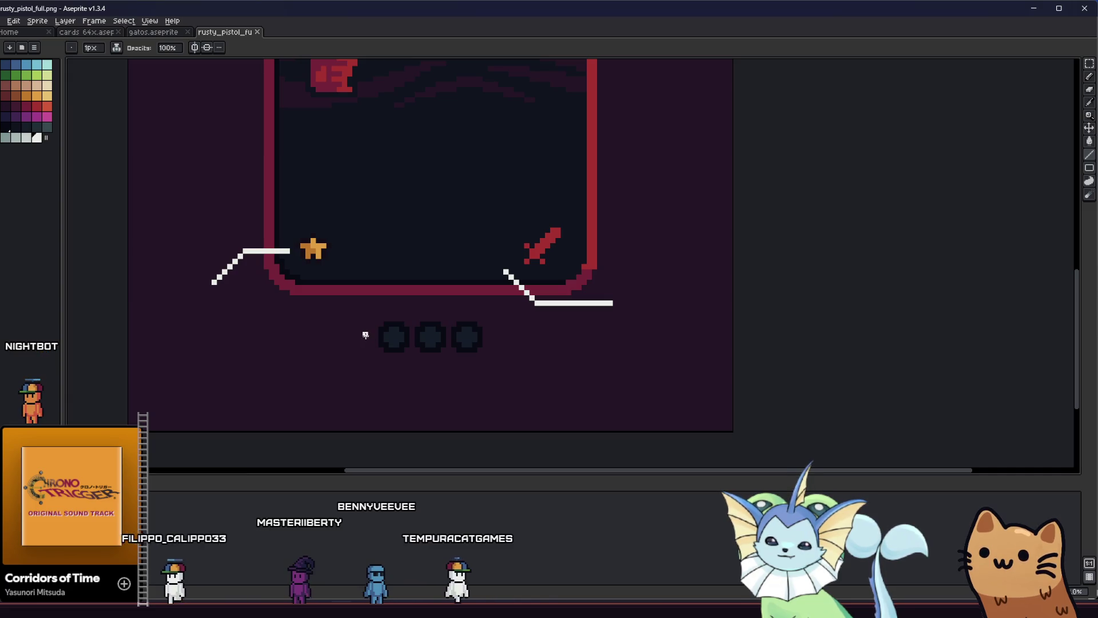
{"action": "left_click_drag", "start_coordinate": [366, 335], "coordinate": [324, 354]}
{"action": "key", "text": "ctrl+z"}
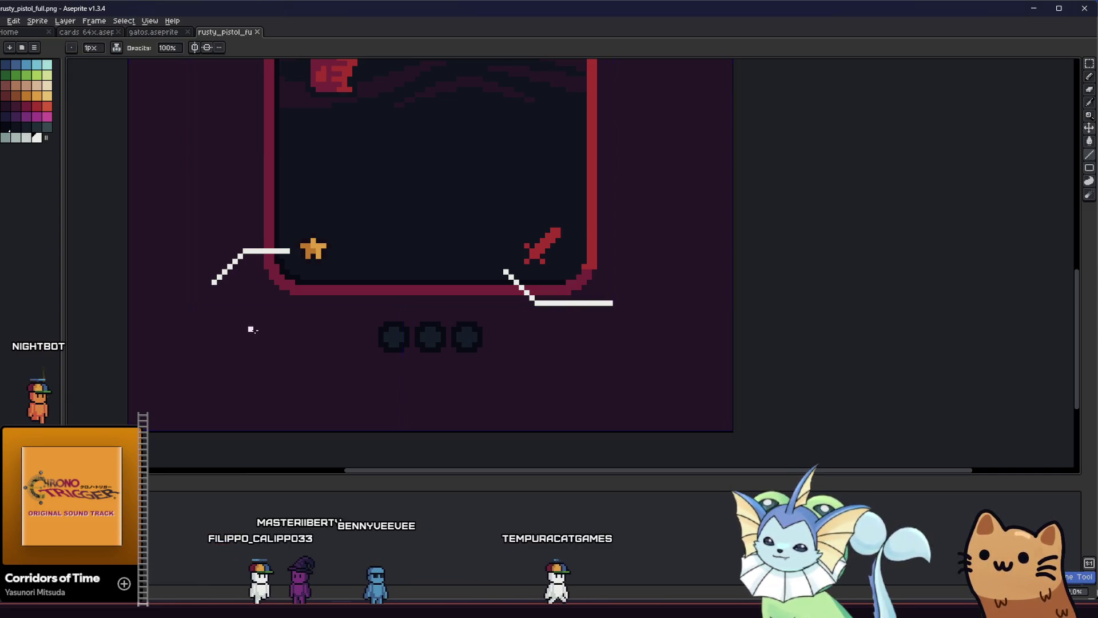
{"action": "key", "text": "m"}
{"action": "left_click_drag", "start_coordinate": [199, 204], "coordinate": [339, 307]}
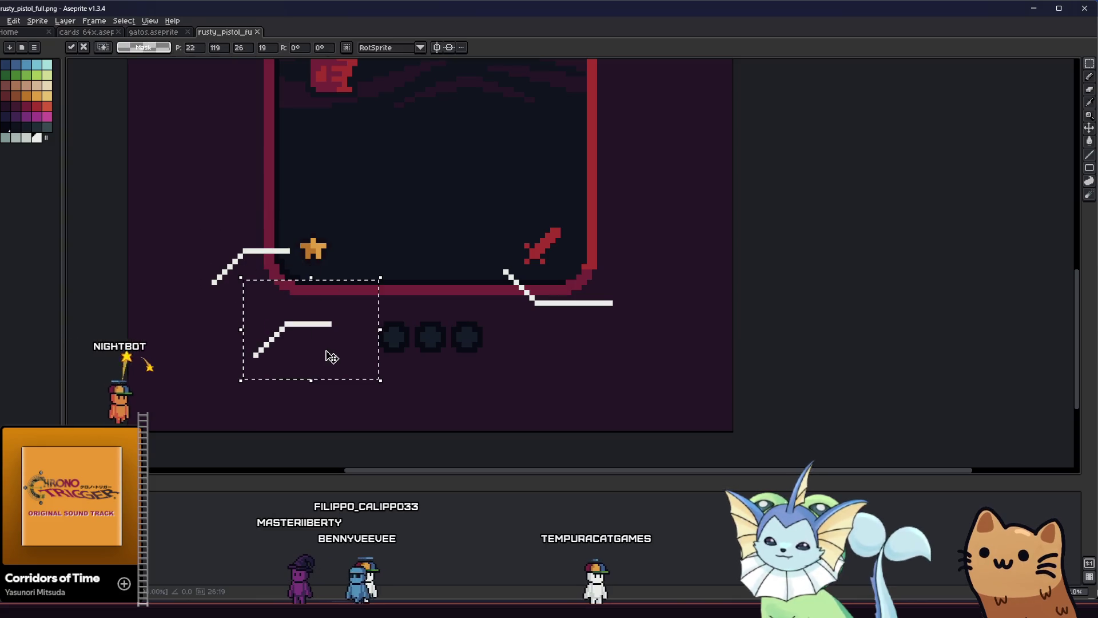
{"action": "key", "text": "shift+v"}
{"action": "key", "text": "shift+h"}
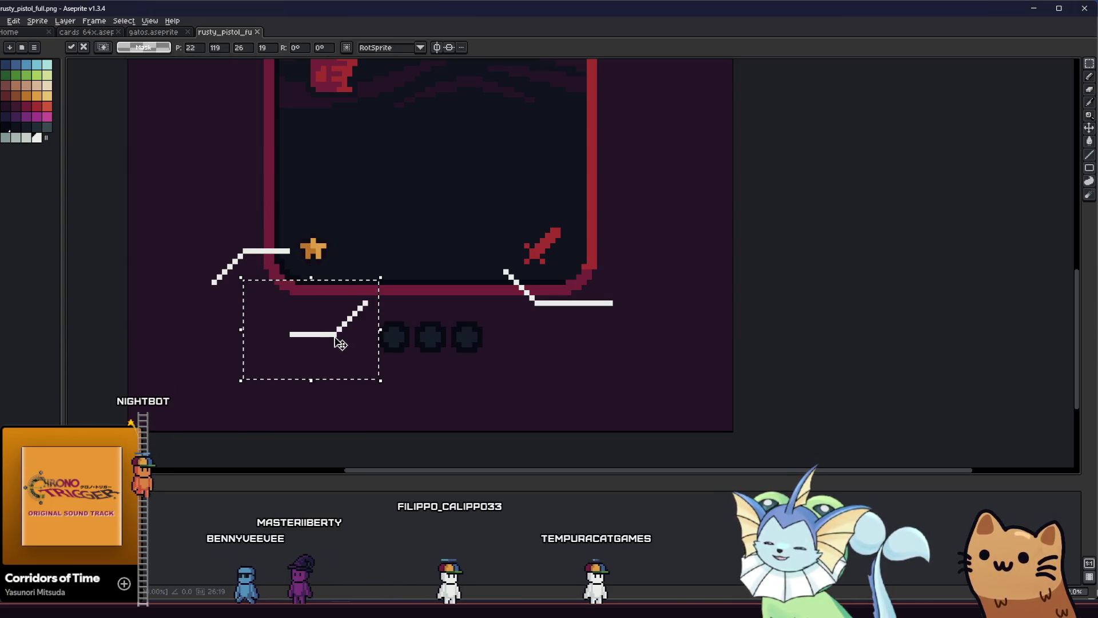
{"action": "key", "text": "shift+v"}
{"action": "key", "text": "shift+v"}
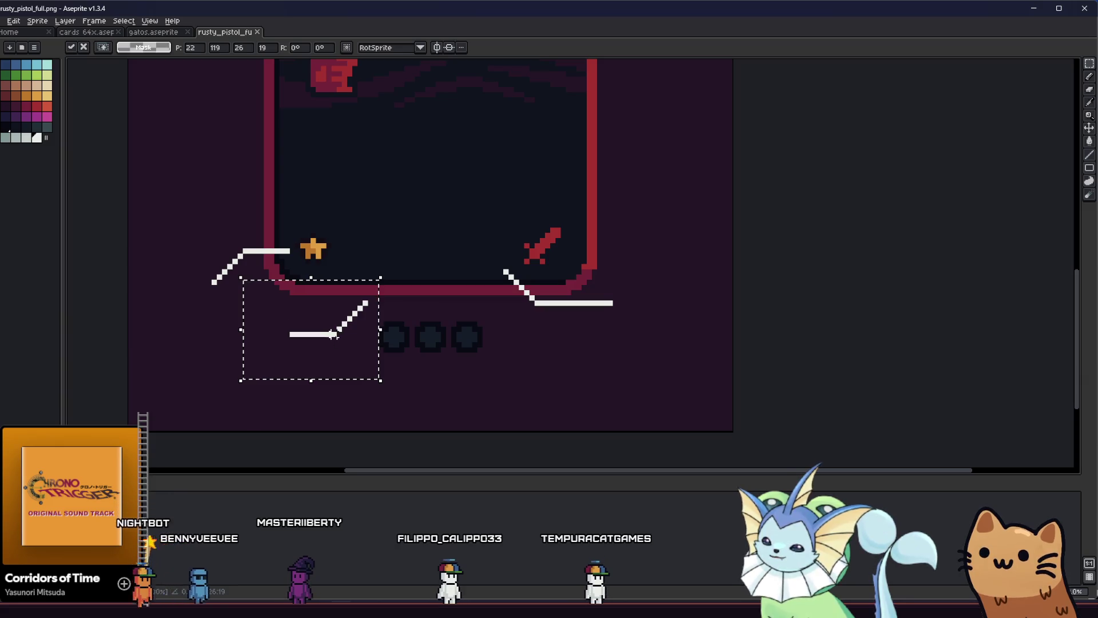
{"action": "key", "text": "shift+h"}
{"action": "key", "text": "shift+h"}
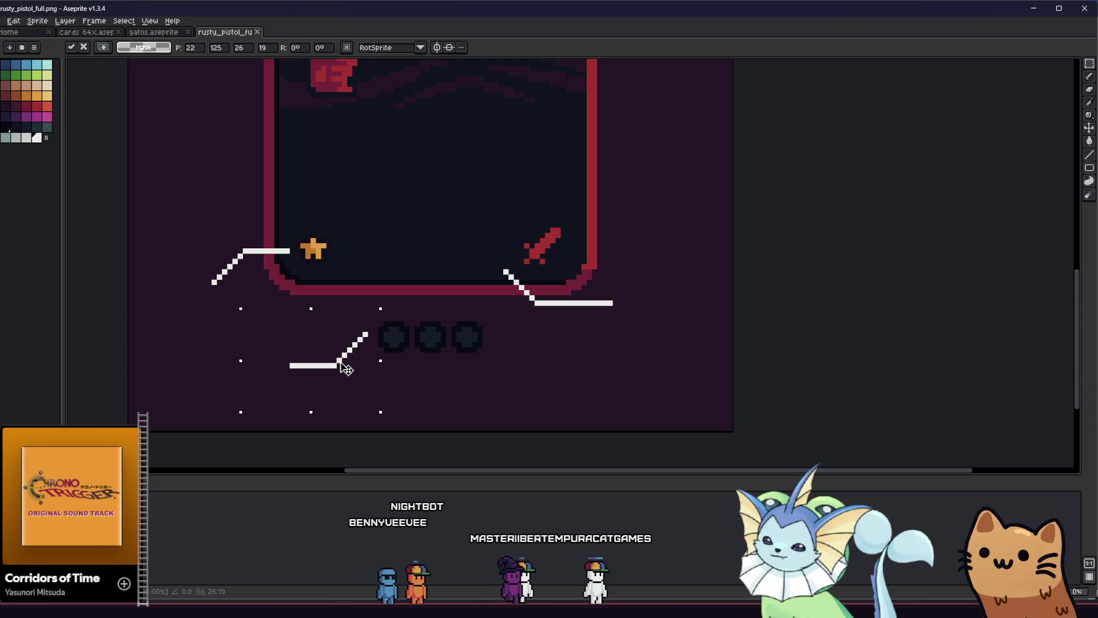
{"action": "scroll", "coordinate": [196, 351], "scroll_direction": "down", "scroll_amount": 2}
{"action": "key", "text": "ctrl+s"}
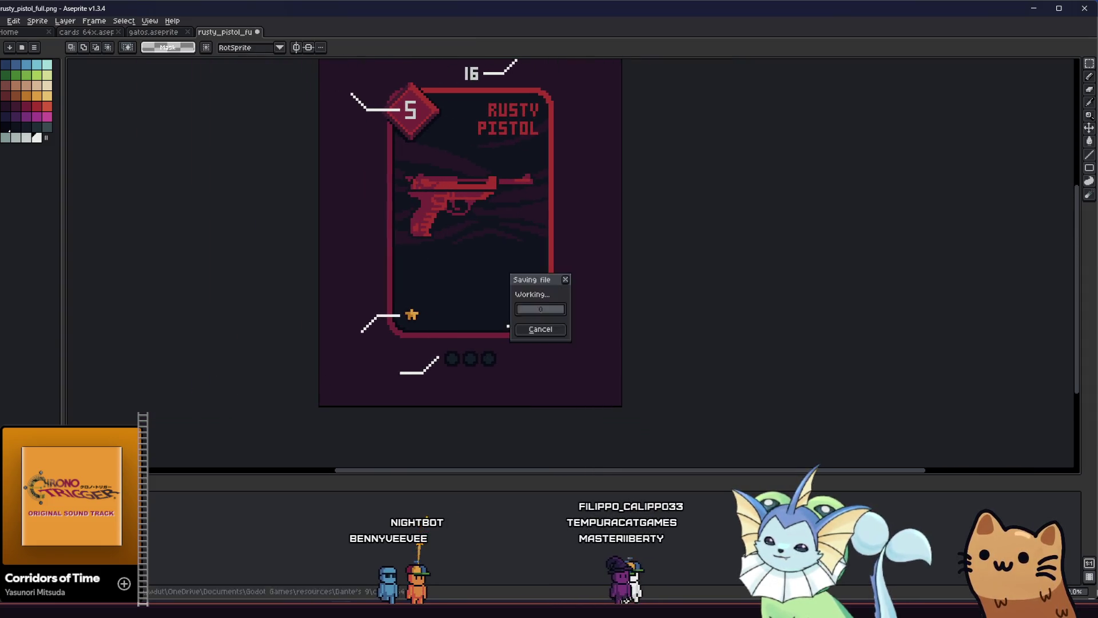
- Place the flipped line below the three circles, mirror it horizontally, and commit
{"action": "mouse_move", "coordinate": [331, 377]}
{"action": "left_mouse_down"}
{"action": "mouse_move", "coordinate": [520, 385]}
{"action": "mouse_move", "coordinate": [343, 359]}
{"action": "left_mouse_up"}
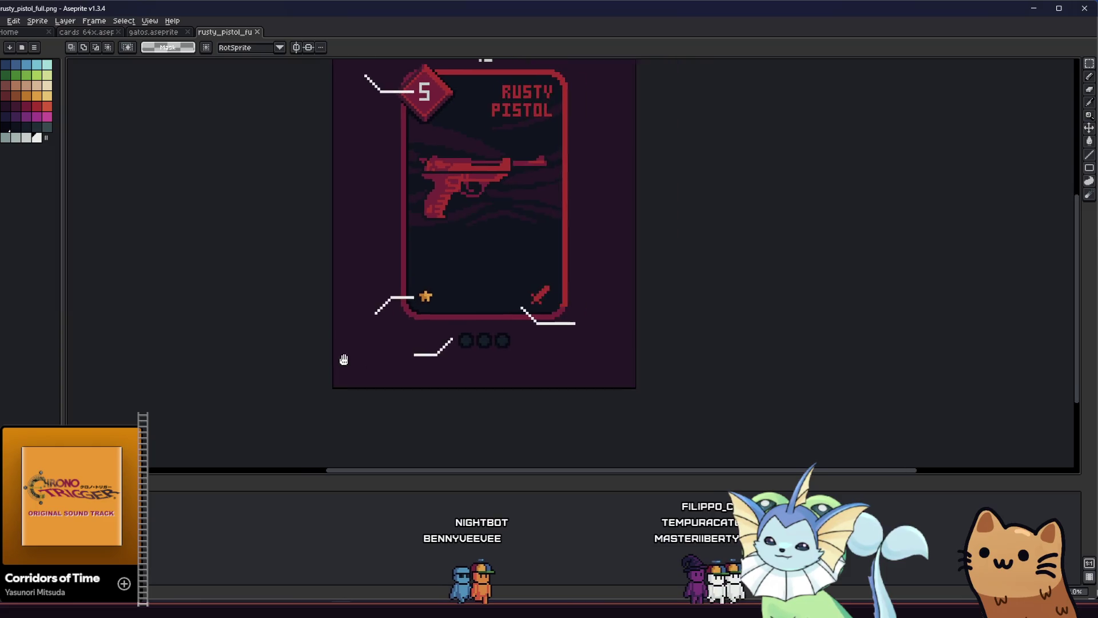
{"action": "scroll", "coordinate": [403, 357], "scroll_direction": "up", "scroll_amount": 2}
{"action": "left_click_drag", "start_coordinate": [400, 308], "coordinate": [565, 401]}
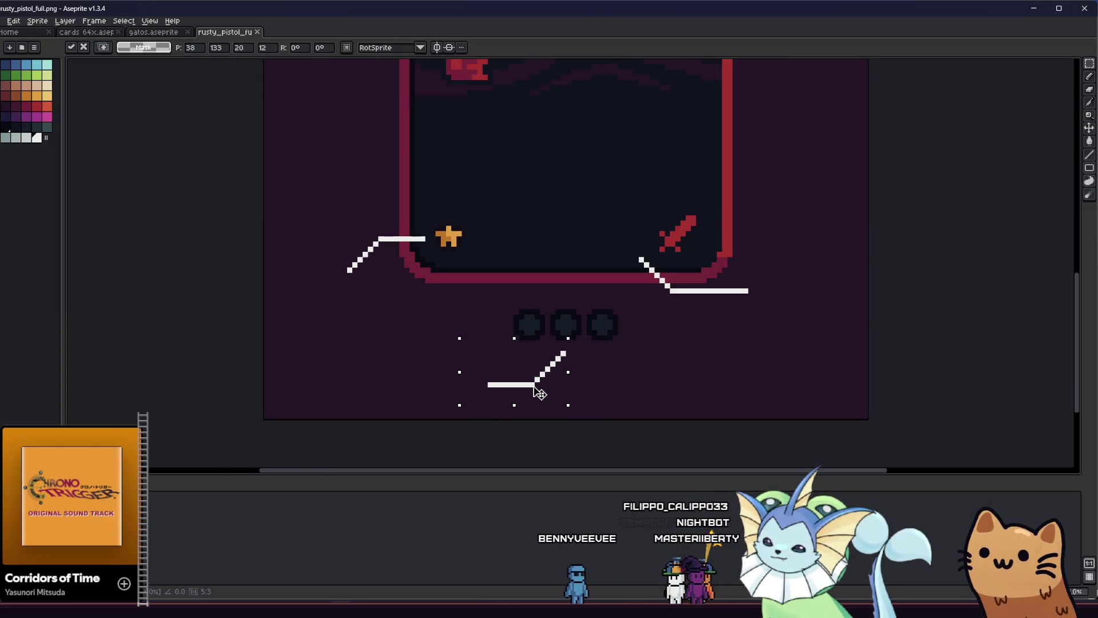
{"action": "key", "text": "ctrl+d"}
{"action": "scroll", "coordinate": [380, 320], "scroll_direction": "down", "scroll_amount": 6}
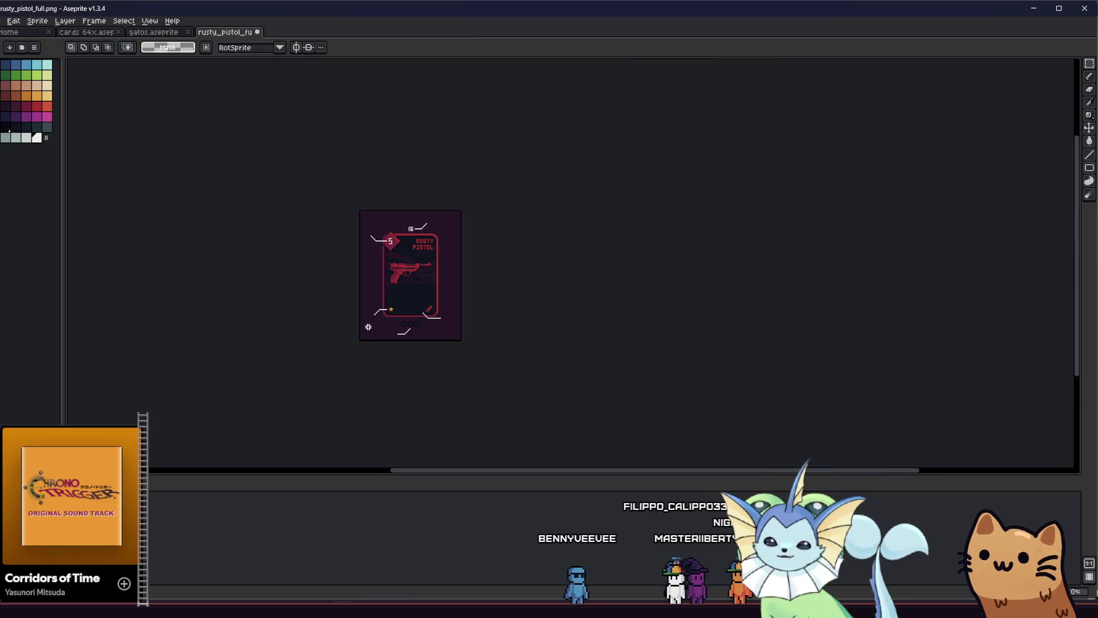
{"action": "left_click_drag", "start_coordinate": [333, 336], "coordinate": [294, 338]}
{"action": "scroll", "coordinate": [342, 340], "scroll_direction": "up", "scroll_amount": 5}
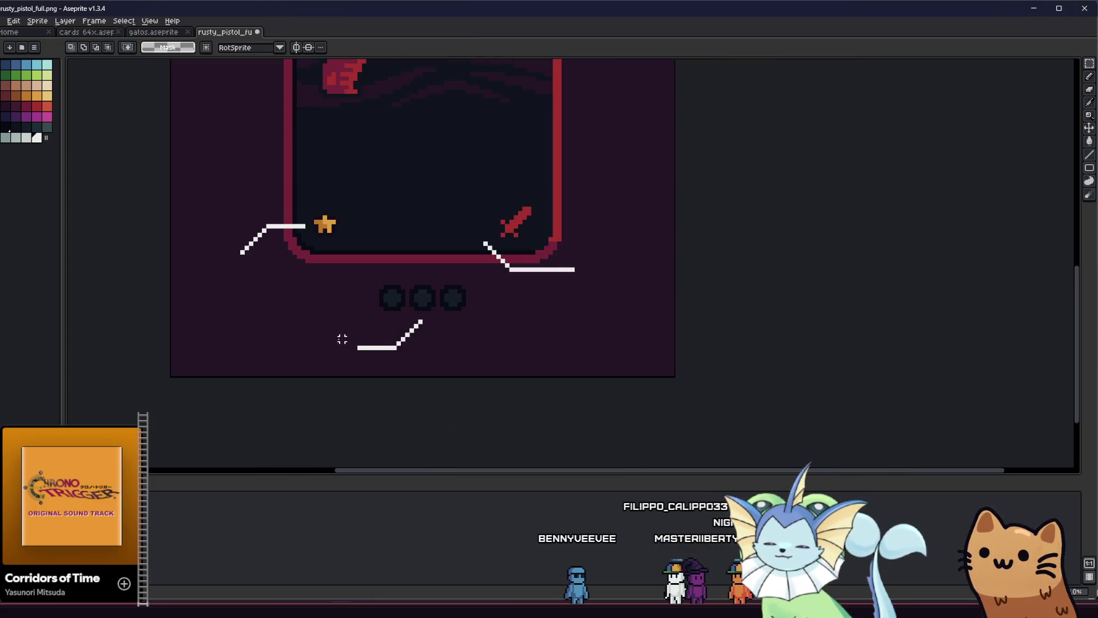
{"action": "mouse_move", "coordinate": [389, 346]}
{"action": "left_mouse_down"}
{"action": "mouse_move", "coordinate": [355, 343]}
{"action": "mouse_move", "coordinate": [430, 345]}
{"action": "mouse_move", "coordinate": [404, 347]}
{"action": "left_mouse_up"}
{"action": "key", "text": "shift+h"}
{"action": "key", "text": "shift+h"}
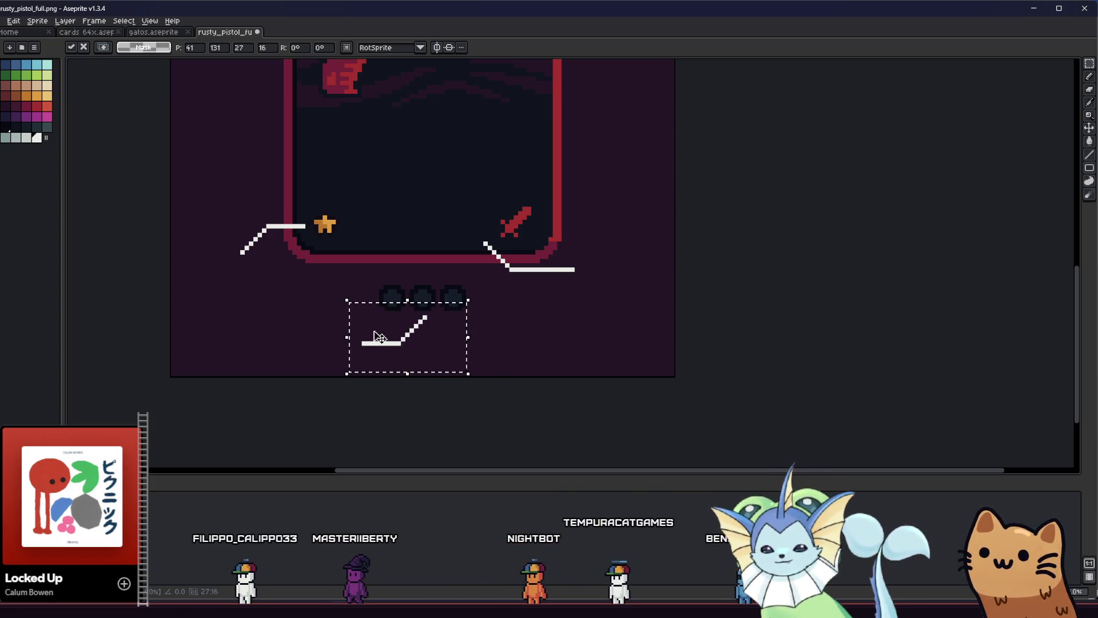
{"action": "left_click", "coordinate": [294, 294]}
{"action": "scroll", "coordinate": [281, 295], "scroll_direction": "down", "scroll_amount": 3}
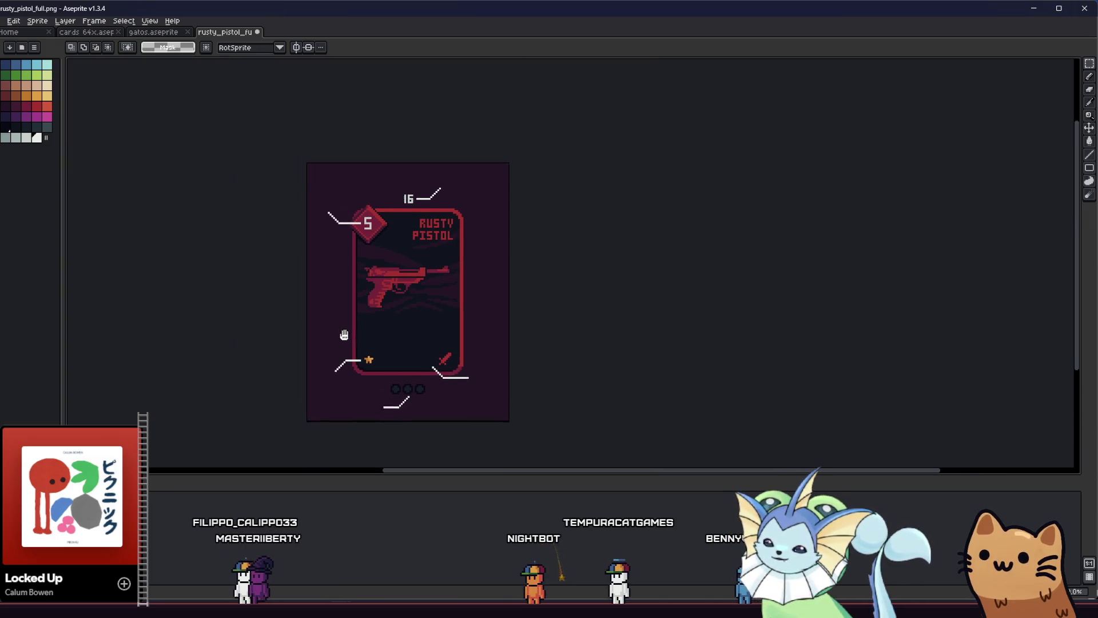
{"action": "left_click_drag", "start_coordinate": [344, 334], "coordinate": [345, 341]}
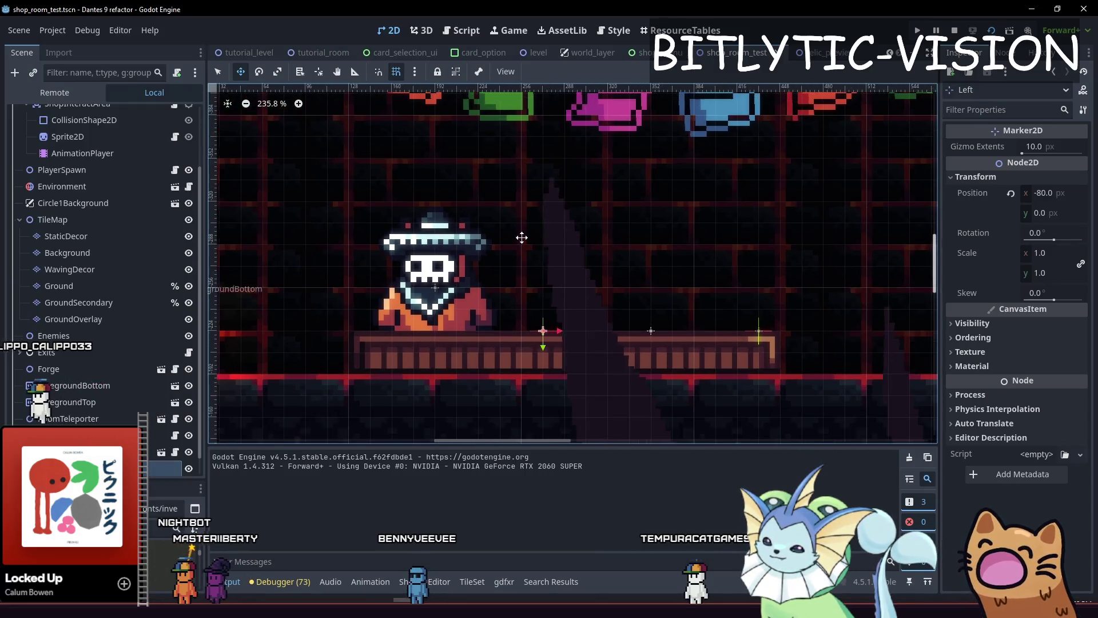
- Hide the Forge node in the shop room scene
{"action": "scroll", "coordinate": [521, 238], "scroll_direction": "down", "scroll_amount": 5}
{"action": "left_click", "coordinate": [186, 374]}
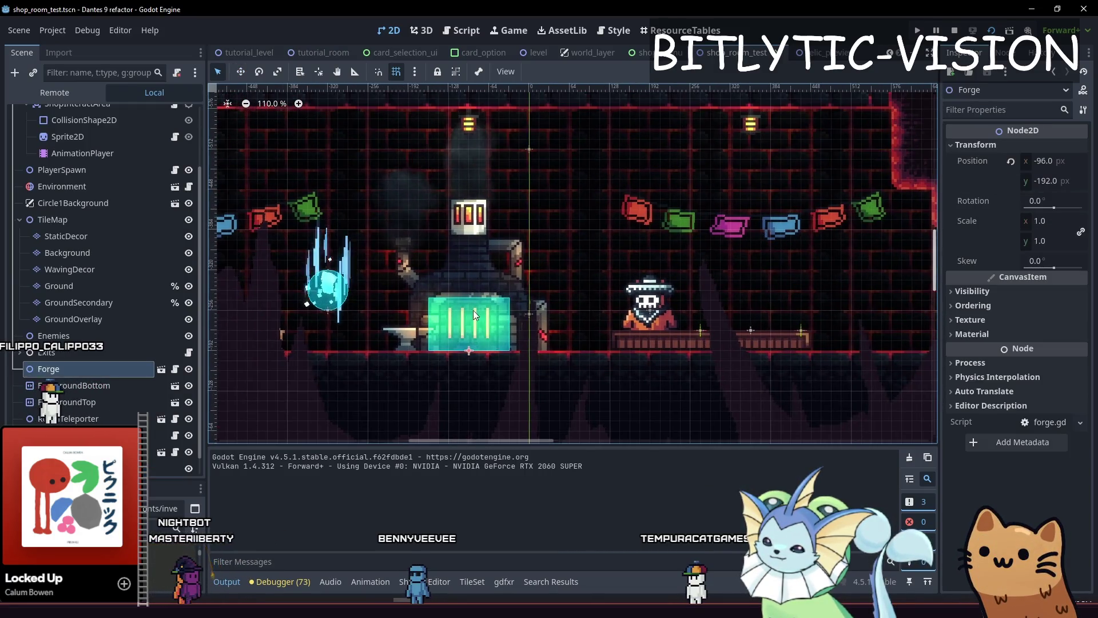
{"action": "left_click", "coordinate": [188, 369]}
{"action": "scroll", "coordinate": [71, 358], "scroll_direction": "down", "scroll_amount": 1}
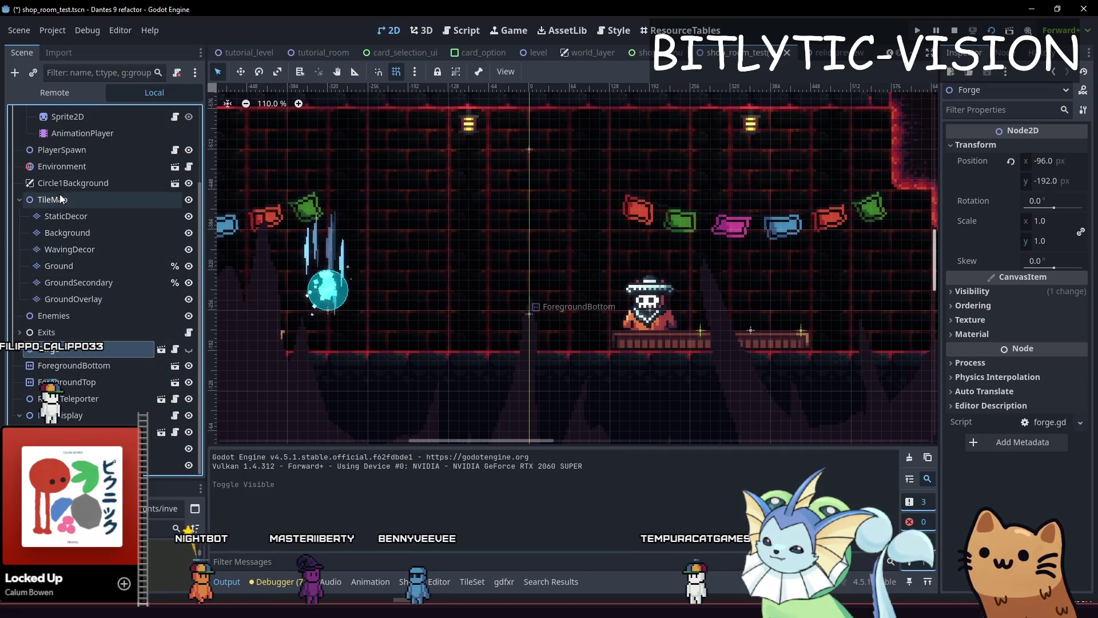
{"action": "scroll", "coordinate": [62, 199], "scroll_direction": "up", "scroll_amount": 3}
- Move the shopkeeper's Node2D 176 px left to x 0, position (0, -256)
{"action": "left_click", "coordinate": [77, 180]}
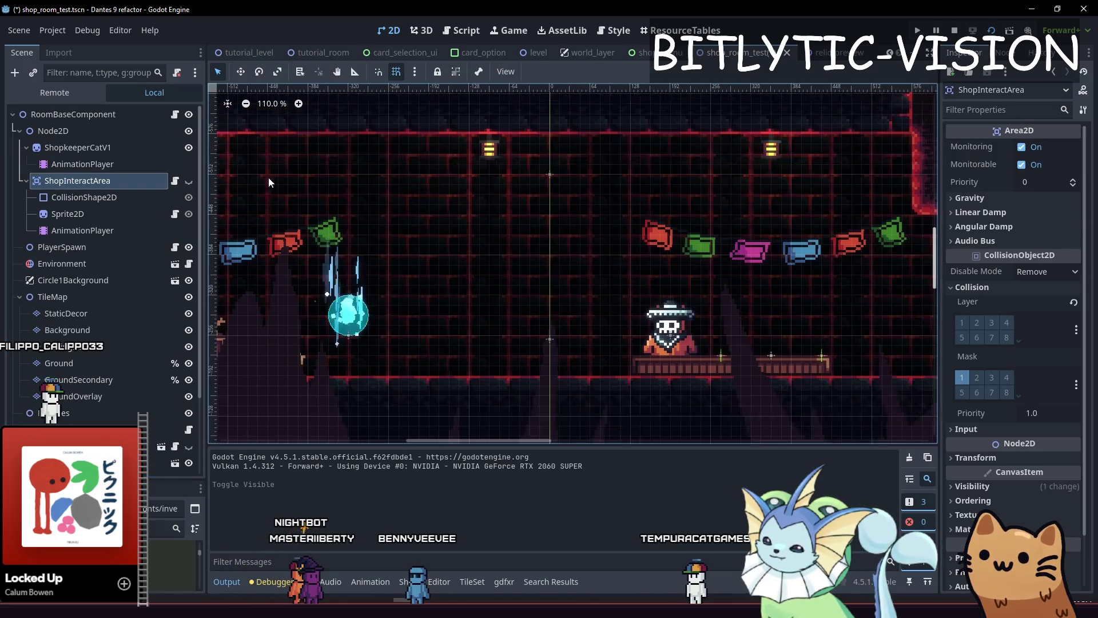
{"action": "left_click", "coordinate": [52, 130]}
{"action": "key", "text": "w"}
{"action": "mouse_move", "coordinate": [749, 286]}
{"action": "left_mouse_down"}
{"action": "mouse_move", "coordinate": [555, 284]}
{"action": "mouse_move", "coordinate": [652, 277]}
{"action": "left_mouse_up"}
{"action": "left_click_drag", "start_coordinate": [508, 281], "coordinate": [571, 321]}
{"action": "scroll", "coordinate": [84, 375], "scroll_direction": "down", "scroll_amount": 2}
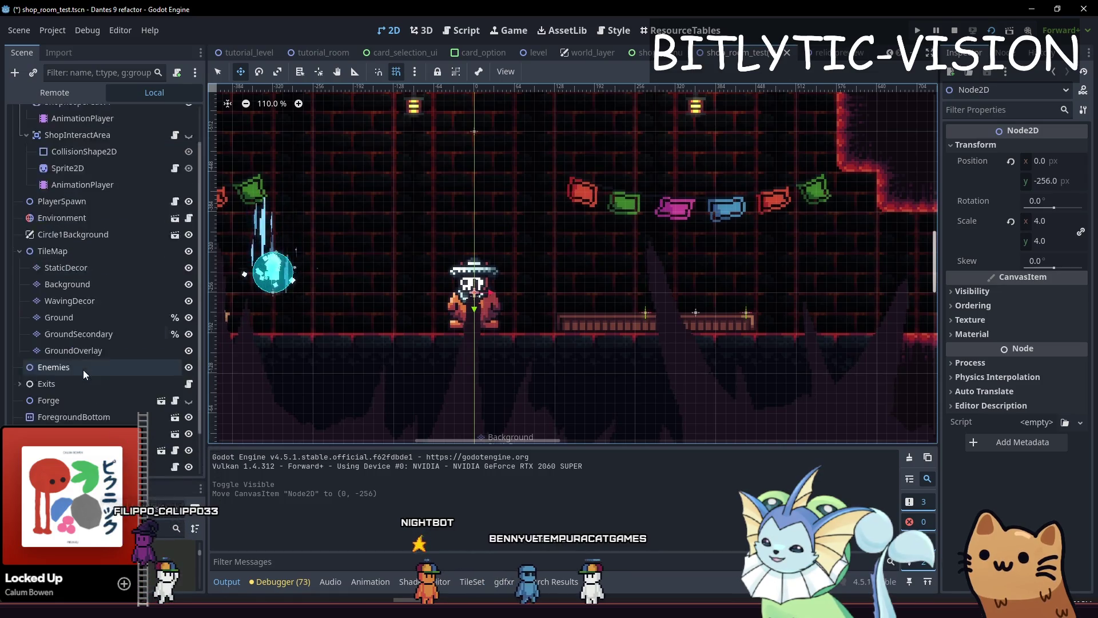
{"action": "key", "text": "alt+Tab"}
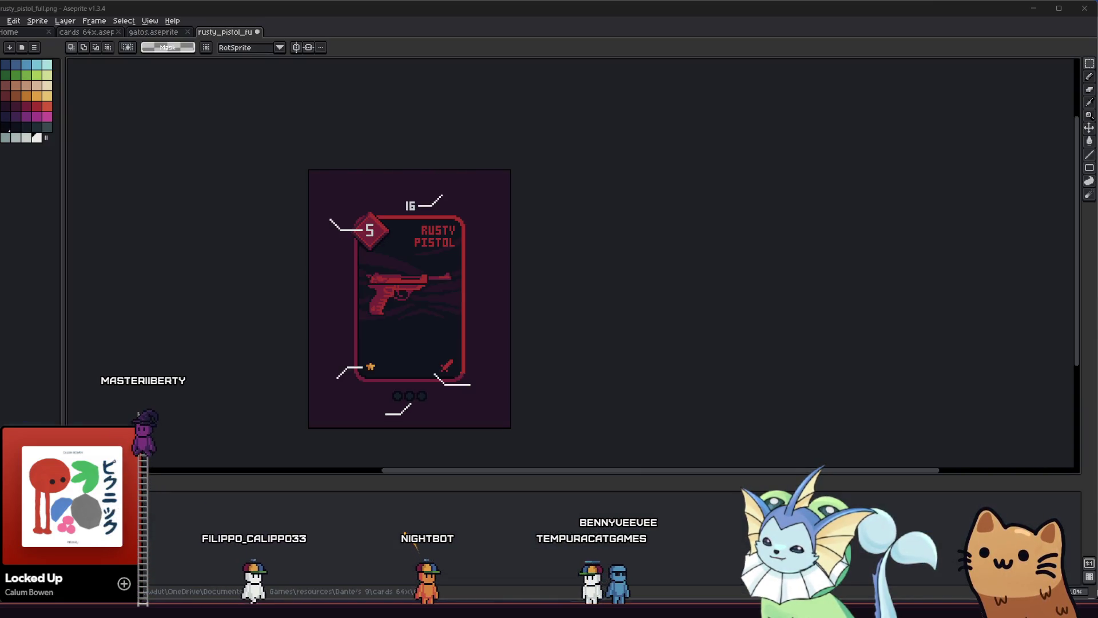
- Select the white line below the three circles, nudge it 1 px left, and commit
{"action": "scroll", "coordinate": [290, 250], "scroll_direction": "up", "scroll_amount": 1}
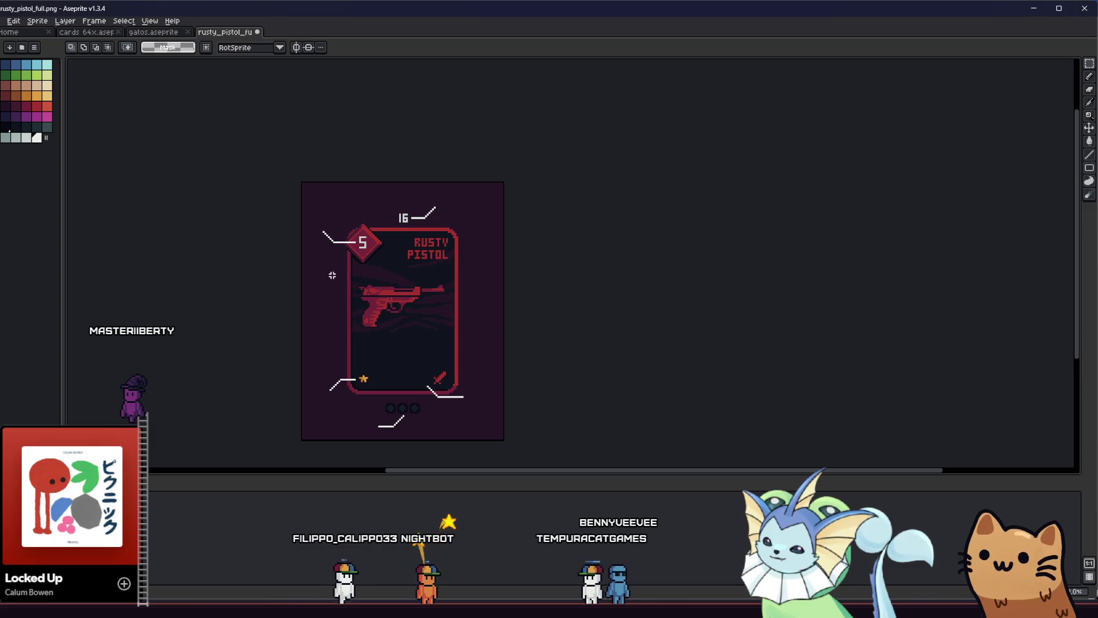
{"action": "scroll", "coordinate": [406, 292], "scroll_direction": "down", "scroll_amount": 1}
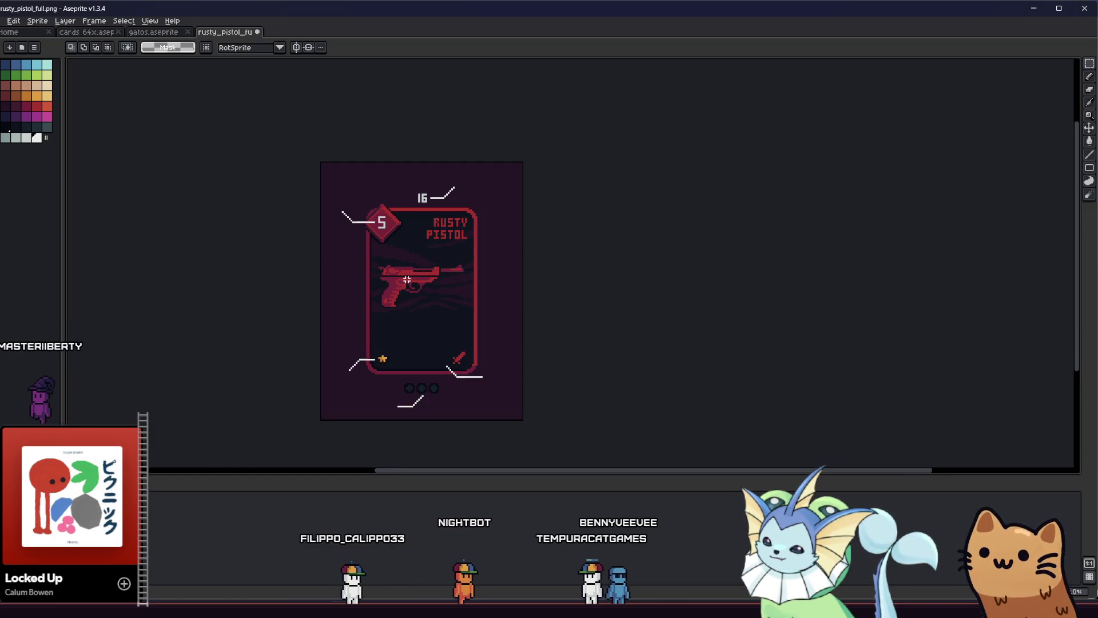
{"action": "mouse_move", "coordinate": [289, 290]}
{"action": "left_mouse_down"}
{"action": "mouse_move", "coordinate": [245, 284]}
{"action": "mouse_move", "coordinate": [252, 263]}
{"action": "mouse_move", "coordinate": [312, 263]}
{"action": "left_mouse_up"}
{"action": "scroll", "coordinate": [303, 328], "scroll_direction": "up", "scroll_amount": 3}
{"action": "left_click_drag", "start_coordinate": [303, 327], "coordinate": [446, 429]}
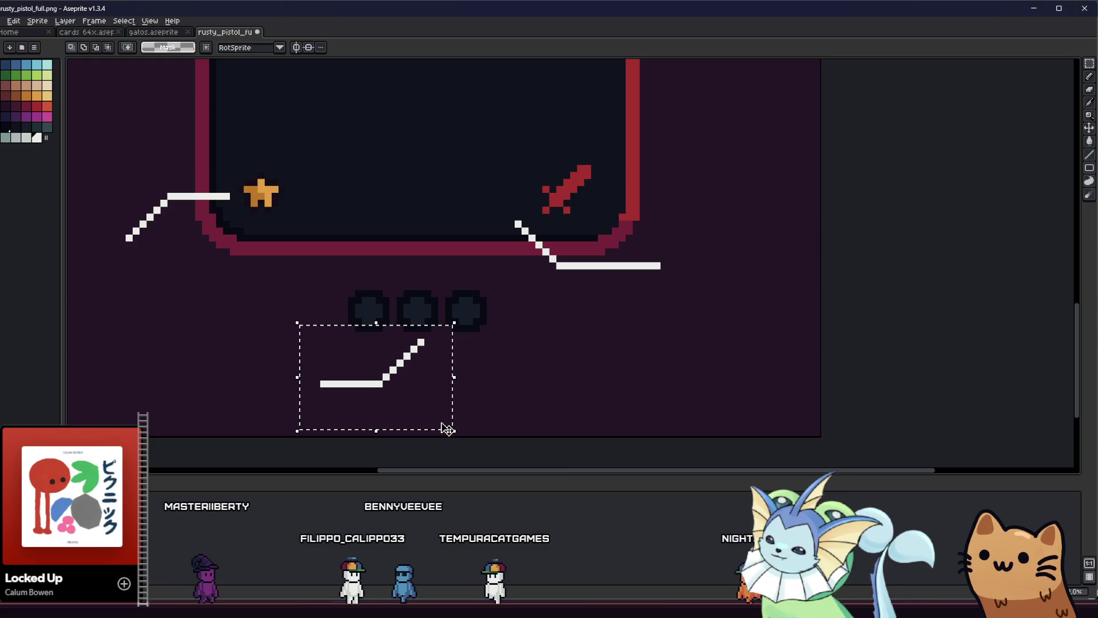
{"action": "key", "text": "Left"}
{"action": "key", "text": "ctrl+d"}
{"action": "scroll", "coordinate": [539, 328], "scroll_direction": "down", "scroll_amount": 5}
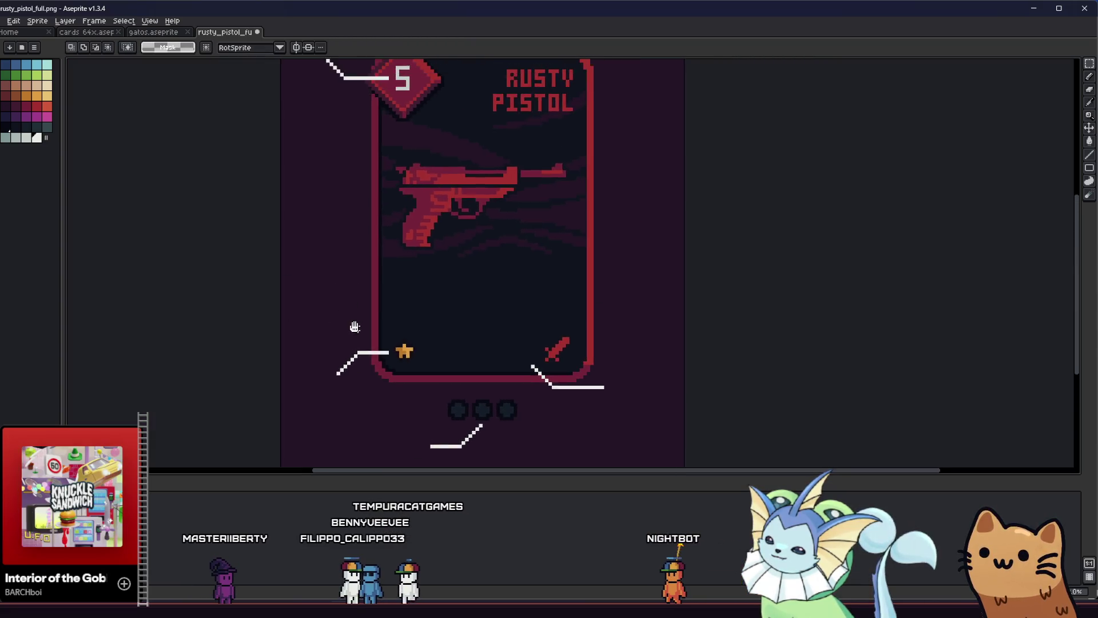
{"action": "left_click_drag", "start_coordinate": [338, 280], "coordinate": [224, 248]}
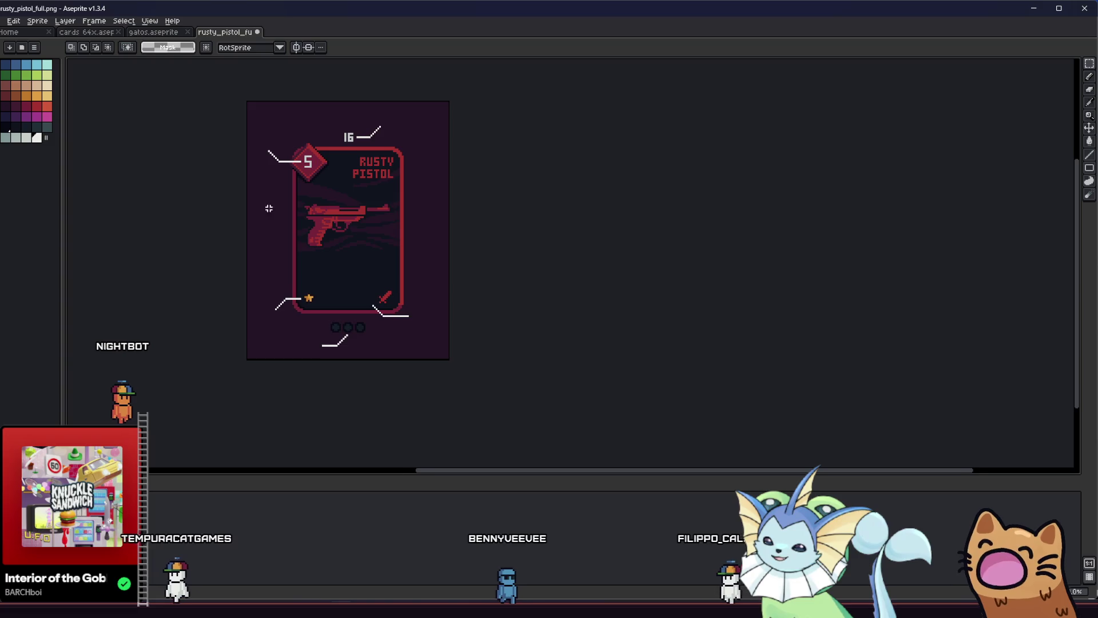
{"action": "left_click_drag", "start_coordinate": [269, 208], "coordinate": [279, 227]}
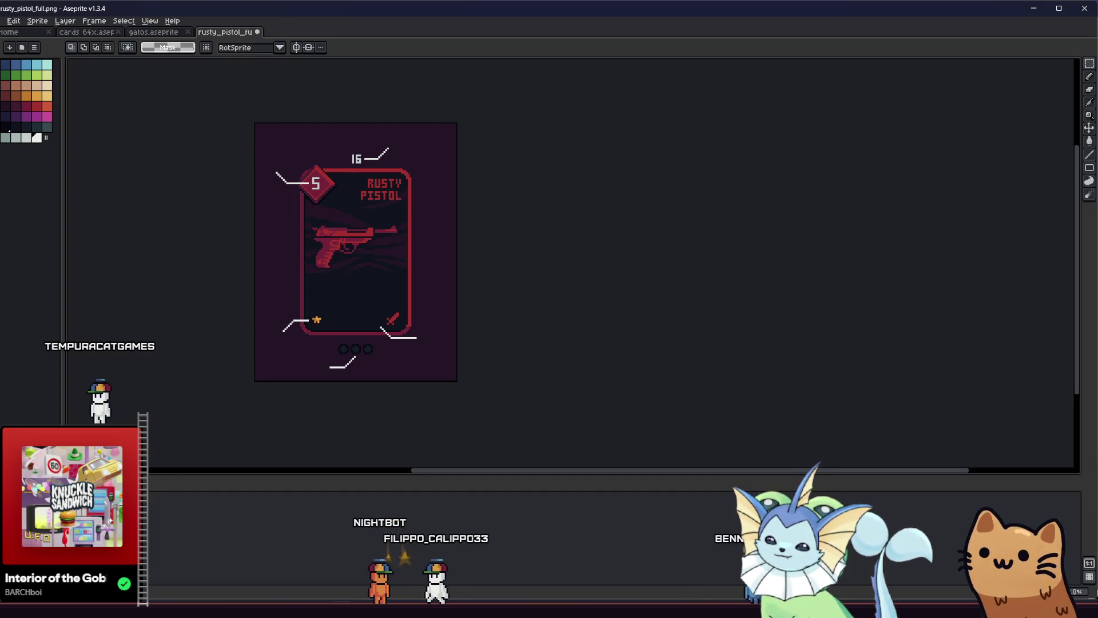
{"action": "scroll", "coordinate": [171, 284], "scroll_direction": "up", "scroll_amount": 1}
{"action": "left_click", "coordinate": [3, 20]}
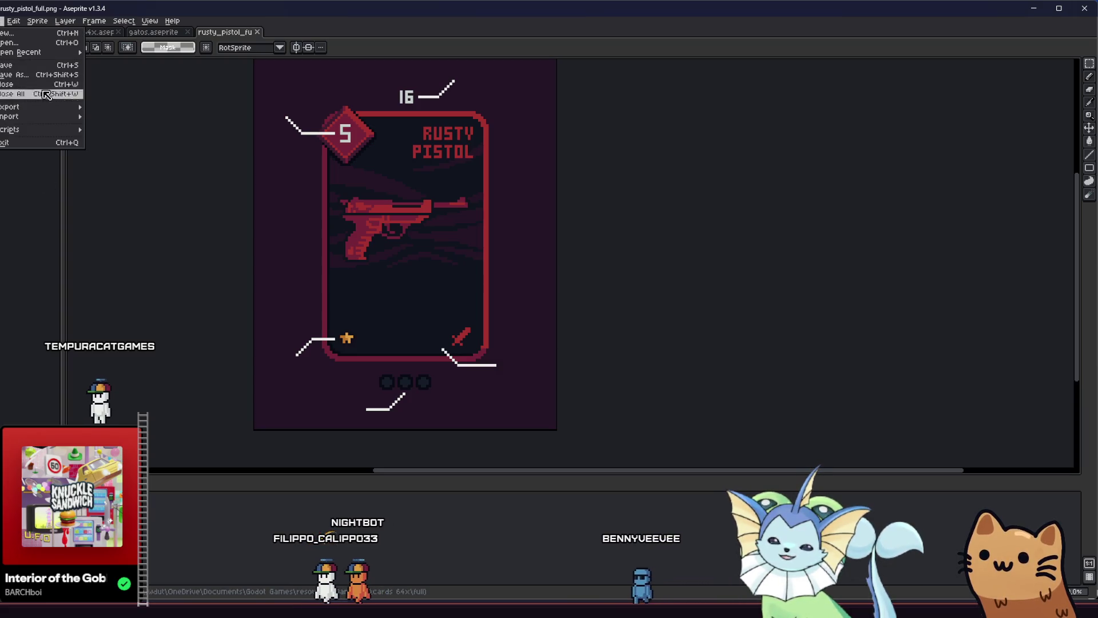
- Open the Export dialog for the card and cancel it without exporting
{"action": "mouse_move", "coordinate": [40, 107]}
{"action": "left_click", "coordinate": [109, 110]}
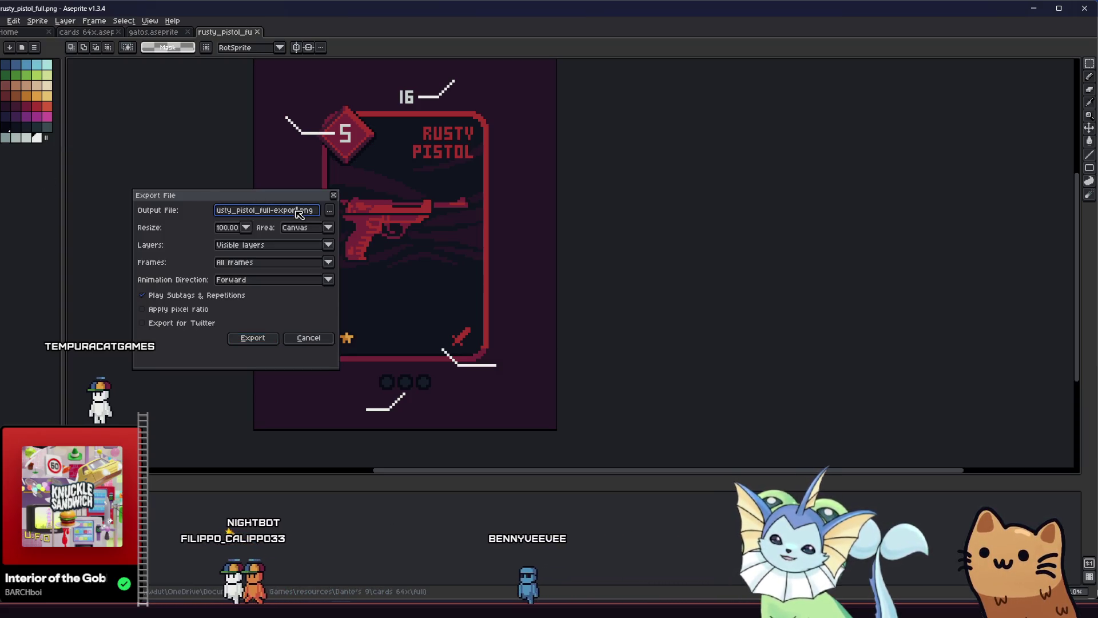
{"action": "left_click", "coordinate": [302, 343]}
{"action": "scroll", "coordinate": [257, 217], "scroll_direction": "down", "scroll_amount": 1}
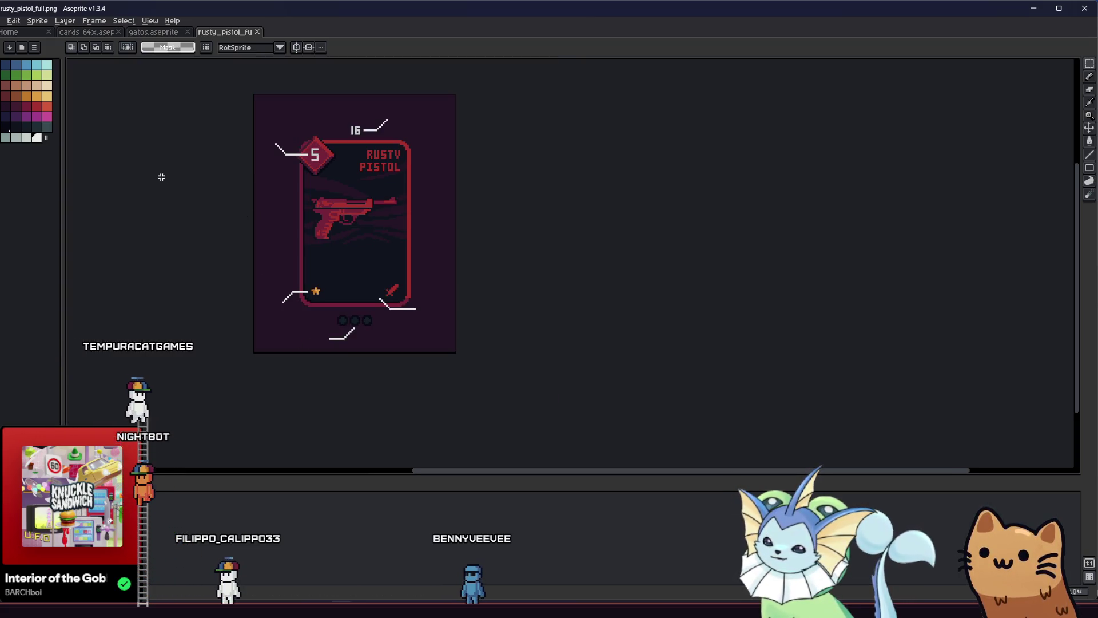
{"action": "mouse_move", "coordinate": [200, 52]}
{"action": "left_mouse_down"}
{"action": "mouse_move", "coordinate": [230, 123]}
{"action": "mouse_move", "coordinate": [152, 114]}
{"action": "left_mouse_up"}
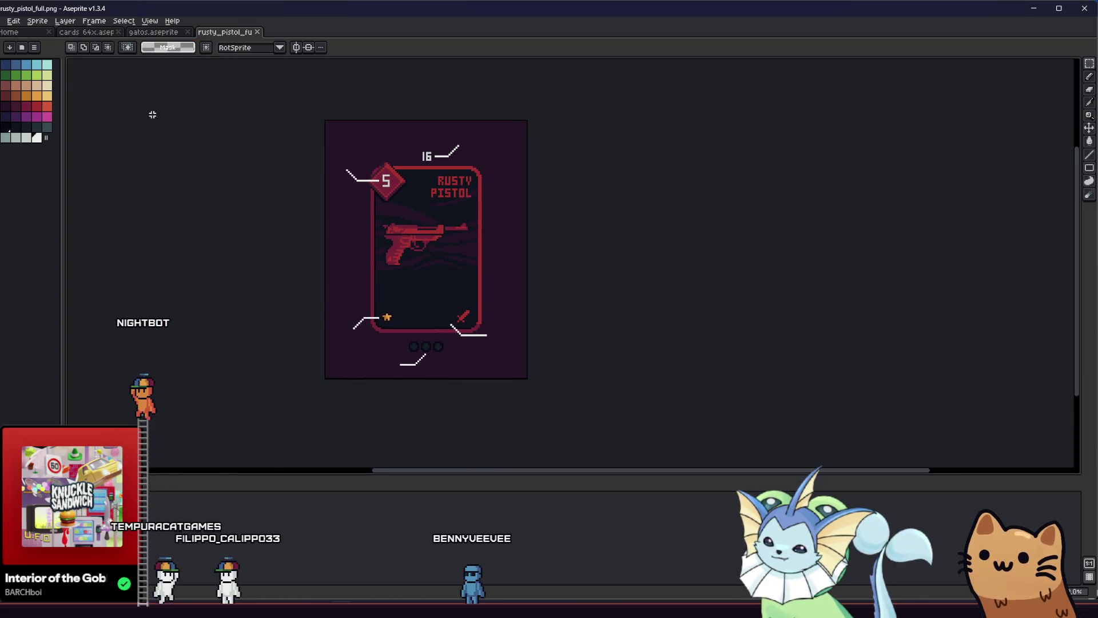
- Save the card as card_tutorial_ui.png in Dante's 9's cards 64x folder
{"action": "left_click", "coordinate": [2, 22]}
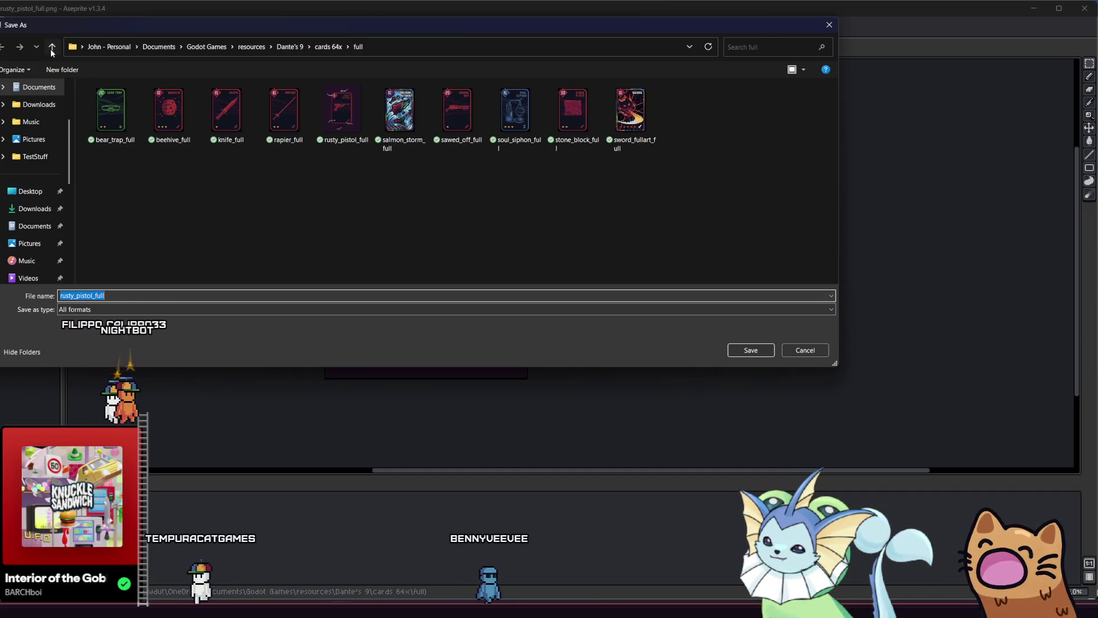
{"action": "left_click", "coordinate": [52, 51]}
{"action": "left_click", "coordinate": [53, 50]}
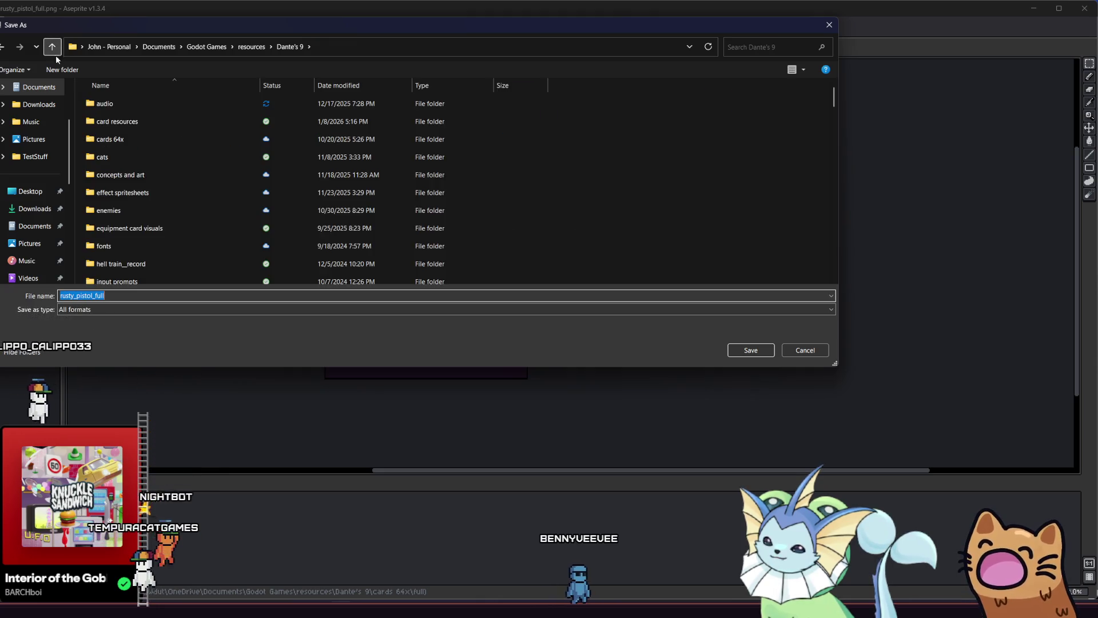
{"action": "double_click", "coordinate": [109, 139]}
{"action": "type", "text": "card"}
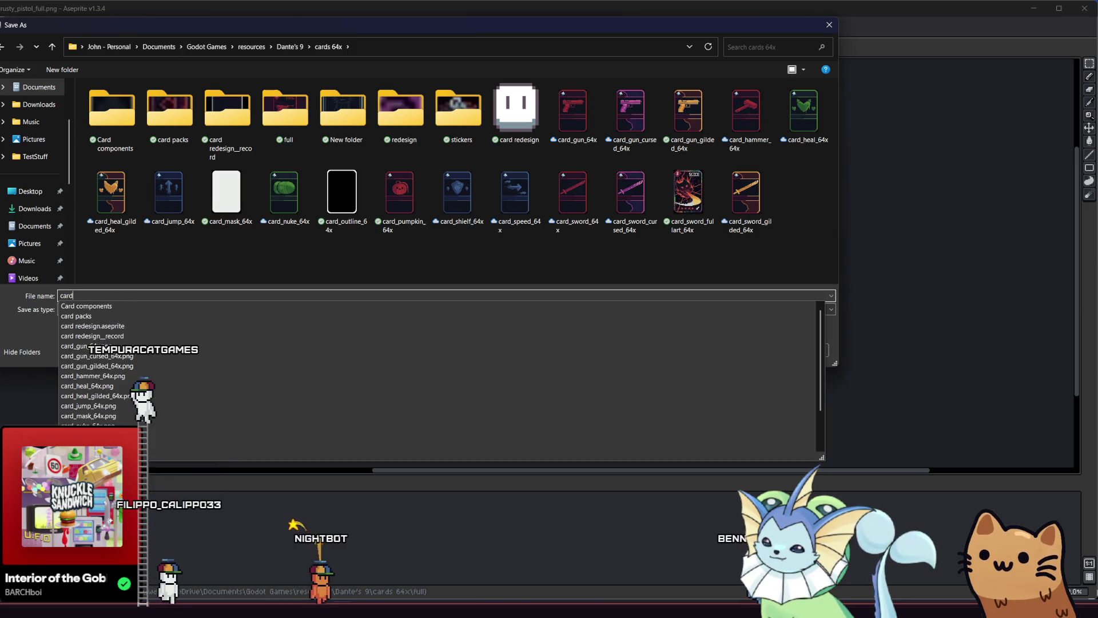
{"action": "type", "text": "_tutorial_ui"}
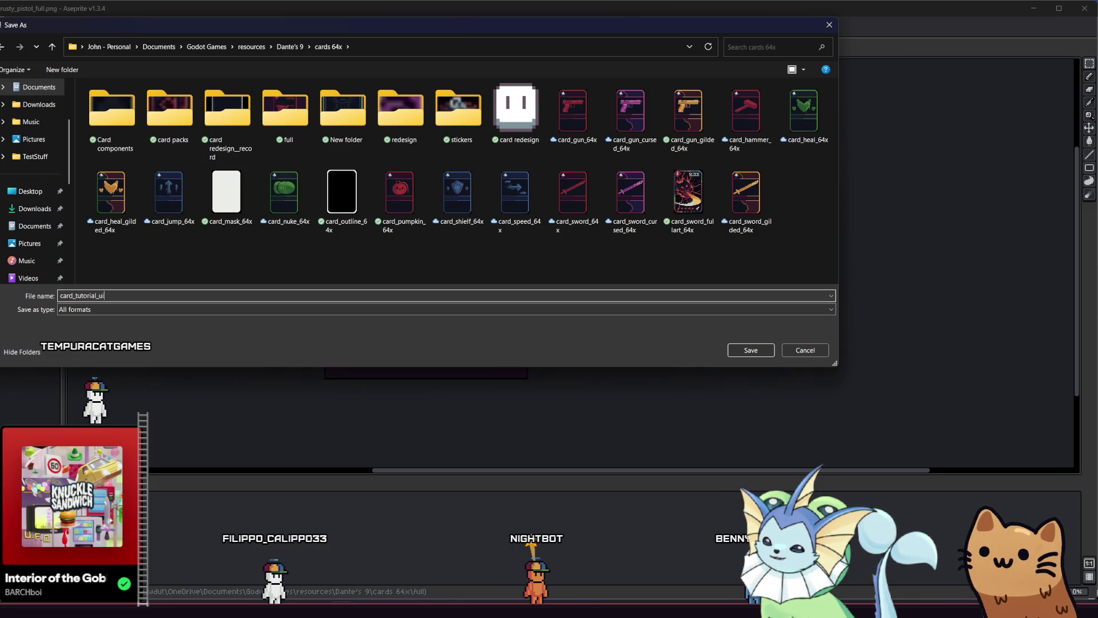
{"action": "key", "text": "Return"}
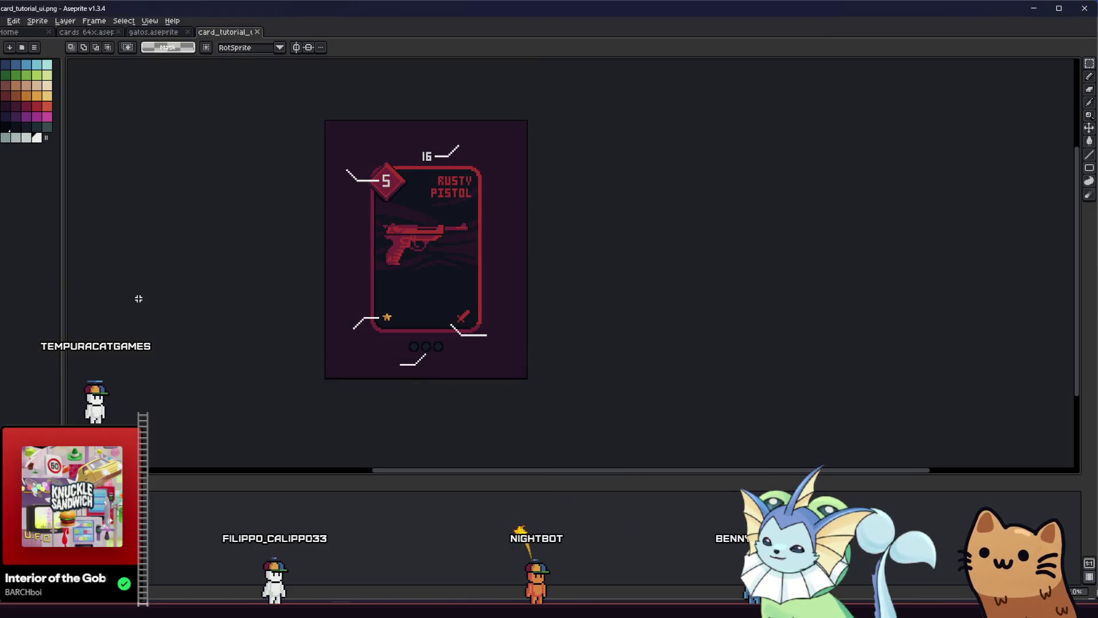
{"action": "left_click", "coordinate": [2, 21]}
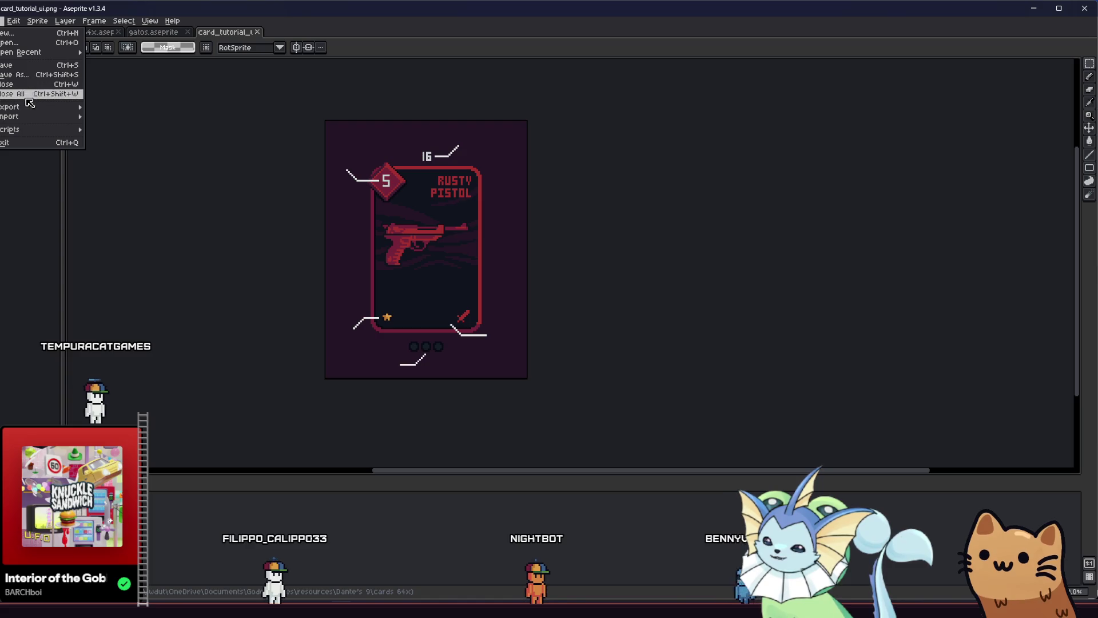
- Close all documents and reopen card_tutorial_ui.png from the recent files list
{"action": "left_click", "coordinate": [27, 97]}
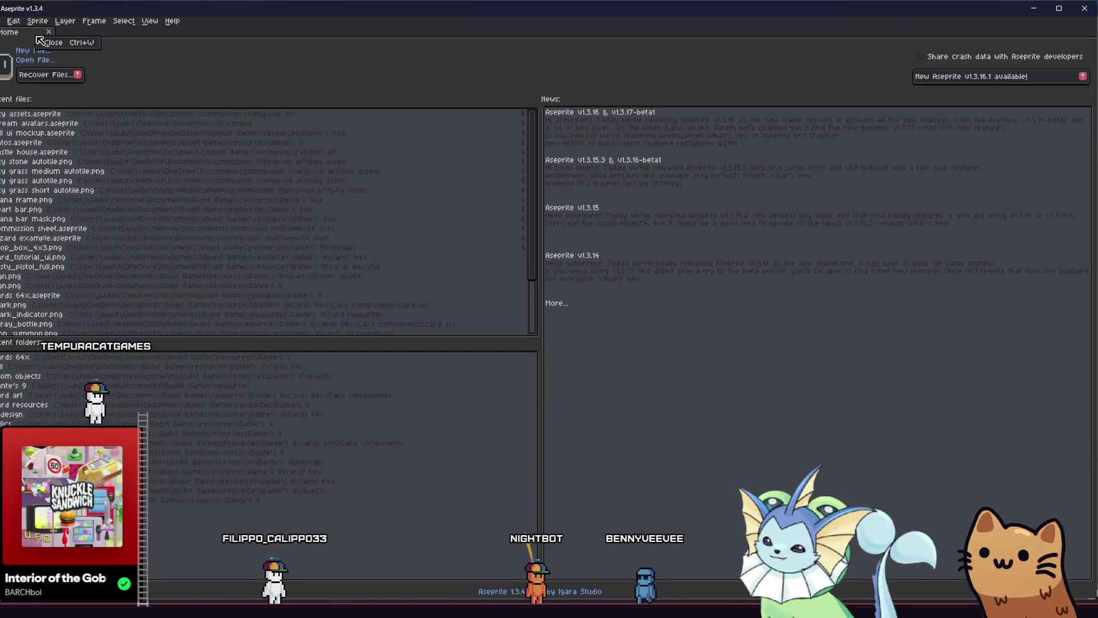
{"action": "left_click", "coordinate": [4, 21]}
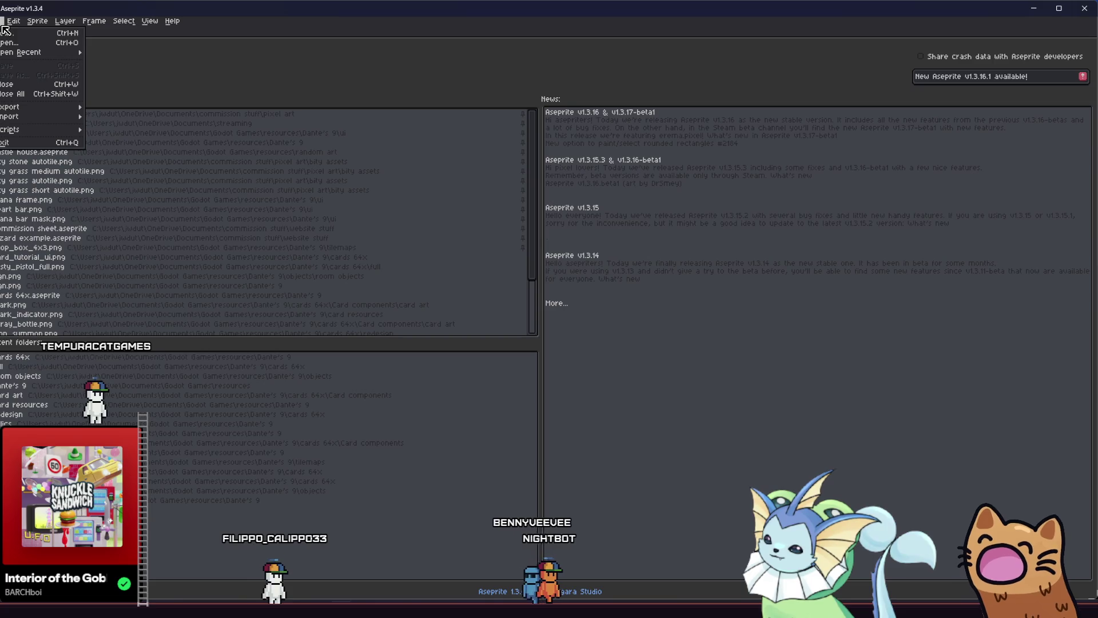
{"action": "mouse_move", "coordinate": [34, 52]}
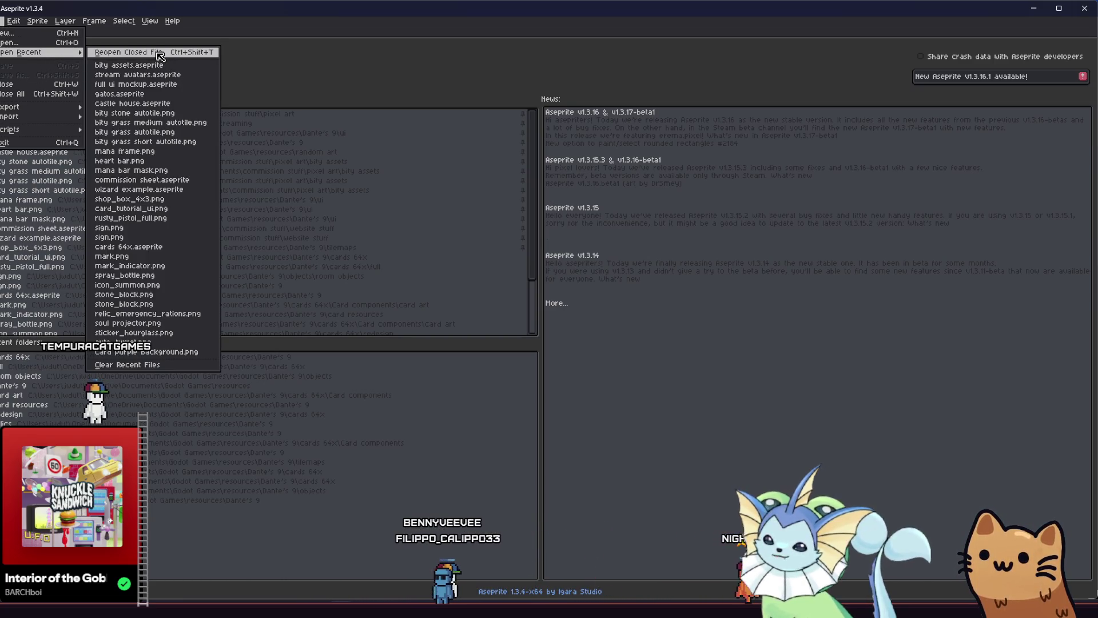
{"action": "left_click", "coordinate": [160, 54]}
{"action": "scroll", "coordinate": [338, 240], "scroll_direction": "up", "scroll_amount": 1}
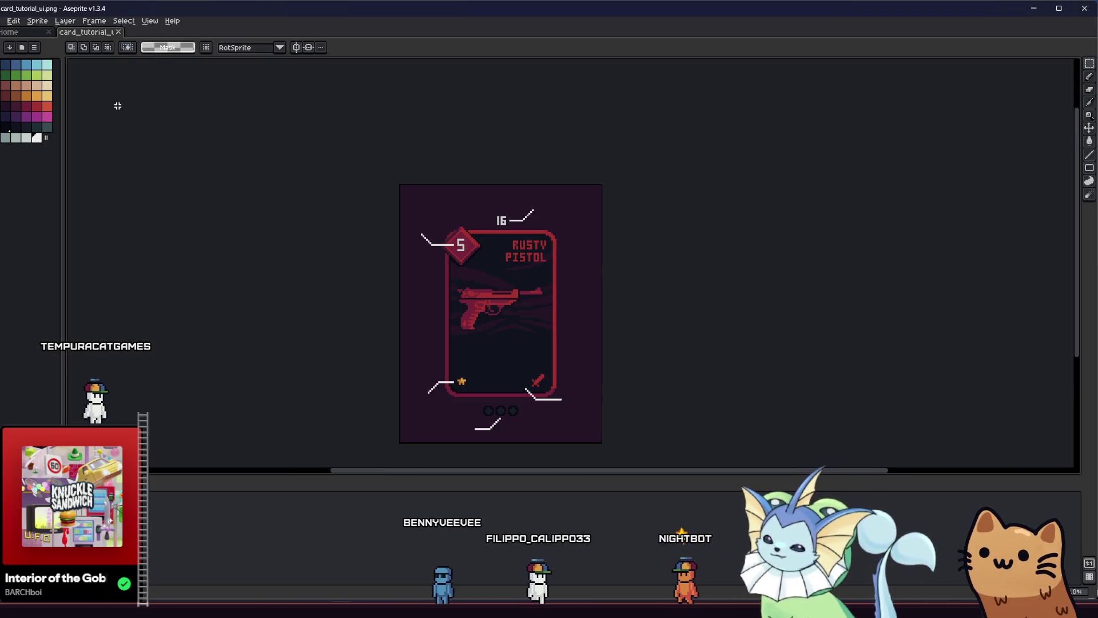
- Export only the selected layers, overwriting card_tutorial_ui.png
{"action": "left_click", "coordinate": [3, 21]}
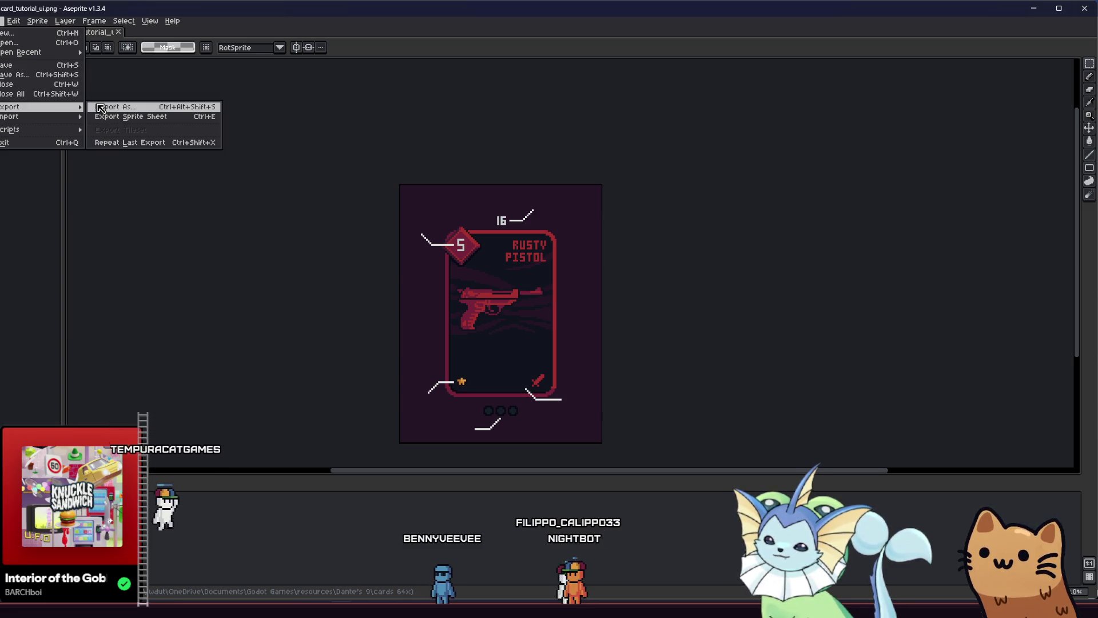
{"action": "left_click", "coordinate": [100, 108]}
{"action": "left_click", "coordinate": [303, 211]}
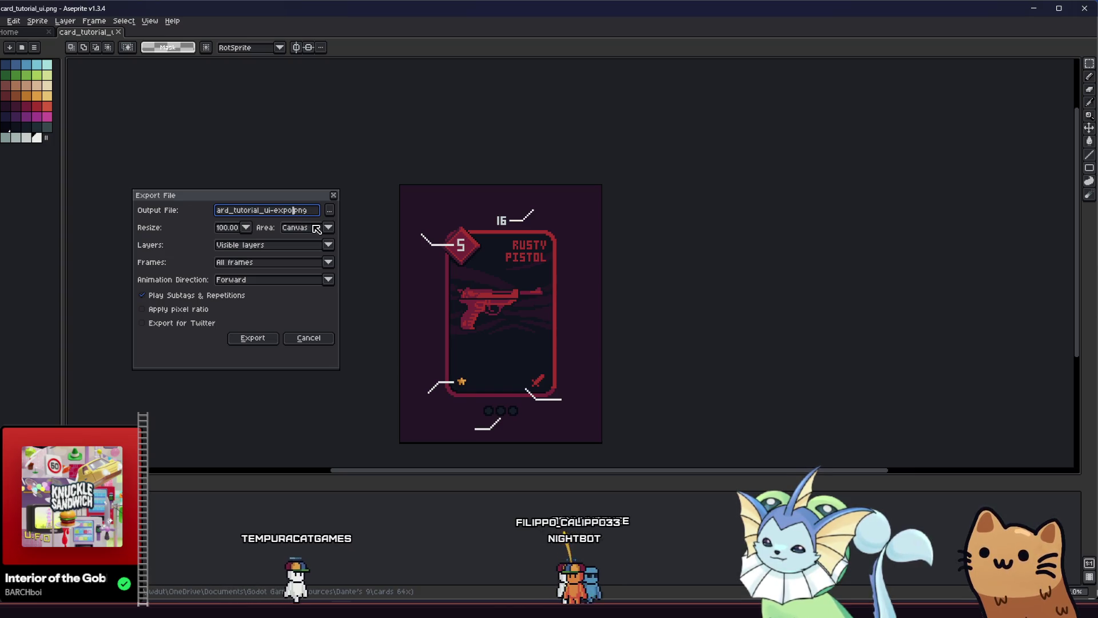
{"action": "left_click", "coordinate": [280, 246]}
{"action": "left_click", "coordinate": [288, 268]}
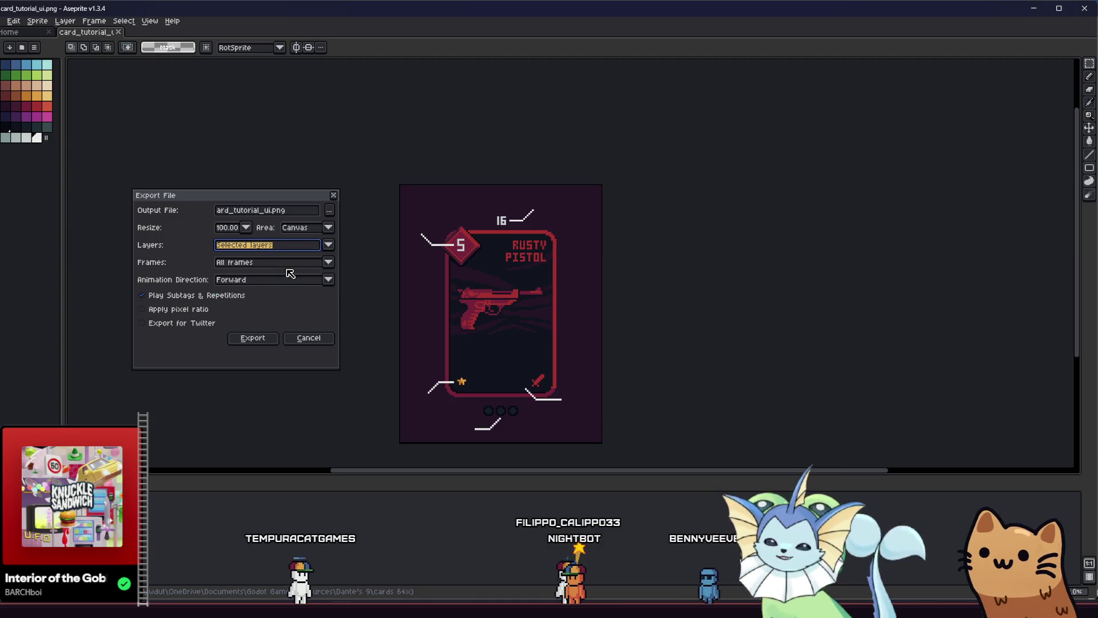
{"action": "left_click", "coordinate": [269, 340]}
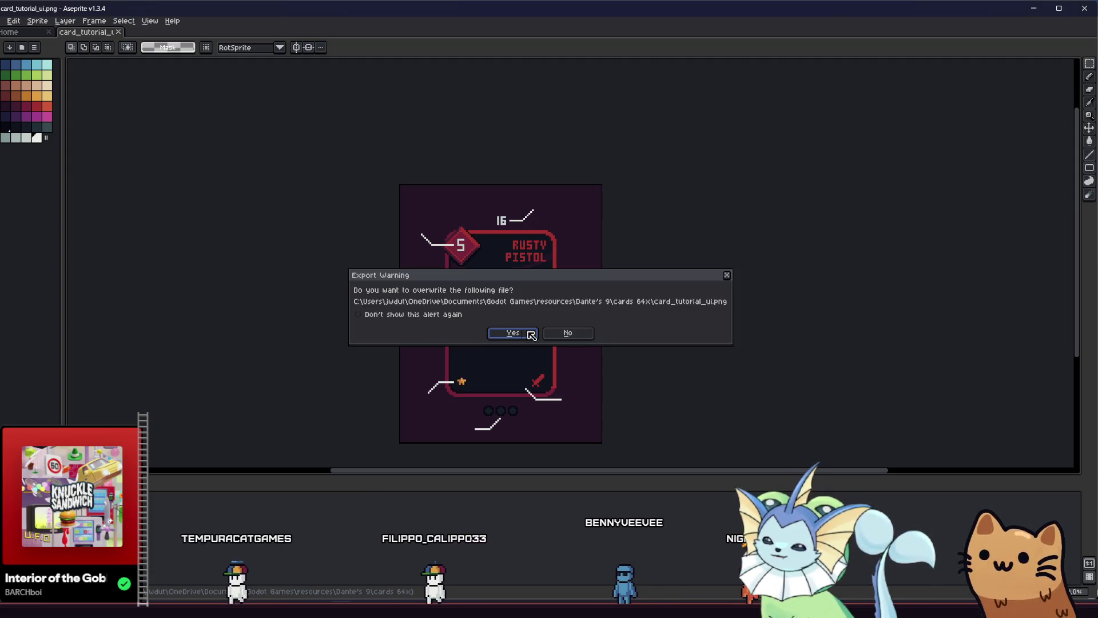
{"action": "left_click", "coordinate": [564, 332]}
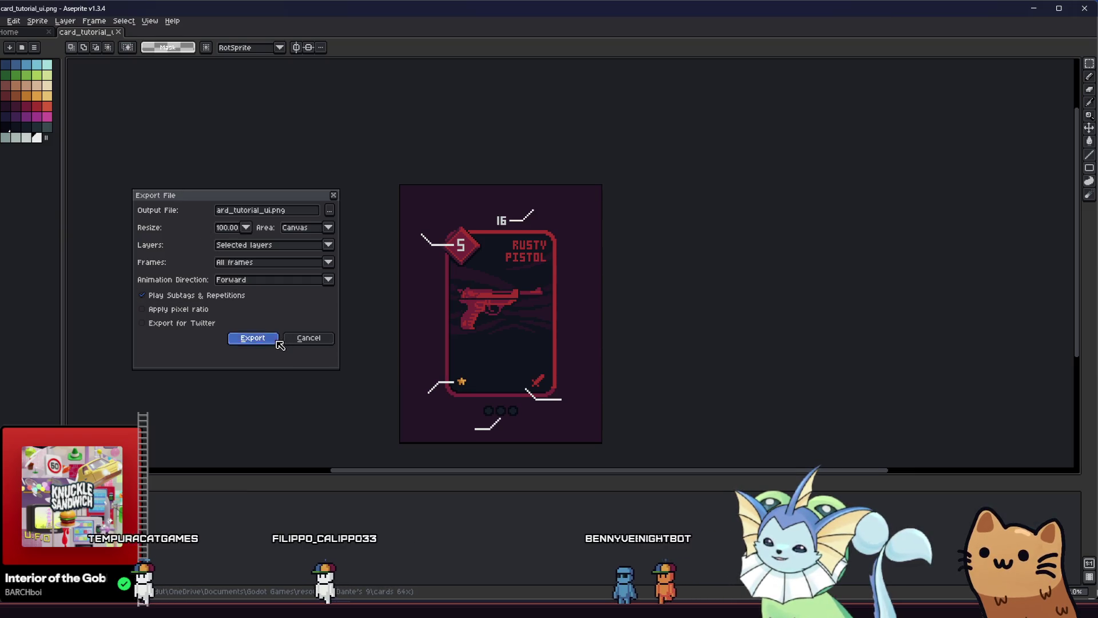
{"action": "left_click", "coordinate": [278, 342]}
{"action": "left_click", "coordinate": [508, 332]}
- Save the sprite as card_tutorial_ui.aseprite in the Aseprite file format
{"action": "left_click", "coordinate": [3, 20]}
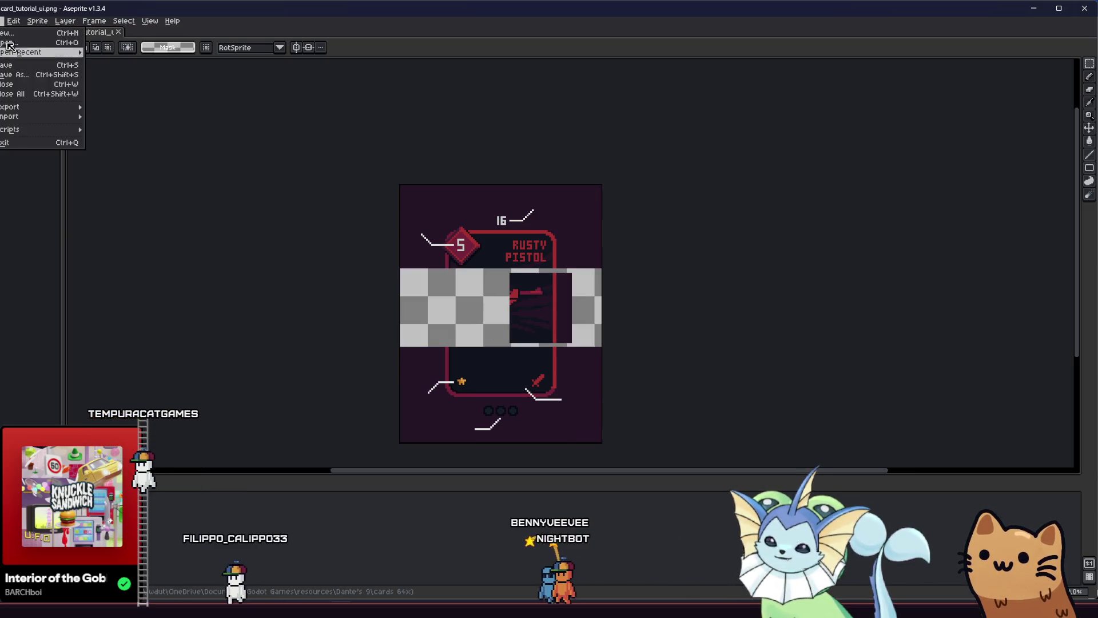
{"action": "left_click", "coordinate": [14, 75]}
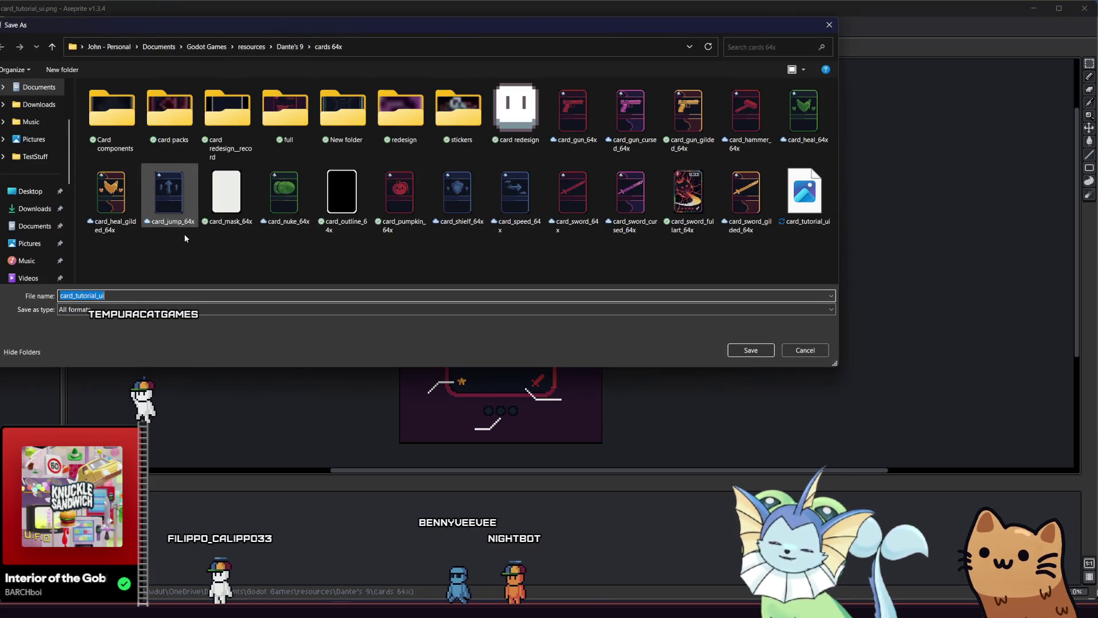
{"action": "left_click", "coordinate": [188, 309]}
{"action": "left_click", "coordinate": [172, 337]}
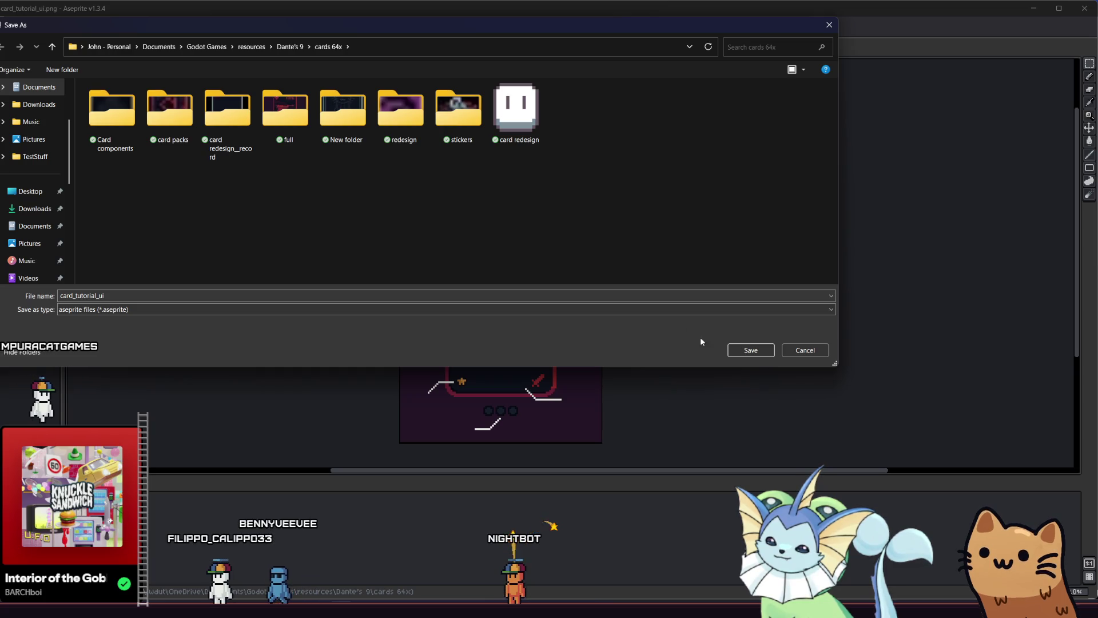
{"action": "left_click", "coordinate": [740, 352]}
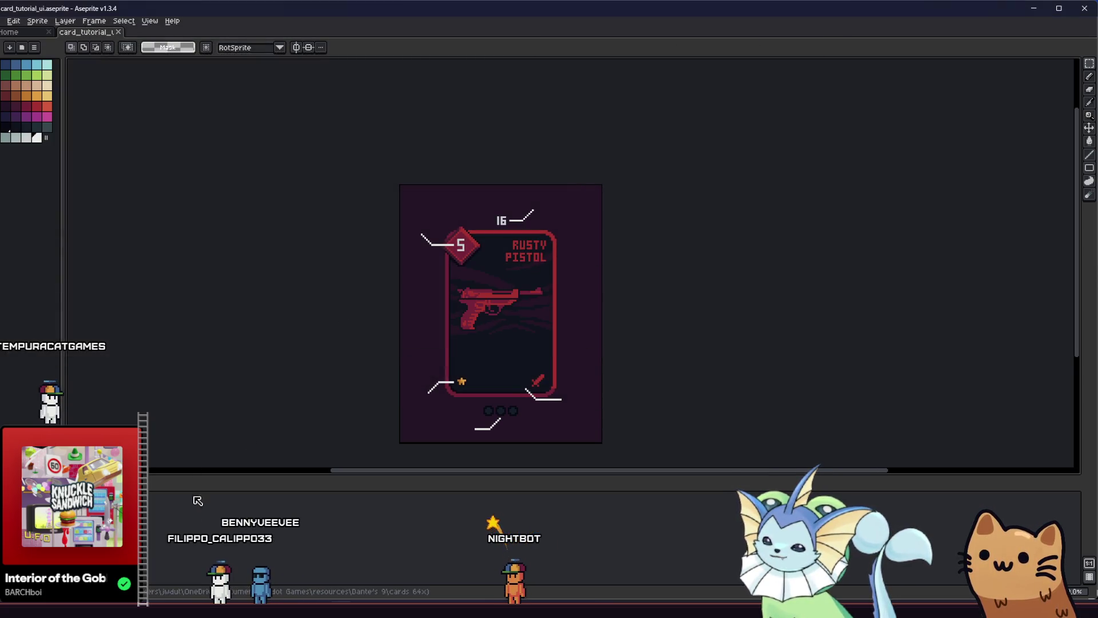
{"action": "key", "text": "alt+Tab"}
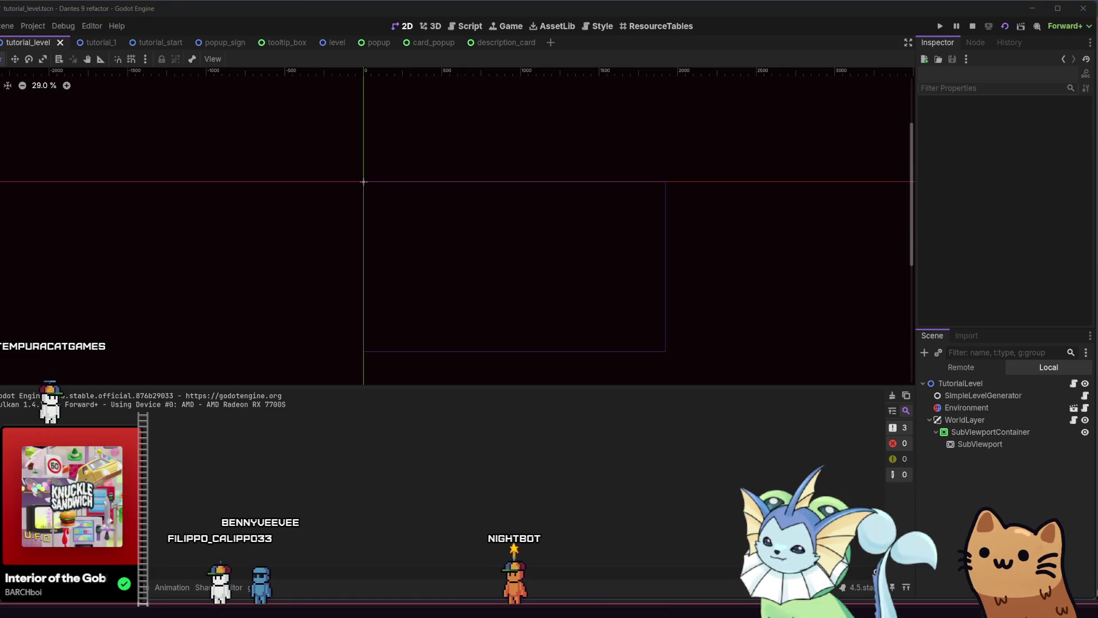
- Get card_tutorial_ui.png reimported into res://assets/ui and switch to the card_popup scene tab
{"action": "key", "text": "alt+f"}
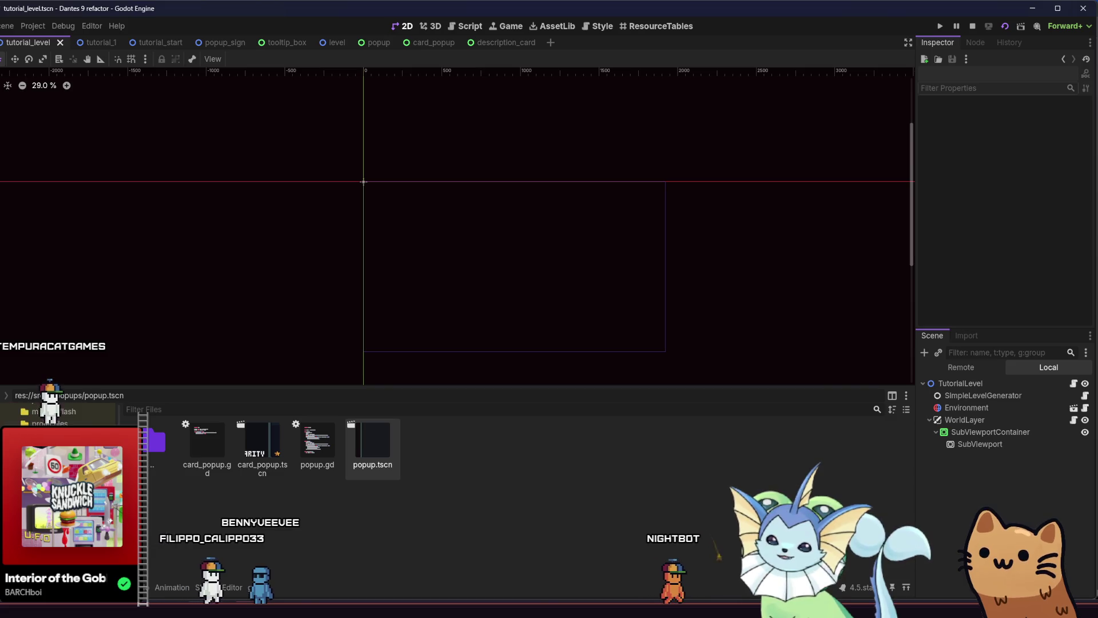
{"action": "left_click", "coordinate": [69, 447]}
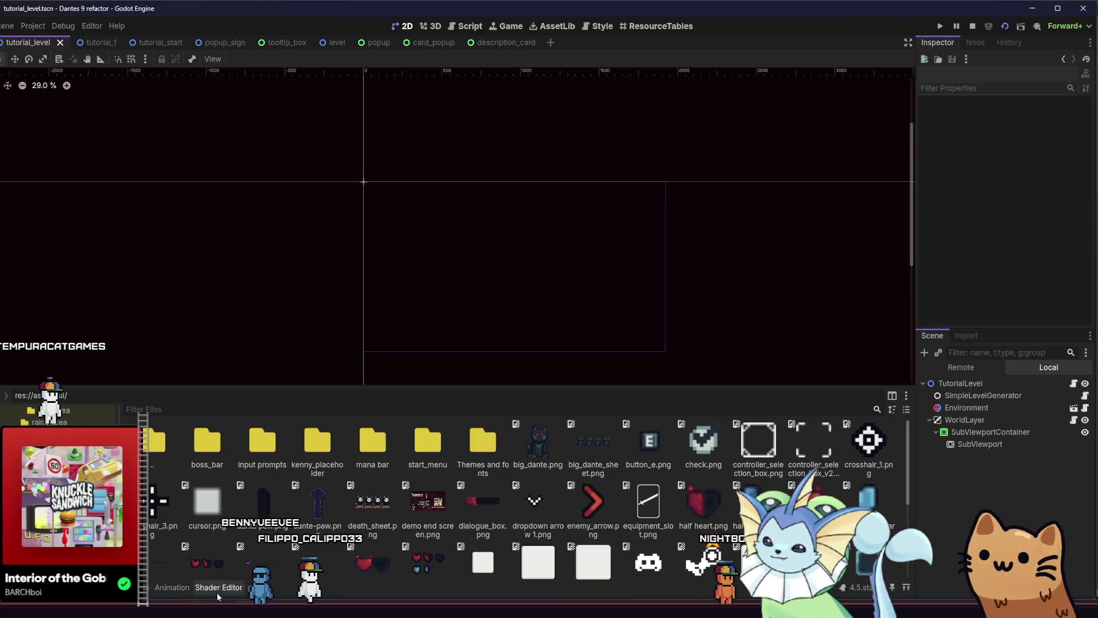
{"action": "key", "text": "super+e"}
{"action": "left_click", "coordinate": [211, 429]}
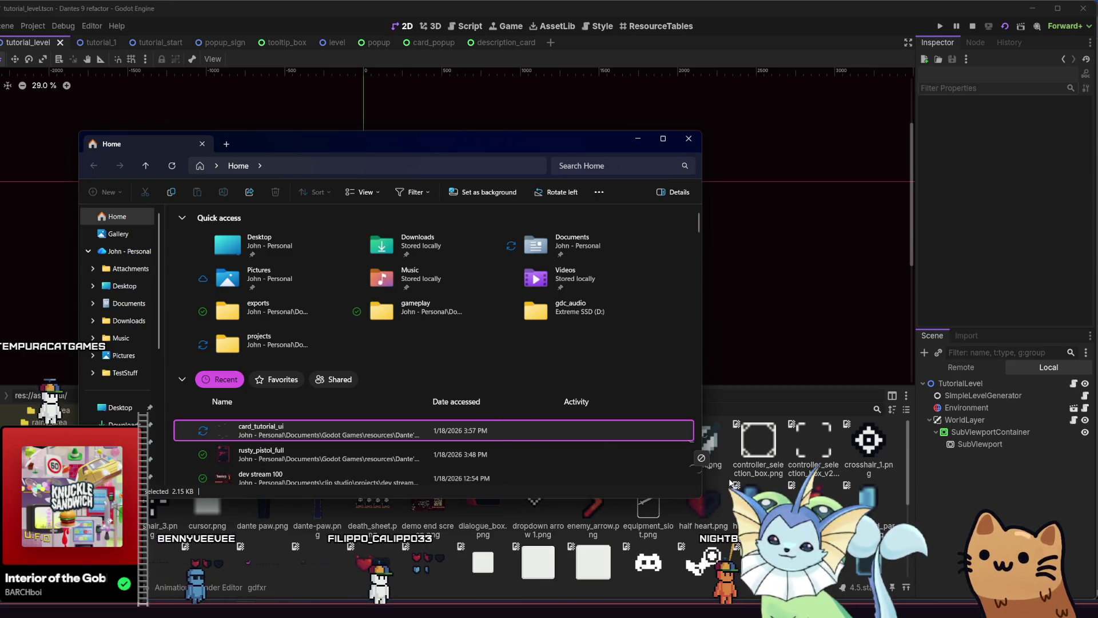
{"action": "left_click", "coordinate": [749, 487]}
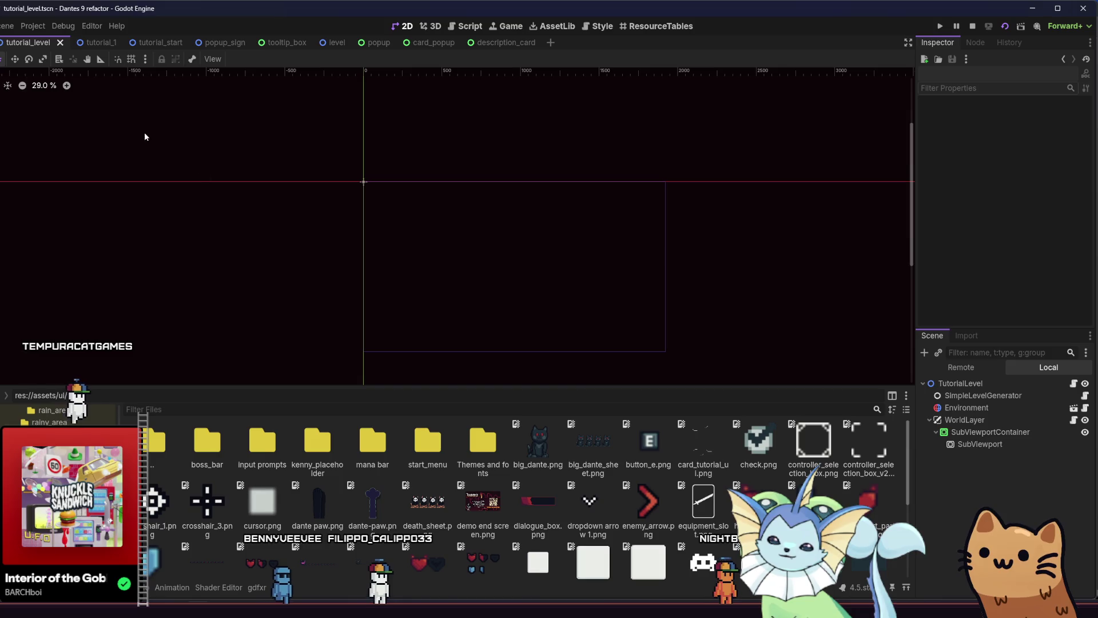
{"action": "left_click", "coordinate": [424, 42]}
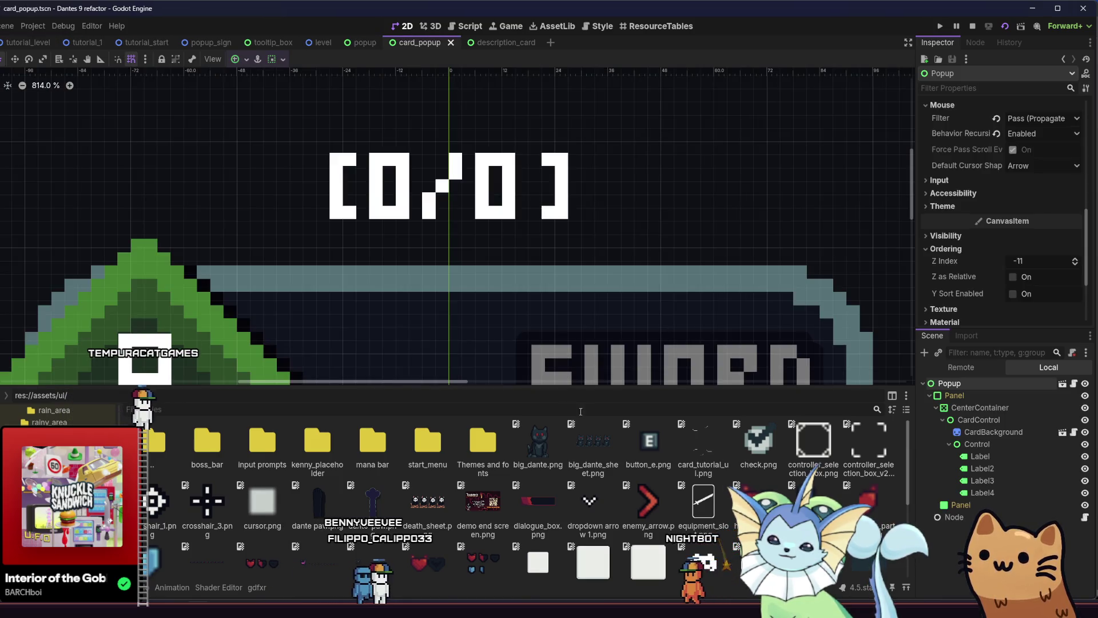
- Add a Sprite2D under CardControl using the card_tutorial_ui.png texture
{"action": "left_click", "coordinate": [967, 432]}
{"action": "left_click", "coordinate": [979, 420]}
{"action": "left_click", "coordinate": [929, 356]}
{"action": "type", "text": "spri"}
{"action": "double_click", "coordinate": [575, 225]}
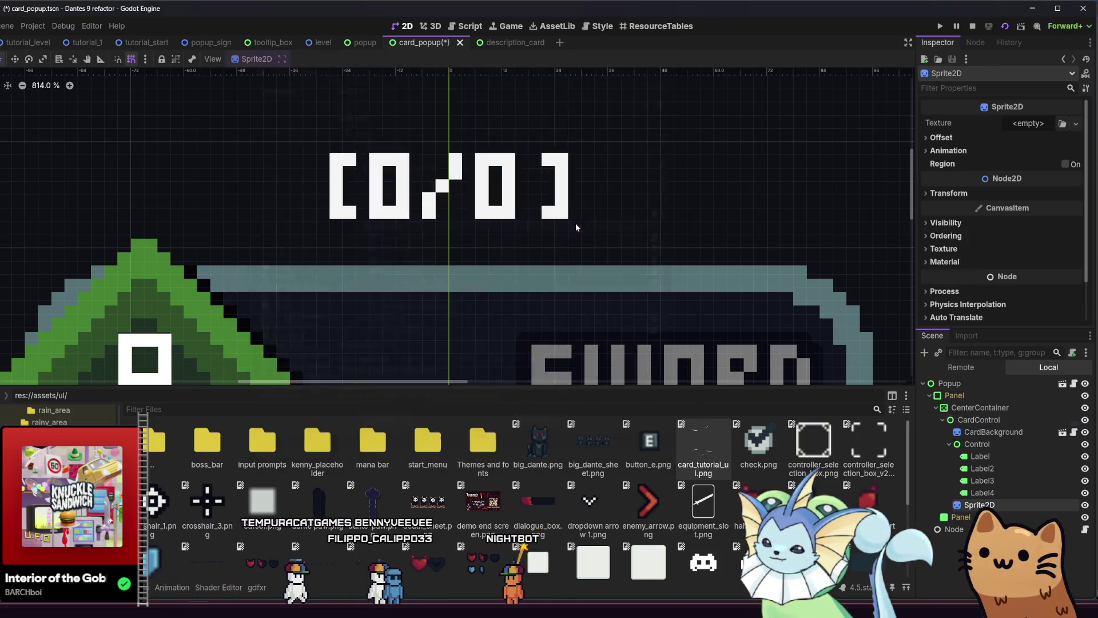
{"action": "left_click_drag", "start_coordinate": [703, 449], "coordinate": [1029, 123]}
- Set the overlay Sprite2D's Transform Scale to 3
{"action": "scroll", "coordinate": [616, 239], "scroll_direction": "down", "scroll_amount": 3}
{"action": "scroll", "coordinate": [616, 239], "scroll_direction": "down", "scroll_amount": 6}
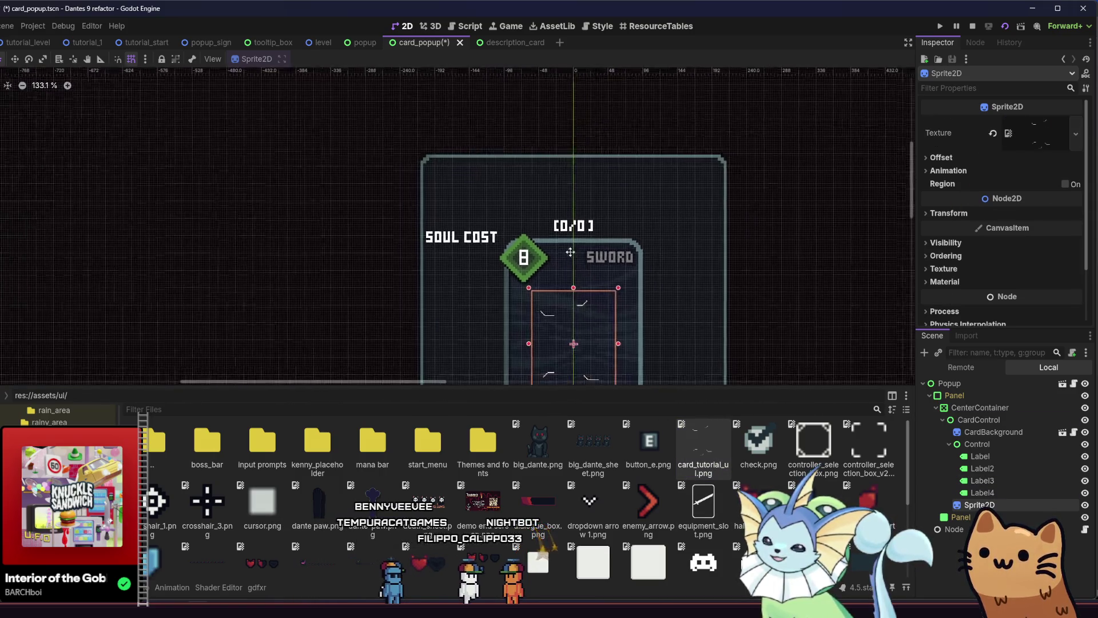
{"action": "left_click", "coordinate": [993, 213]}
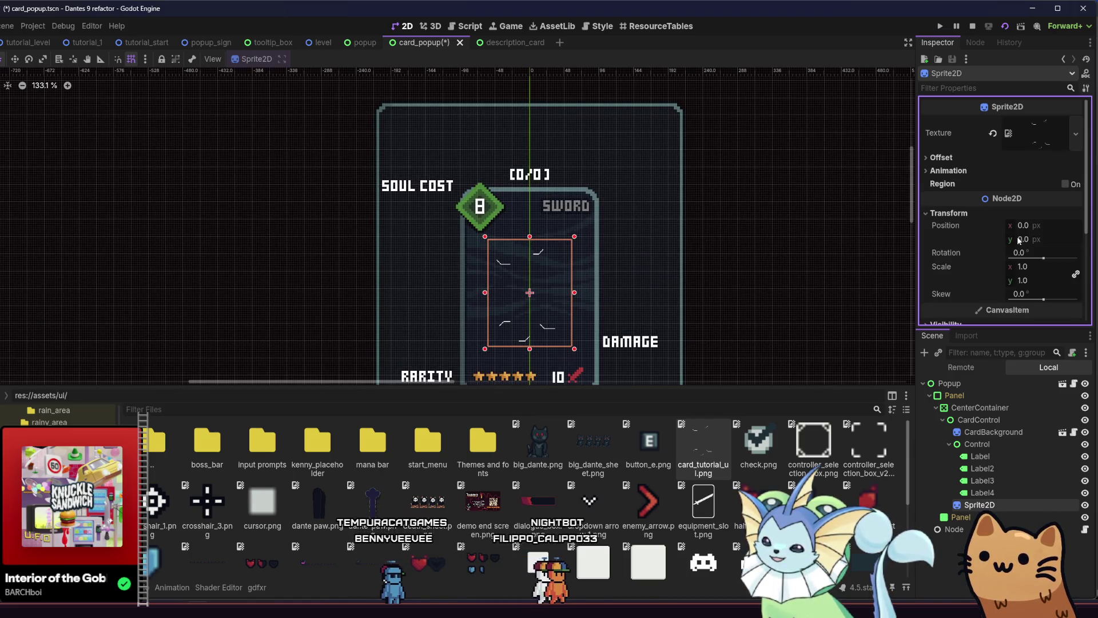
{"action": "left_click", "coordinate": [1016, 267]}
{"action": "type", "text": "3"}
{"action": "key", "text": "Return"}
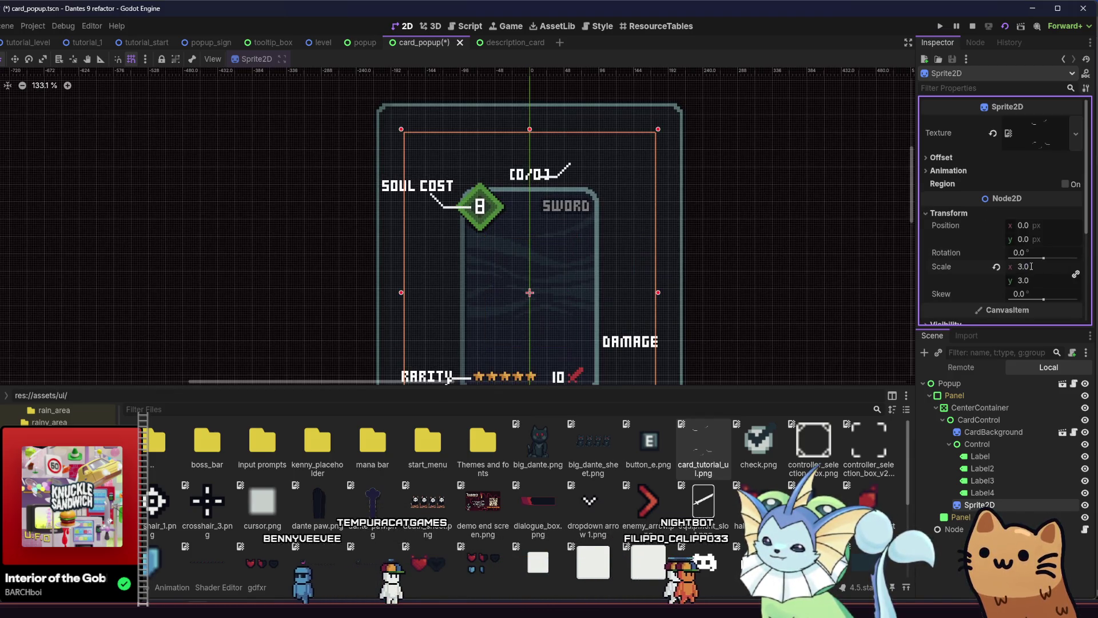
{"action": "mouse_move", "coordinate": [566, 232]}
{"action": "left_mouse_down"}
{"action": "mouse_move", "coordinate": [462, 186]}
{"action": "mouse_move", "coordinate": [446, 163]}
{"action": "mouse_move", "coordinate": [452, 133]}
{"action": "left_mouse_up"}
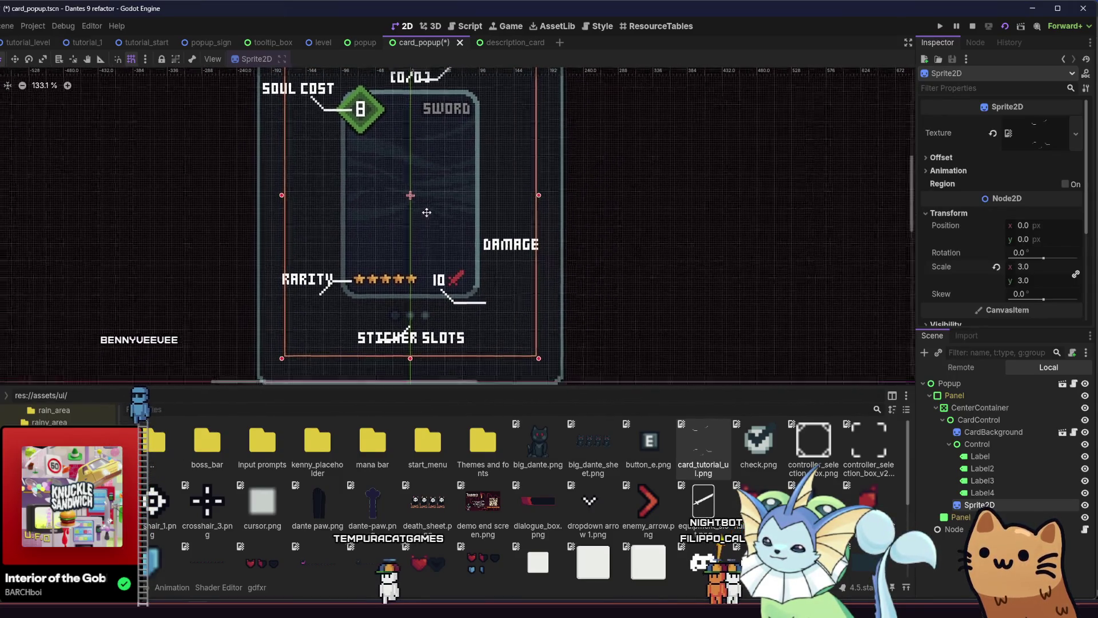
- Nudge the SOUL COST label up 3 px onto its annotation line
{"action": "left_click", "coordinate": [981, 456]}
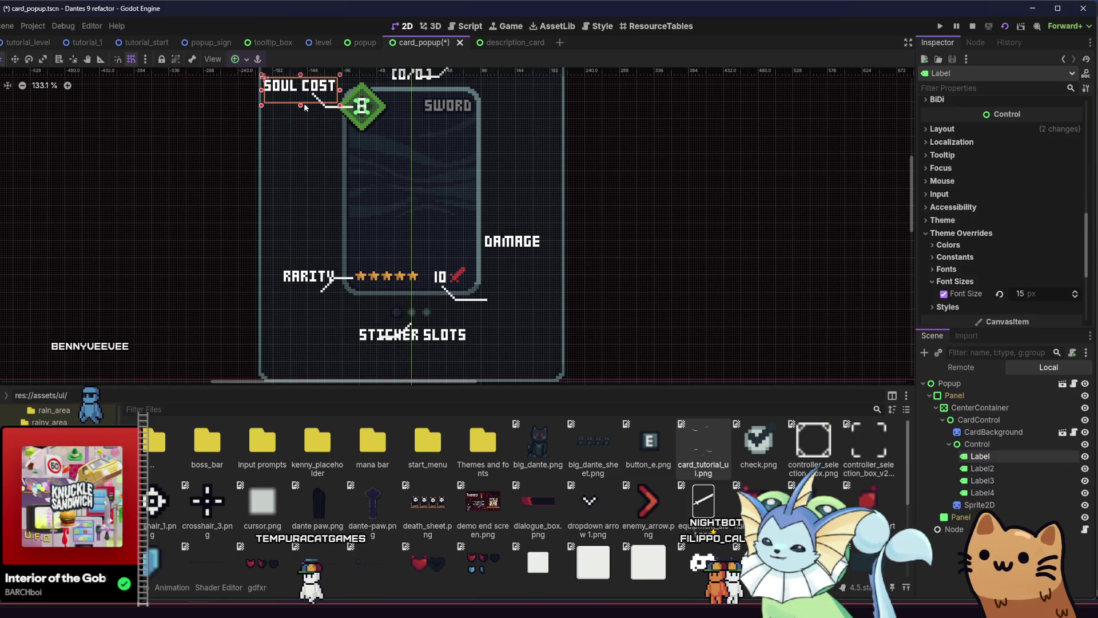
{"action": "scroll", "coordinate": [347, 197], "scroll_direction": "up", "scroll_amount": 2}
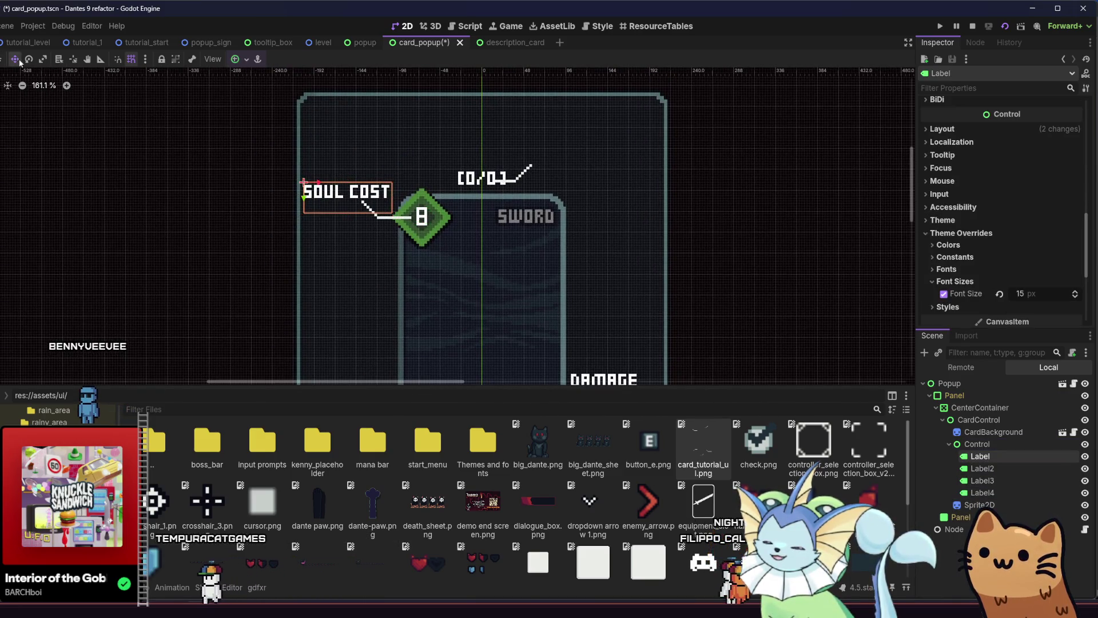
{"action": "scroll", "coordinate": [333, 206], "scroll_direction": "up", "scroll_amount": 8}
{"action": "left_click_drag", "start_coordinate": [360, 183], "coordinate": [363, 178]}
{"action": "scroll", "coordinate": [364, 179], "scroll_direction": "down", "scroll_amount": 2}
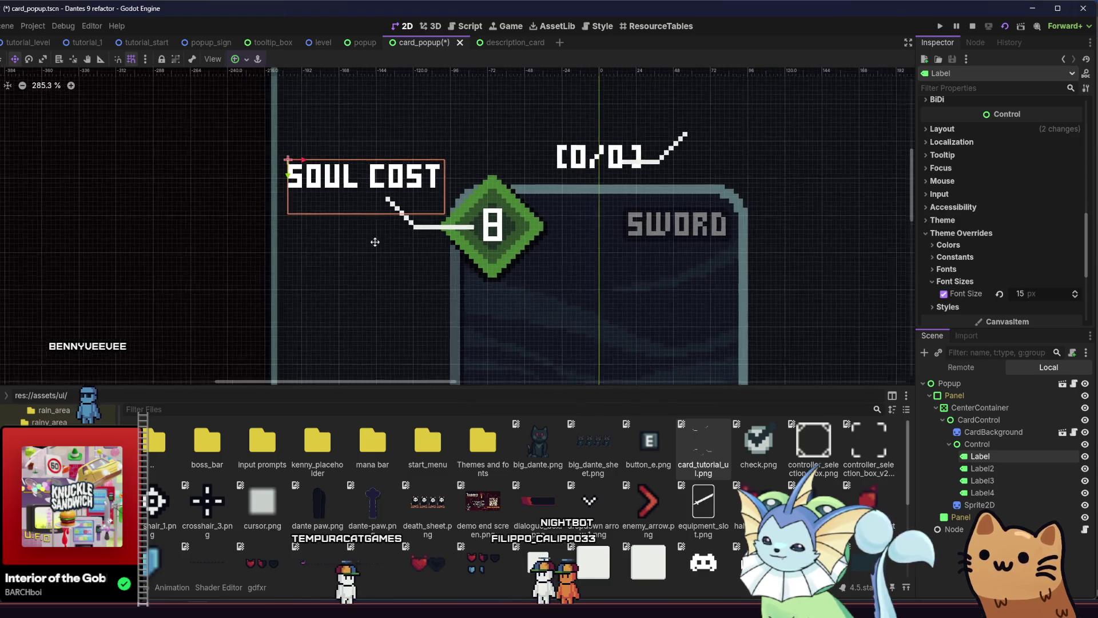
{"action": "left_click_drag", "start_coordinate": [373, 241], "coordinate": [304, 234]}
{"action": "left_click", "coordinate": [1007, 468]}
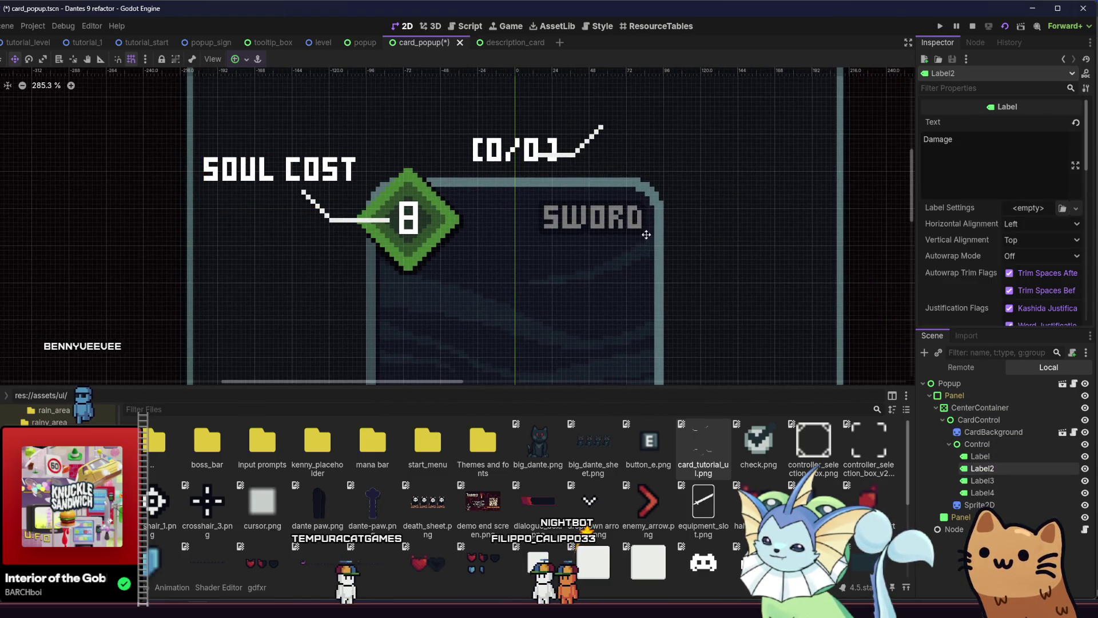
- Drag the DAMAGE, STICKER SLOTS and RARITY labels onto their annotation lines
{"action": "scroll", "coordinate": [491, 211], "scroll_direction": "down", "scroll_amount": 10}
{"action": "scroll", "coordinate": [589, 350], "scroll_direction": "up", "scroll_amount": 6}
{"action": "mouse_move", "coordinate": [526, 233]}
{"action": "left_mouse_down"}
{"action": "mouse_move", "coordinate": [541, 322]}
{"action": "mouse_move", "coordinate": [622, 303]}
{"action": "left_mouse_up"}
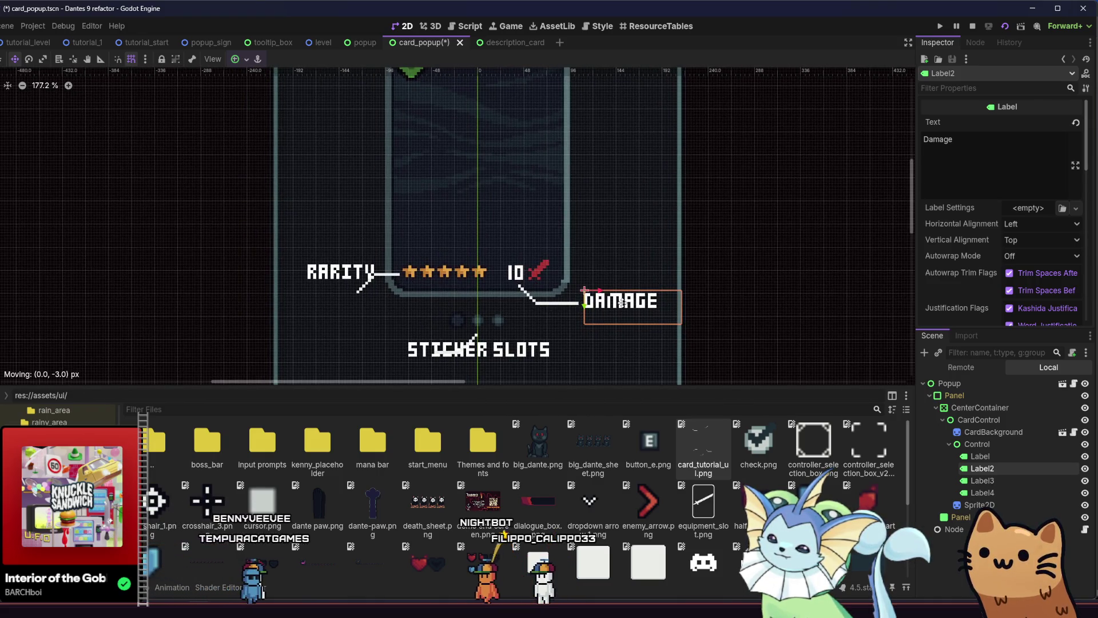
{"action": "left_click", "coordinate": [478, 350]}
{"action": "scroll", "coordinate": [355, 319], "scroll_direction": "up", "scroll_amount": 2}
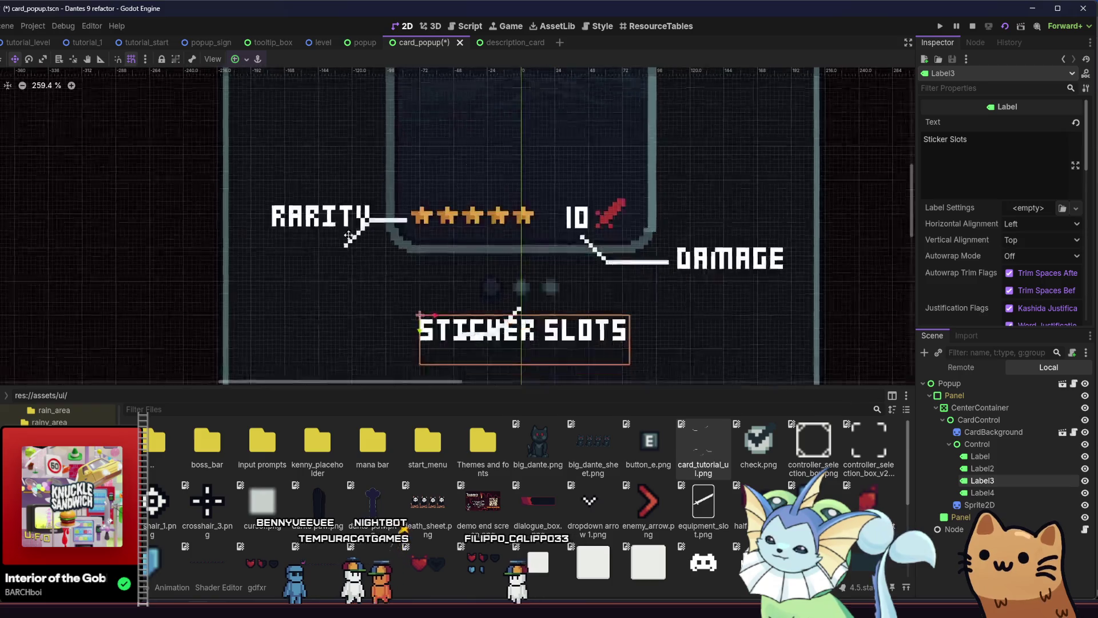
{"action": "mouse_move", "coordinate": [502, 241]}
{"action": "left_mouse_down"}
{"action": "mouse_move", "coordinate": [279, 239]}
{"action": "mouse_move", "coordinate": [334, 245]}
{"action": "left_mouse_up"}
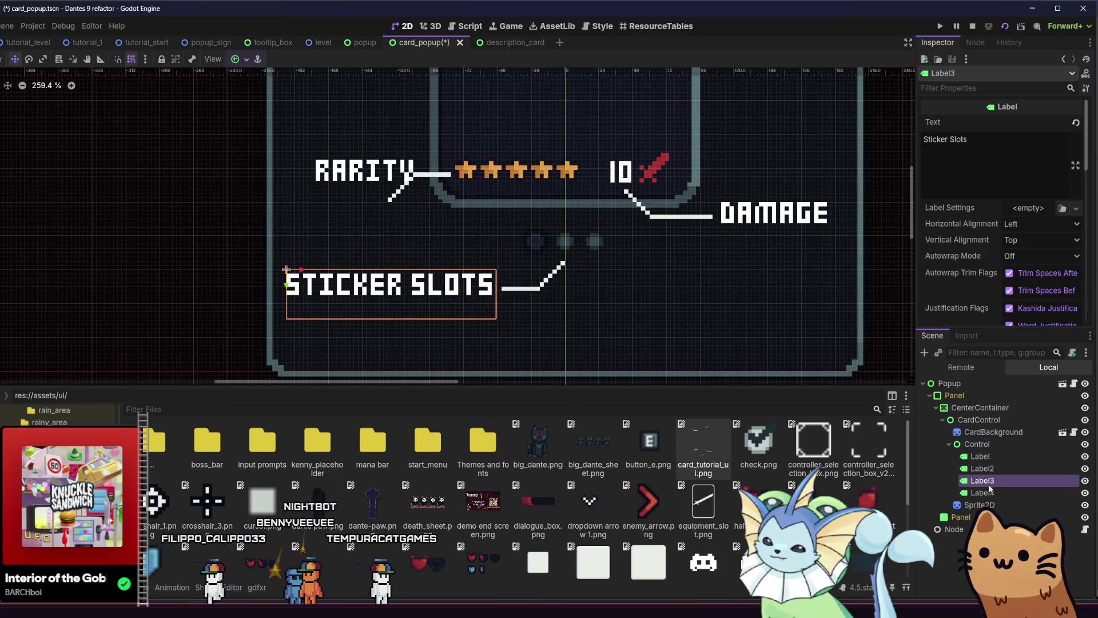
{"action": "scroll", "coordinate": [403, 171], "scroll_direction": "up", "scroll_amount": 2}
{"action": "mouse_move", "coordinate": [401, 171]}
{"action": "left_mouse_down"}
{"action": "mouse_move", "coordinate": [400, 230]}
{"action": "mouse_move", "coordinate": [380, 230]}
{"action": "left_mouse_up"}
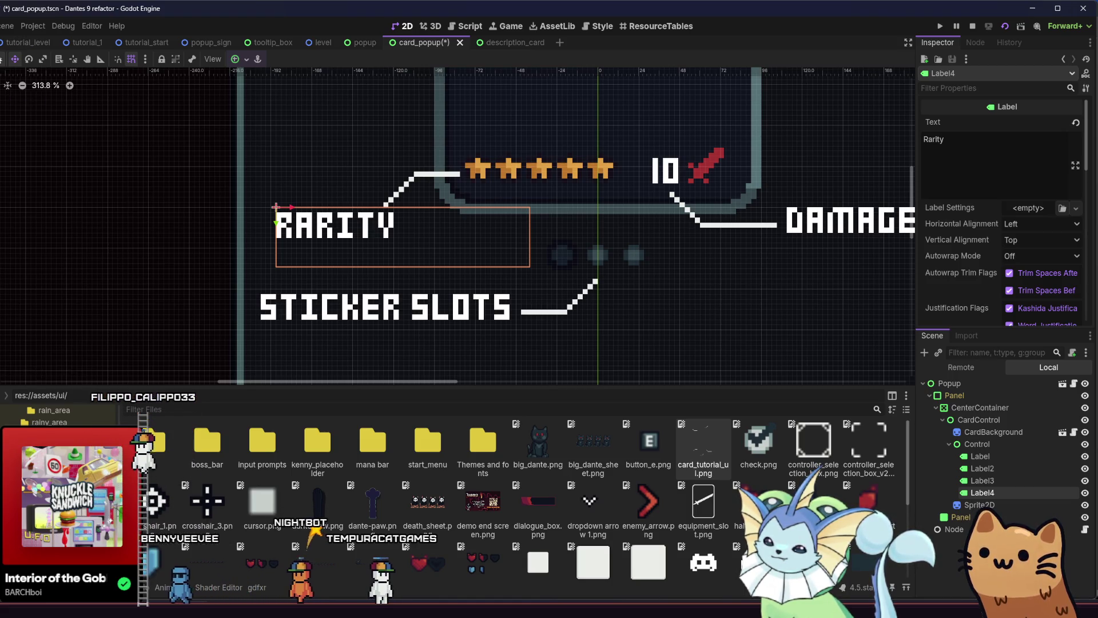
- Deselect the labels and save card_popup.tscn
{"action": "left_click", "coordinate": [184, 191]}
{"action": "scroll", "coordinate": [183, 191], "scroll_direction": "down", "scroll_amount": 9}
{"action": "key", "text": "ctrl+s"}
{"action": "left_click_drag", "start_coordinate": [319, 269], "coordinate": [339, 243]}
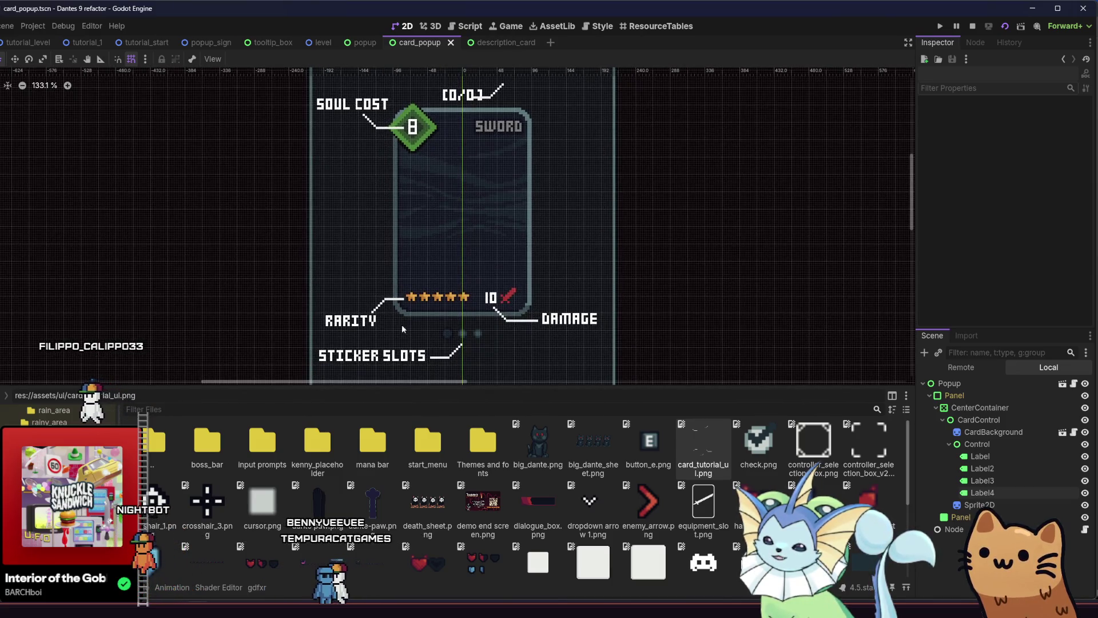
{"action": "left_click", "coordinate": [419, 338]}
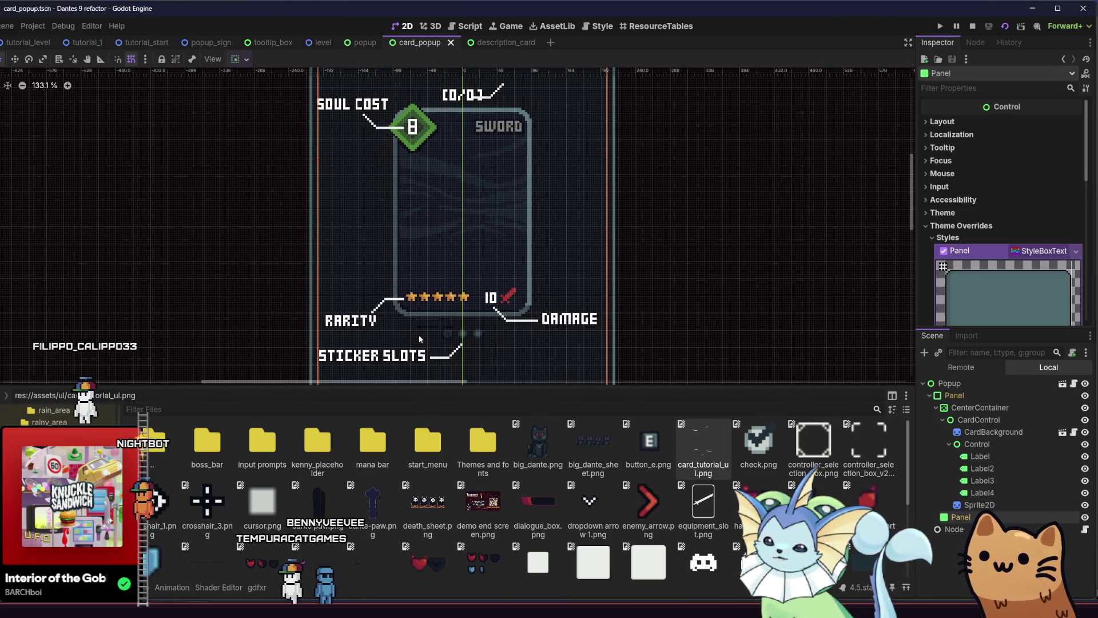
- Duplicate the RARITY label and place the copy above the [0/0] counter
{"action": "left_click", "coordinate": [966, 492]}
{"action": "left_click", "coordinate": [495, 128]}
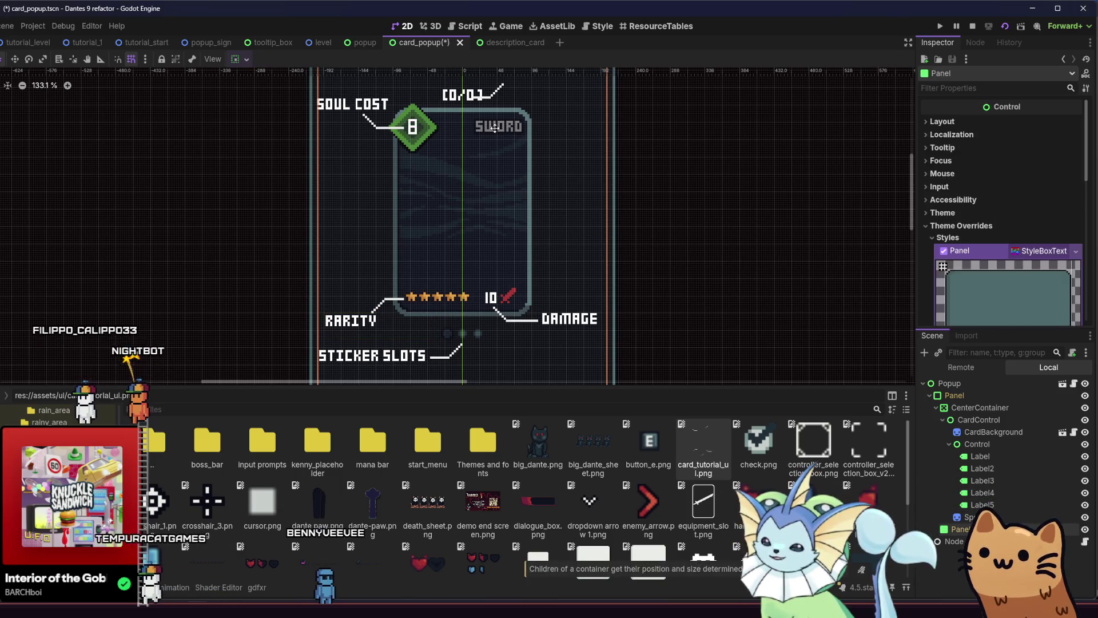
{"action": "left_click", "coordinate": [918, 506]}
{"action": "left_click", "coordinate": [15, 61]}
{"action": "left_click_drag", "start_coordinate": [240, 256], "coordinate": [350, 151]}
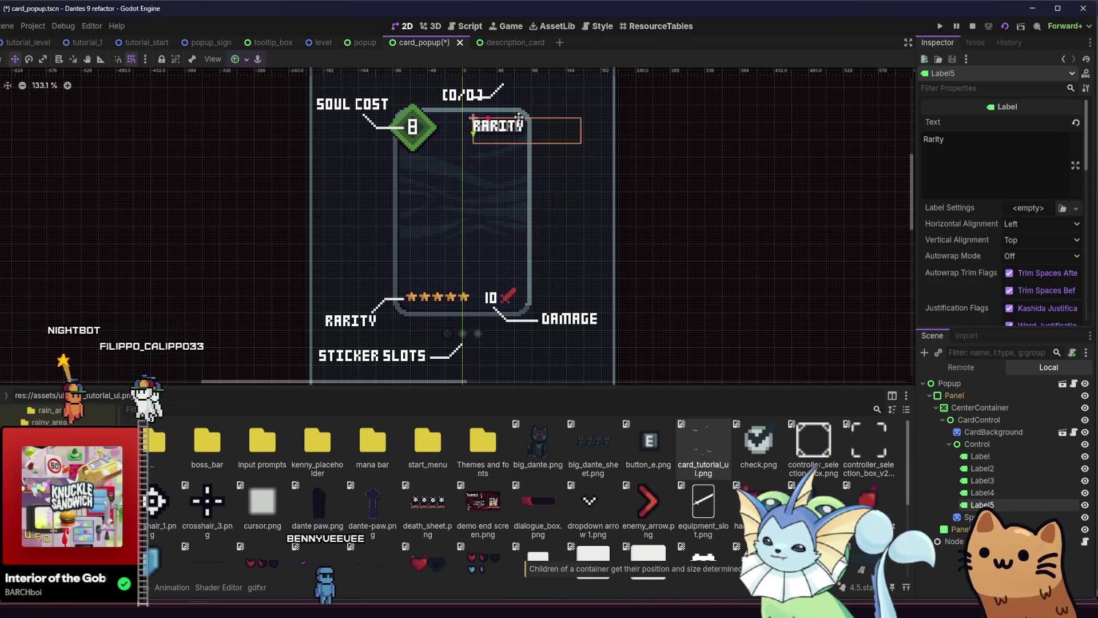
{"action": "scroll", "coordinate": [519, 116], "scroll_direction": "up", "scroll_amount": 4}
{"action": "mouse_move", "coordinate": [446, 269]}
{"action": "left_mouse_down"}
{"action": "mouse_move", "coordinate": [468, 199]}
{"action": "mouse_move", "coordinate": [433, 192]}
{"action": "mouse_move", "coordinate": [446, 191]}
{"action": "left_mouse_up"}
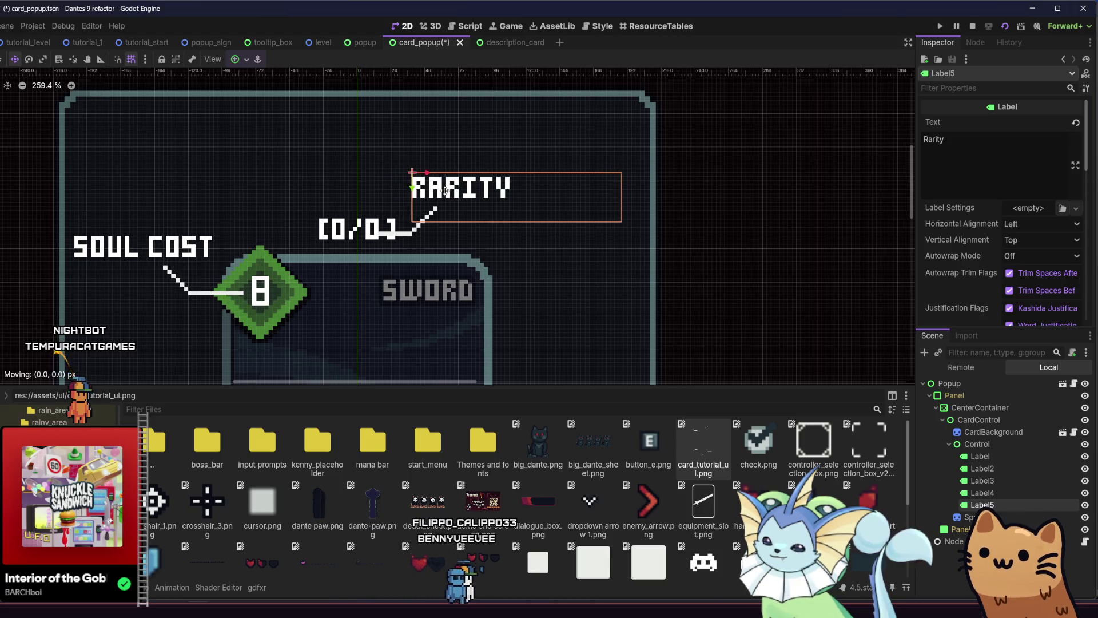
- Change the copied label's text to Card Charges
{"action": "key", "text": "ctrl+a"}
{"action": "type", "text": "C"}
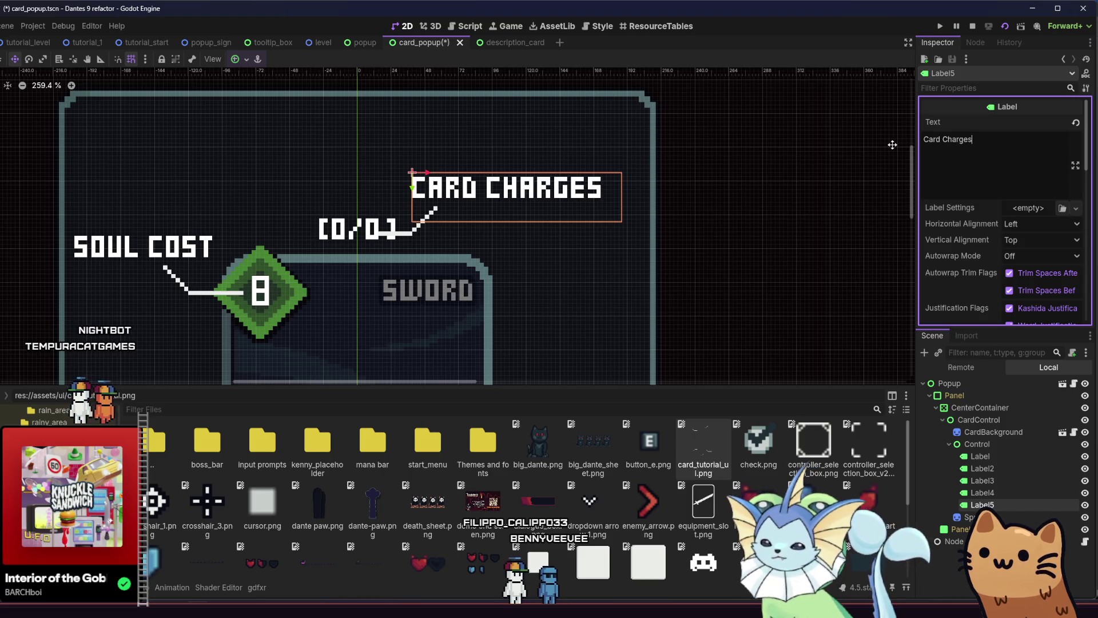
{"action": "left_click", "coordinate": [134, 156]}
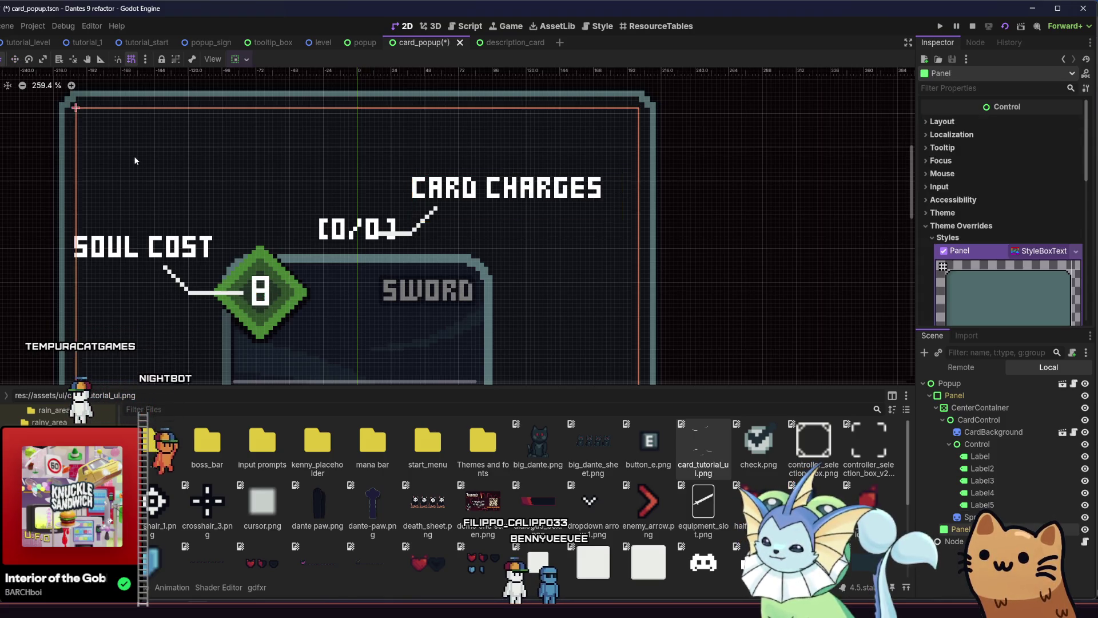
{"action": "scroll", "coordinate": [139, 165], "scroll_direction": "down", "scroll_amount": 5}
{"action": "left_click", "coordinate": [70, 229]}
- Save, then nudge the SOUL COST label about 9 px right onto its line
{"action": "key", "text": "ctrl+s"}
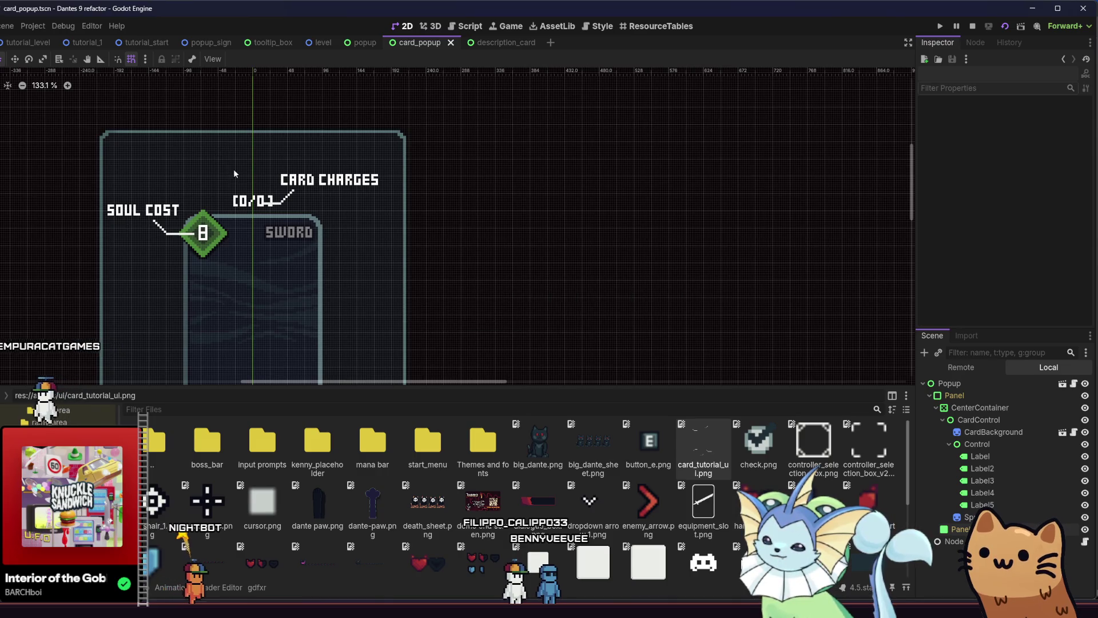
{"action": "scroll", "coordinate": [364, 183], "scroll_direction": "down", "scroll_amount": 3}
{"action": "mouse_move", "coordinate": [403, 216]}
{"action": "left_mouse_down"}
{"action": "mouse_move", "coordinate": [550, 143]}
{"action": "mouse_move", "coordinate": [564, 160]}
{"action": "left_mouse_up"}
{"action": "scroll", "coordinate": [332, 150], "scroll_direction": "up", "scroll_amount": 8}
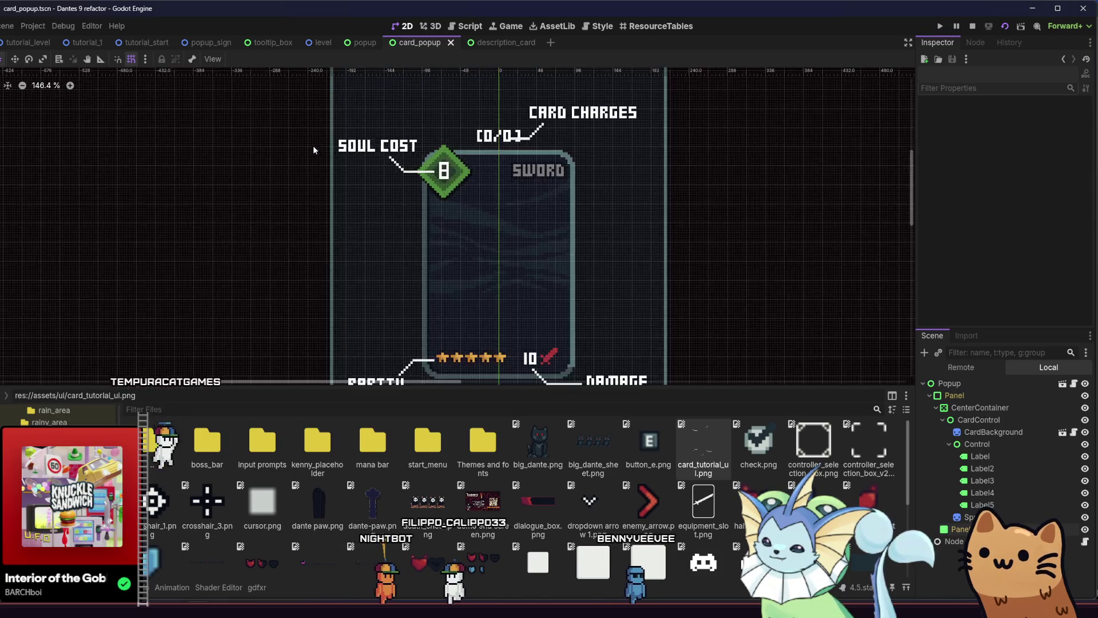
{"action": "left_click", "coordinate": [343, 150]}
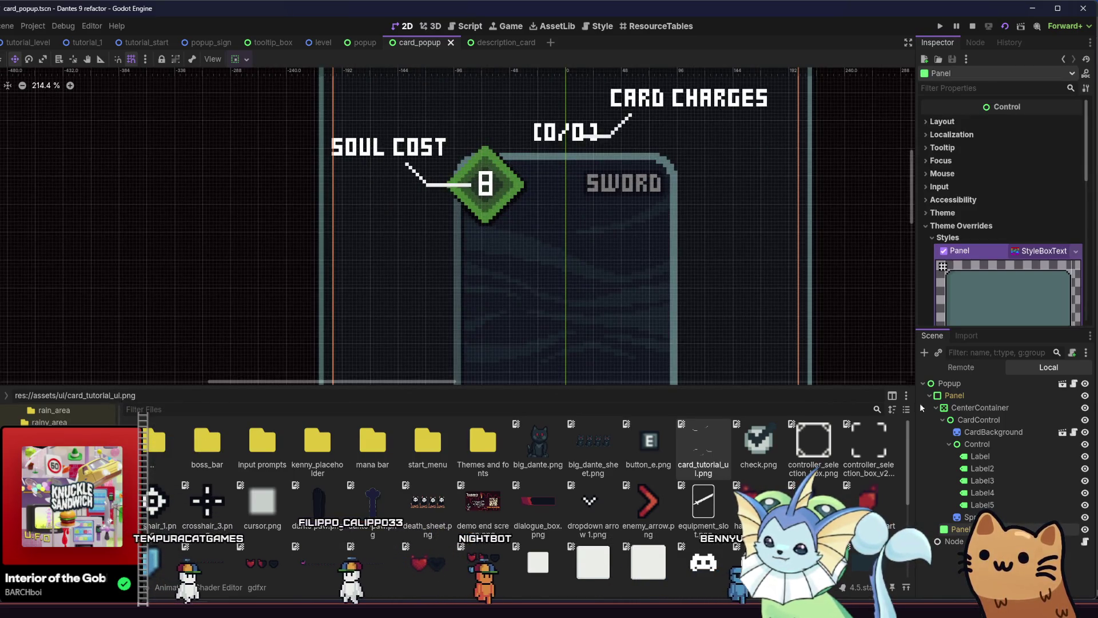
{"action": "left_click", "coordinate": [983, 493]}
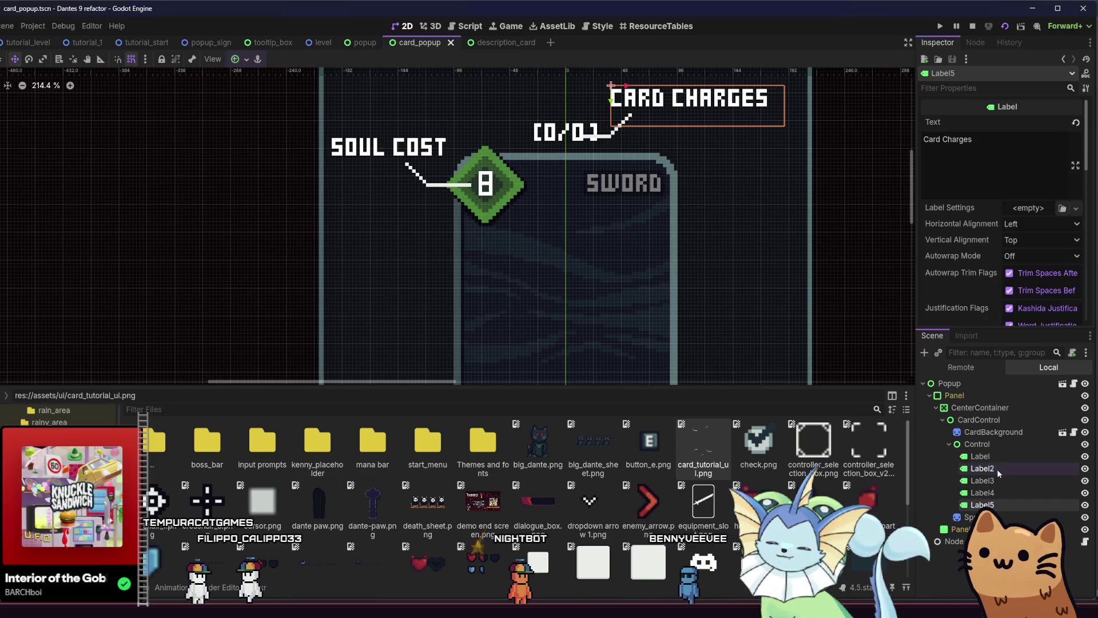
{"action": "left_click", "coordinate": [981, 456]}
{"action": "scroll", "coordinate": [338, 150], "scroll_direction": "up", "scroll_amount": 3}
{"action": "left_click_drag", "start_coordinate": [361, 150], "coordinate": [370, 153]}
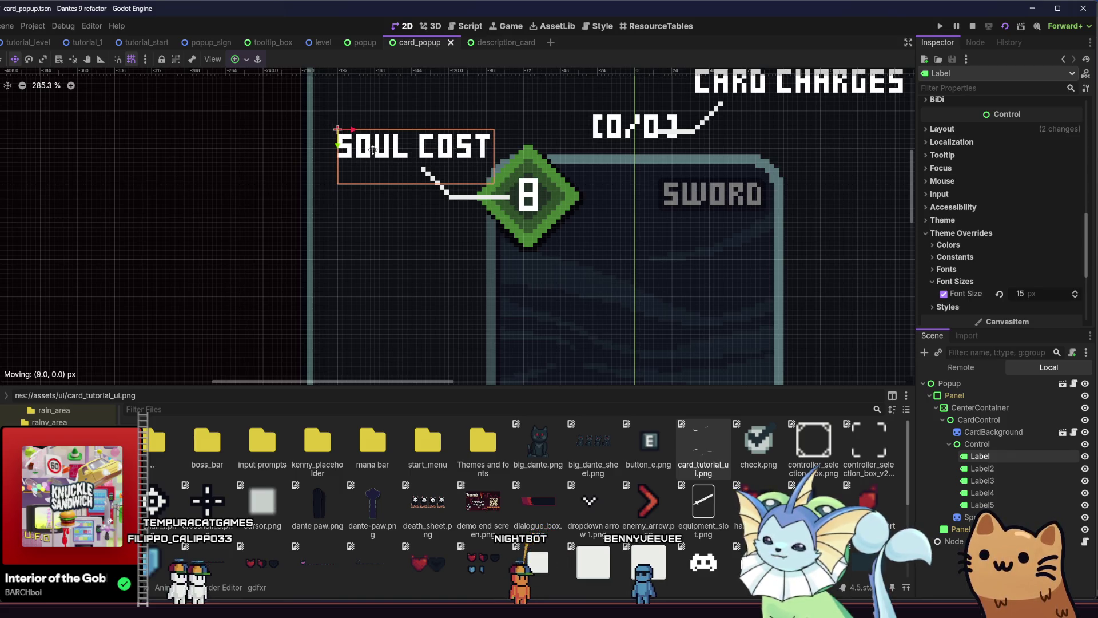
{"action": "left_click_drag", "start_coordinate": [373, 150], "coordinate": [373, 150]}
- Save card_popup.tscn again and reset the view to 100% centred on the card
{"action": "scroll", "coordinate": [369, 156], "scroll_direction": "down", "scroll_amount": 3}
{"action": "scroll", "coordinate": [355, 183], "scroll_direction": "down", "scroll_amount": 3}
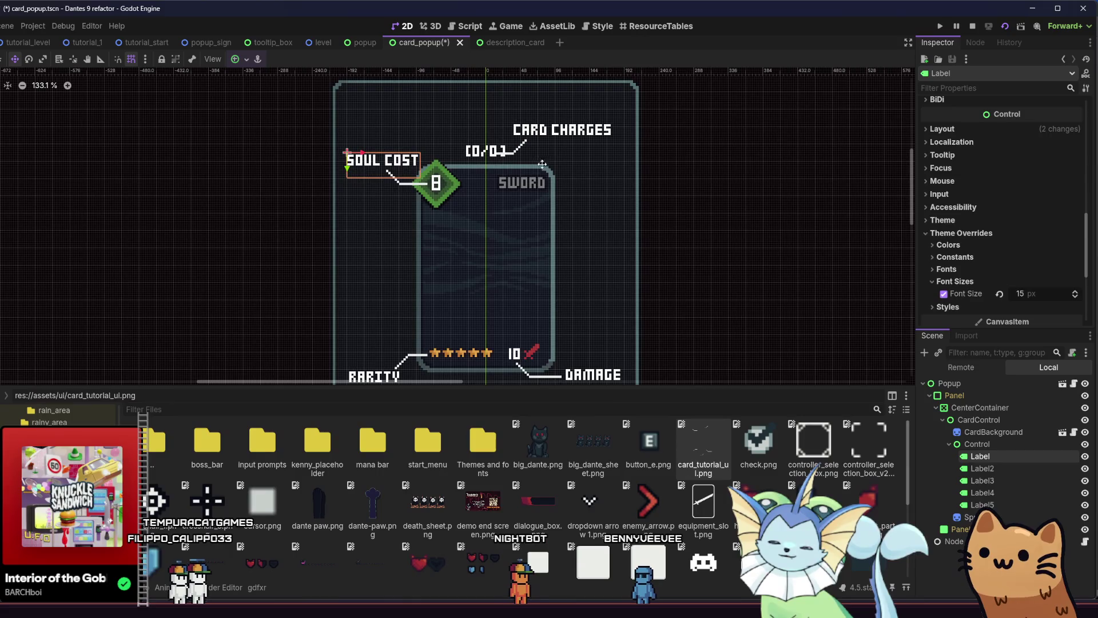
{"action": "scroll", "coordinate": [559, 147], "scroll_direction": "down", "scroll_amount": 1}
{"action": "scroll", "coordinate": [538, 183], "scroll_direction": "down", "scroll_amount": 3}
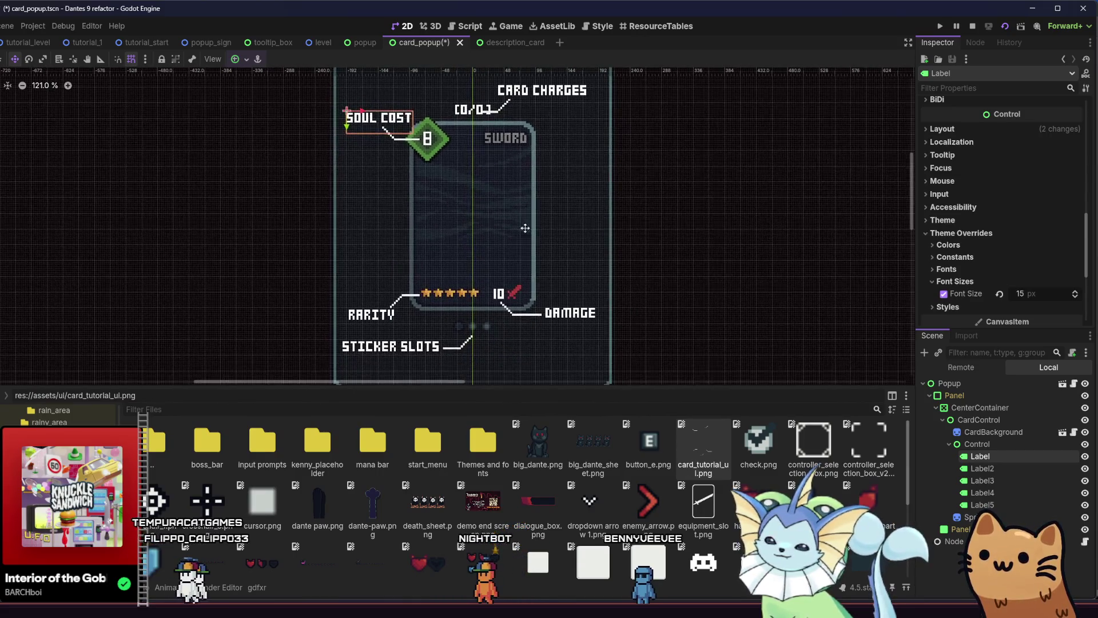
{"action": "key", "text": "ctrl+s"}
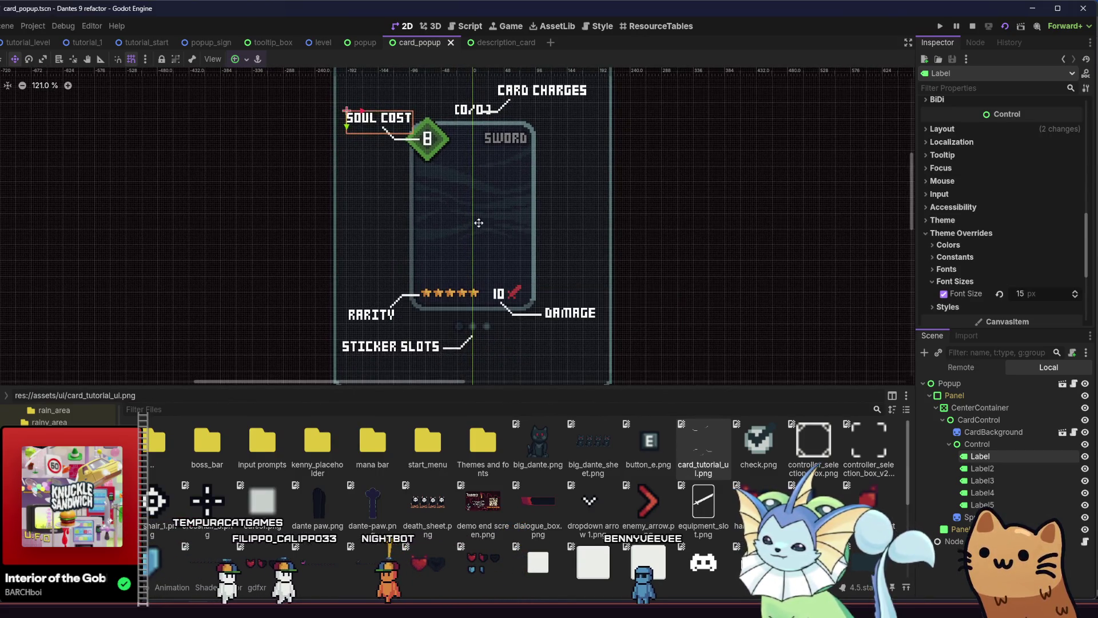
{"action": "left_click_drag", "start_coordinate": [482, 224], "coordinate": [463, 235]}
{"action": "key", "text": "ctrl+0"}
{"action": "left_click", "coordinate": [115, 147]}
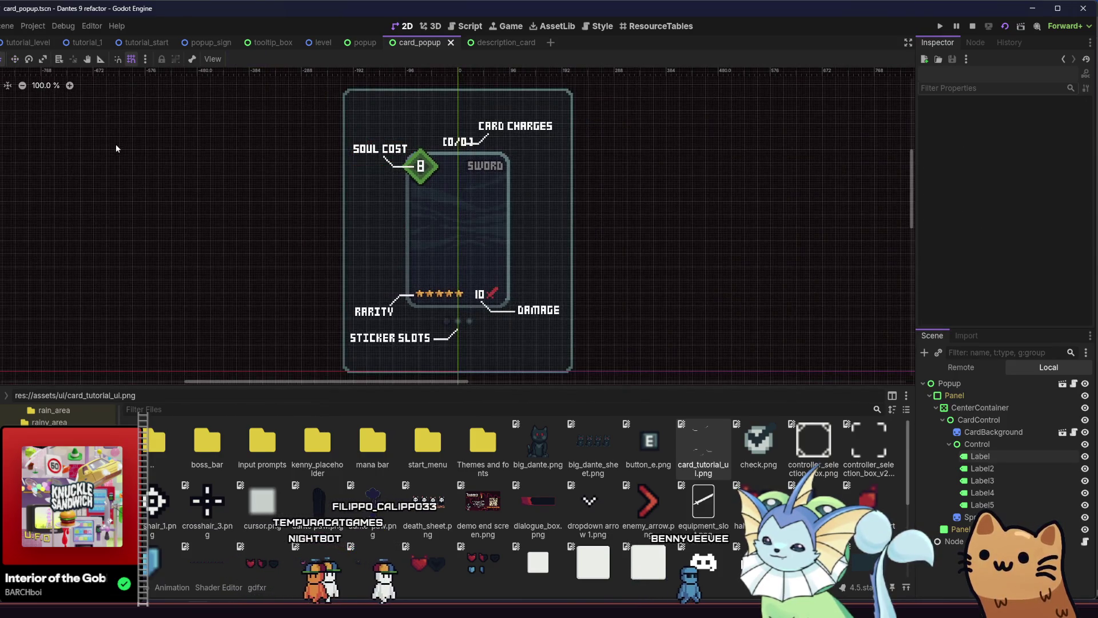
- Try CenterContainer minimum sizes from 380 to 400 wide and 400 to 450 high, then save
{"action": "left_click", "coordinate": [980, 407]}
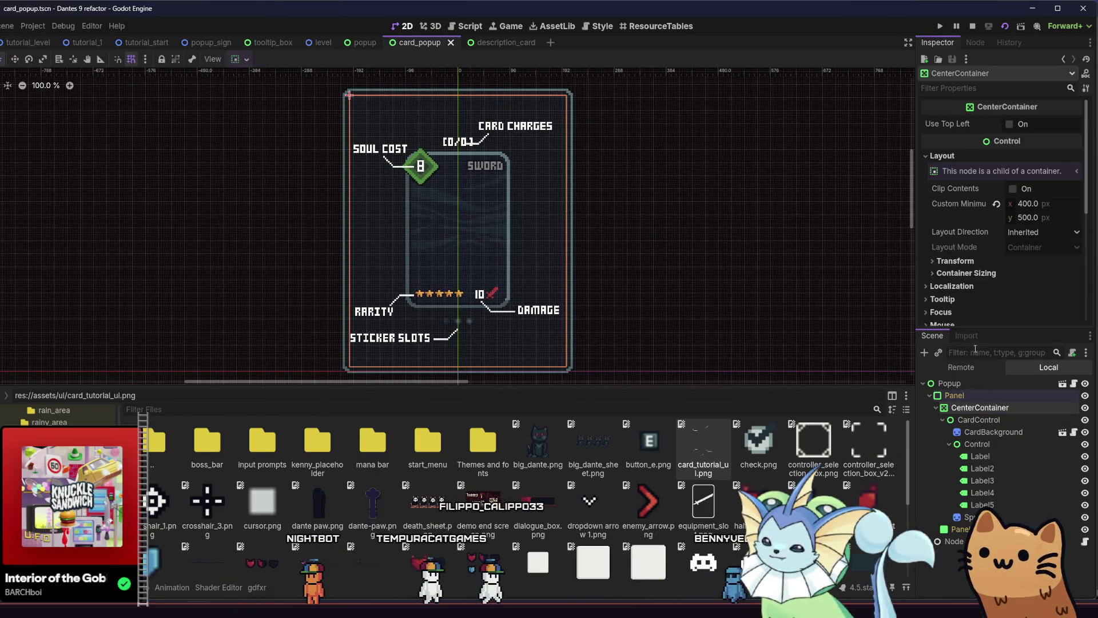
{"action": "left_click", "coordinate": [1026, 206]}
{"action": "type", "text": "380"}
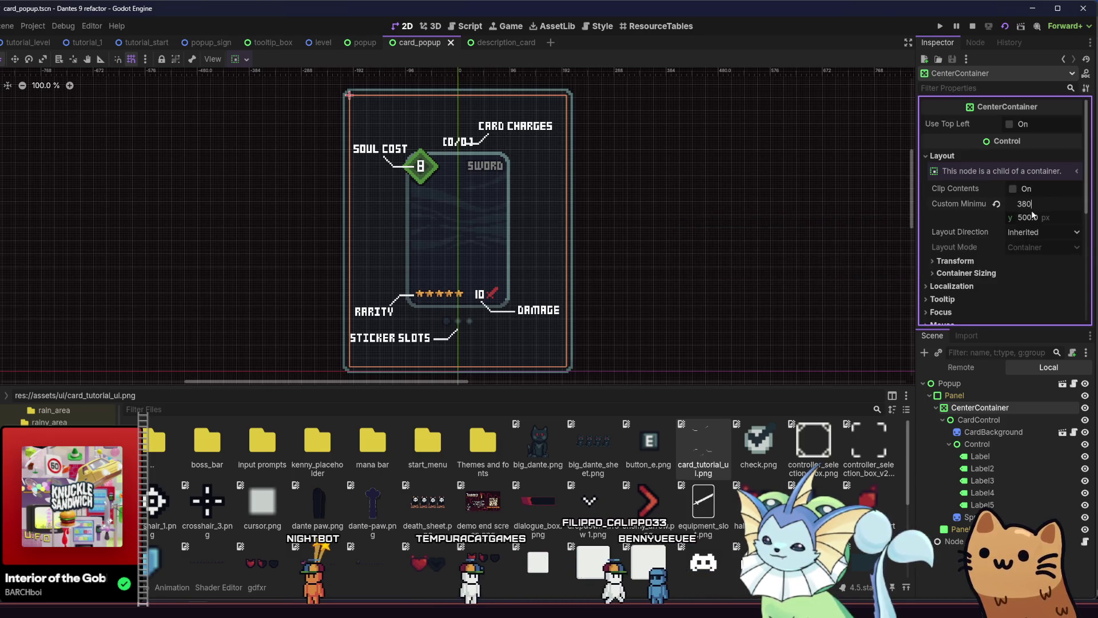
{"action": "key", "text": "Return"}
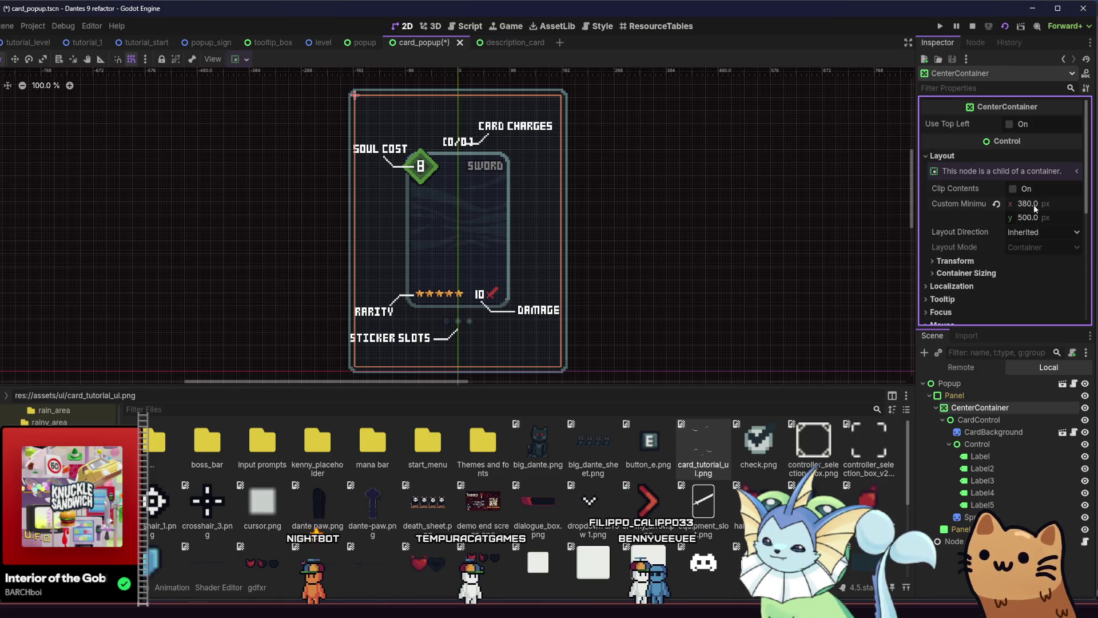
{"action": "type", "text": "0"}
{"action": "key", "text": "Return"}
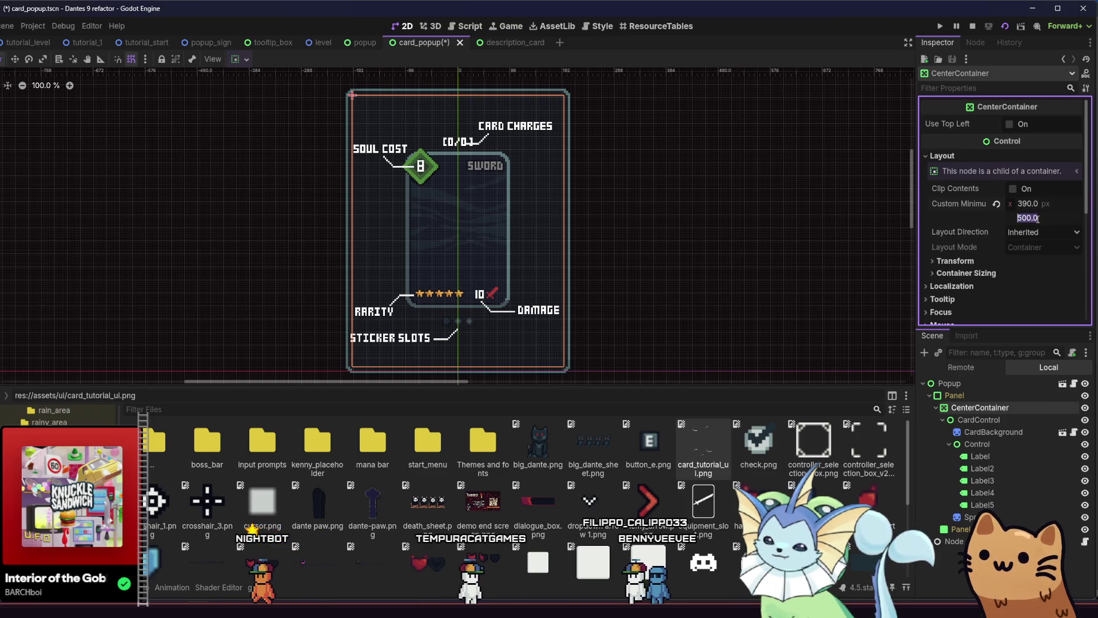
{"action": "type", "text": "400"}
{"action": "key", "text": "Return"}
{"action": "left_click", "coordinate": [1037, 218]}
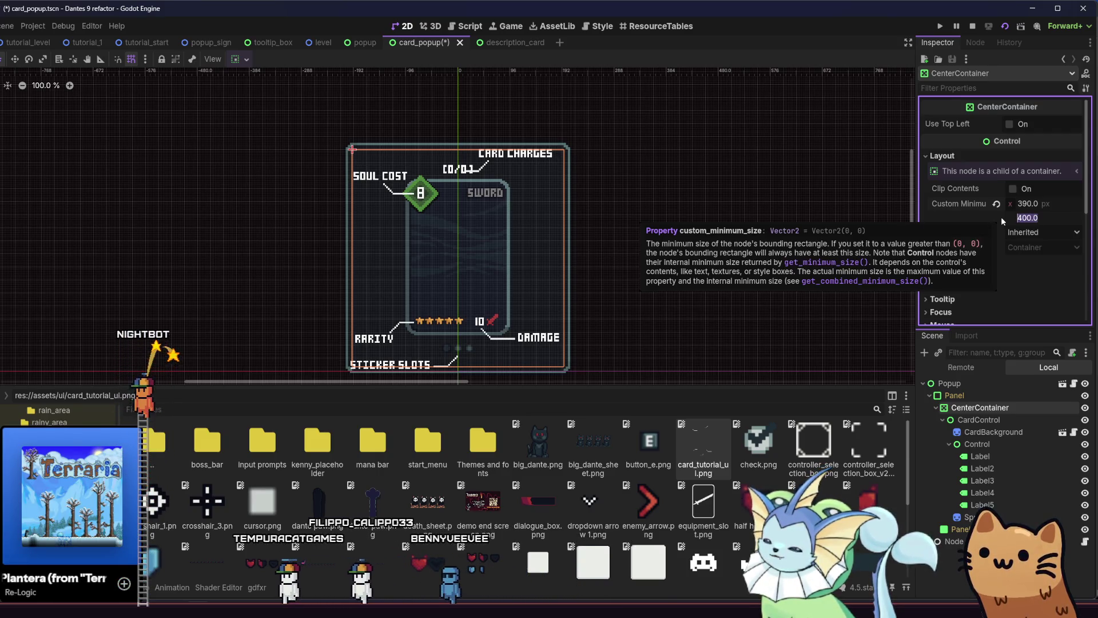
{"action": "type", "text": "450"}
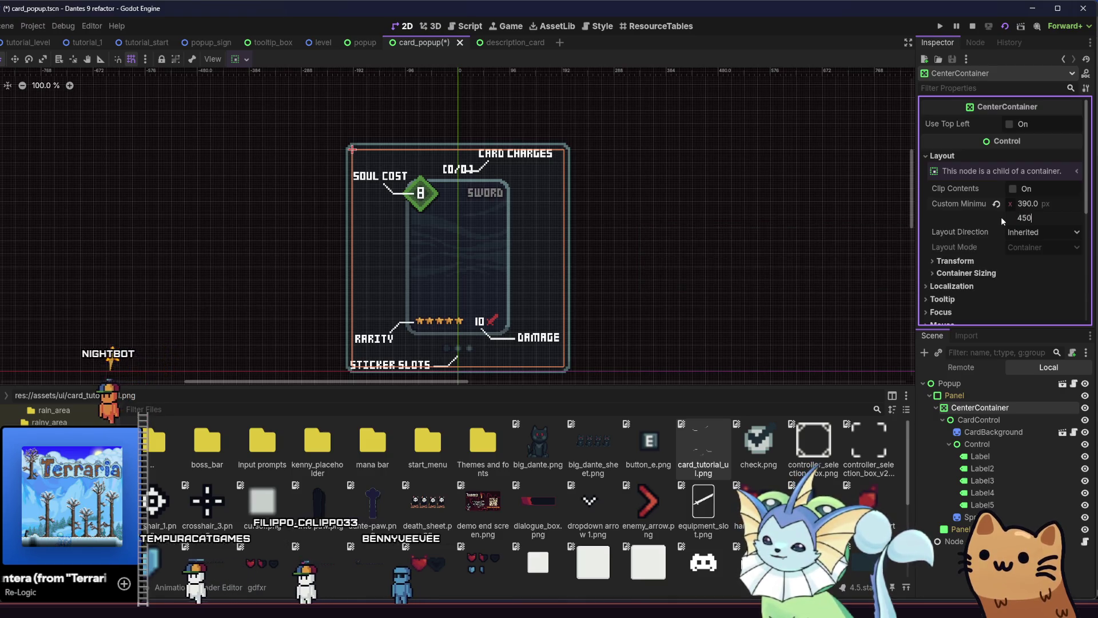
{"action": "key", "text": "Return"}
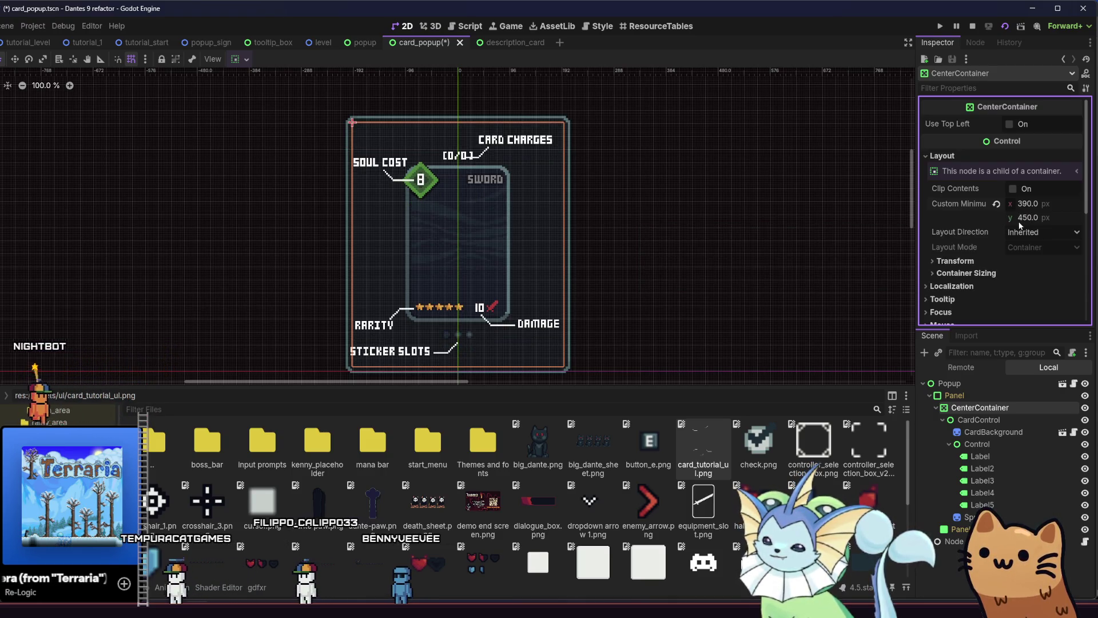
{"action": "type", "text": "420"}
{"action": "key", "text": "Return"}
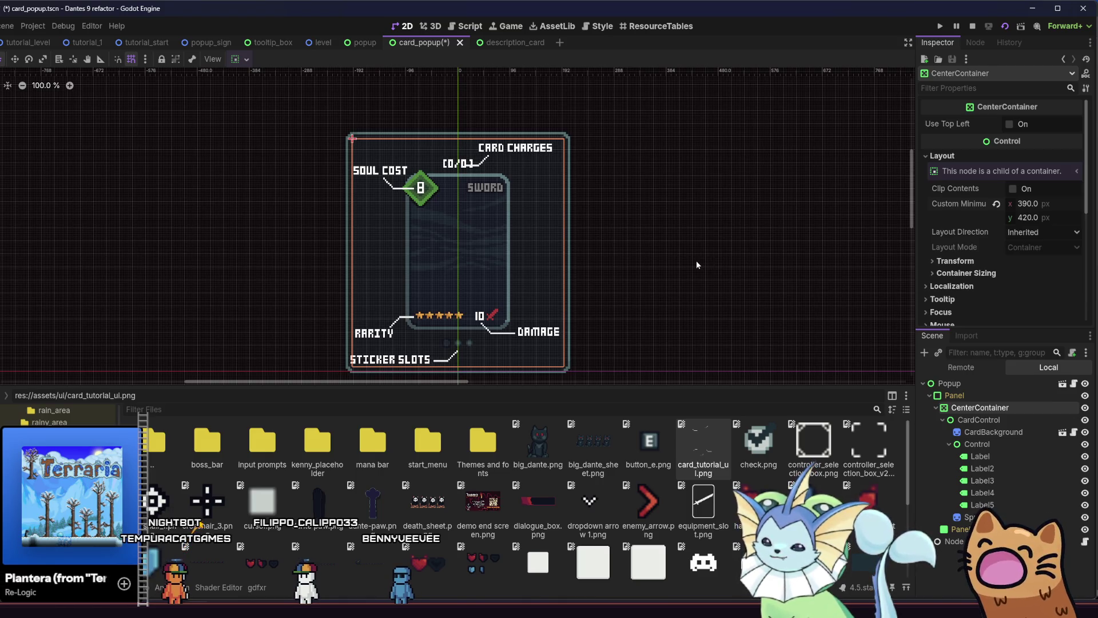
{"action": "key", "text": "ctrl+s"}
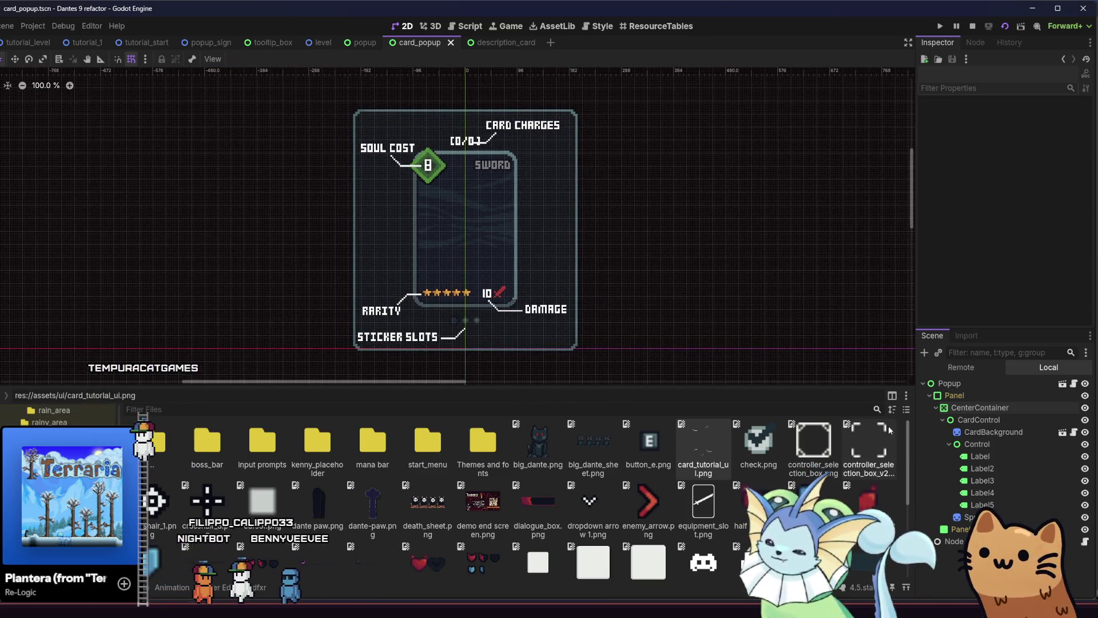
- Fix the CenterContainer minimum size at 400 by 430, save card_popup.tscn, and run the game
{"action": "left_click", "coordinate": [975, 410]}
{"action": "left_click", "coordinate": [1039, 218]}
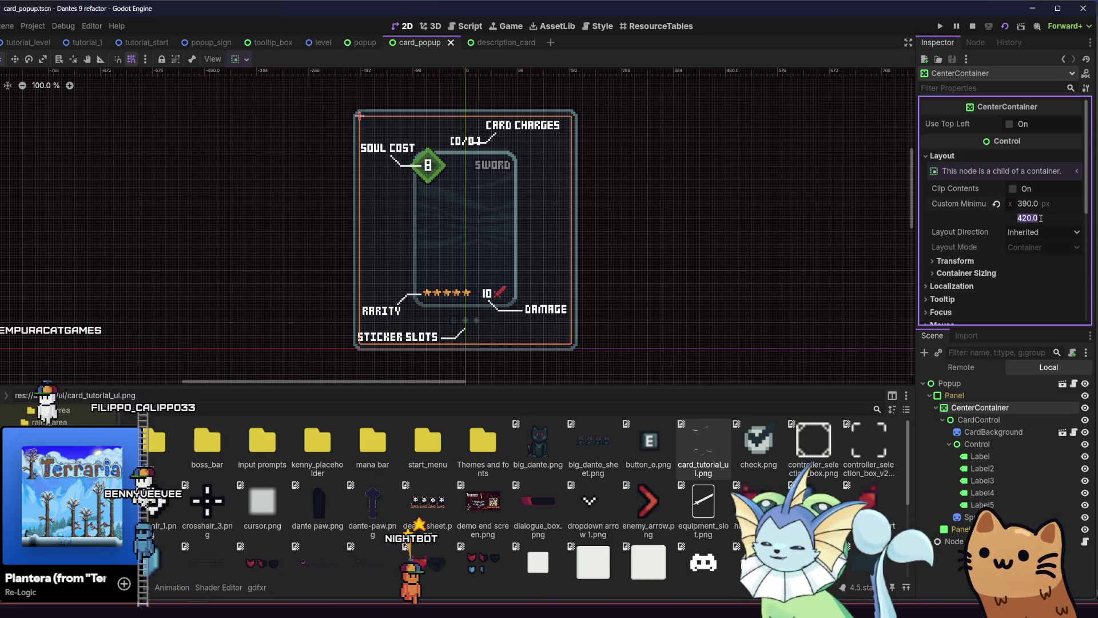
{"action": "type", "text": "430"}
{"action": "key", "text": "Return"}
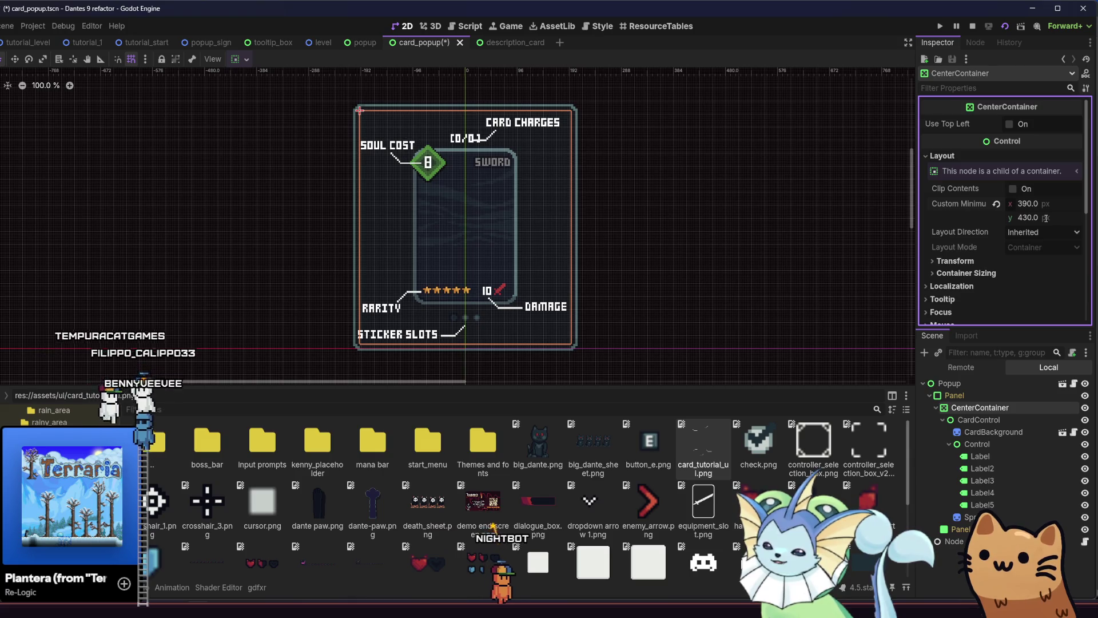
{"action": "type", "text": "400"}
{"action": "key", "text": "Return"}
{"action": "left_click", "coordinate": [155, 206]}
{"action": "key", "text": "ctrl+s"}
{"action": "left_click_drag", "start_coordinate": [154, 221], "coordinate": [202, 231]}
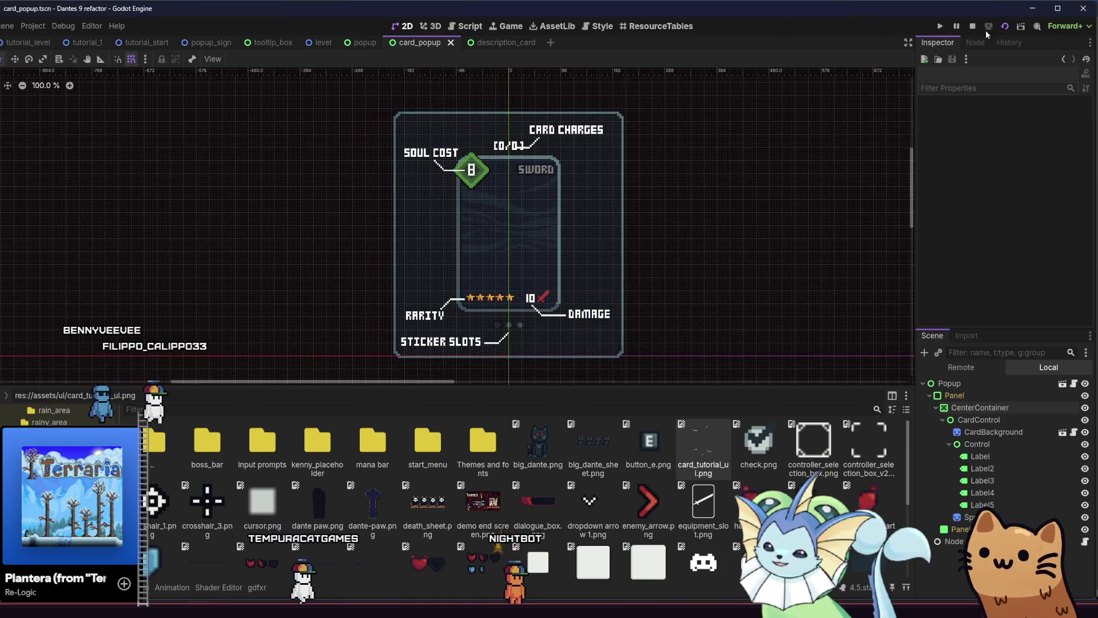
{"action": "left_click", "coordinate": [1004, 29]}
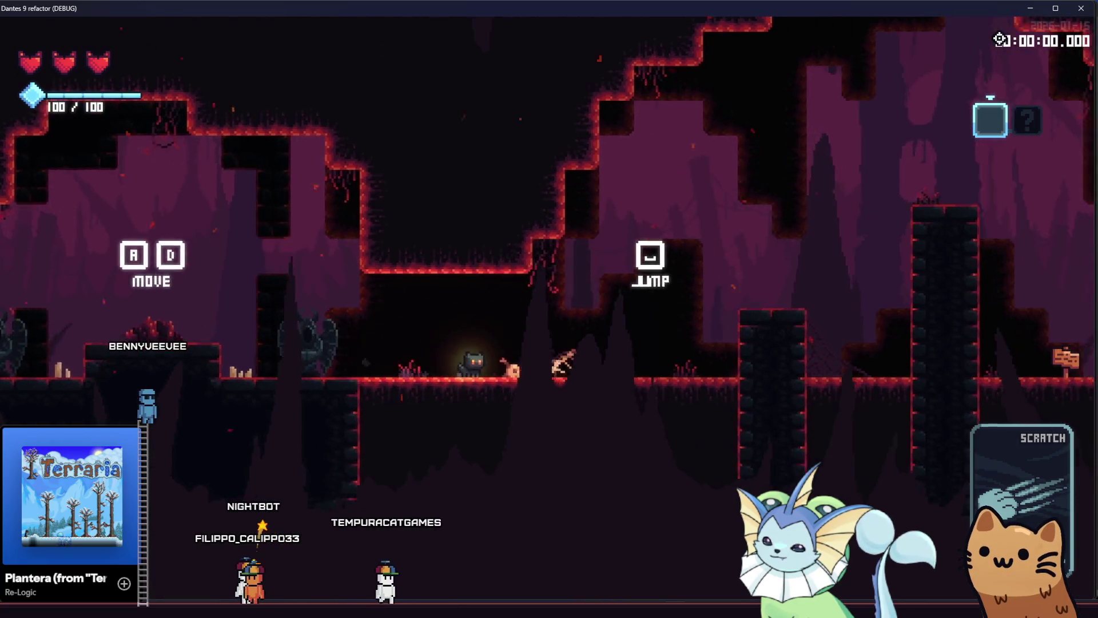
- Run the cat right and jump over the stone pillars to reach the sign
{"action": "key", "text": "d"}
{"action": "key", "text": "space"}
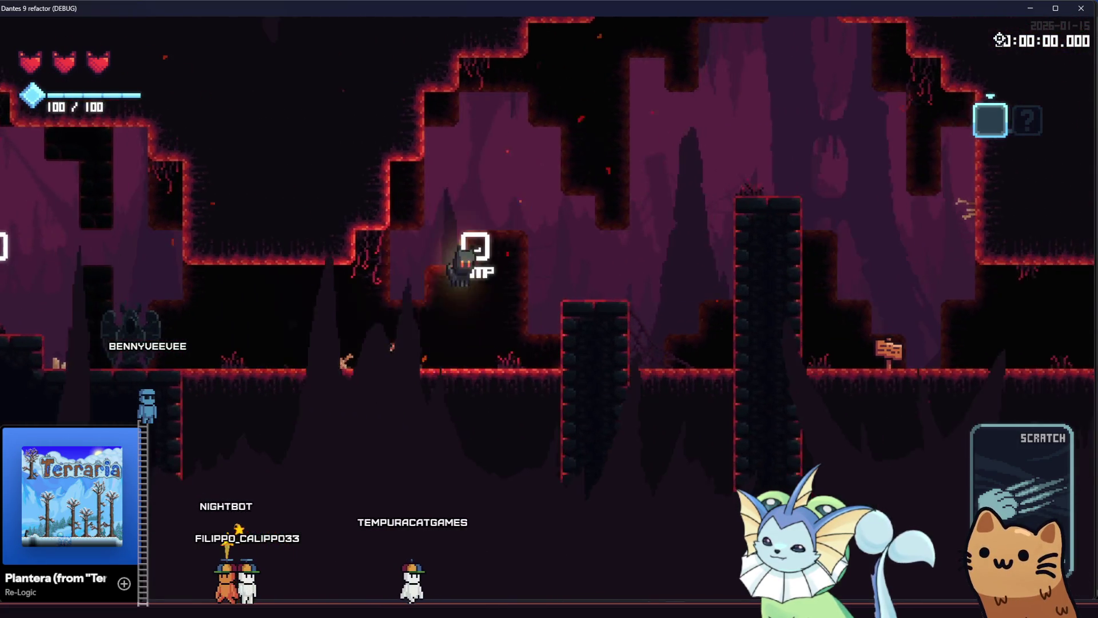
{"action": "key", "text": "space"}
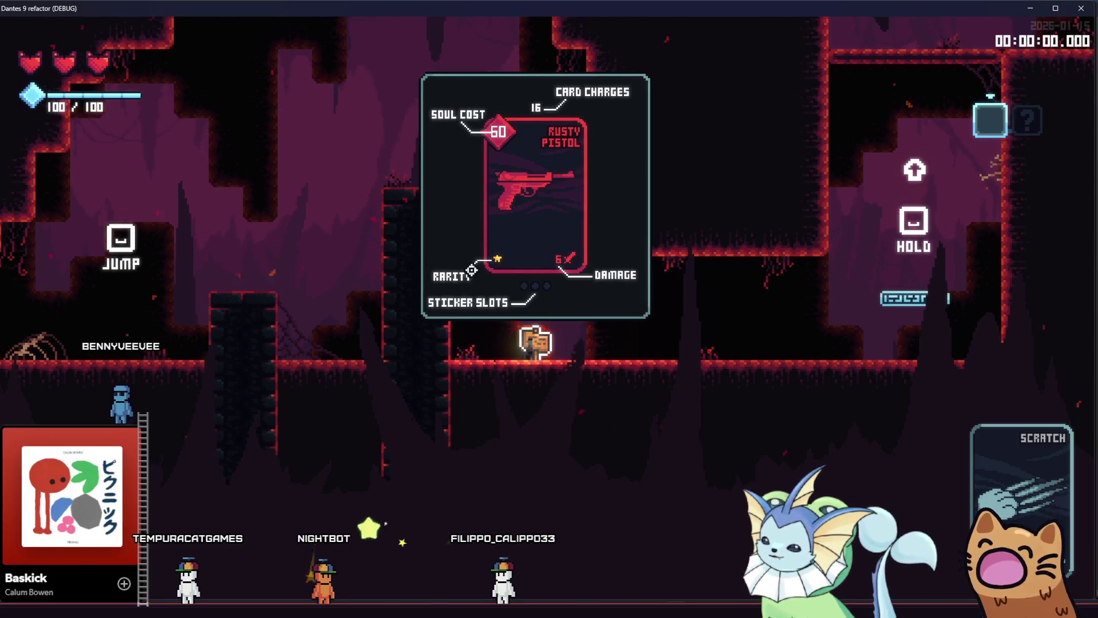
- Walk the player past the sign and back to retrigger the Rusty Pistol card popup
{"action": "key", "text": "d"}
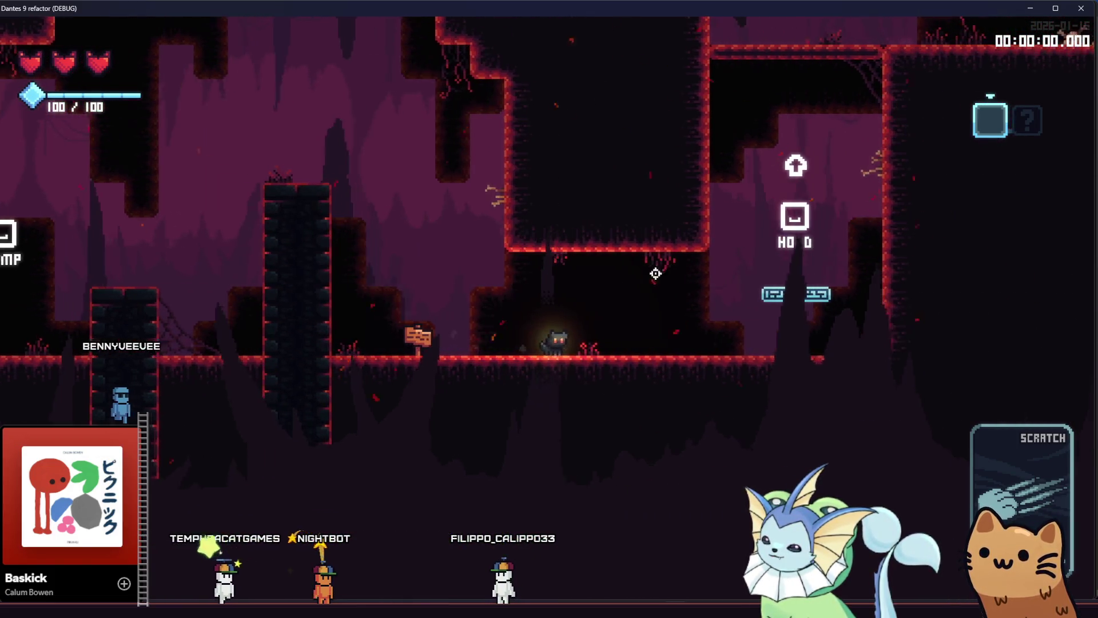
{"action": "key", "text": "a"}
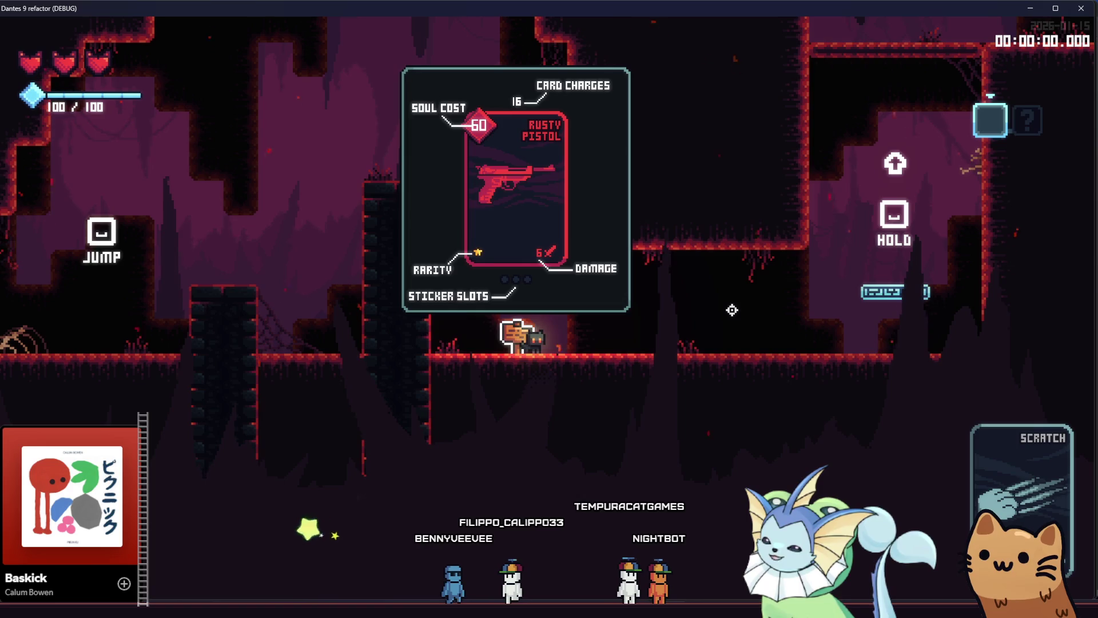
{"action": "key", "text": "a"}
{"action": "key", "text": "d"}
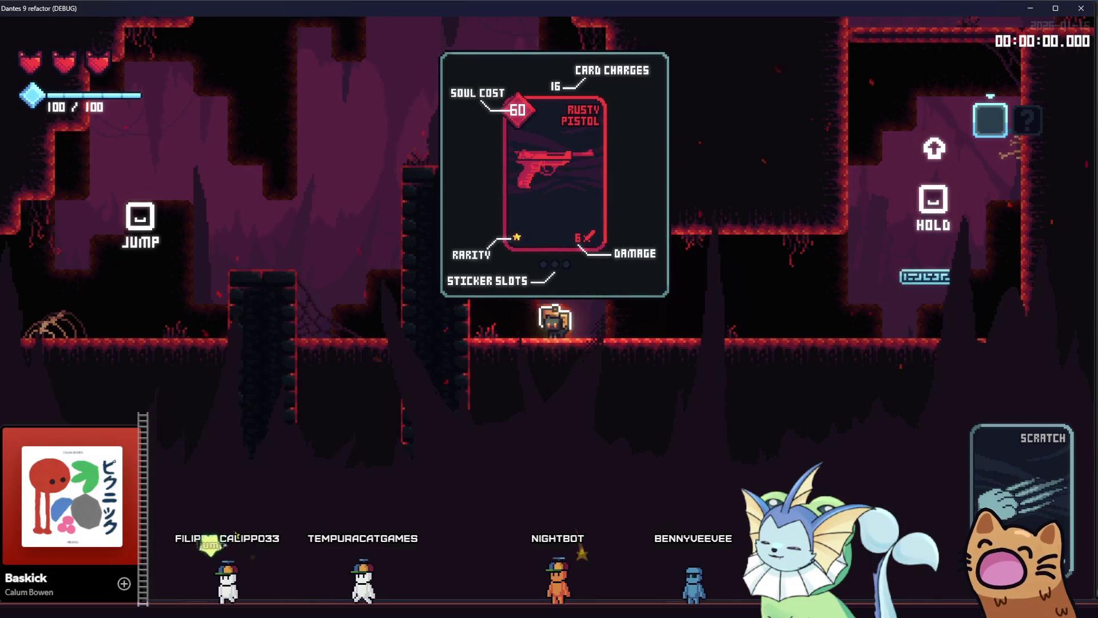
- Return to the Godot editor, open the node's script, and select the leftover show_charges line
{"action": "mouse_move", "coordinate": [199, 613]}
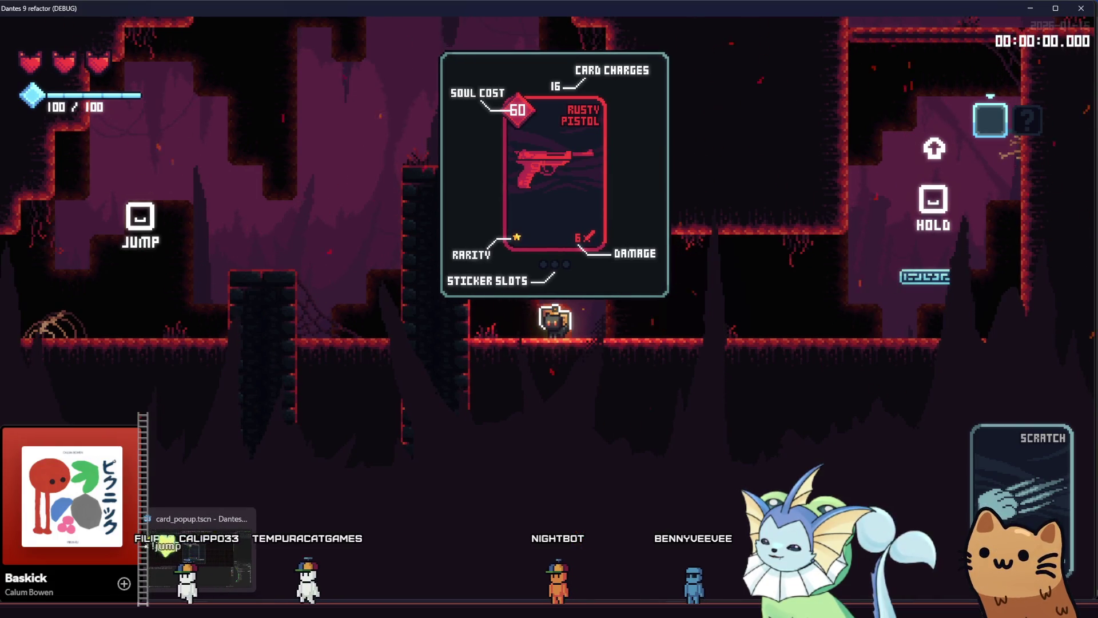
{"action": "left_click", "coordinate": [199, 549]}
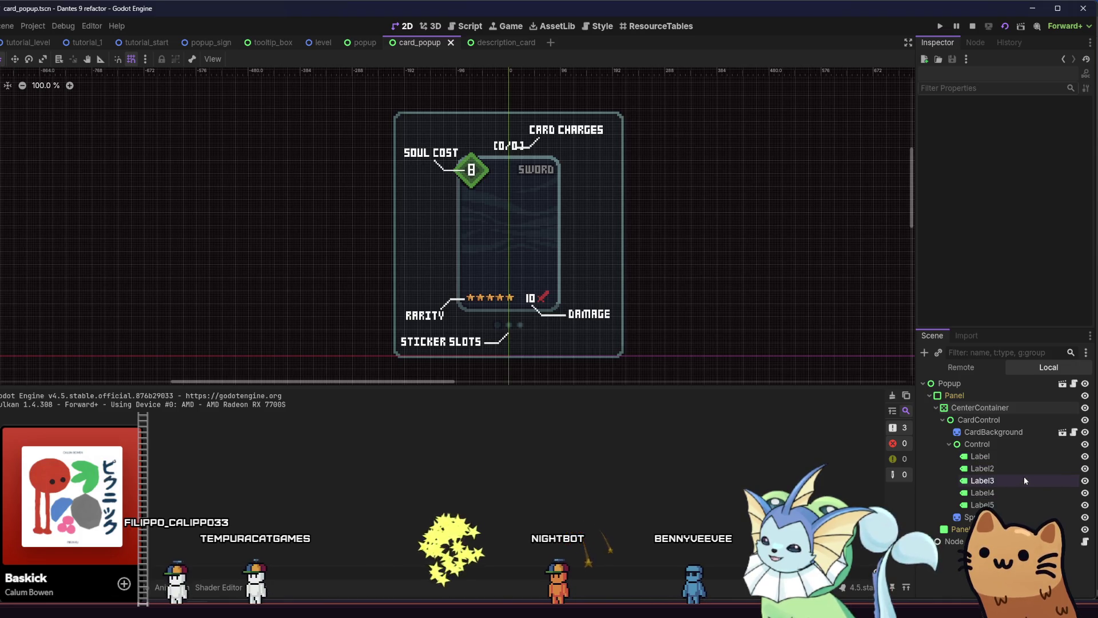
{"action": "left_click", "coordinate": [1085, 541]}
{"action": "mouse_move", "coordinate": [372, 207]}
{"action": "left_mouse_down"}
{"action": "mouse_move", "coordinate": [221, 198]}
{"action": "mouse_move", "coordinate": [215, 211]}
{"action": "left_mouse_up"}
- Delete the show_charges line from card_popup.gd and save the script
{"action": "key", "text": "BackSpace"}
{"action": "key", "text": "BackSpace"}
{"action": "key", "text": "BackSpace"}
{"action": "key", "text": "ctrl+s"}
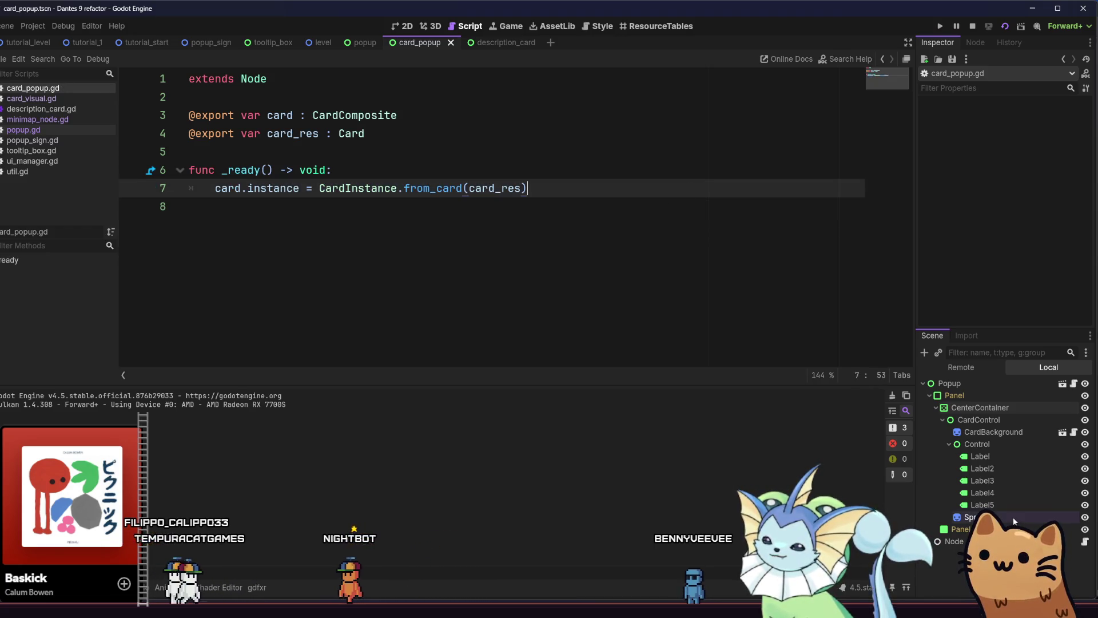
{"action": "key", "text": "alt+Tab"}
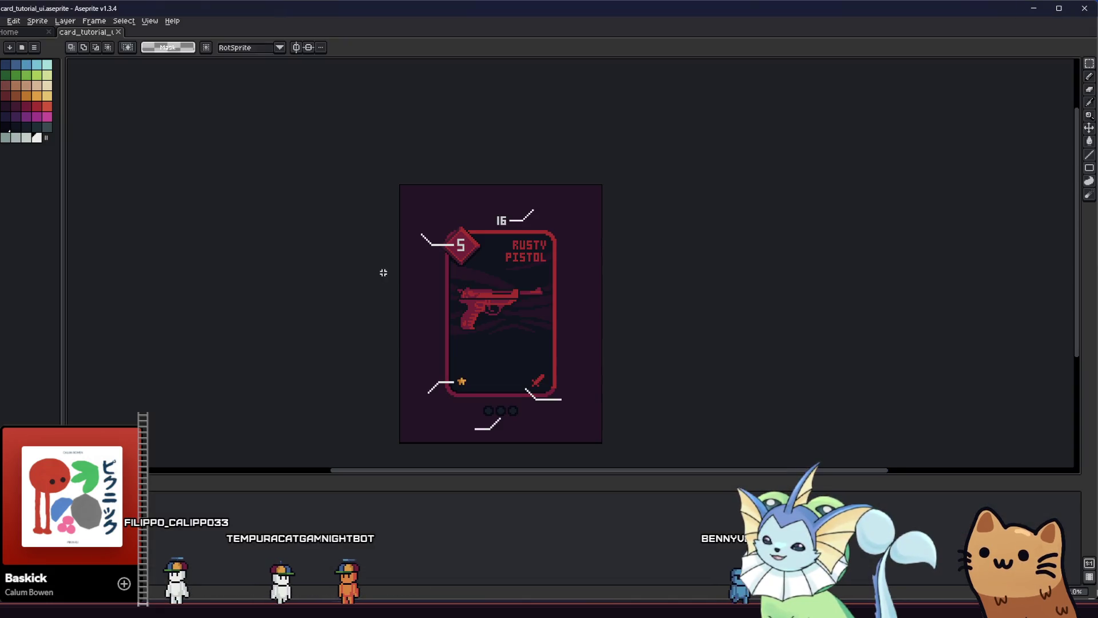
- In Aseprite, marquee-select and delete the pointer line beside the 16 charges label
{"action": "scroll", "coordinate": [530, 238], "scroll_direction": "up", "scroll_amount": 5}
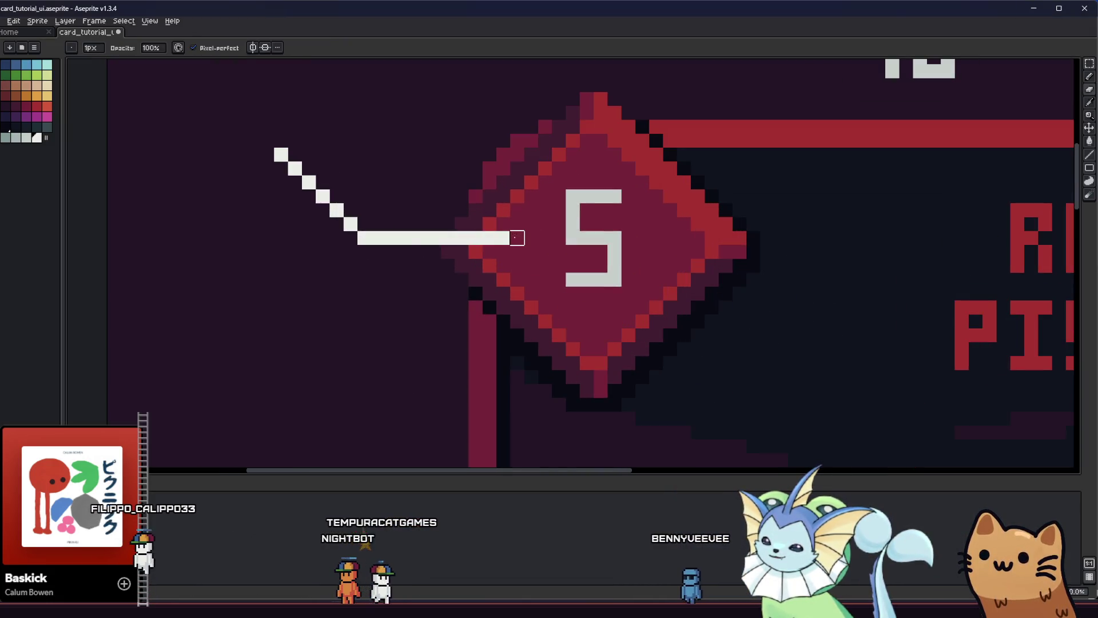
{"action": "scroll", "coordinate": [531, 238], "scroll_direction": "down", "scroll_amount": 5}
{"action": "left_click_drag", "start_coordinate": [422, 294], "coordinate": [328, 273]}
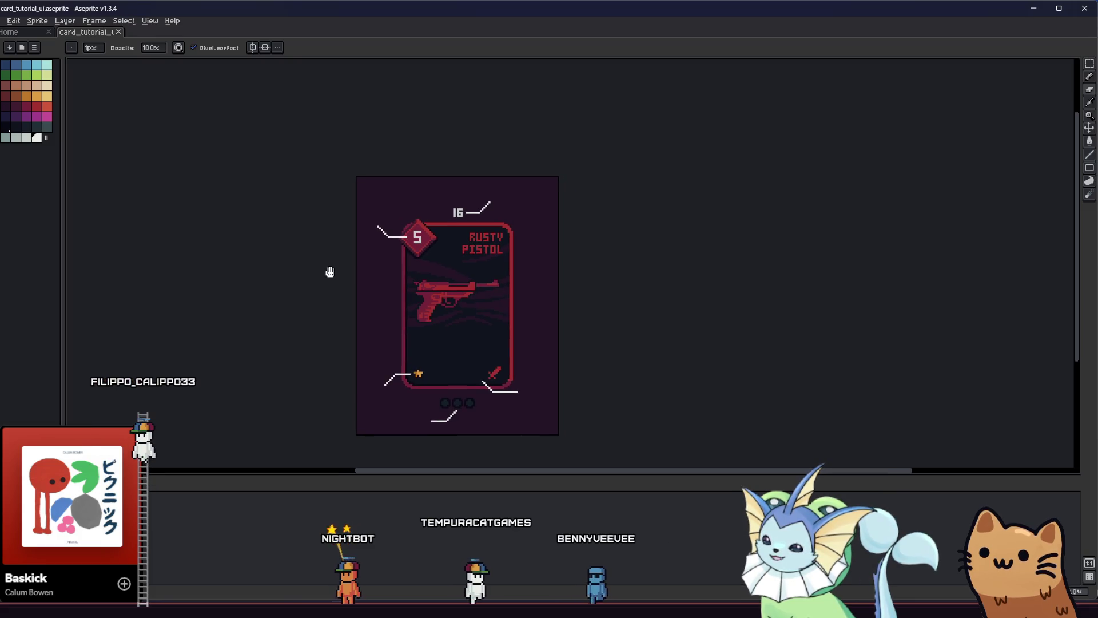
{"action": "scroll", "coordinate": [395, 389], "scroll_direction": "up", "scroll_amount": 2}
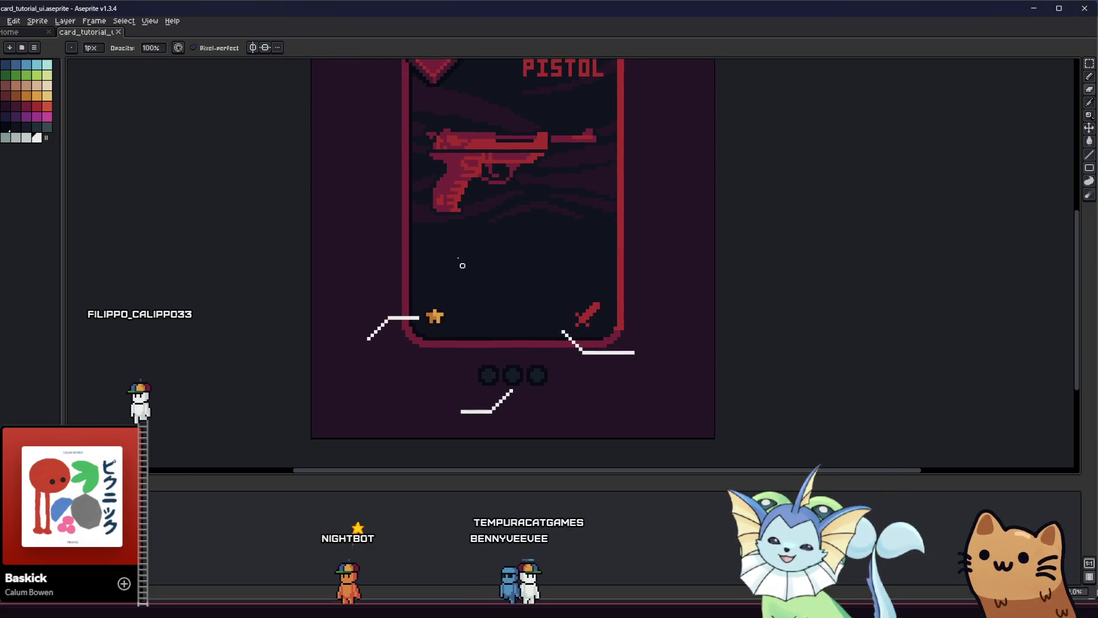
{"action": "scroll", "coordinate": [458, 265], "scroll_direction": "up", "scroll_amount": 2}
{"action": "left_click_drag", "start_coordinate": [503, 139], "coordinate": [488, 238]}
{"action": "key", "text": "m"}
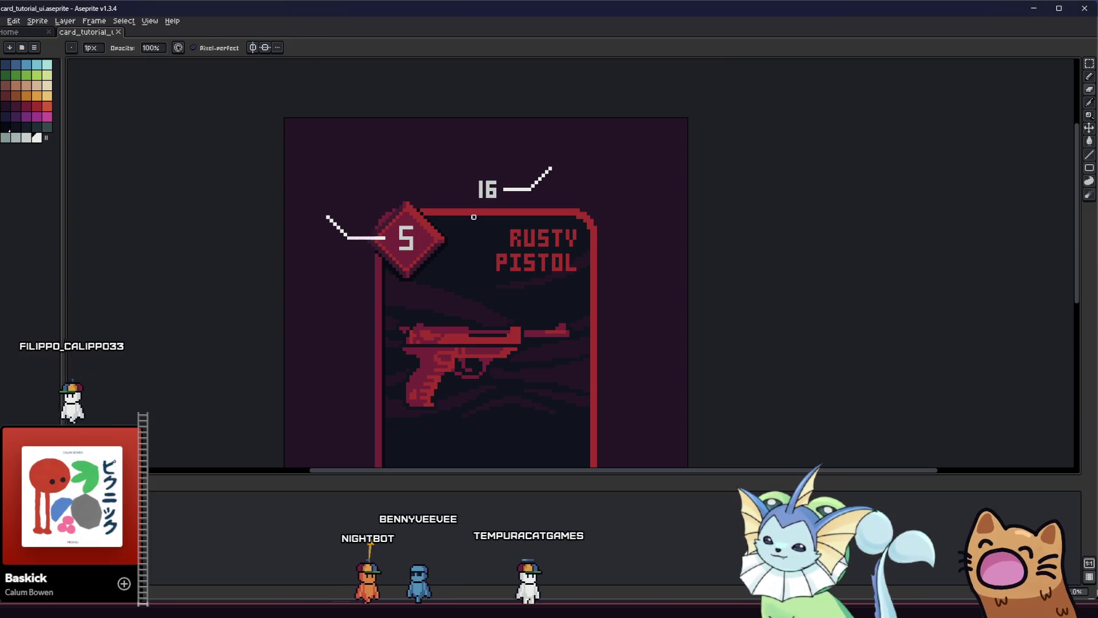
{"action": "left_click_drag", "start_coordinate": [454, 143], "coordinate": [657, 238]}
{"action": "key", "text": "Delete"}
{"action": "key", "text": "ctrl+d"}
- Export the overlay with Export As, overwriting card_tutorial_ui.png
{"action": "scroll", "coordinate": [432, 308], "scroll_direction": "down", "scroll_amount": 3}
{"action": "right_click", "coordinate": [509, 276]}
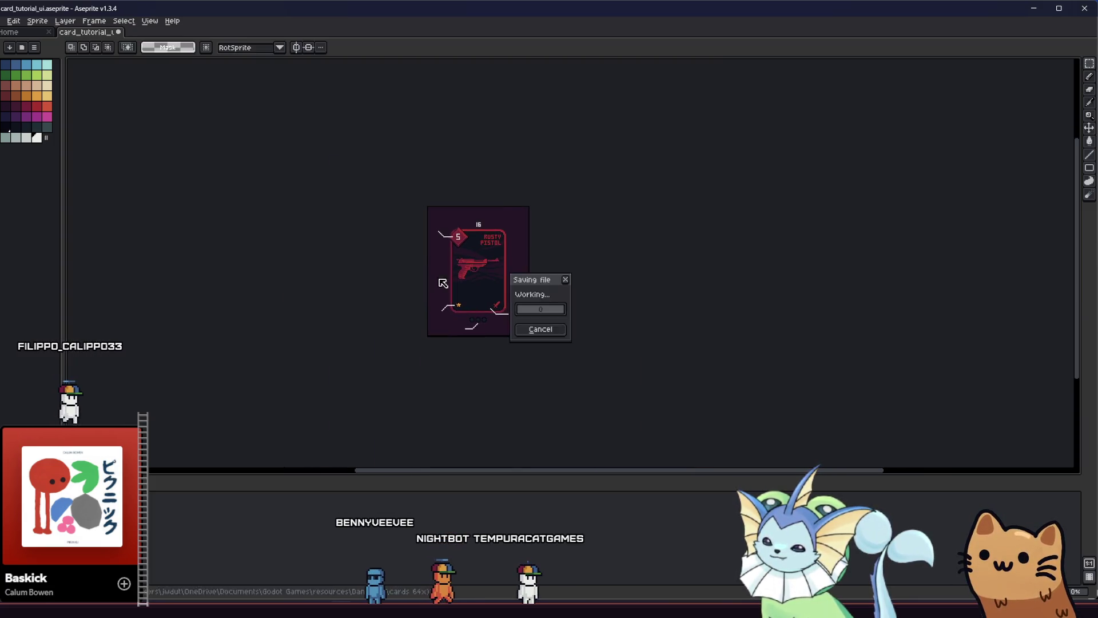
{"action": "scroll", "coordinate": [427, 376], "scroll_direction": "up", "scroll_amount": 1}
{"action": "left_click", "coordinate": [2, 22]}
{"action": "mouse_move", "coordinate": [34, 106]}
{"action": "left_click", "coordinate": [109, 106]}
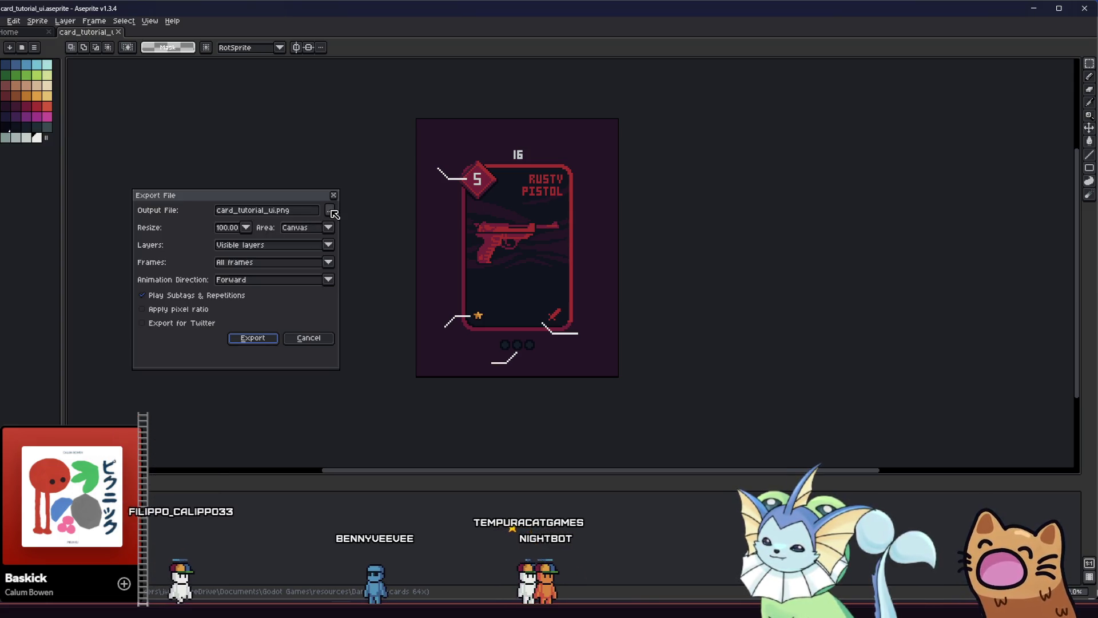
{"action": "key", "text": "Return"}
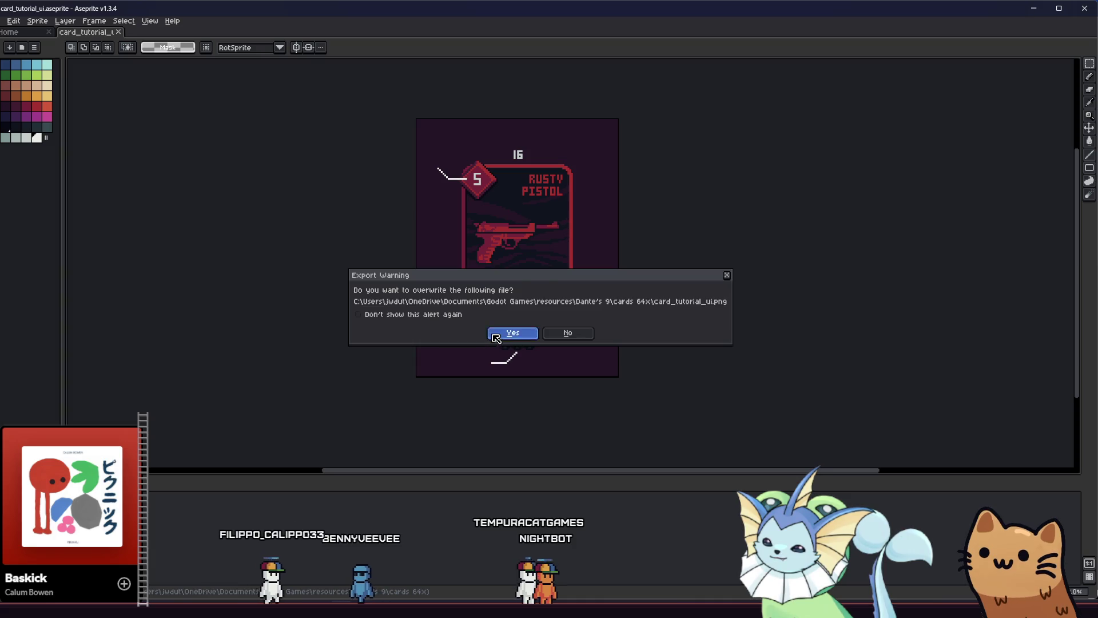
{"action": "left_click", "coordinate": [496, 337]}
{"action": "key", "text": "alt+Tab"}
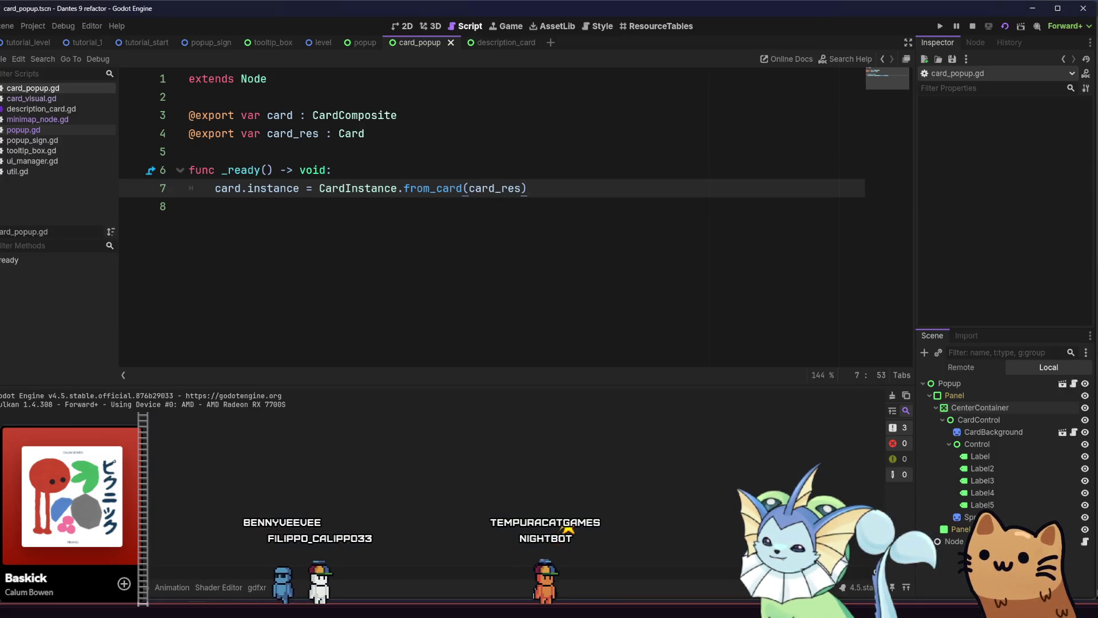
- Browse File Explorer to Dante's 9 > cards 64x to find card_tutorial_ui, then return to Aseprite
{"action": "key", "text": "super+e"}
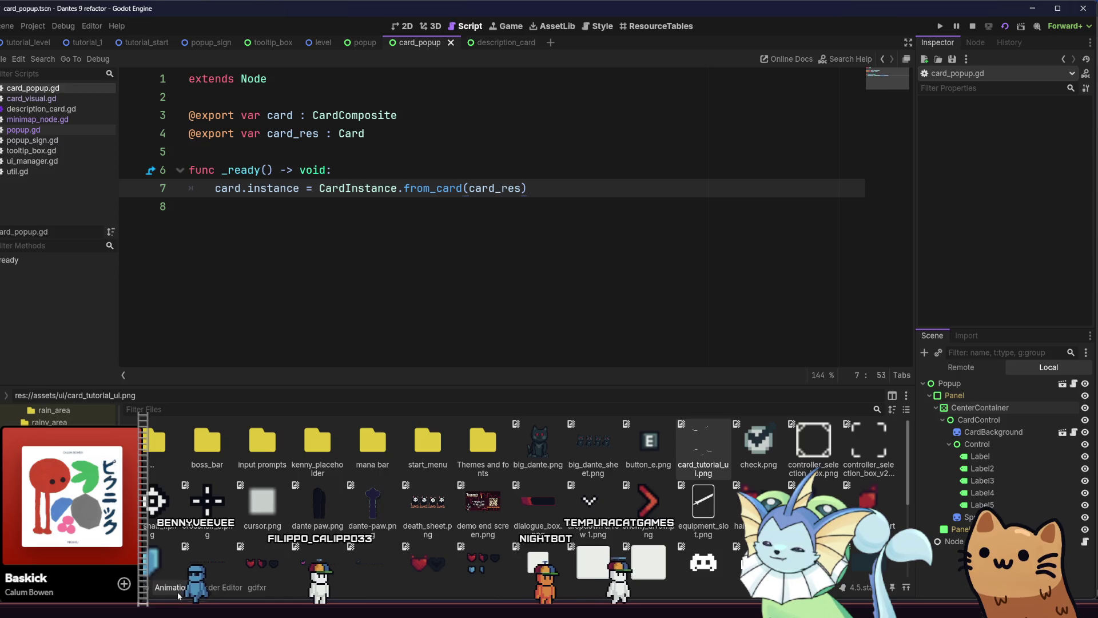
{"action": "key", "text": "super+e"}
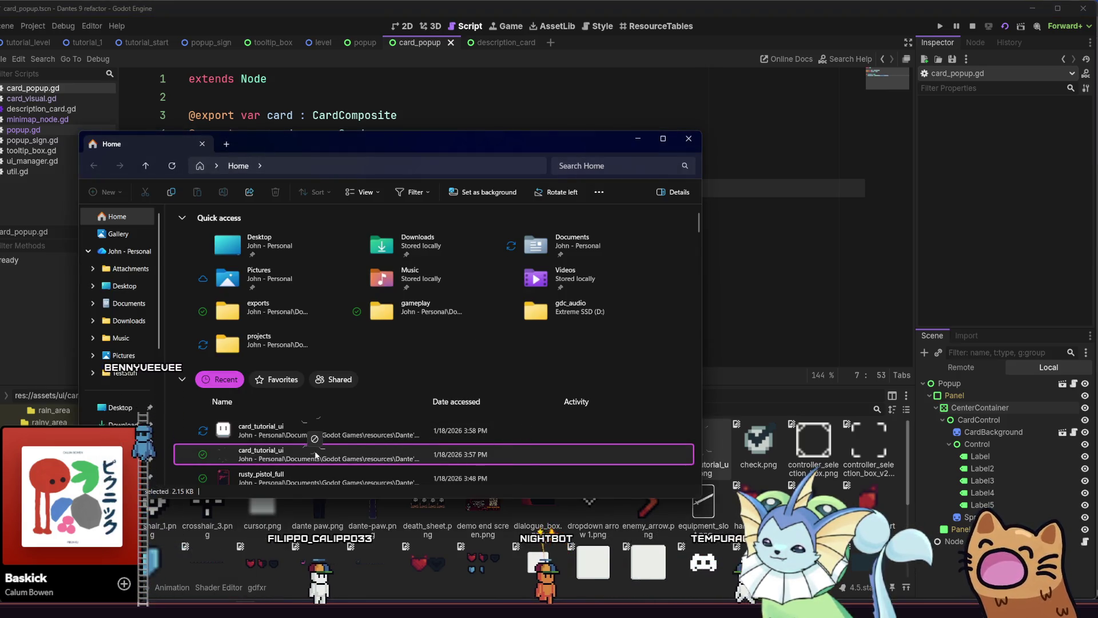
{"action": "scroll", "coordinate": [124, 343], "scroll_direction": "down", "scroll_amount": 4}
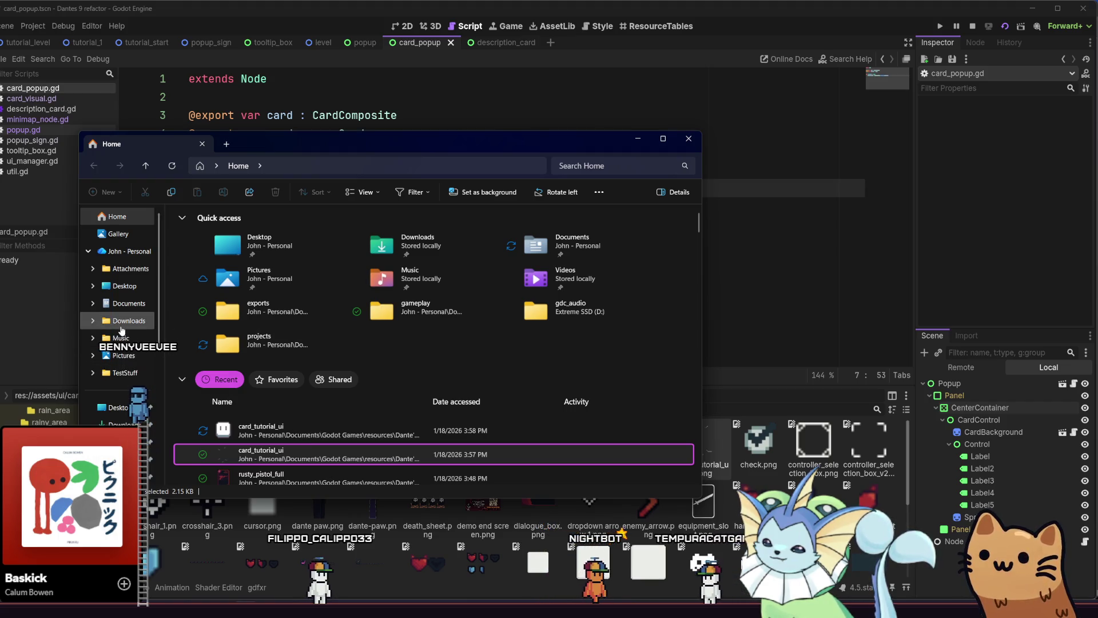
{"action": "double_click", "coordinate": [258, 308]}
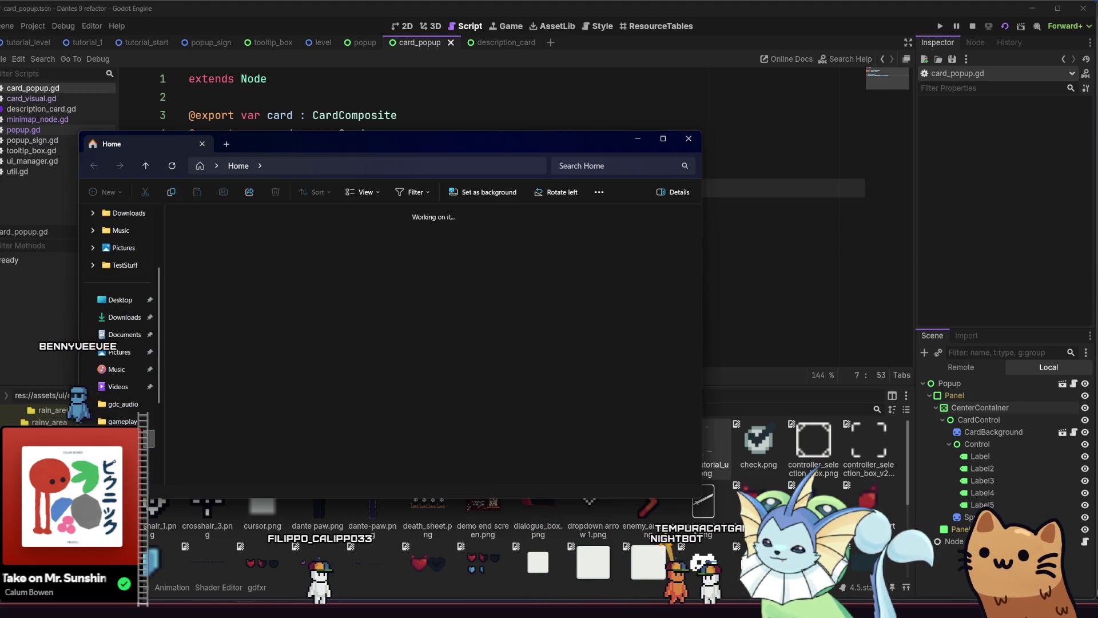
{"action": "left_click", "coordinate": [123, 421]}
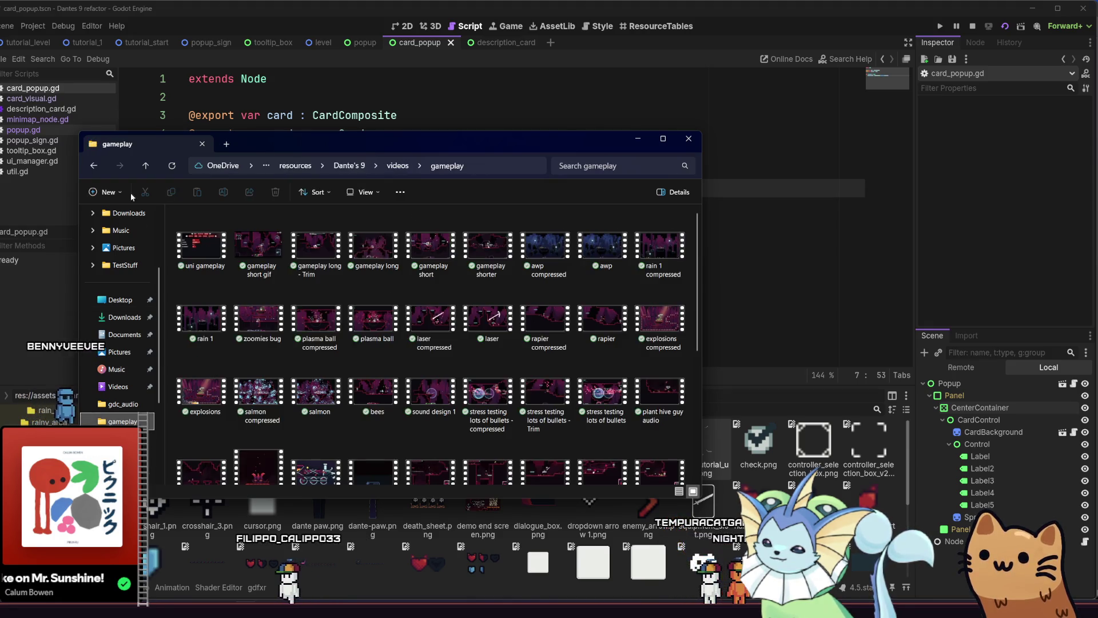
{"action": "left_click", "coordinate": [145, 166]}
{"action": "left_click", "coordinate": [145, 166]}
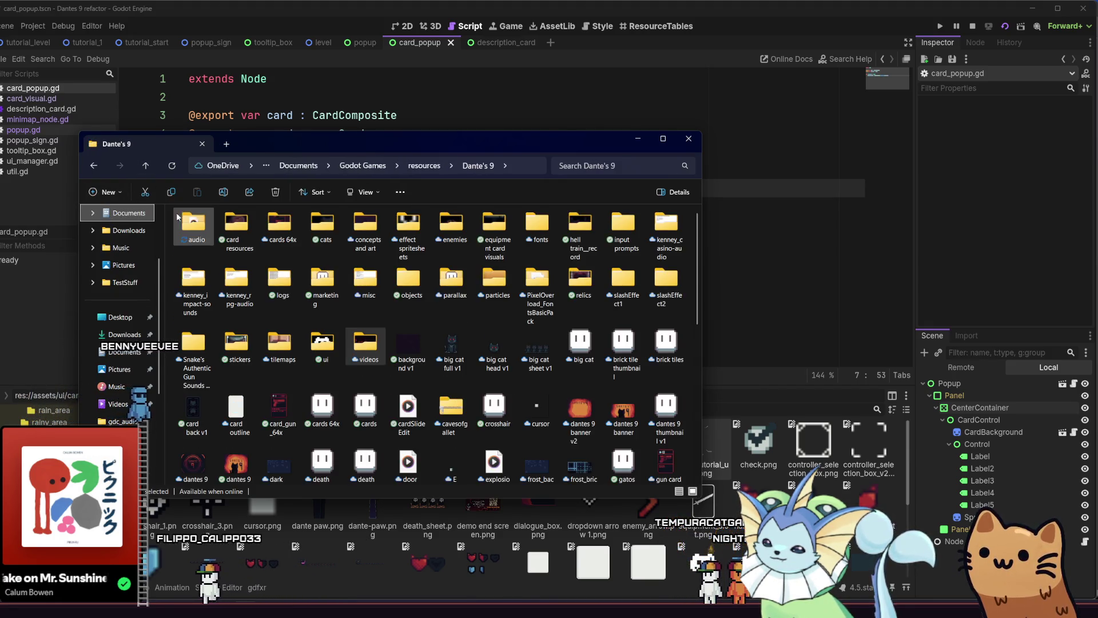
{"action": "key", "text": "alt+Up"}
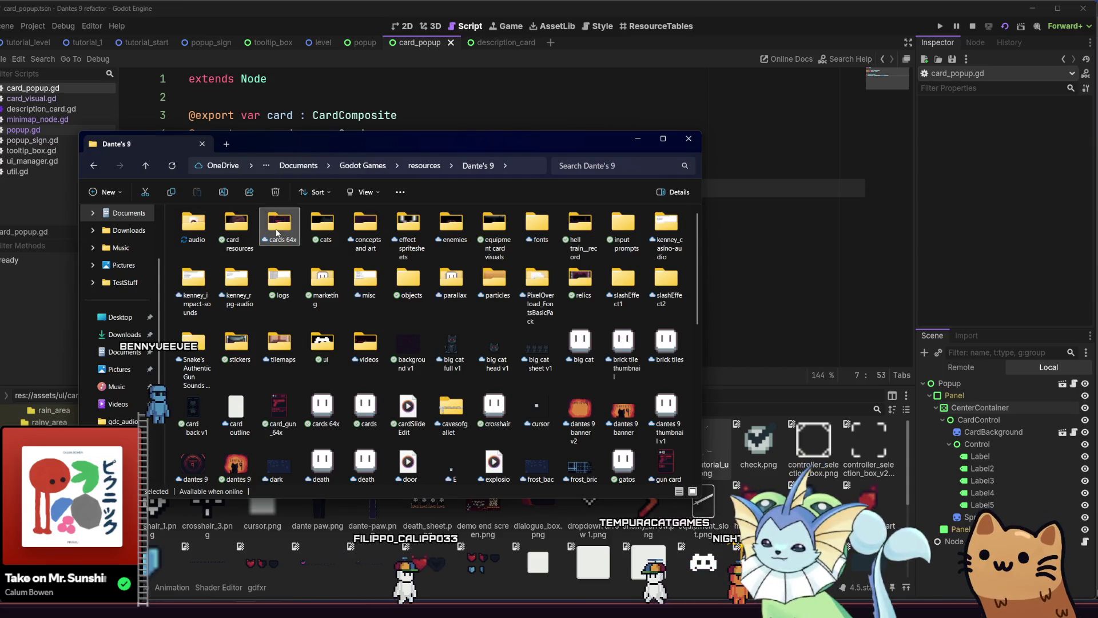
{"action": "double_click", "coordinate": [281, 235]}
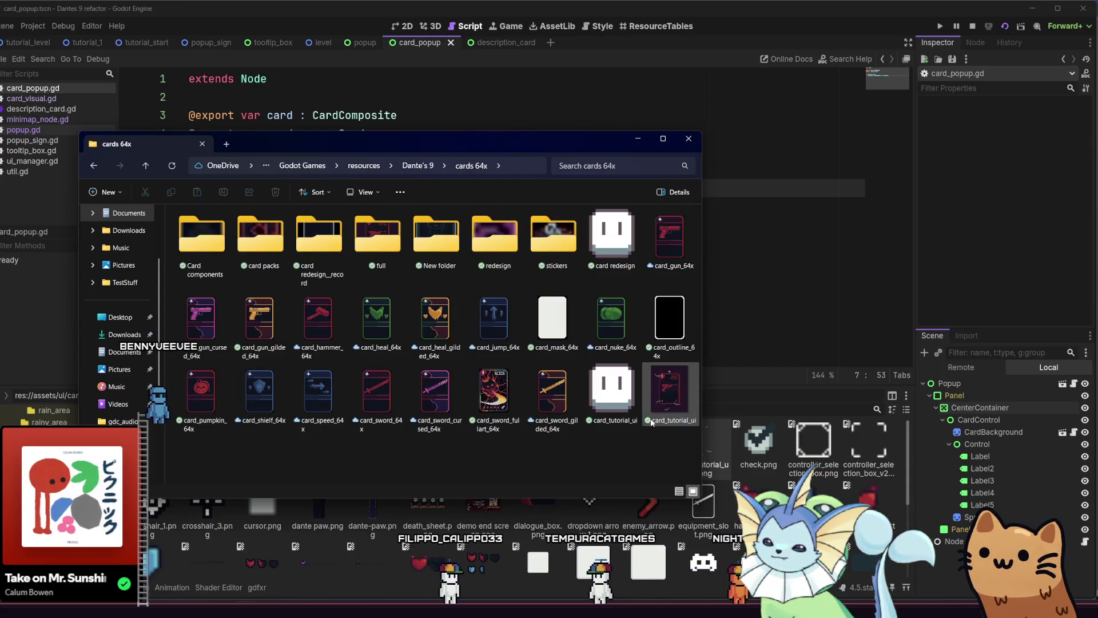
{"action": "key", "text": "alt+Tab"}
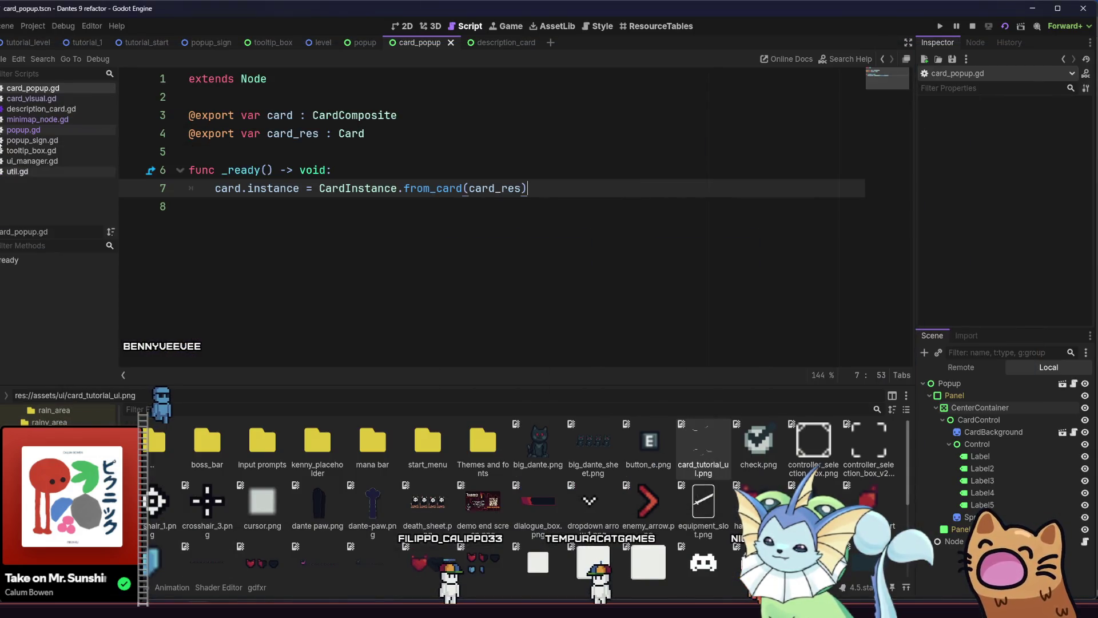
{"action": "key", "text": "alt+Tab"}
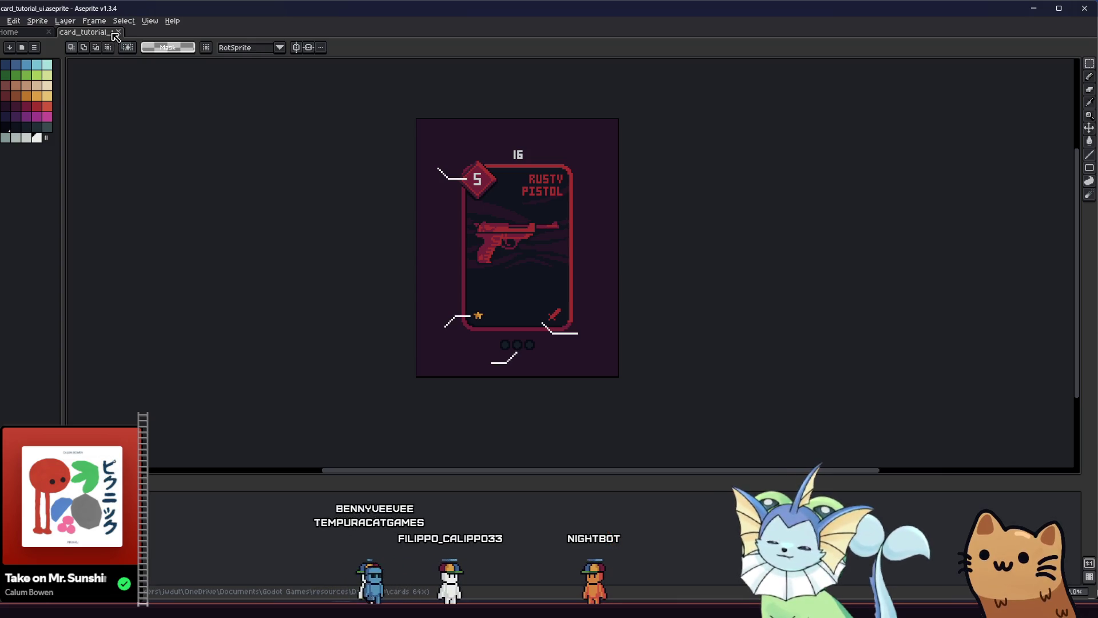
- Export card_tutorial_ui.png with only Visible layers, overwriting the existing file
{"action": "left_click", "coordinate": [2, 20]}
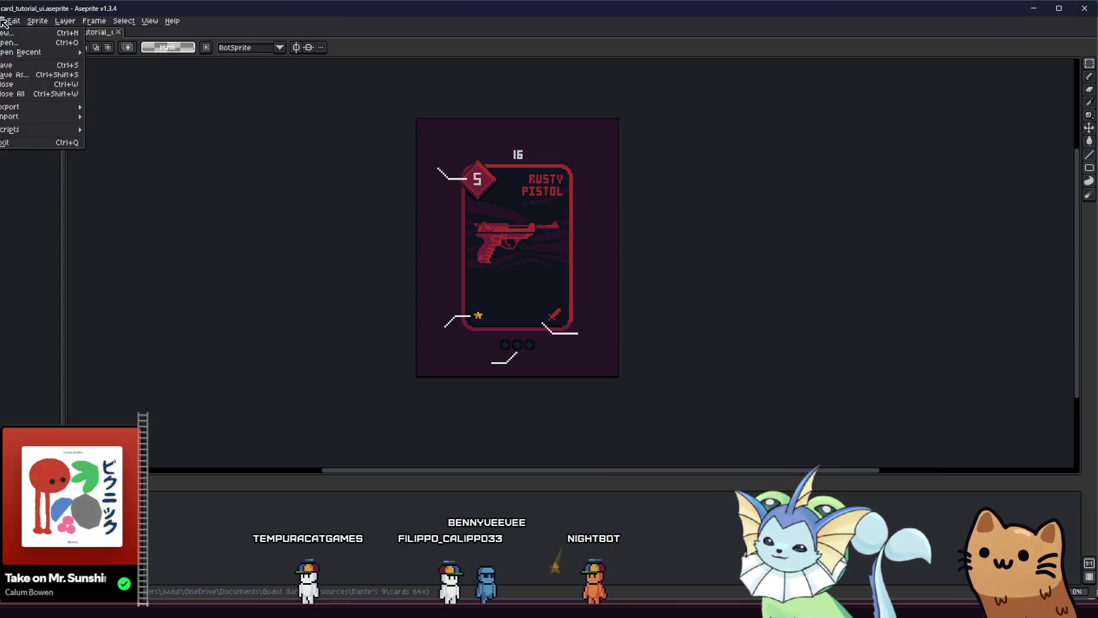
{"action": "mouse_move", "coordinate": [35, 107]}
{"action": "left_click", "coordinate": [114, 107]}
{"action": "left_click", "coordinate": [263, 246]}
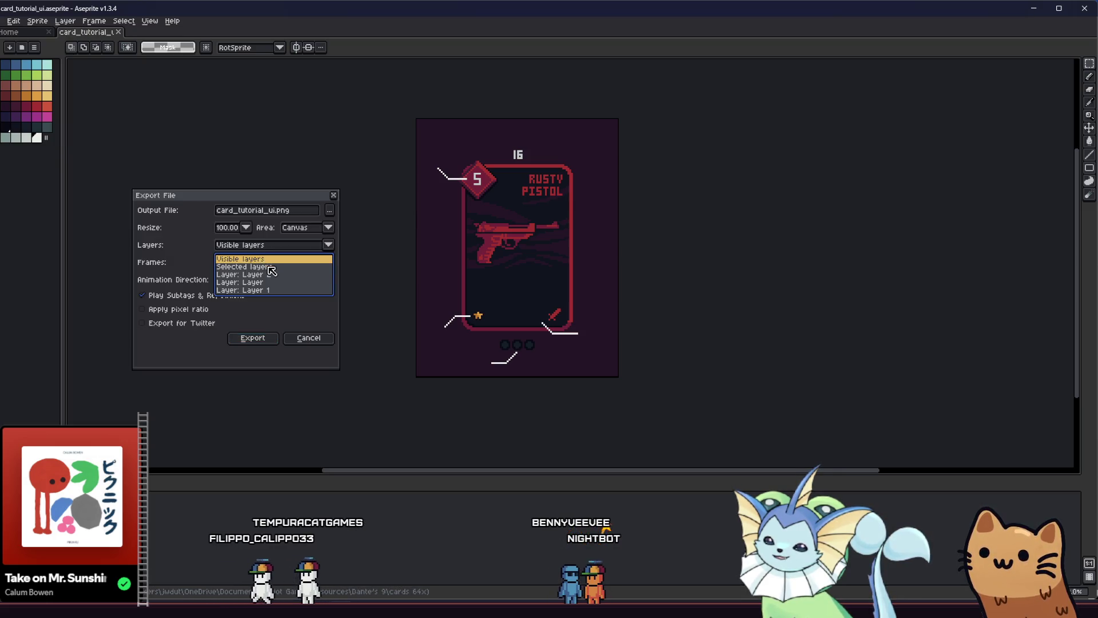
{"action": "left_click", "coordinate": [271, 268]}
{"action": "left_click", "coordinate": [256, 338]}
{"action": "left_click", "coordinate": [522, 331]}
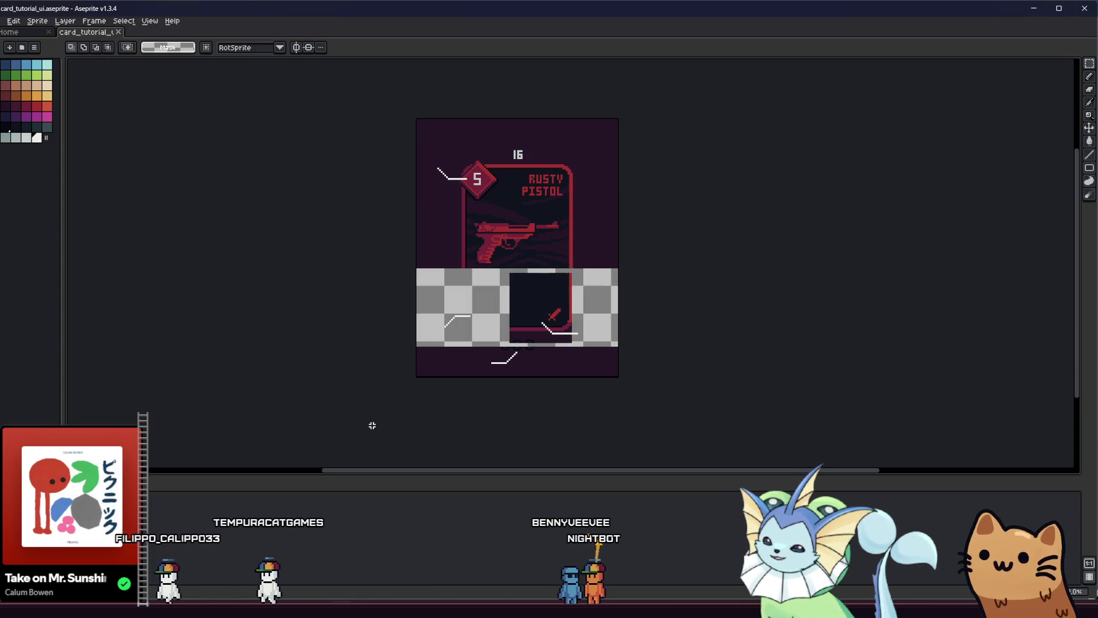
{"action": "key", "text": "alt+Tab"}
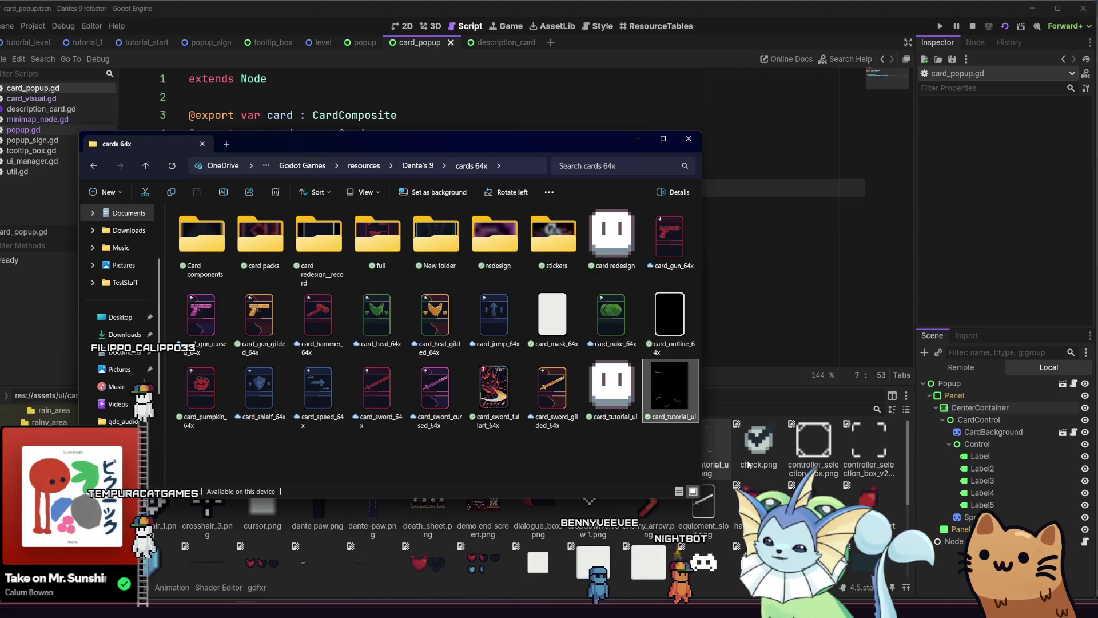
- Run the game, walk and jump to the sign to view the Rusty Pistol popup, then close it
{"action": "left_click", "coordinate": [1006, 27]}
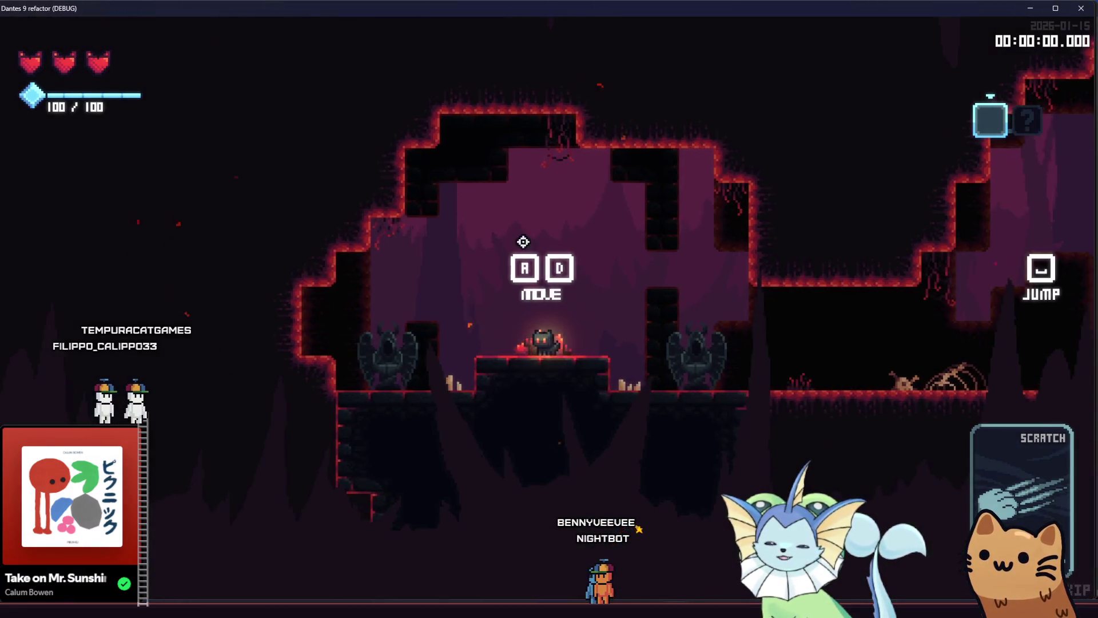
{"action": "key", "text": "d"}
{"action": "key", "text": "space"}
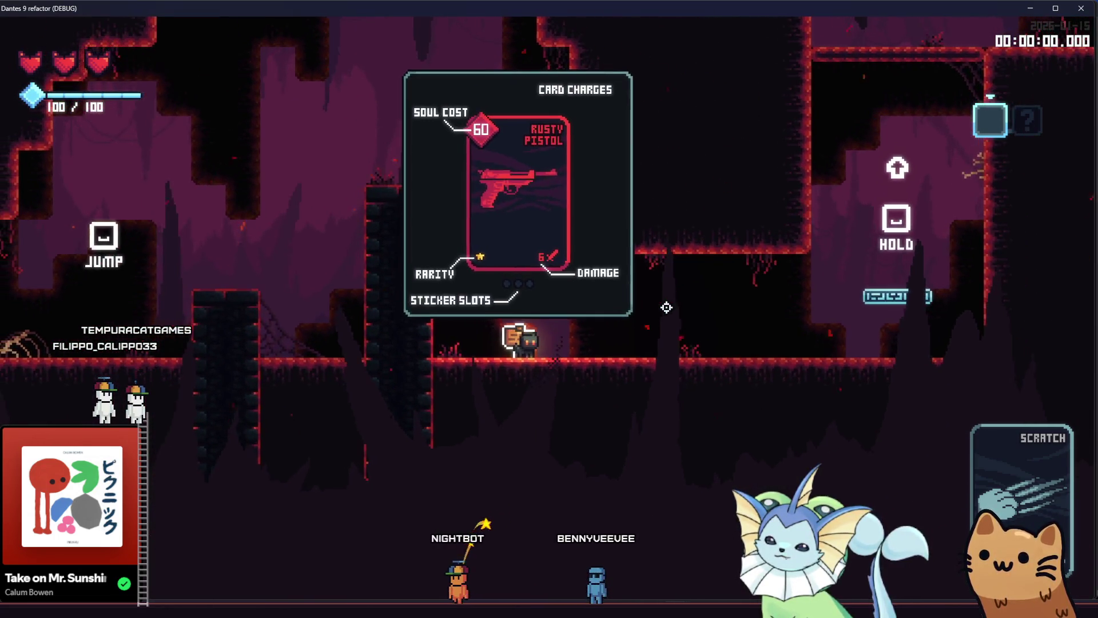
{"action": "key", "text": "F8"}
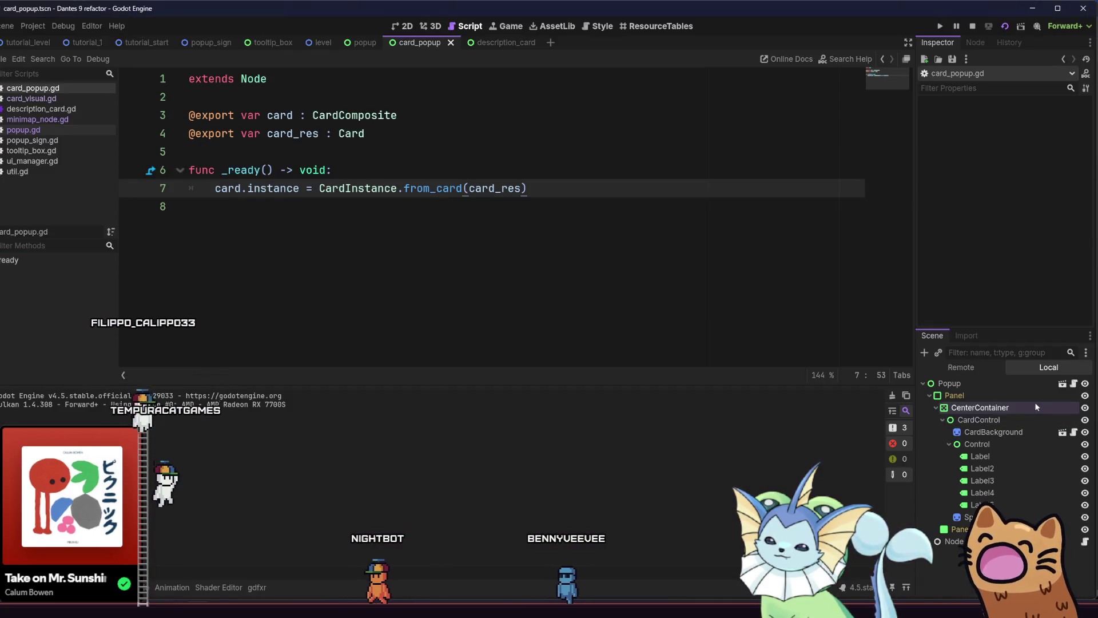
- Delete the Label5 Card Charges node from card_popup in 2D view, then save and run
{"action": "key", "text": "ctrl+F1"}
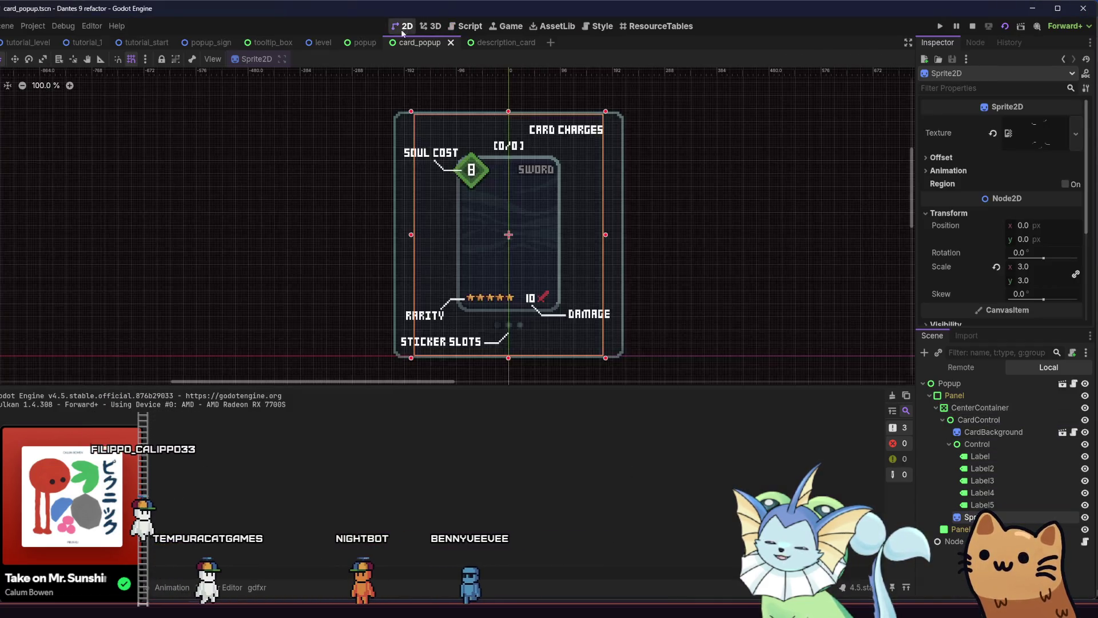
{"action": "left_click", "coordinate": [983, 504]}
{"action": "key", "text": "Delete"}
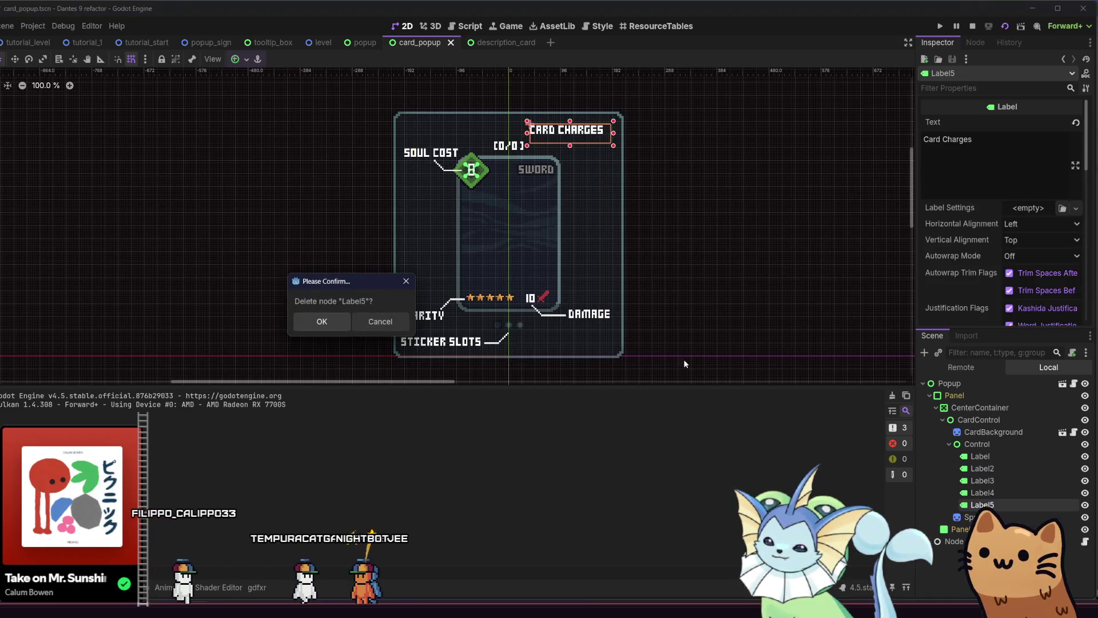
{"action": "left_click", "coordinate": [324, 319]}
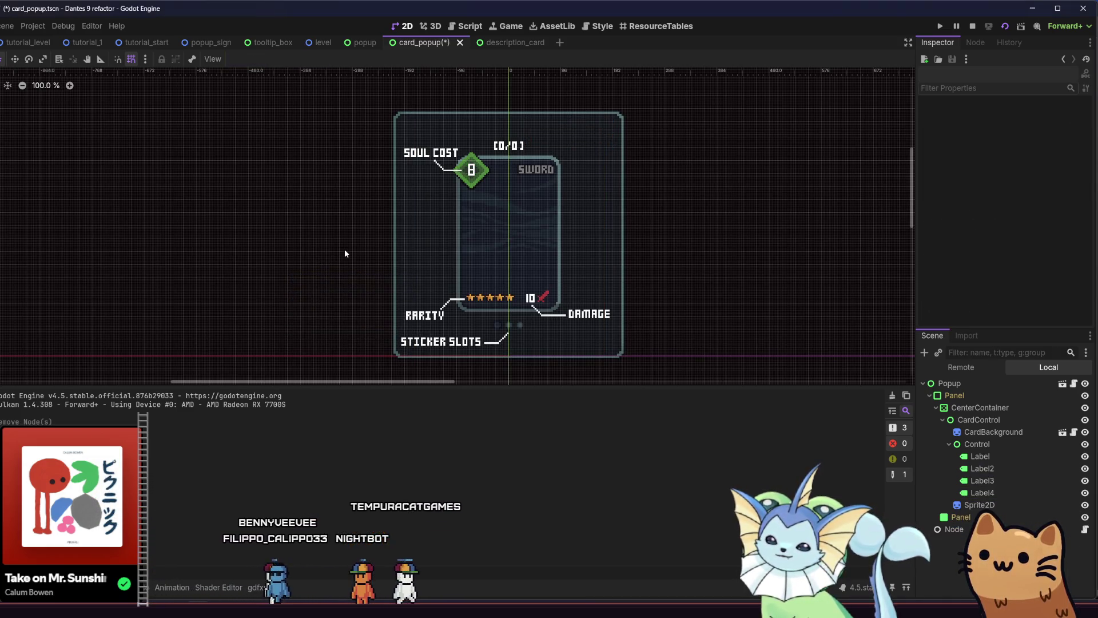
{"action": "left_click_drag", "start_coordinate": [347, 283], "coordinate": [361, 279]}
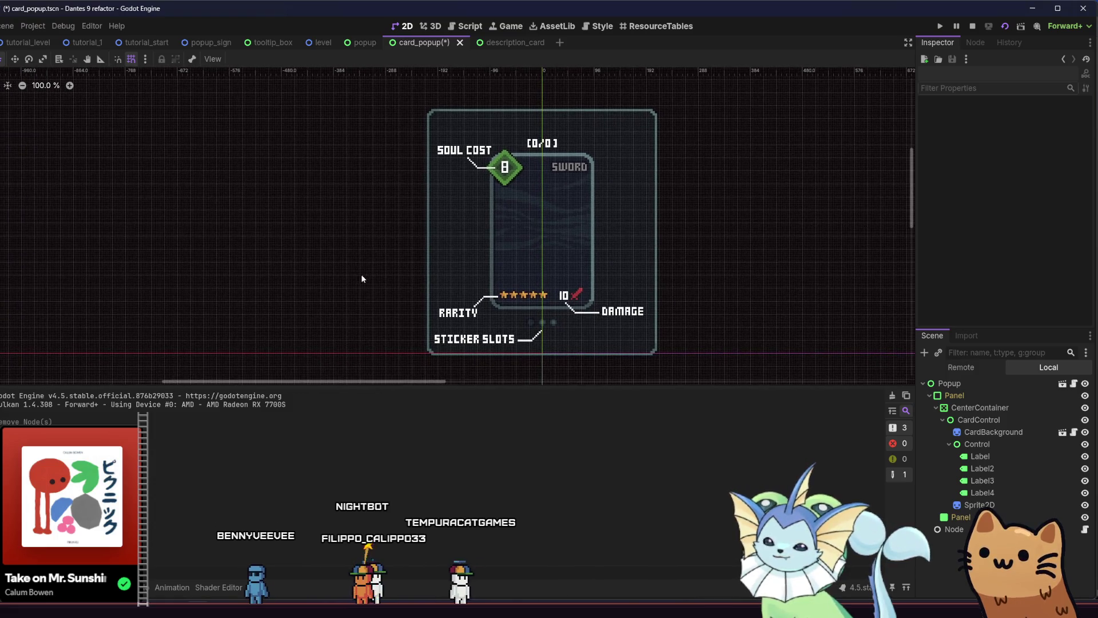
{"action": "key", "text": "F5"}
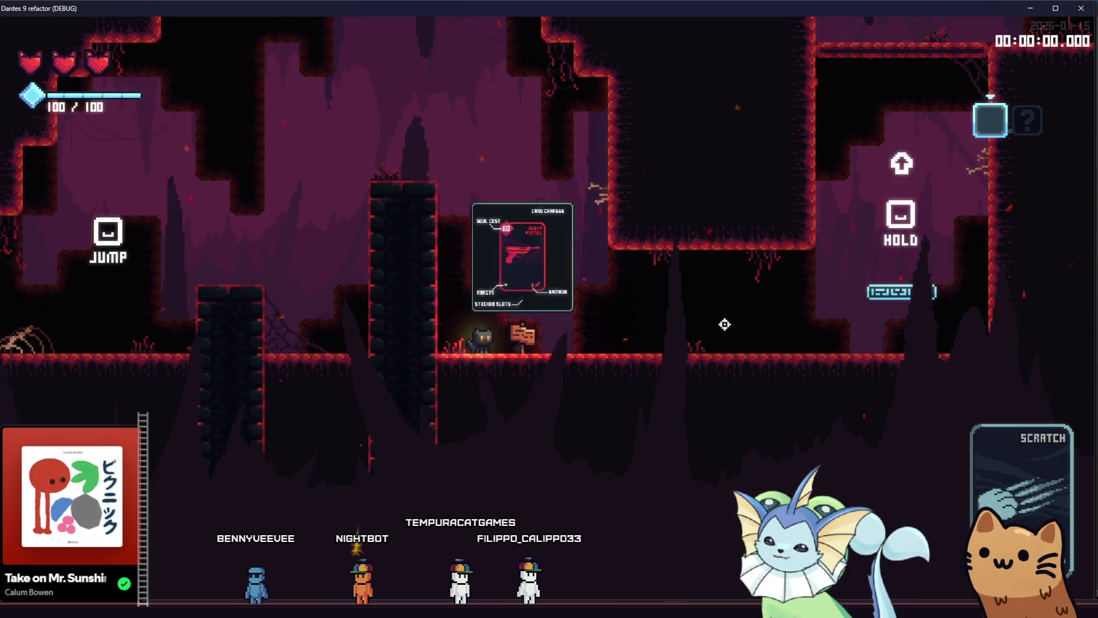
- Close the game, run the card popup scene alone, close it, and go to tutorial_level
{"action": "left_click", "coordinate": [1081, 8]}
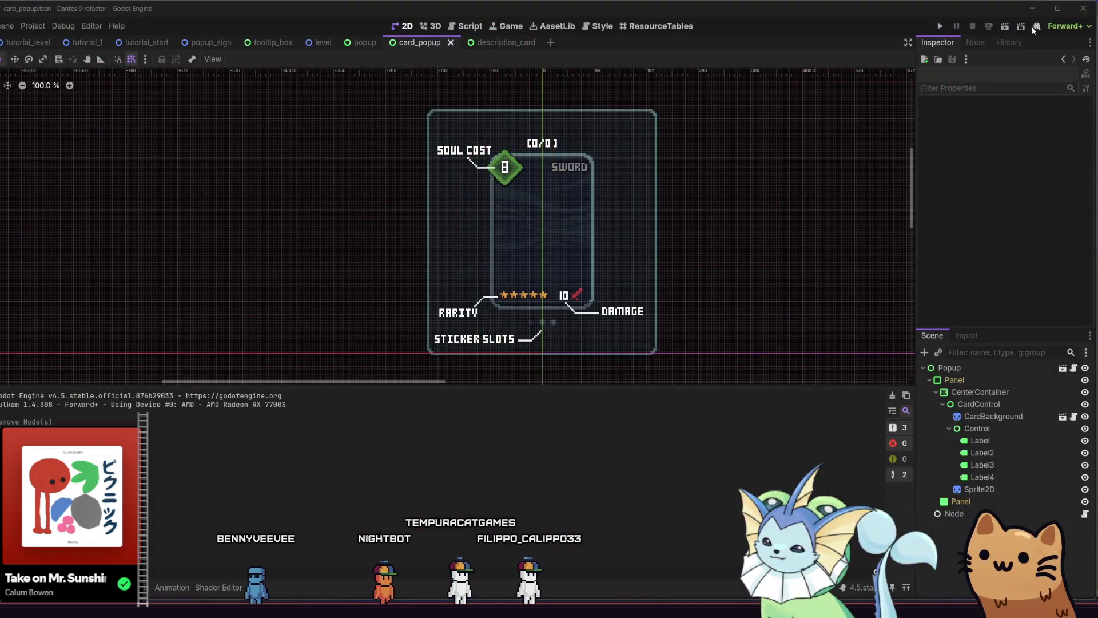
{"action": "left_click", "coordinate": [1000, 30]}
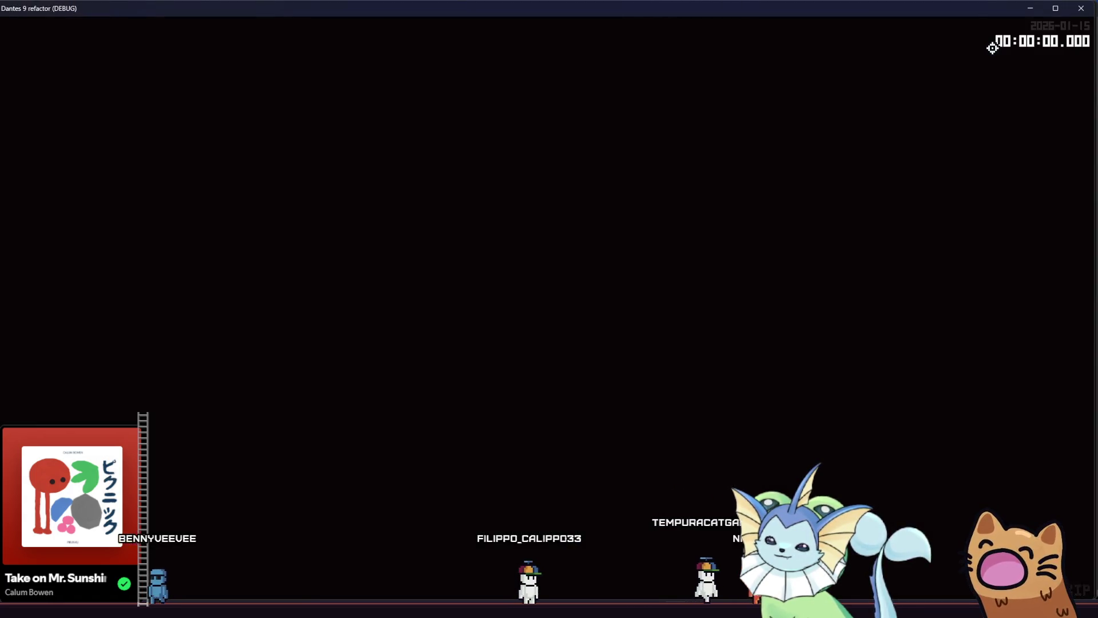
{"action": "left_click", "coordinate": [1090, 6]}
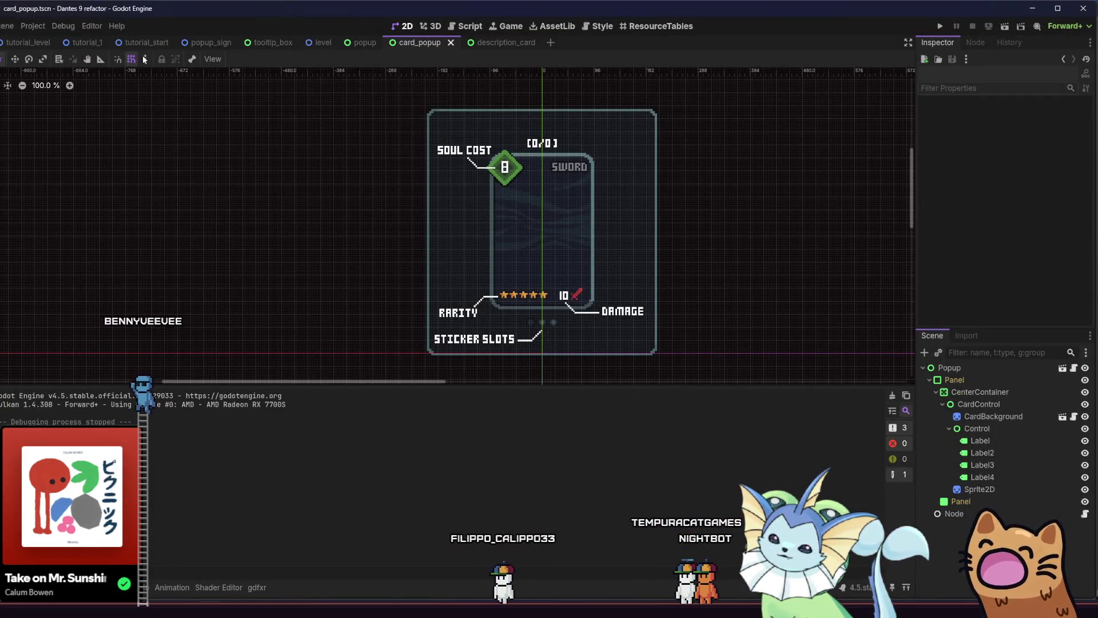
{"action": "left_click", "coordinate": [4, 47]}
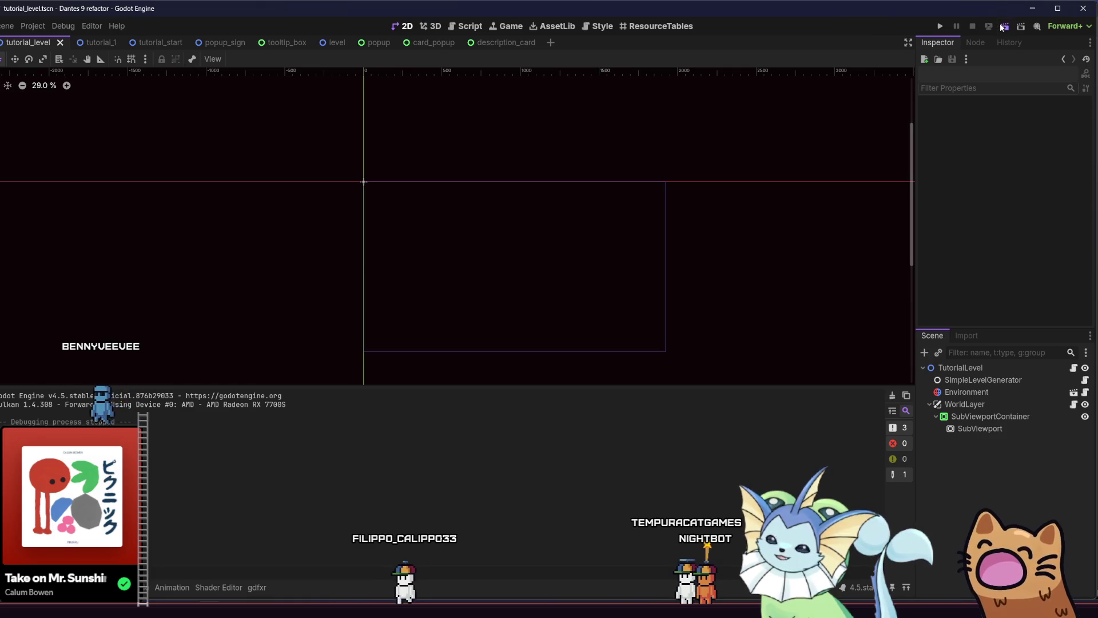
- Launch the game from the tutorial_level scene and maximize its window
{"action": "left_click", "coordinate": [1004, 27]}
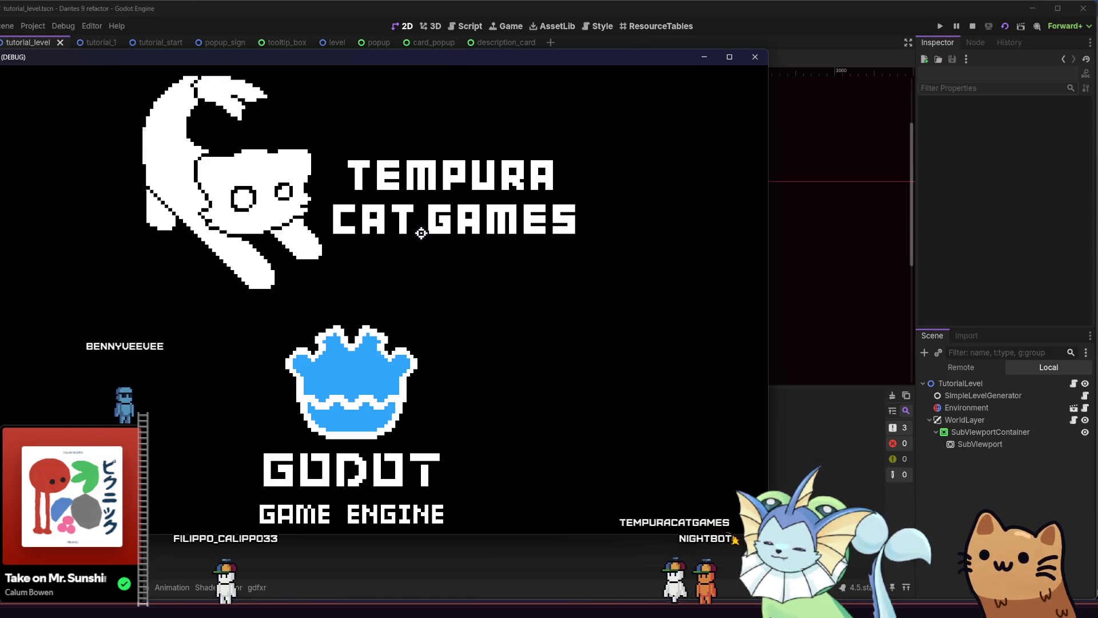
{"action": "key", "text": "super+Up"}
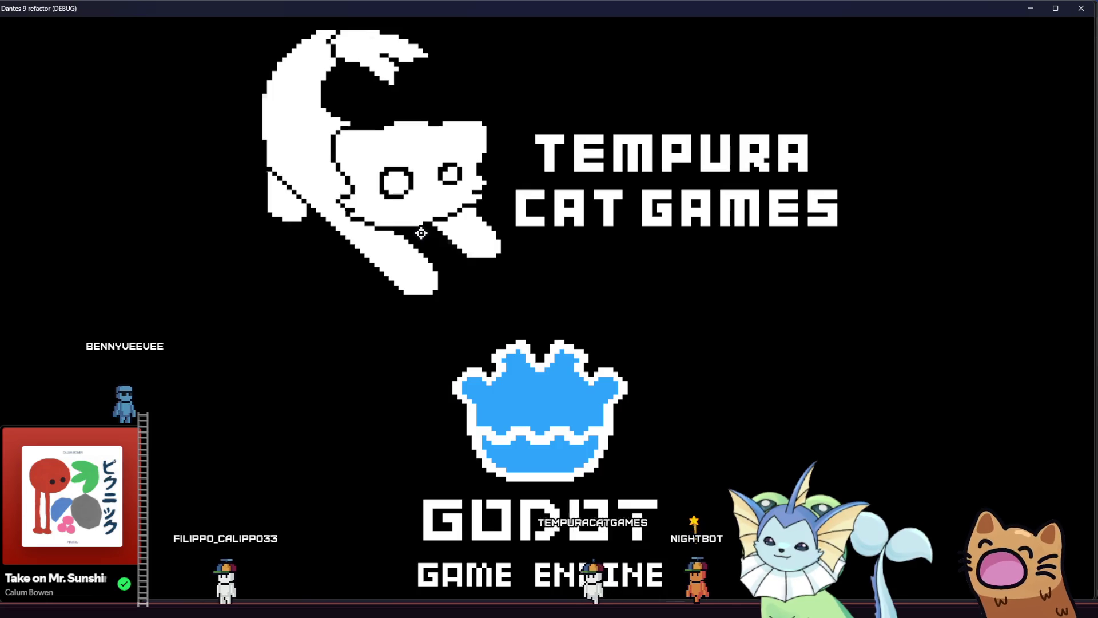